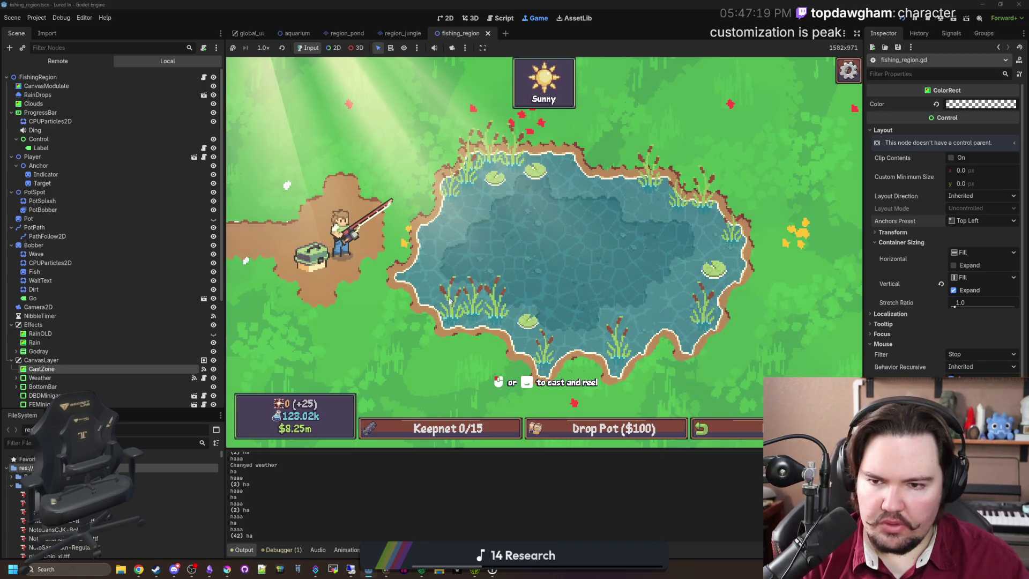
Record a short profiler capture of the running fishing game from the Debugger's Profiler.
{"action": "left_click", "coordinate": [288, 554]}
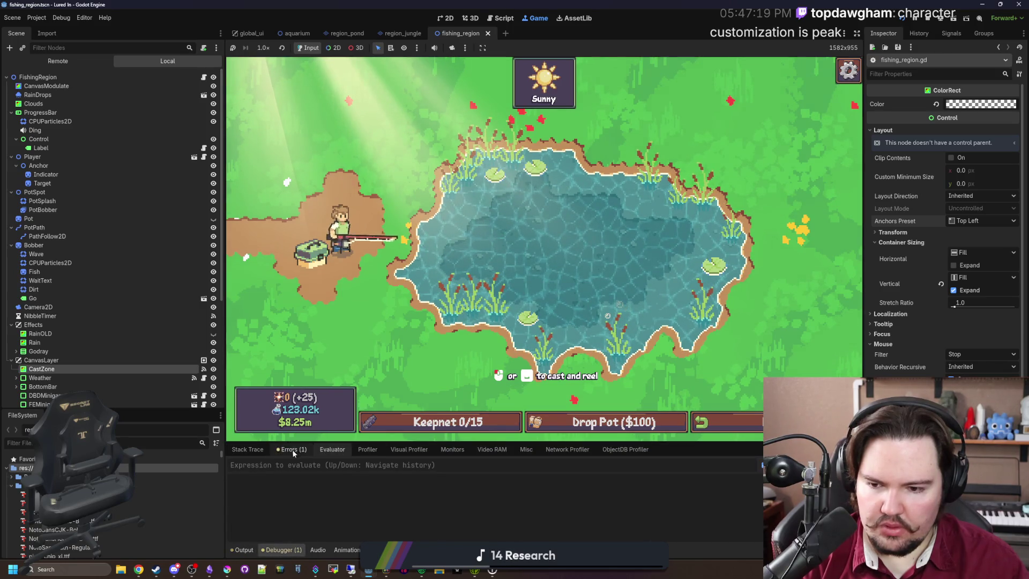
{"action": "left_click", "coordinate": [367, 450]}
{"action": "left_click", "coordinate": [246, 466]}
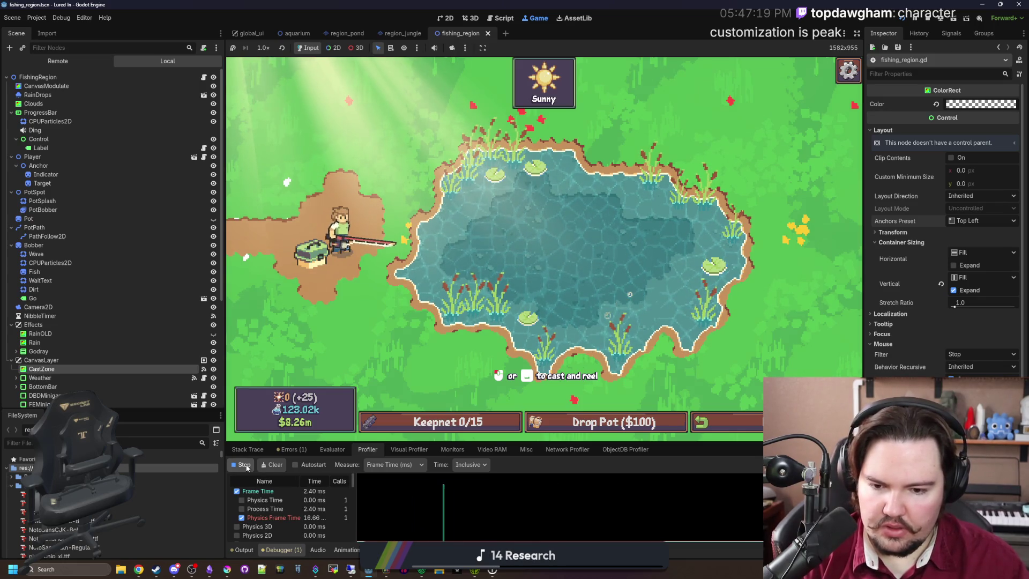
{"action": "left_click", "coordinate": [244, 465]}
Inspect captured frames including the 2003 ms spike, read the function list, then clear the graph.
{"action": "left_click", "coordinate": [363, 498]}
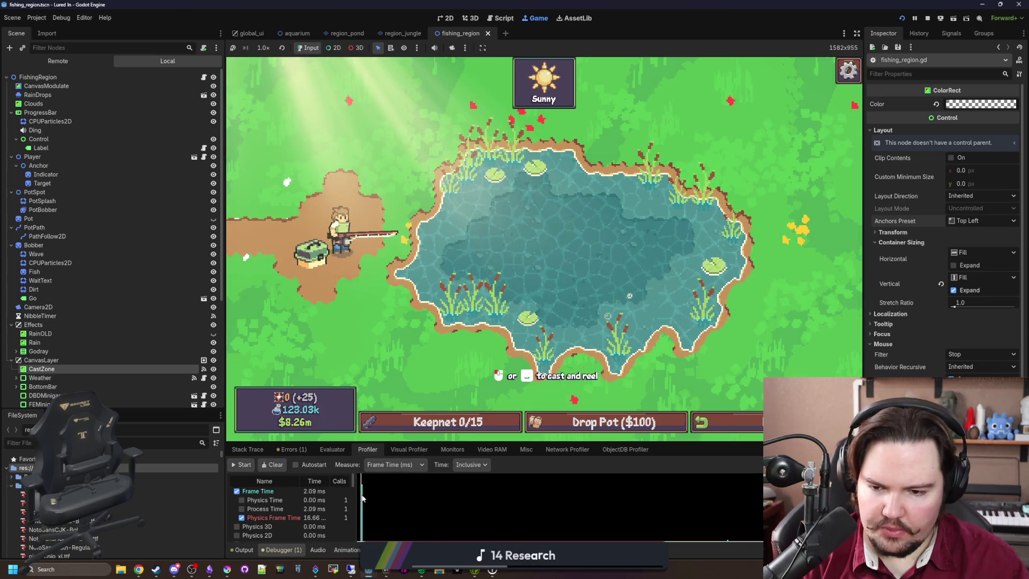
{"action": "left_click", "coordinate": [363, 498]}
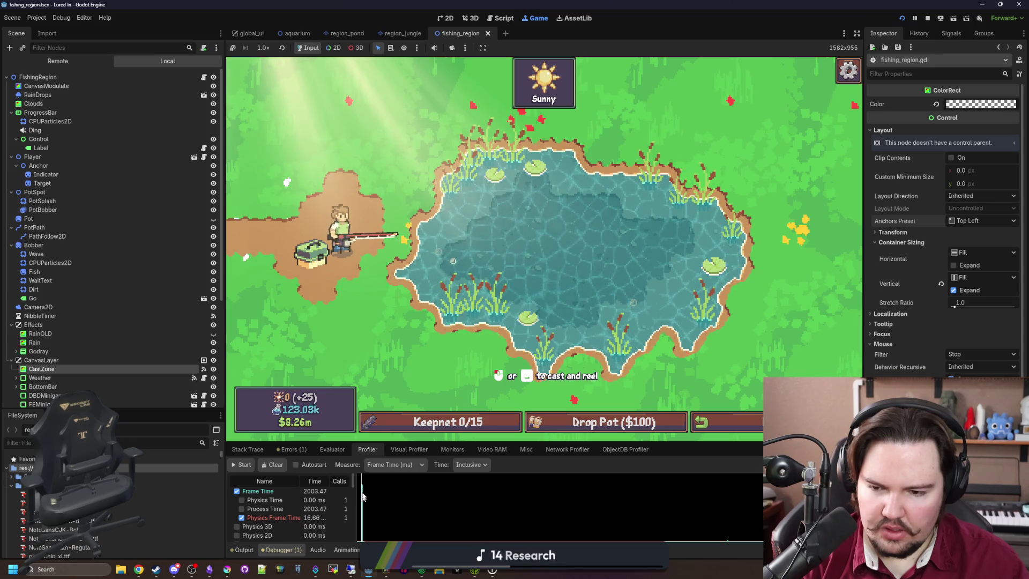
{"action": "left_click_drag", "start_coordinate": [317, 443], "coordinate": [317, 264]}
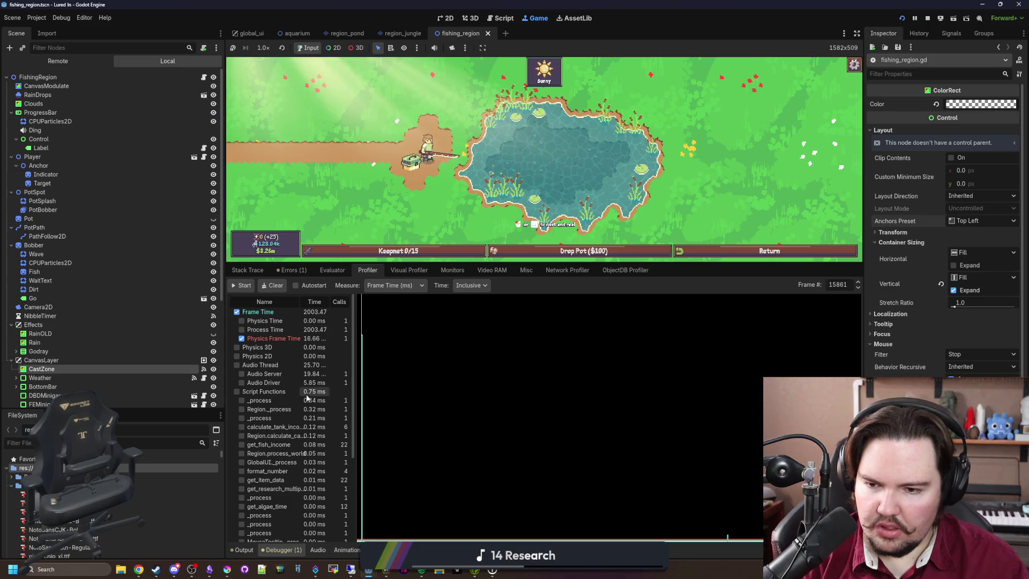
{"action": "scroll", "coordinate": [295, 402], "scroll_direction": "down", "scroll_amount": 5}
{"action": "scroll", "coordinate": [295, 408], "scroll_direction": "up", "scroll_amount": 5}
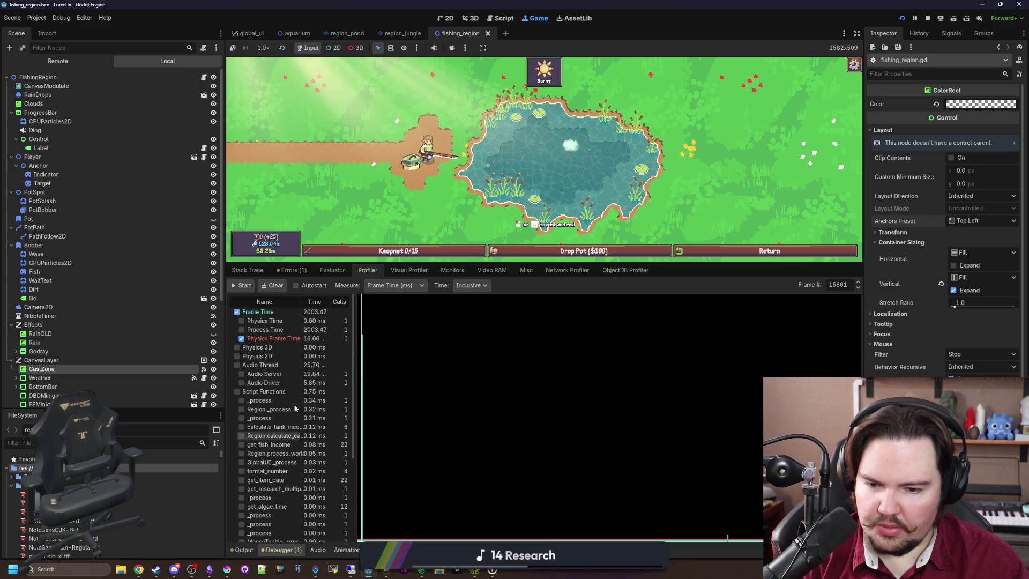
{"action": "left_click_drag", "start_coordinate": [559, 264], "coordinate": [279, 442]}
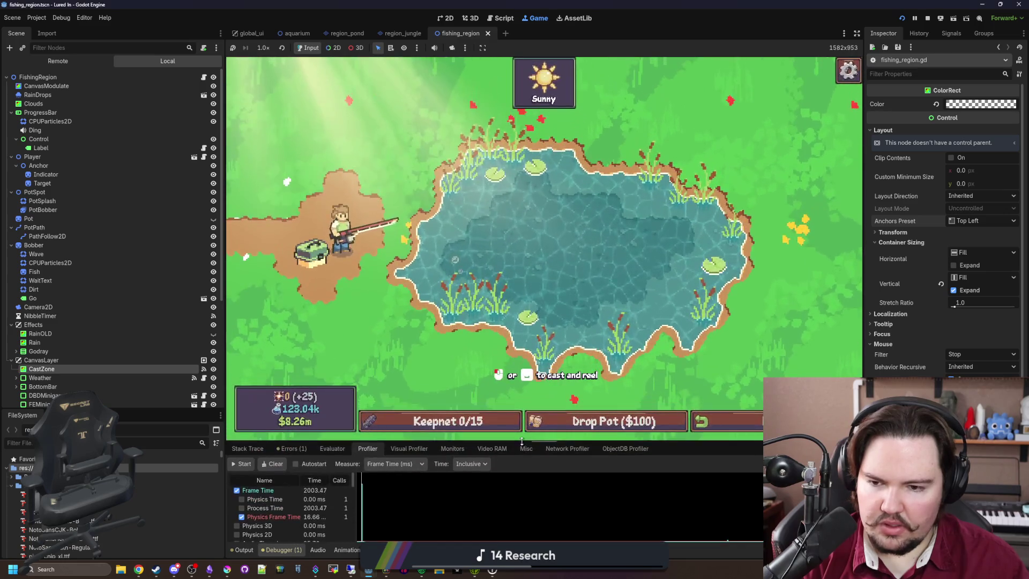
{"action": "left_click", "coordinate": [271, 466]}
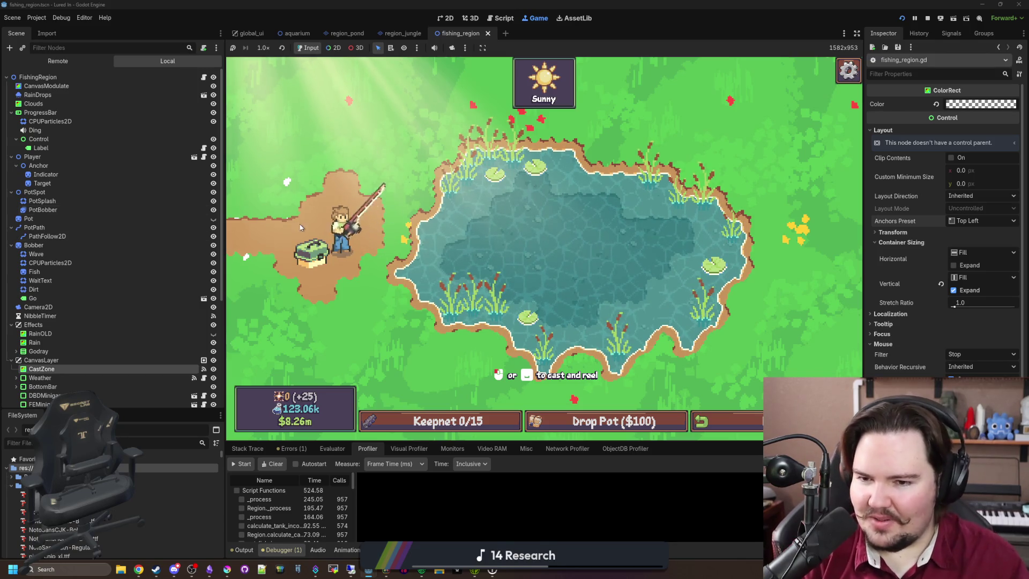
Show the Output log, inspect the remote Effects and CanvasLayer nodes, then switch to Chrome.
{"action": "scroll", "coordinate": [160, 247], "scroll_direction": "down", "scroll_amount": 5}
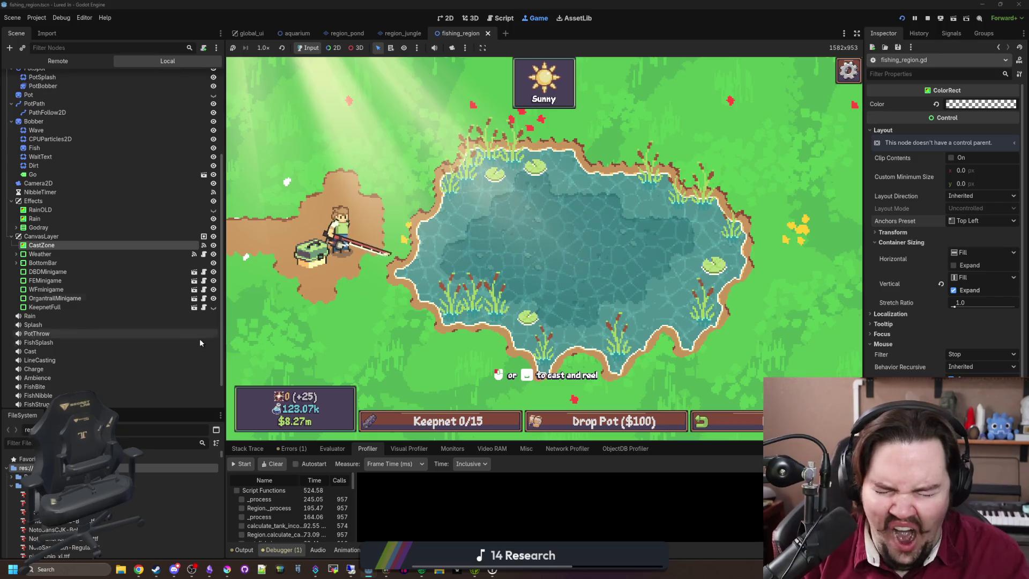
{"action": "left_click", "coordinate": [244, 550]}
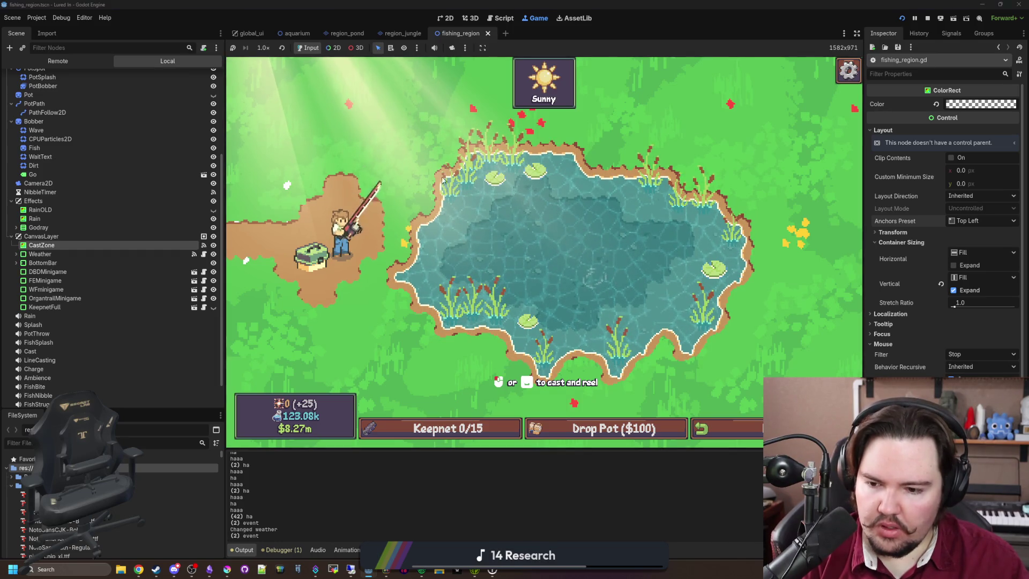
{"action": "left_click", "coordinate": [93, 202]}
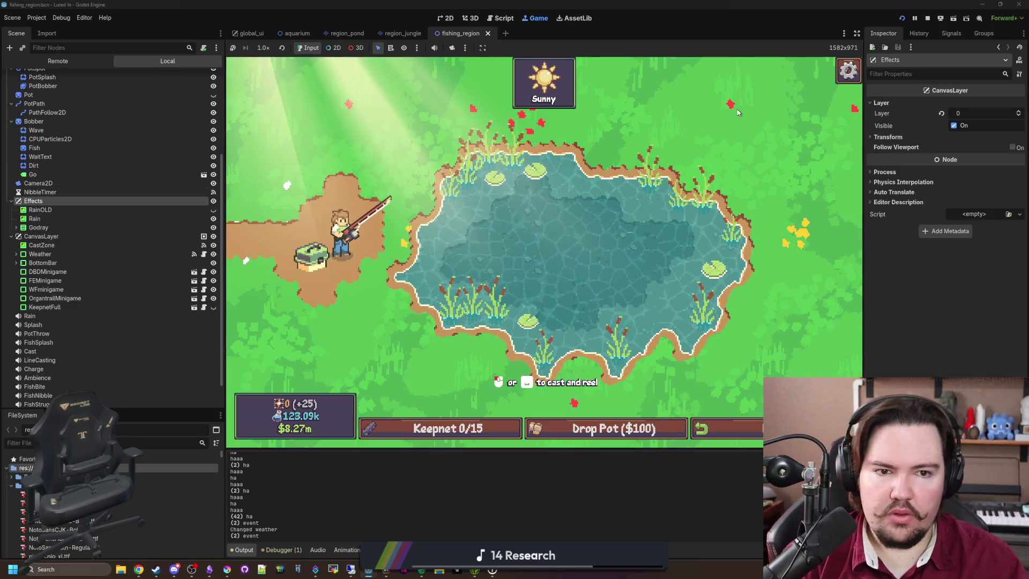
{"action": "left_click", "coordinate": [46, 236]}
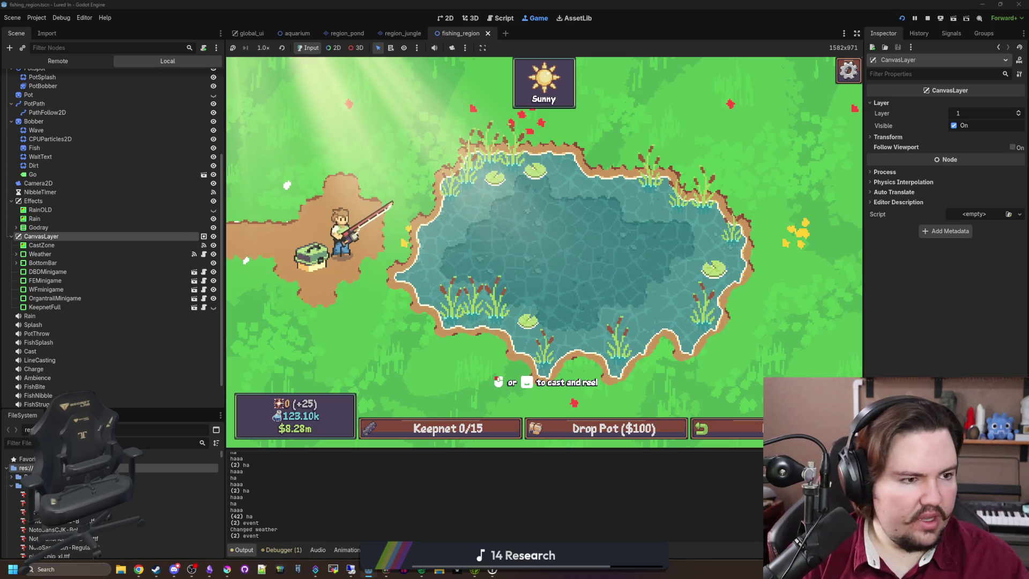
{"action": "left_click", "coordinate": [138, 569]}
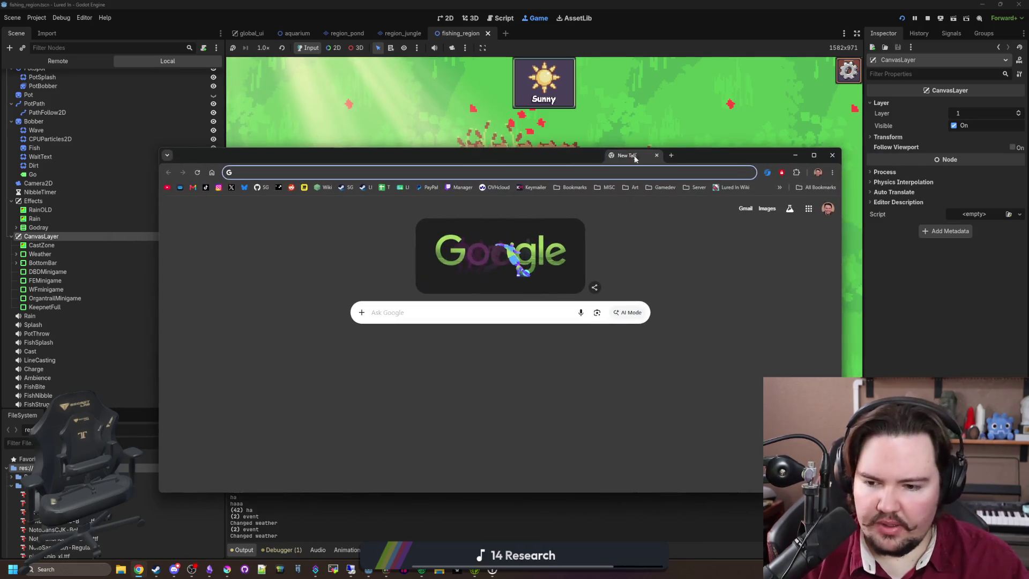
Search Google for 'godot get node grabbing input'.
{"action": "type", "text": "godot"}
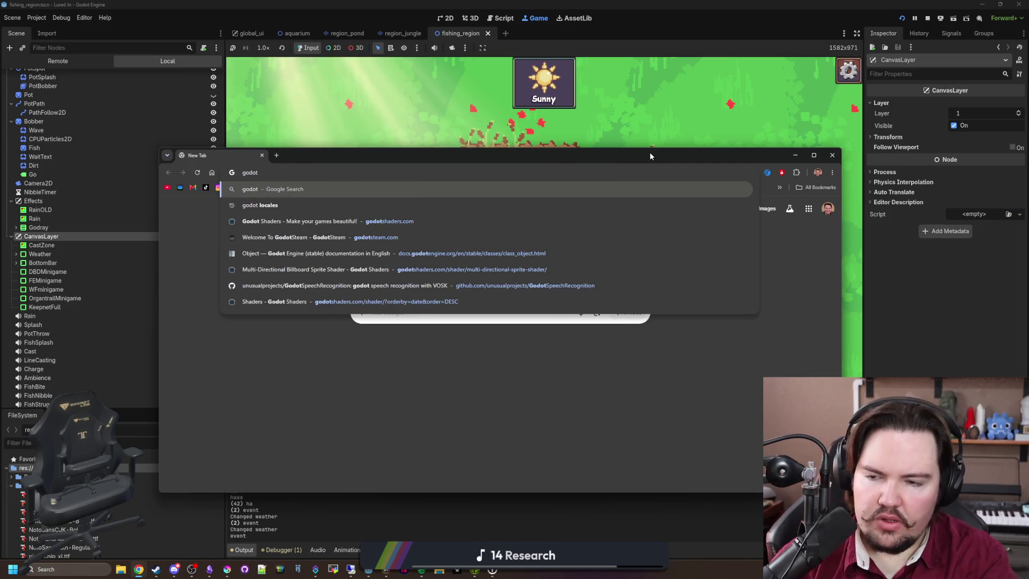
{"action": "type", "text": " print"}
{"action": "key", "text": "BackSpace"}
{"action": "key", "text": "BackSpace"}
{"action": "key", "text": "BackSpace"}
{"action": "type", "text": "get node grabbing"}
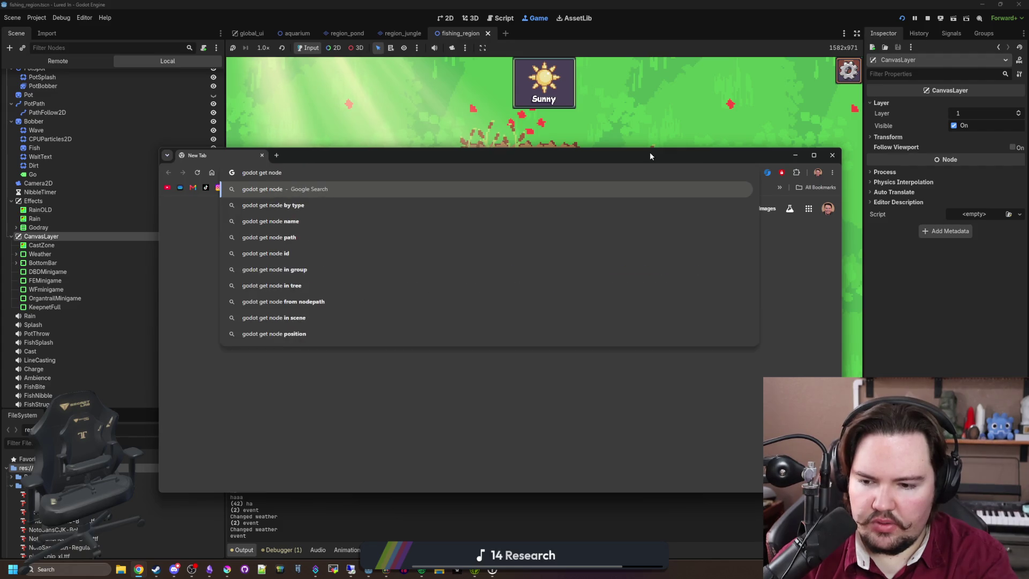
{"action": "type", "text": " input"}
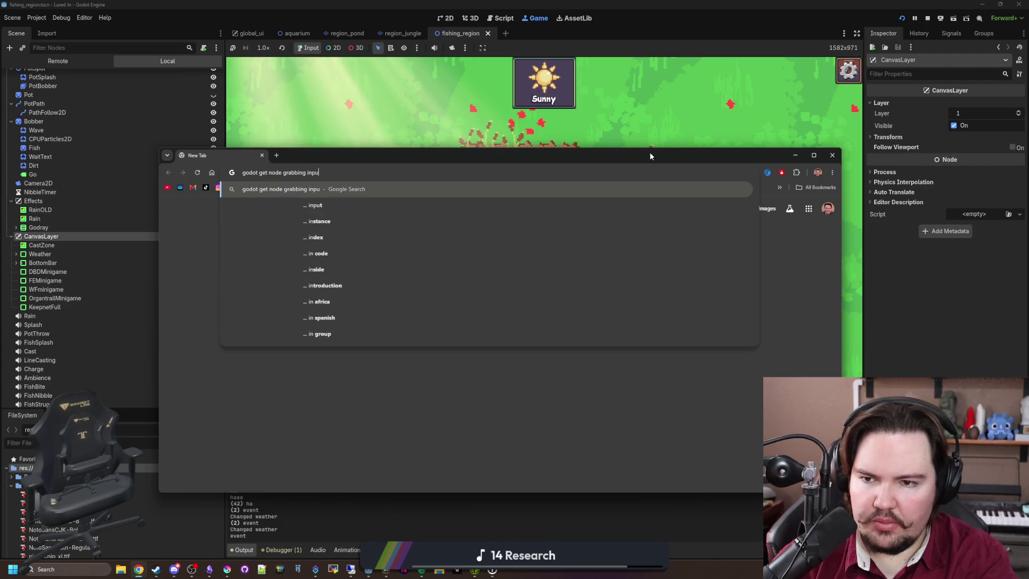
{"action": "key", "text": "Return"}
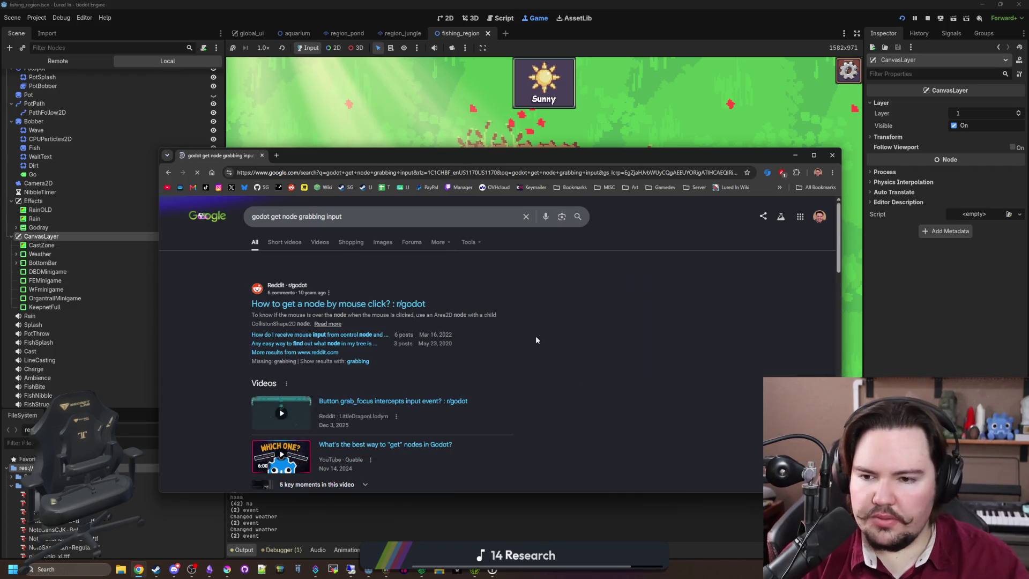
Open the Godot Docs Input handling result in a new tab and switch to it.
{"action": "scroll", "coordinate": [322, 301], "scroll_direction": "down", "scroll_amount": 4}
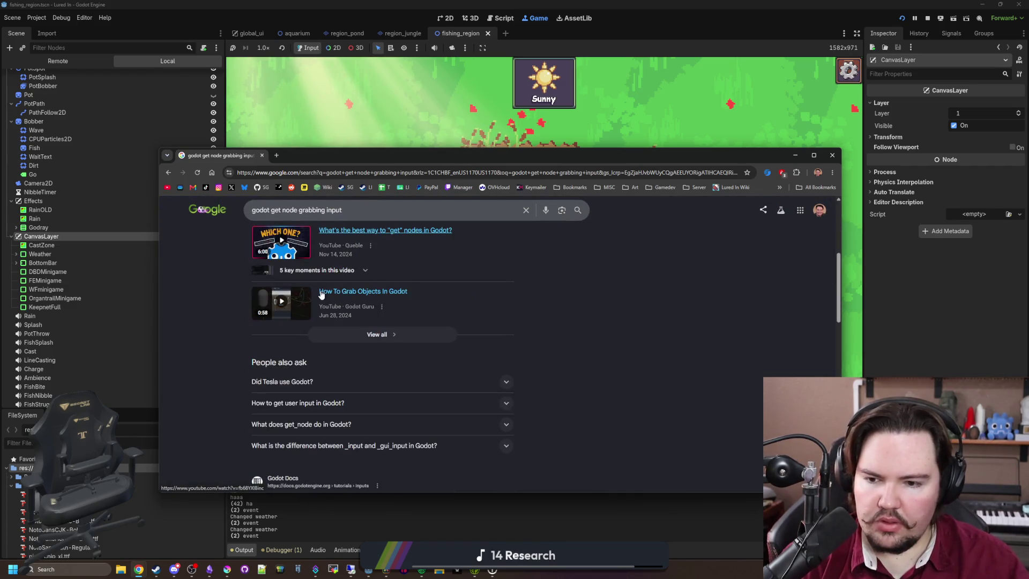
{"action": "scroll", "coordinate": [322, 293], "scroll_direction": "down", "scroll_amount": 3}
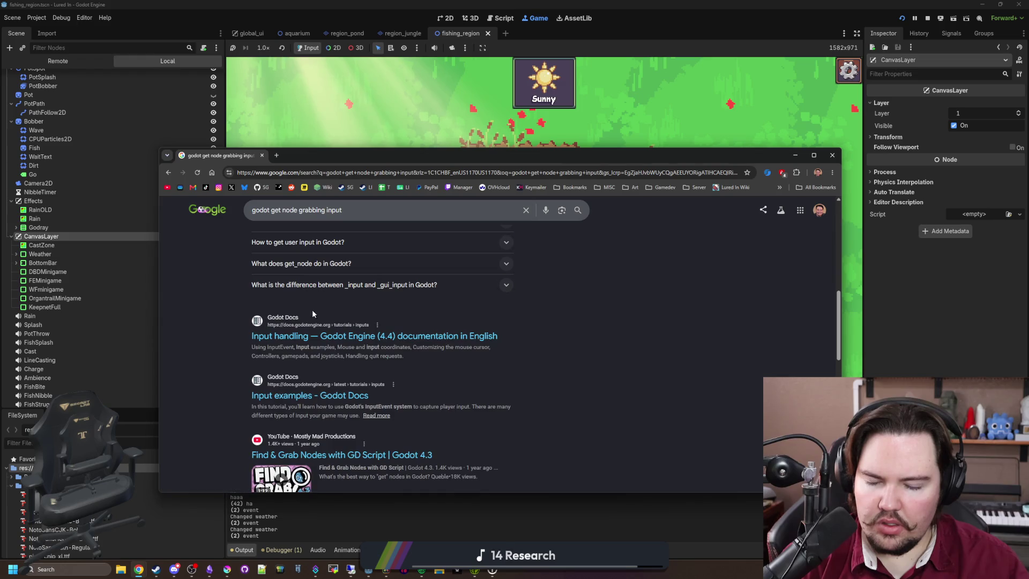
{"action": "middle_click", "coordinate": [333, 336]}
{"action": "left_click", "coordinate": [316, 156]}
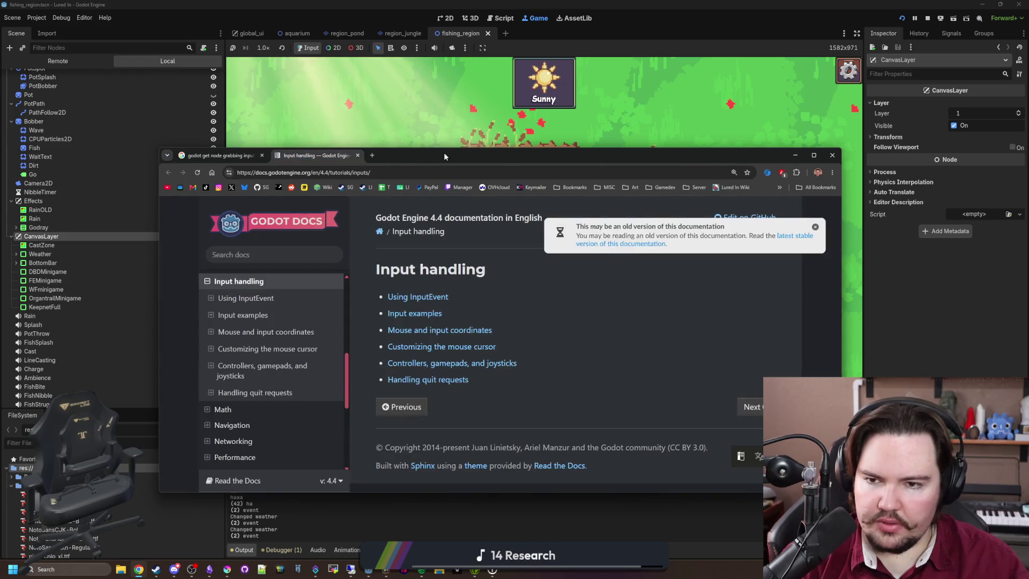
Move the browser window, open the Using InputEvent page and dismiss the old-version notice.
{"action": "left_click_drag", "start_coordinate": [444, 152], "coordinate": [376, 145]}
{"action": "left_click", "coordinate": [379, 289]}
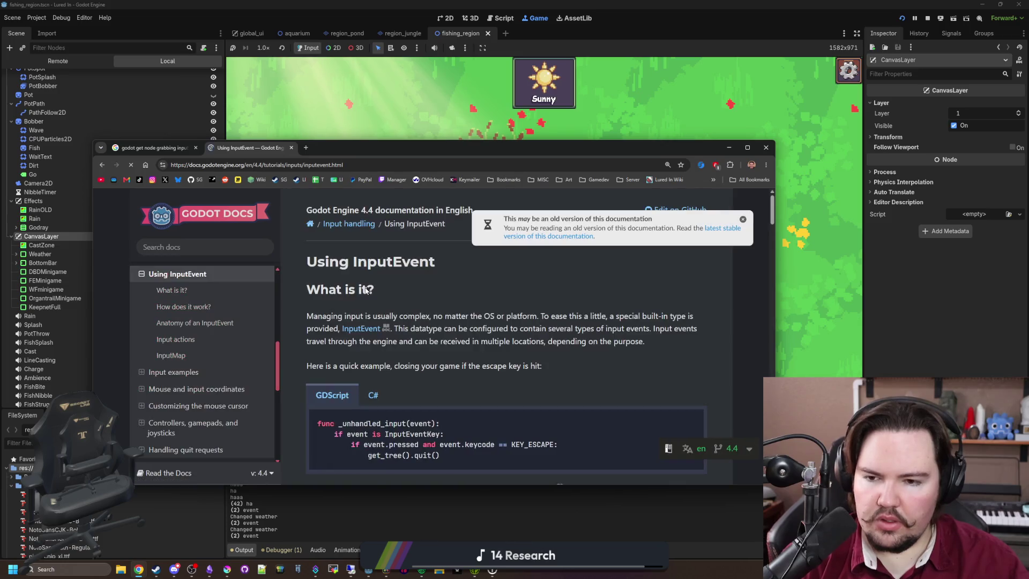
{"action": "scroll", "coordinate": [360, 289], "scroll_direction": "down", "scroll_amount": 2}
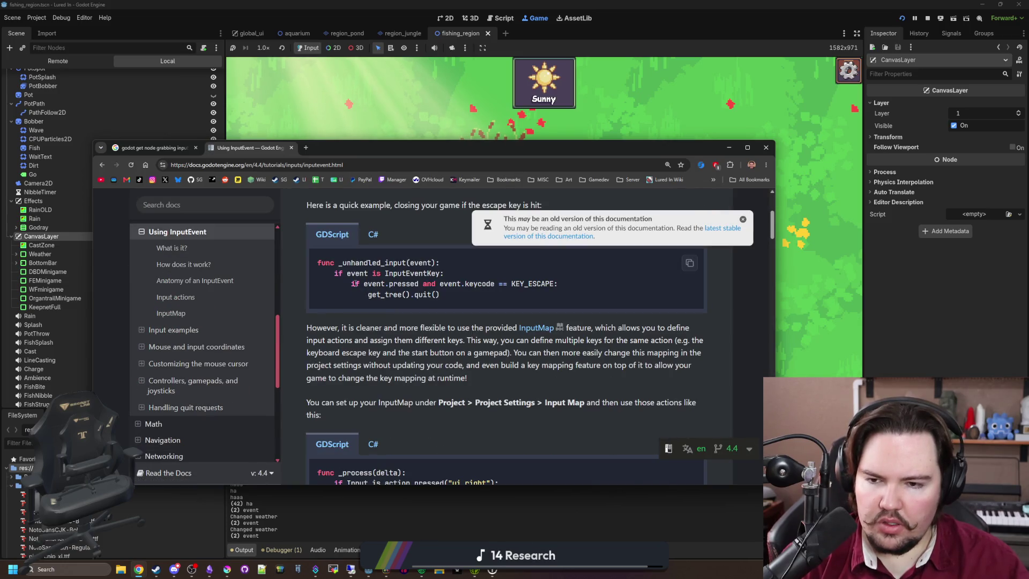
{"action": "left_click", "coordinate": [743, 222]}
Read the Using InputEvent page past the Input actions example to InputMap, then return to Godot.
{"action": "scroll", "coordinate": [434, 343], "scroll_direction": "down", "scroll_amount": 2}
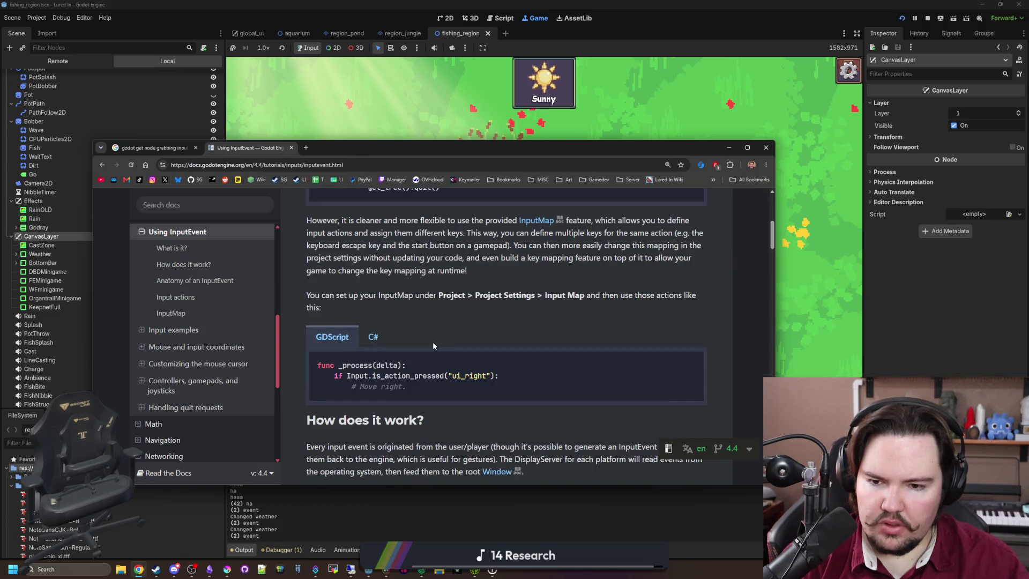
{"action": "scroll", "coordinate": [433, 342], "scroll_direction": "down", "scroll_amount": 6}
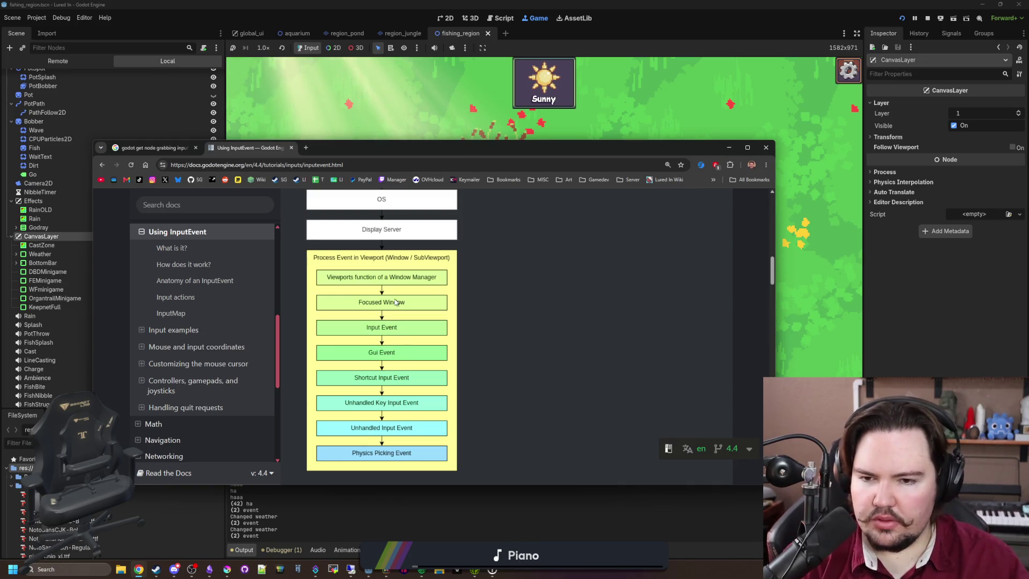
{"action": "scroll", "coordinate": [387, 326], "scroll_direction": "down", "scroll_amount": 4}
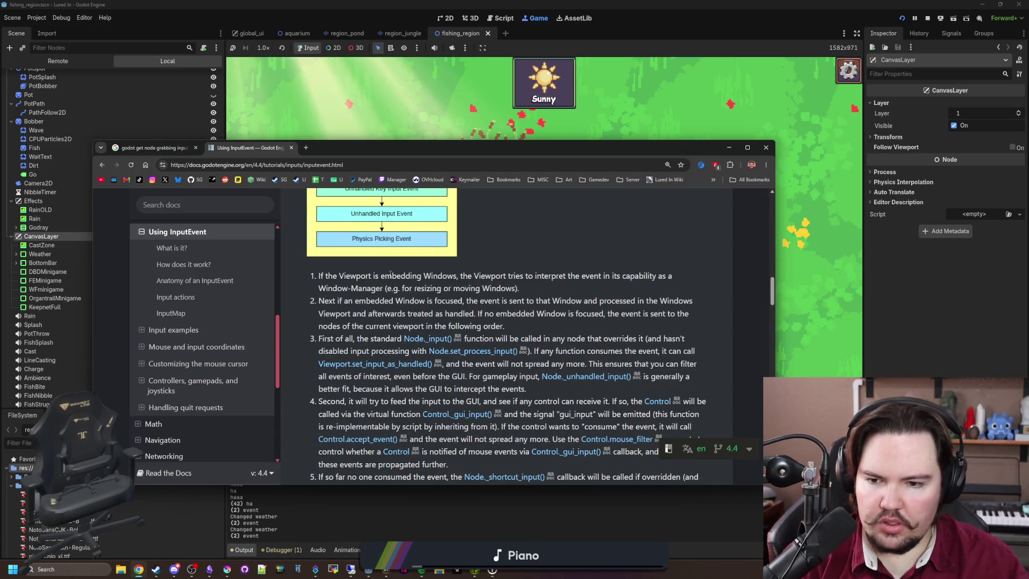
{"action": "scroll", "coordinate": [390, 275], "scroll_direction": "down", "scroll_amount": 2}
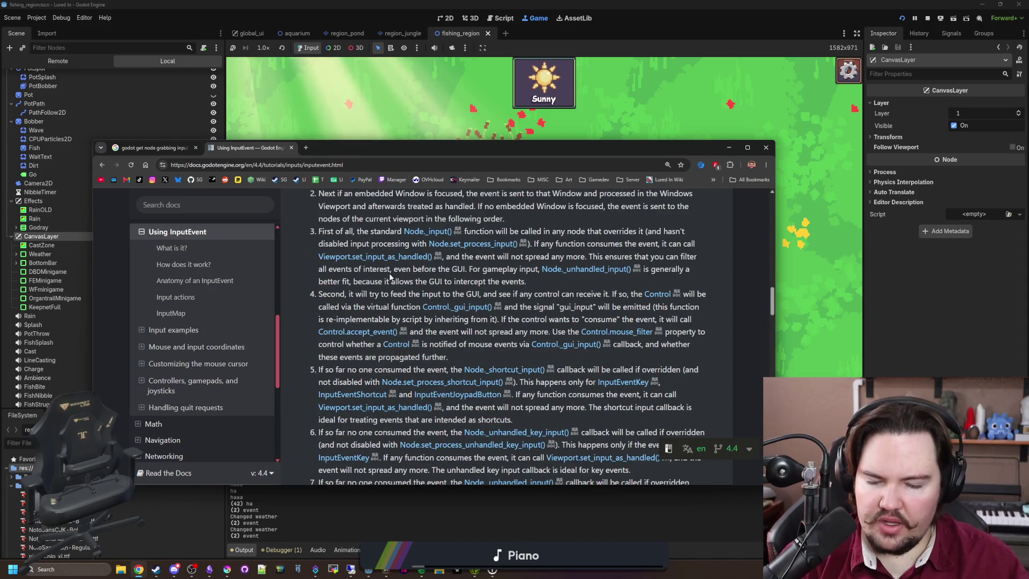
{"action": "scroll", "coordinate": [391, 277], "scroll_direction": "down", "scroll_amount": 1}
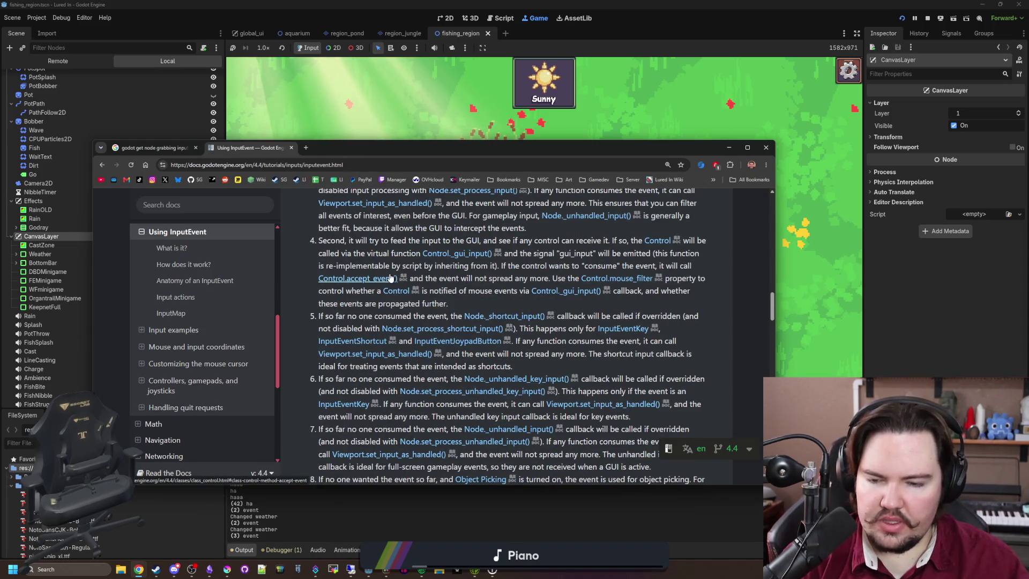
{"action": "scroll", "coordinate": [512, 355], "scroll_direction": "down", "scroll_amount": 4}
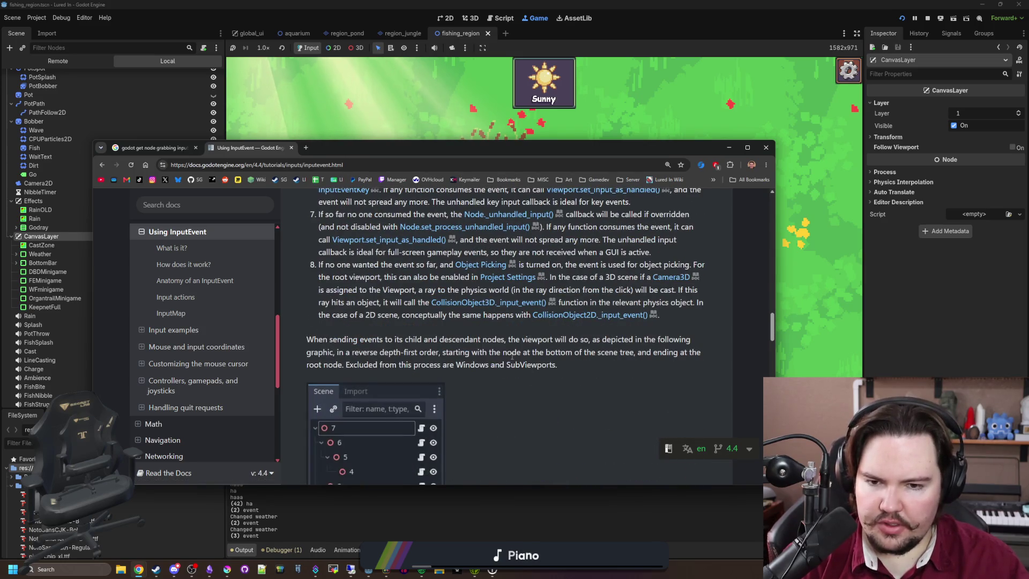
{"action": "scroll", "coordinate": [474, 349], "scroll_direction": "down", "scroll_amount": 5}
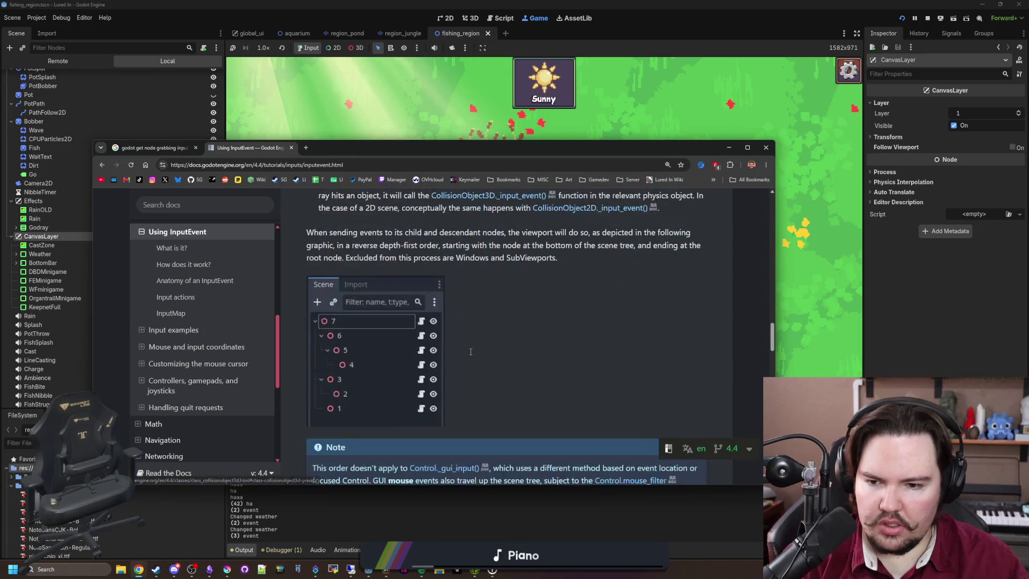
{"action": "scroll", "coordinate": [471, 352], "scroll_direction": "down", "scroll_amount": 2}
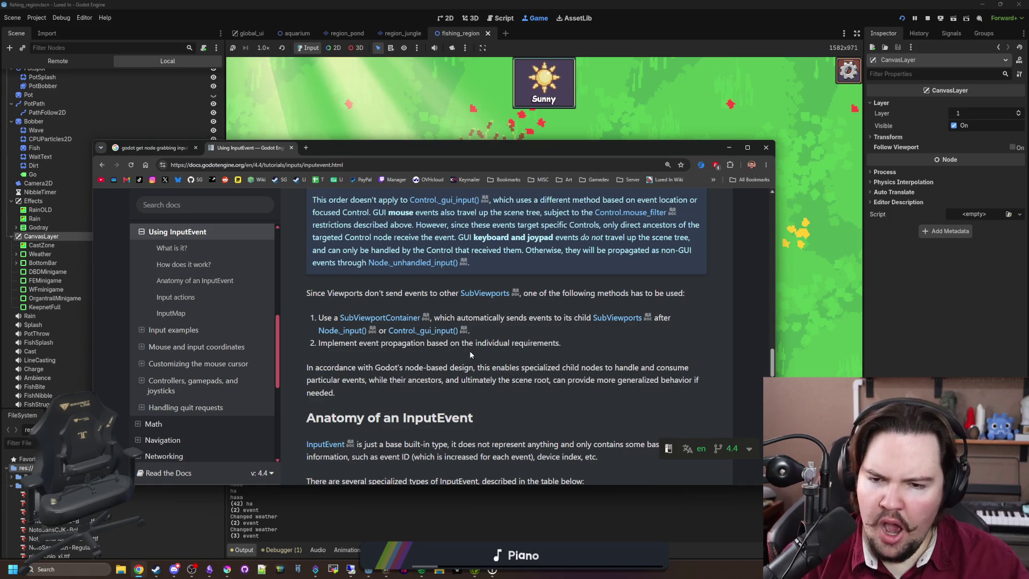
{"action": "scroll", "coordinate": [471, 355], "scroll_direction": "down", "scroll_amount": 1}
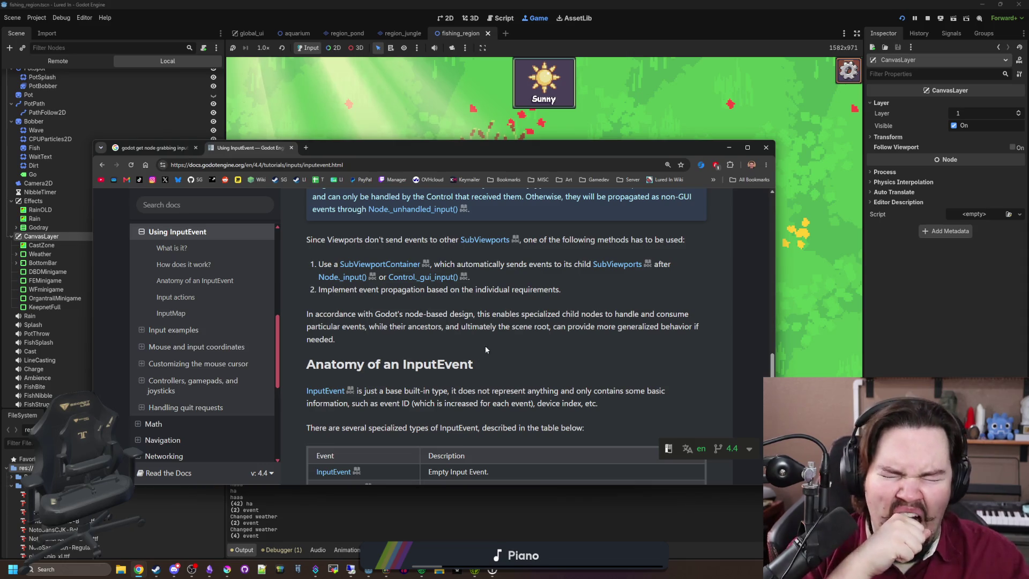
{"action": "scroll", "coordinate": [494, 295], "scroll_direction": "down", "scroll_amount": 3}
{"action": "scroll", "coordinate": [495, 297], "scroll_direction": "down", "scroll_amount": 4}
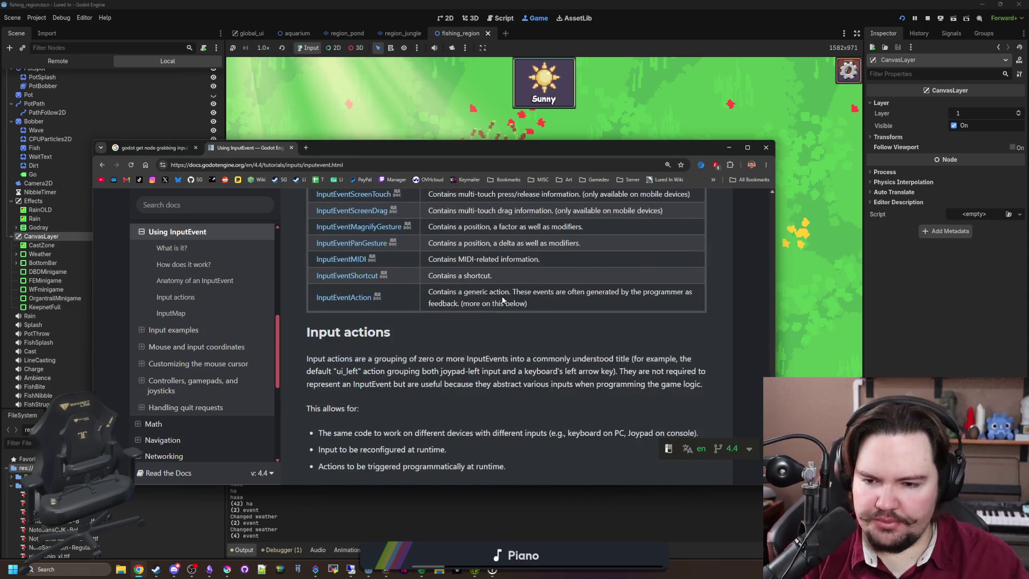
{"action": "scroll", "coordinate": [503, 300], "scroll_direction": "down", "scroll_amount": 3}
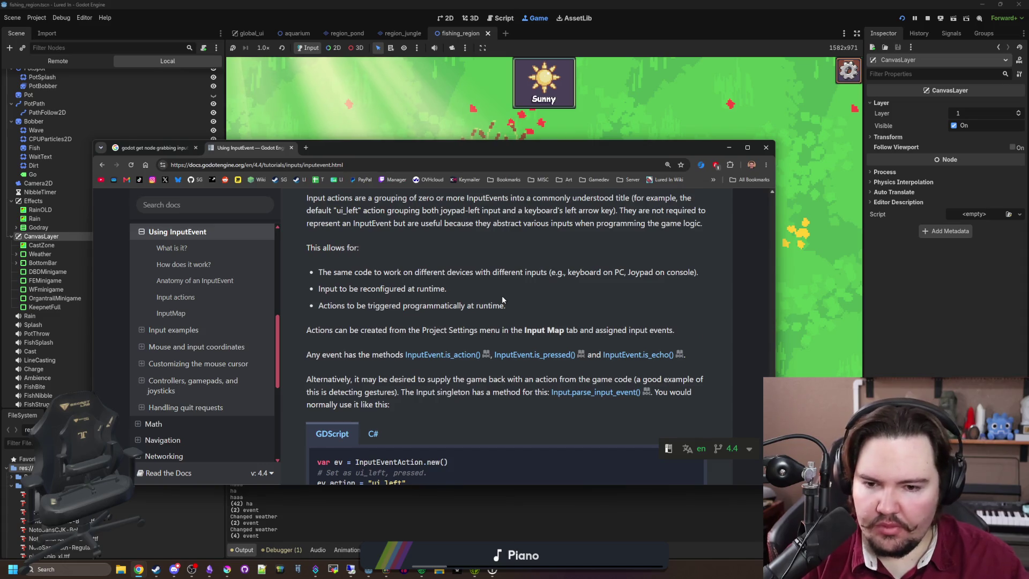
{"action": "scroll", "coordinate": [498, 302], "scroll_direction": "down", "scroll_amount": 2}
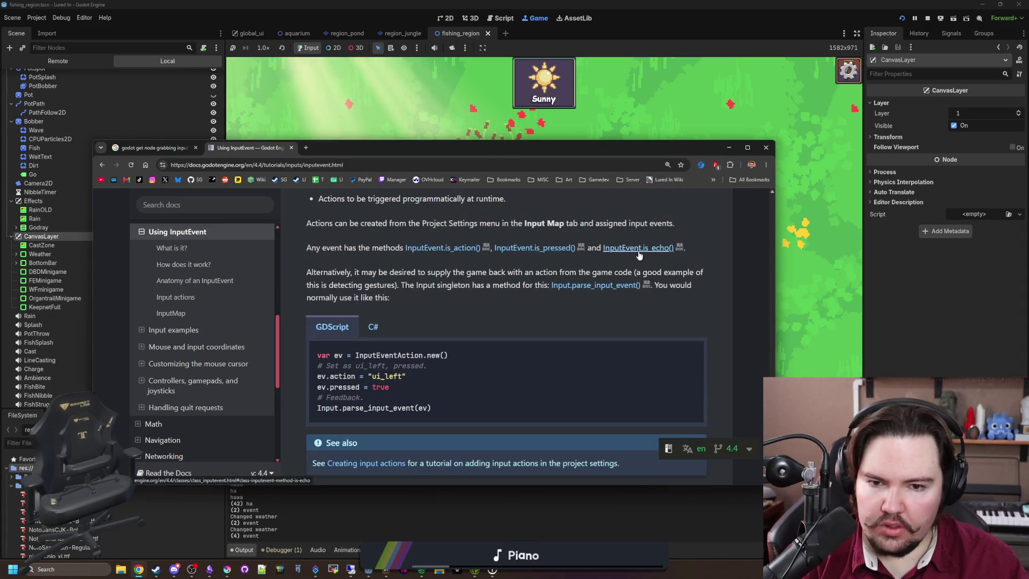
{"action": "scroll", "coordinate": [458, 306], "scroll_direction": "down", "scroll_amount": 5}
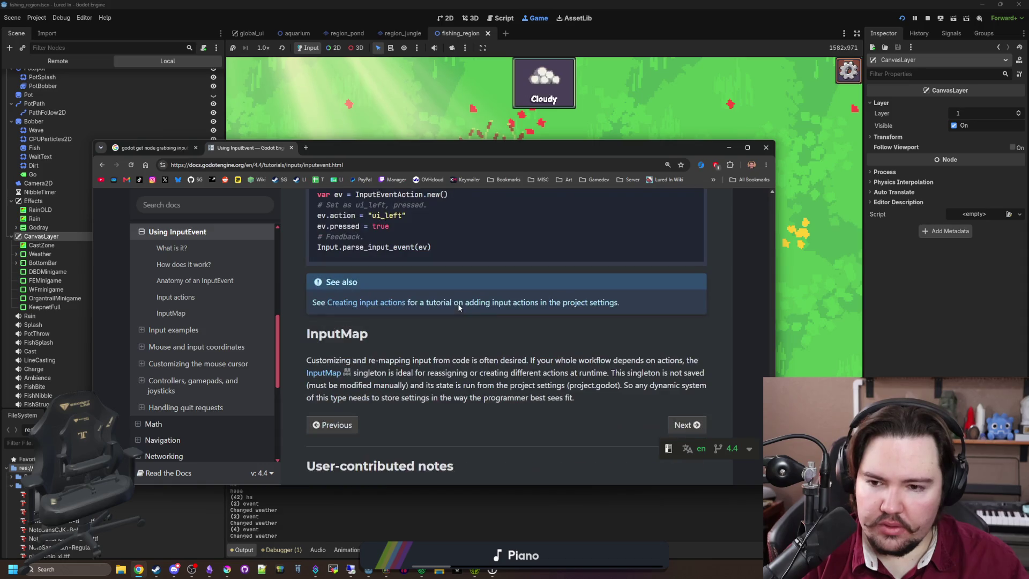
{"action": "key", "text": "alt+Tab"}
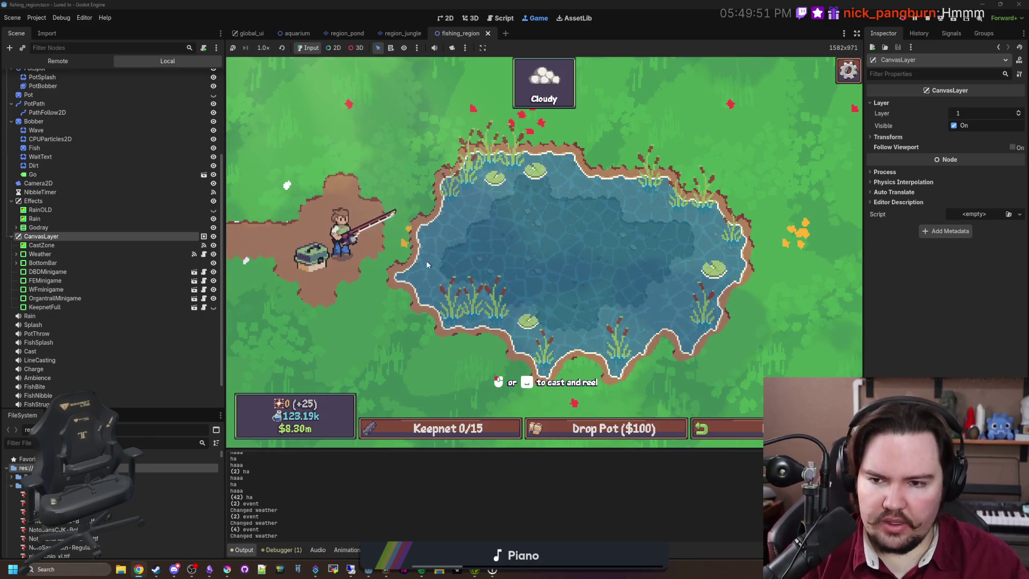
In 2D select mode, pick the node covering the pond and open its material's shader.
{"action": "left_click", "coordinate": [334, 47]}
{"action": "left_click", "coordinate": [444, 143]}
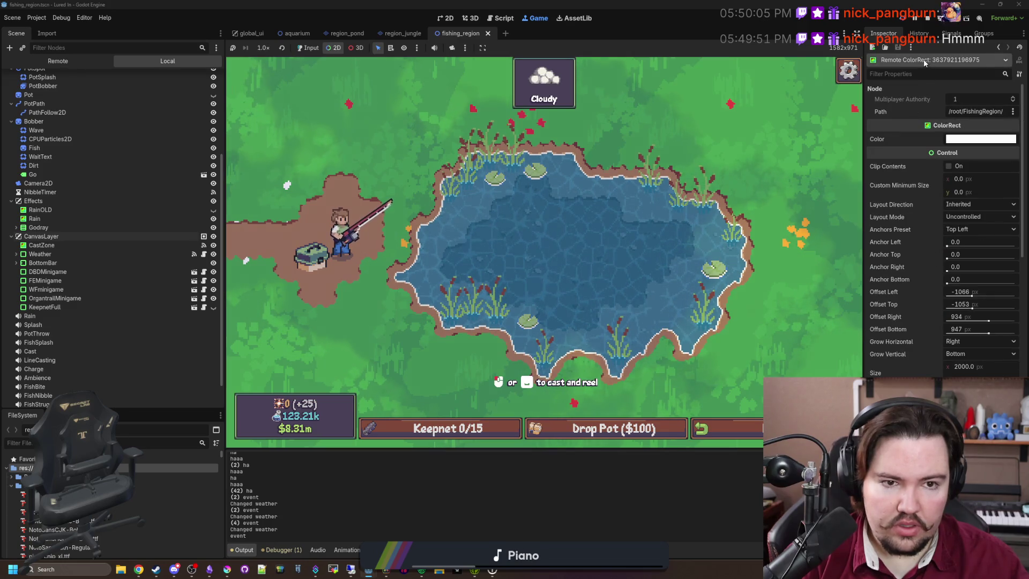
{"action": "scroll", "coordinate": [902, 184], "scroll_direction": "down", "scroll_amount": 10}
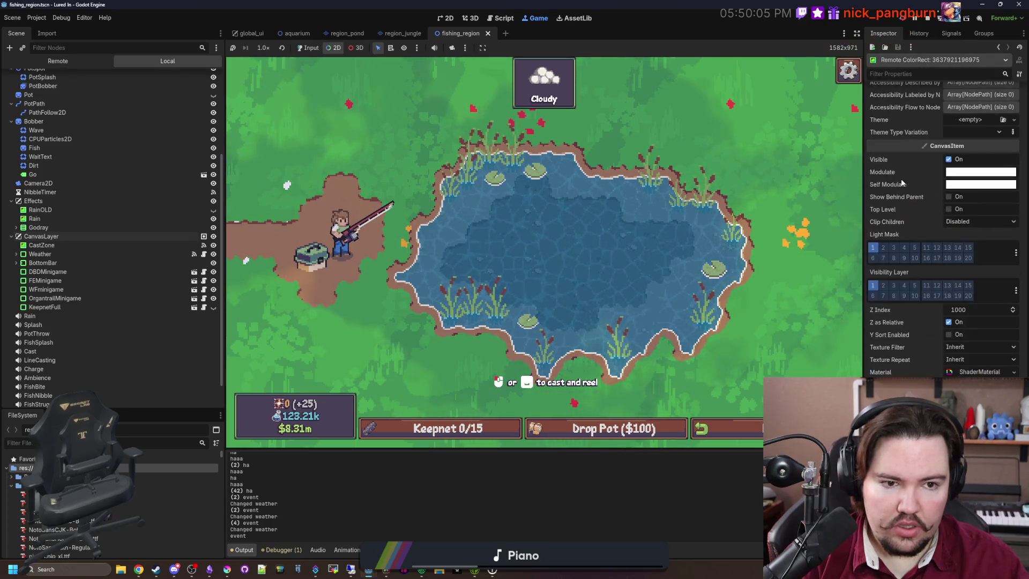
{"action": "left_click", "coordinate": [983, 372]}
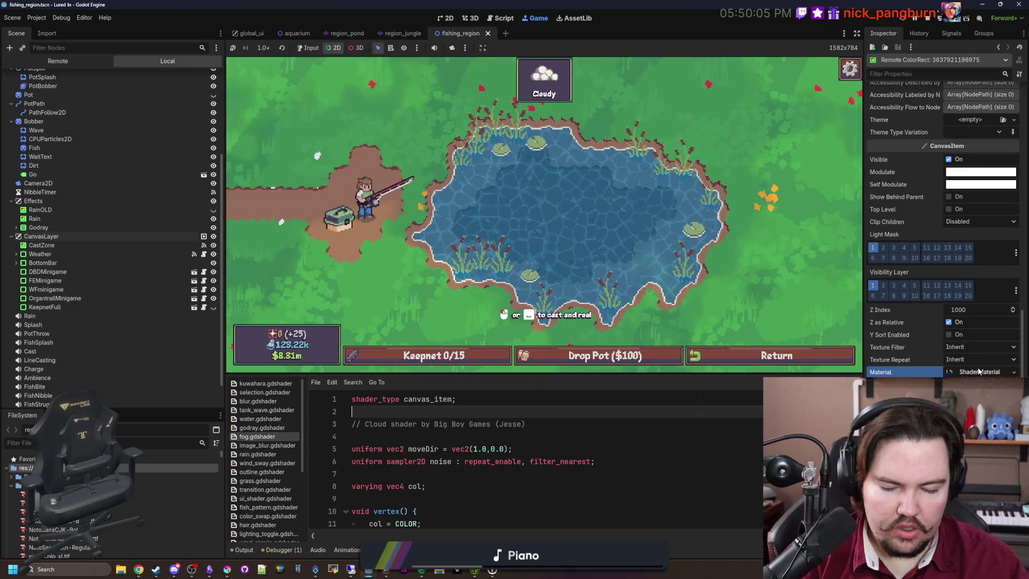
Select the Clouds node in the remote scene tree to view its properties.
{"action": "scroll", "coordinate": [928, 349], "scroll_direction": "up", "scroll_amount": 15}
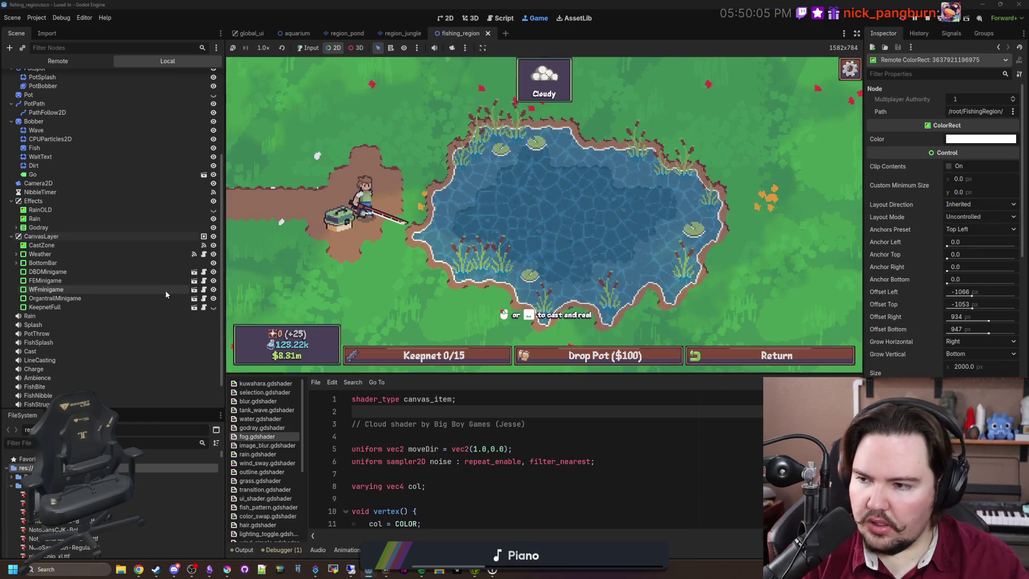
{"action": "scroll", "coordinate": [115, 241], "scroll_direction": "up", "scroll_amount": 3}
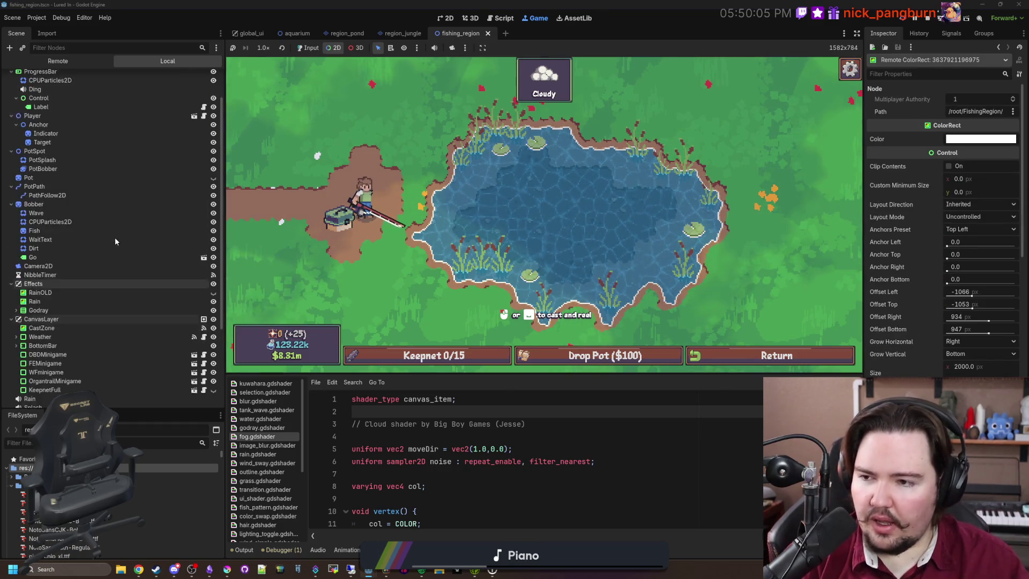
{"action": "scroll", "coordinate": [114, 237], "scroll_direction": "up", "scroll_amount": 2}
{"action": "left_click", "coordinate": [116, 104]}
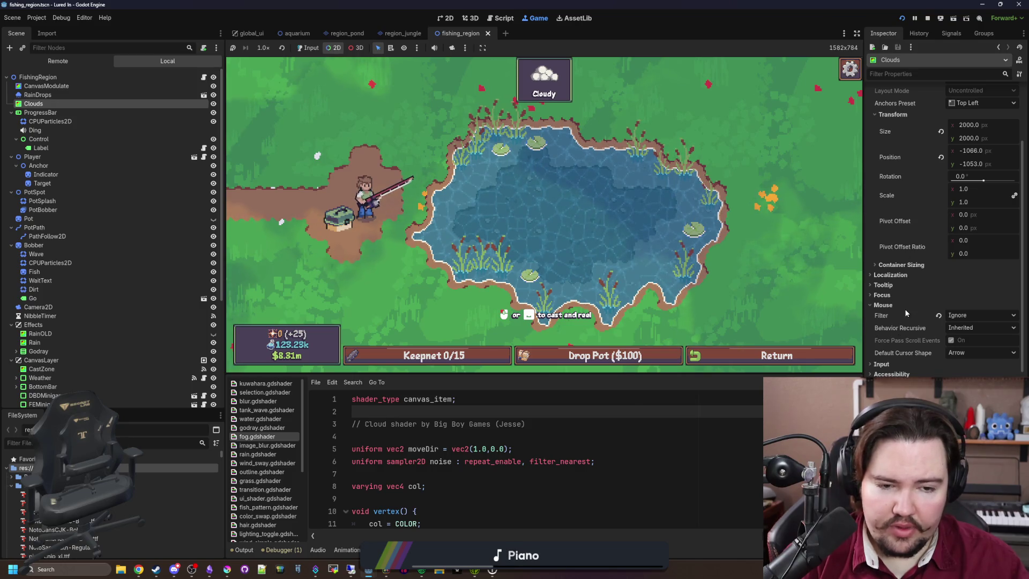
Stop the game, set the Clouds Size x to 0, and save and run the scene.
{"action": "left_click", "coordinate": [928, 18]}
{"action": "scroll", "coordinate": [558, 289], "scroll_direction": "down", "scroll_amount": 5}
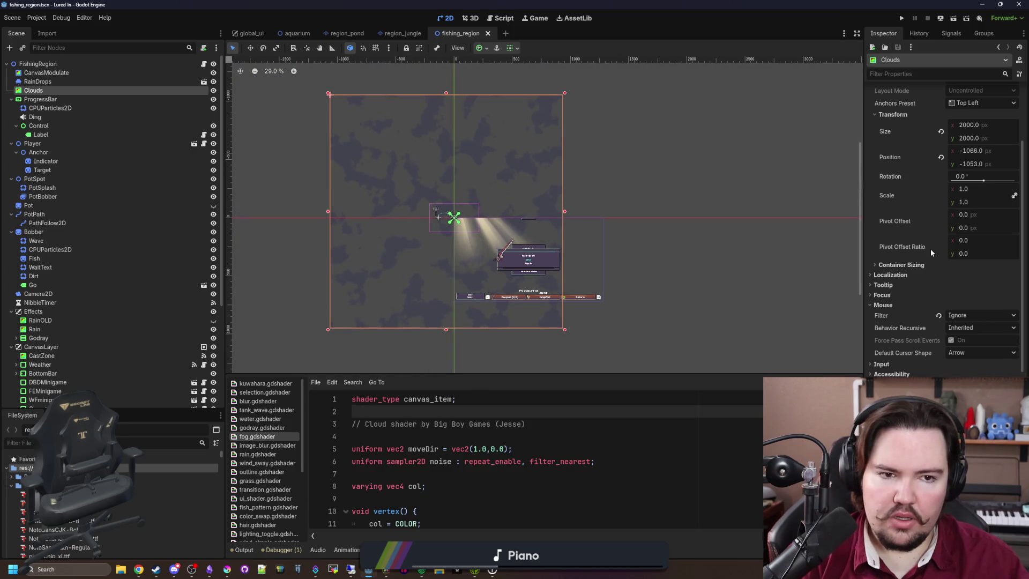
{"action": "scroll", "coordinate": [930, 249], "scroll_direction": "up", "scroll_amount": 2}
{"action": "left_click", "coordinate": [970, 184]}
{"action": "type", "text": "0"}
{"action": "key", "text": "Return"}
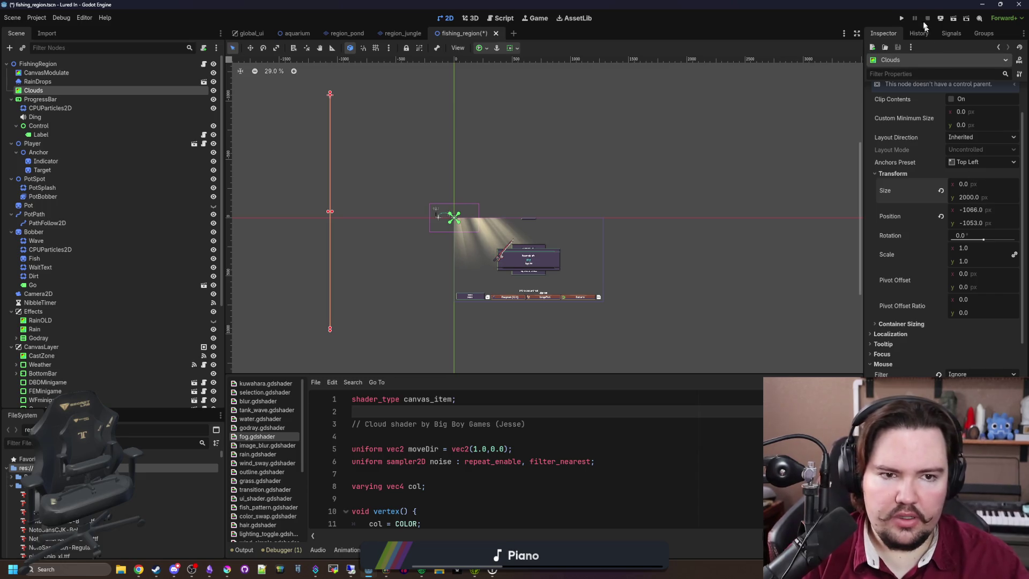
{"action": "left_click", "coordinate": [900, 19]}
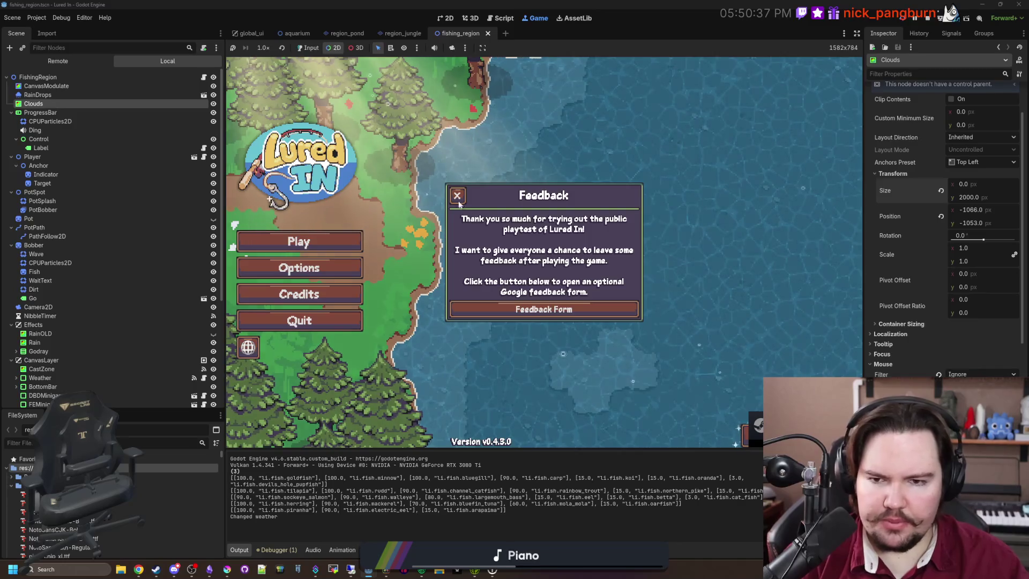
Pick nodes under the menu and Feedback dialog, restore input, reach the pond, then stop with F8.
{"action": "left_click", "coordinate": [744, 211]}
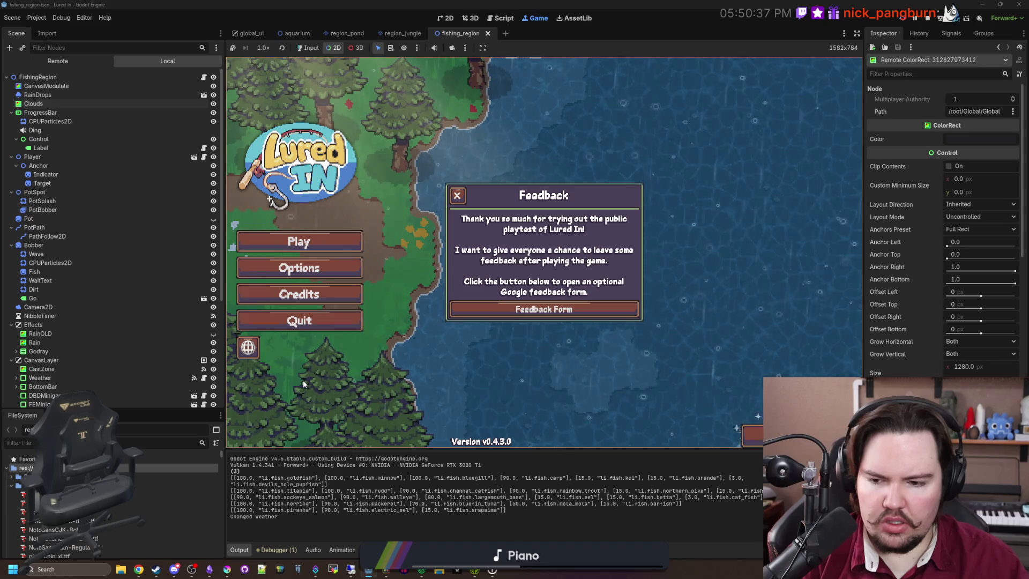
{"action": "left_click", "coordinate": [505, 196]}
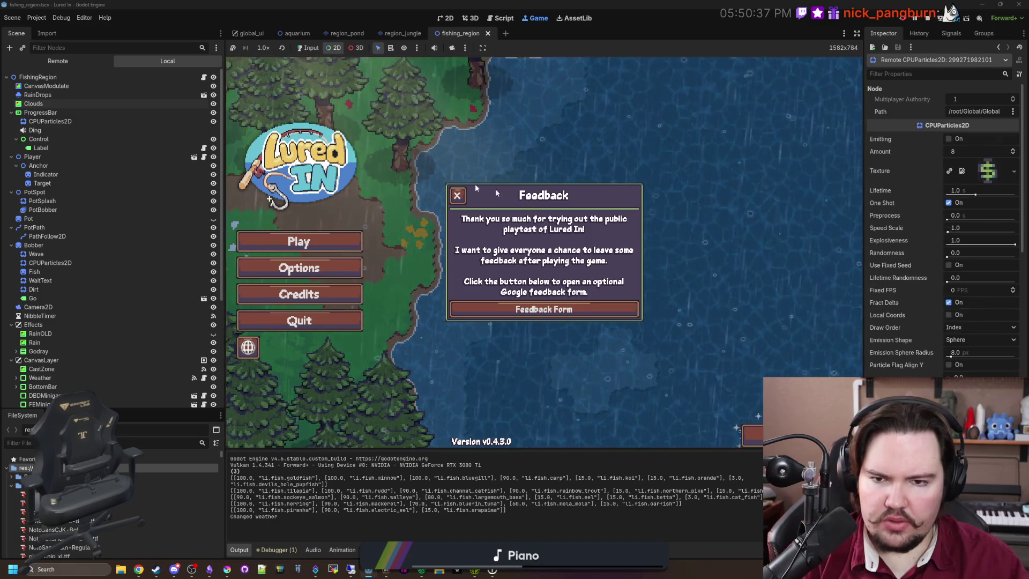
{"action": "left_click", "coordinate": [505, 195]}
{"action": "left_click", "coordinate": [309, 48]}
{"action": "left_click", "coordinate": [726, 283]}
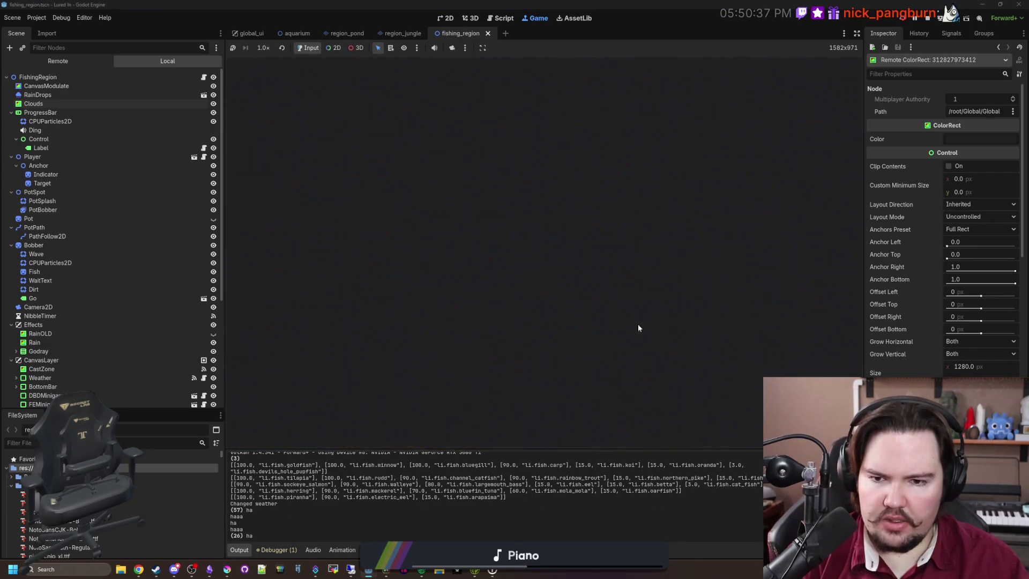
{"action": "left_click", "coordinate": [542, 297]}
{"action": "left_click", "coordinate": [659, 191]}
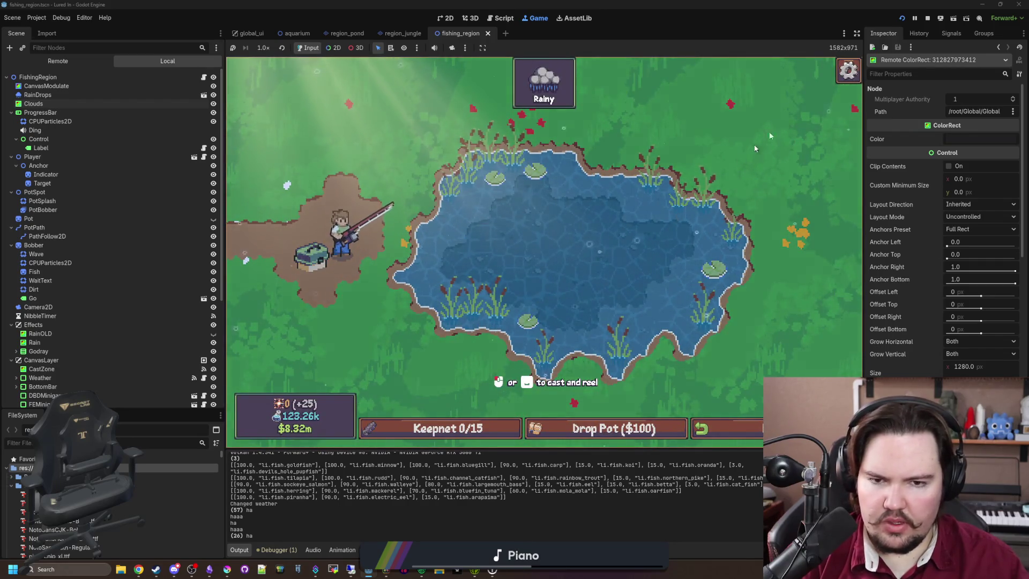
{"action": "key", "text": "F8"}
Restore the Clouds width to 2000 and save the scene.
{"action": "left_click", "coordinate": [54, 91]}
{"action": "left_click", "coordinate": [970, 184]}
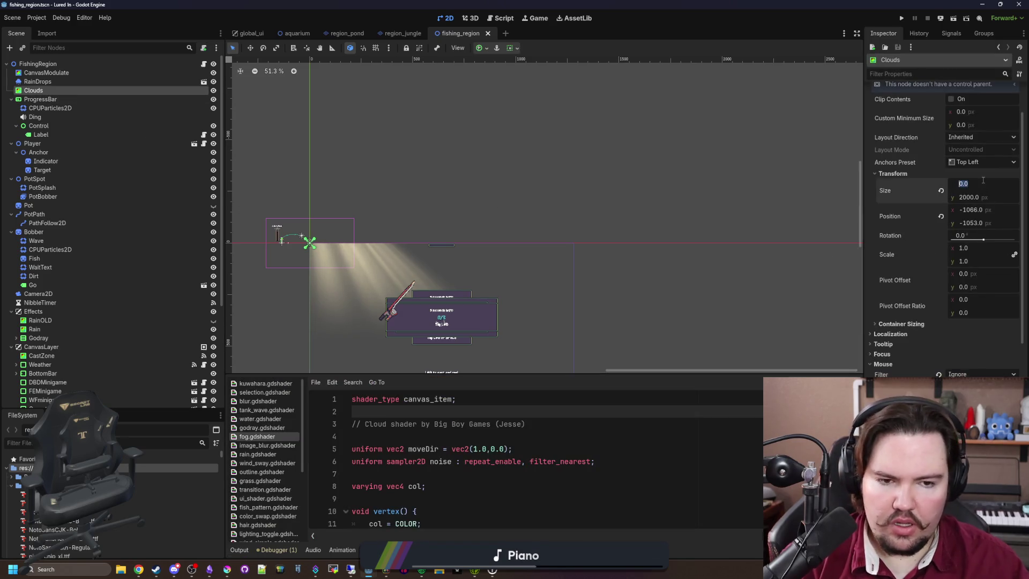
{"action": "type", "text": "2000"}
{"action": "key", "text": "Return"}
{"action": "scroll", "coordinate": [594, 240], "scroll_direction": "down", "scroll_amount": 2}
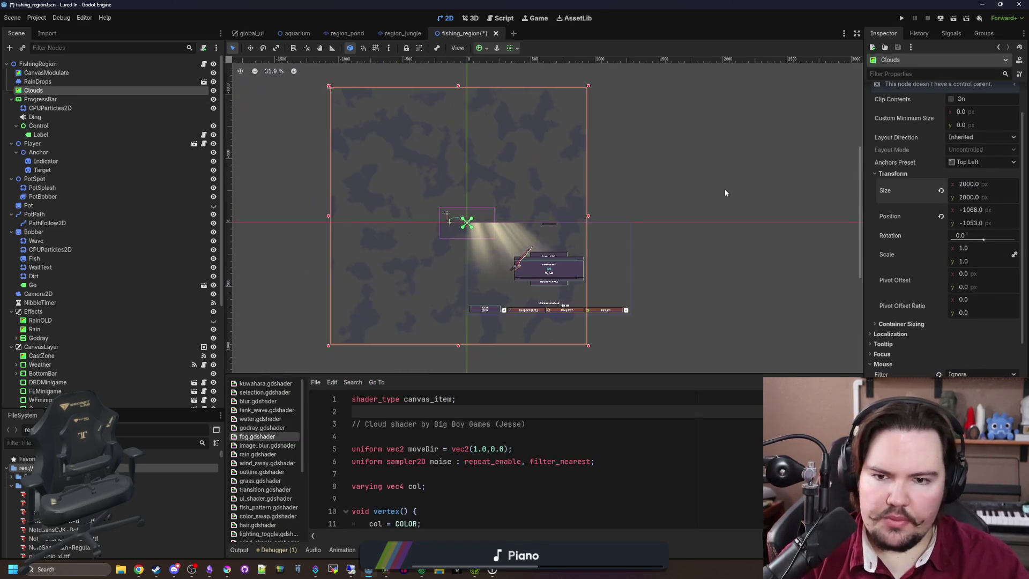
{"action": "key", "text": "ctrl+s"}
{"action": "scroll", "coordinate": [403, 235], "scroll_direction": "up", "scroll_amount": 1}
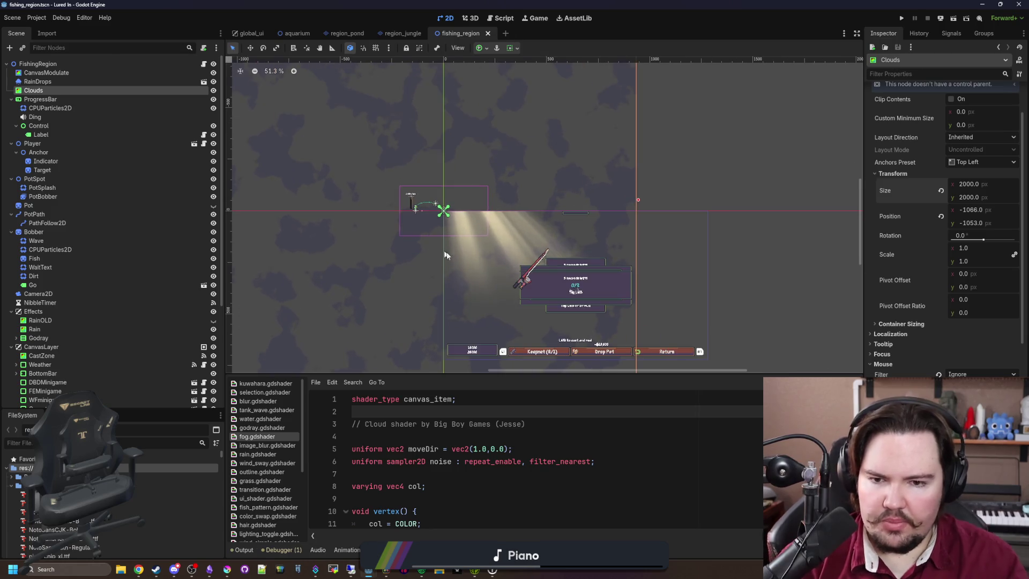
{"action": "key", "text": "ctrl+s"}
{"action": "scroll", "coordinate": [515, 295], "scroll_direction": "up", "scroll_amount": 7}
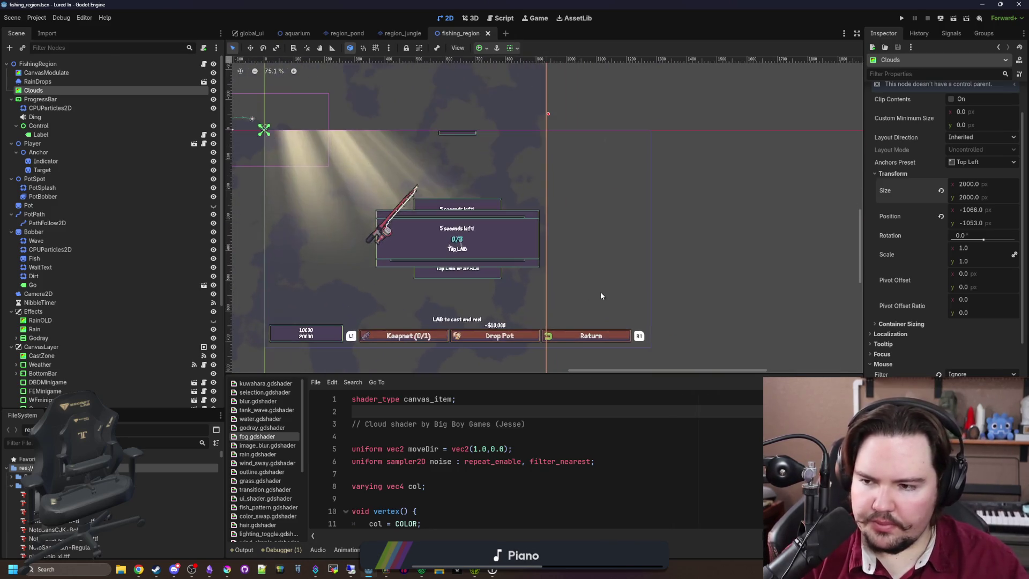
{"action": "scroll", "coordinate": [437, 308], "scroll_direction": "down", "scroll_amount": 2}
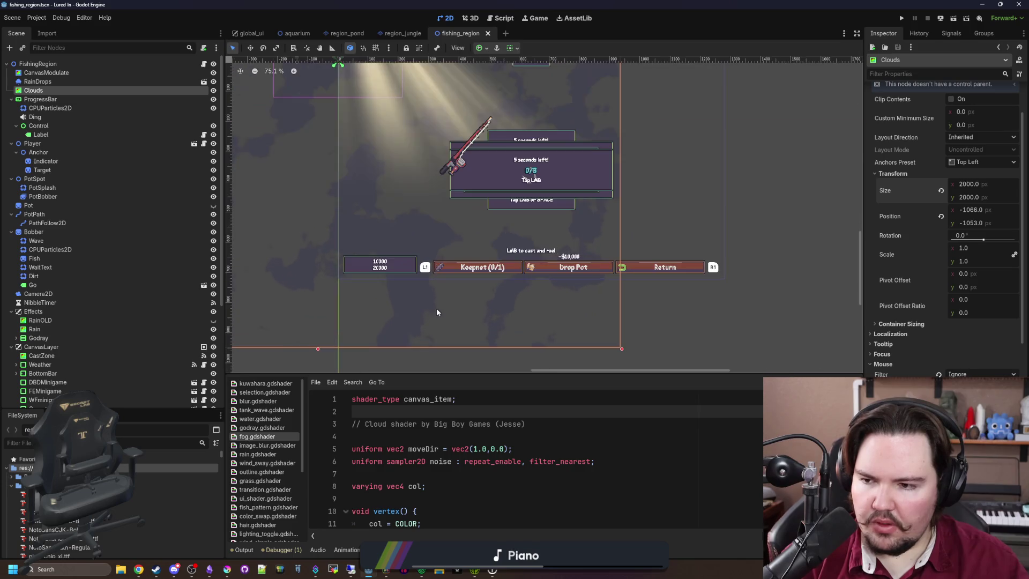
Inspect the mouse settings of Godray's ColorRect and VSeparator, both set to Ignore.
{"action": "left_click", "coordinate": [42, 338]}
{"action": "scroll", "coordinate": [331, 278], "scroll_direction": "down", "scroll_amount": 4}
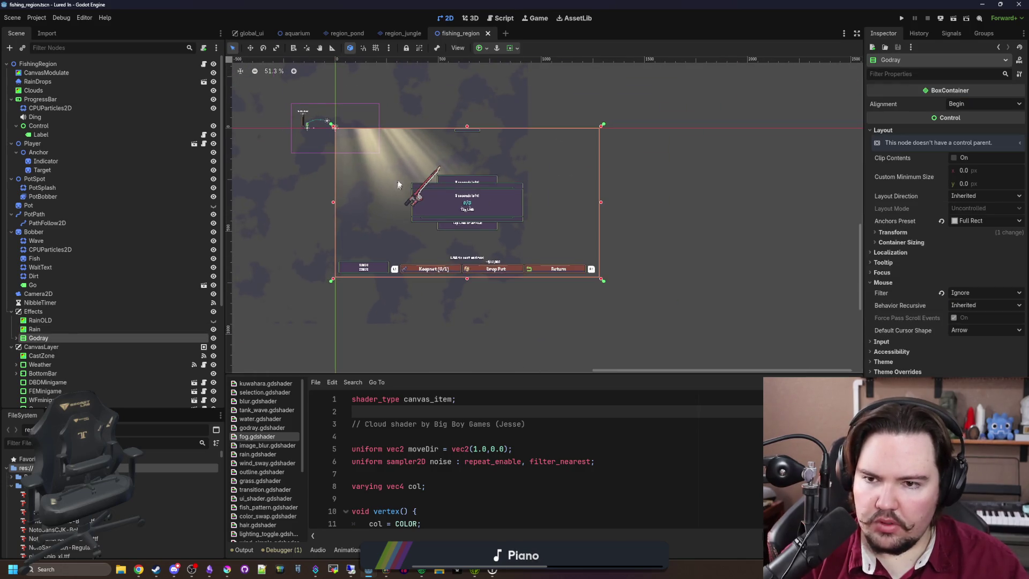
{"action": "scroll", "coordinate": [395, 190], "scroll_direction": "up", "scroll_amount": 3}
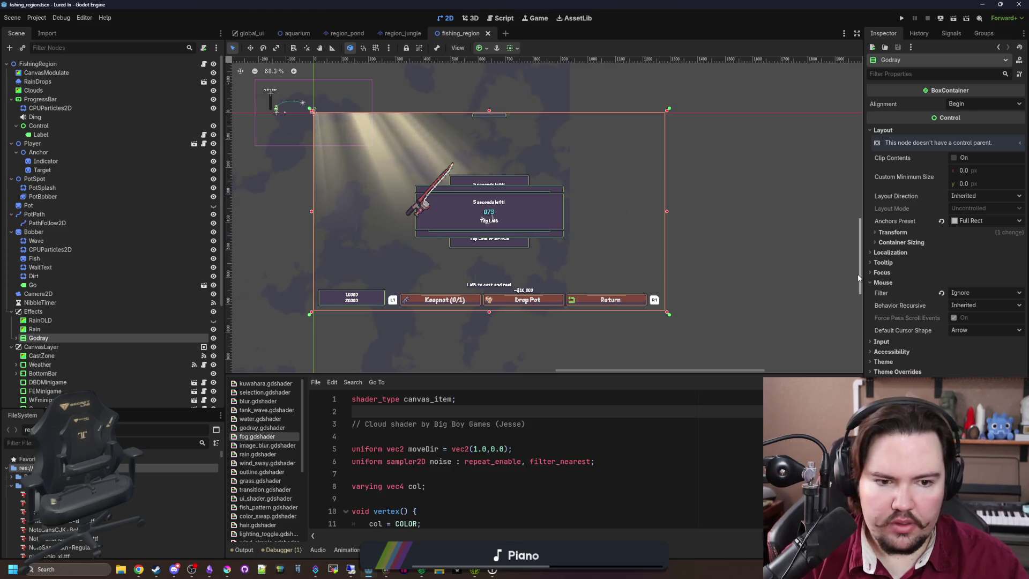
{"action": "left_click", "coordinate": [16, 338]}
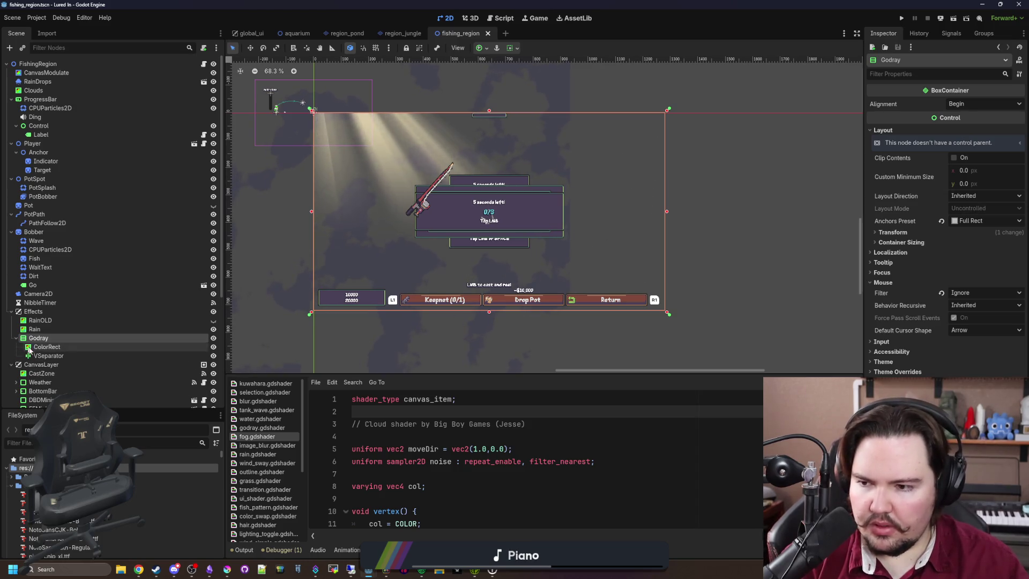
{"action": "left_click", "coordinate": [46, 346]}
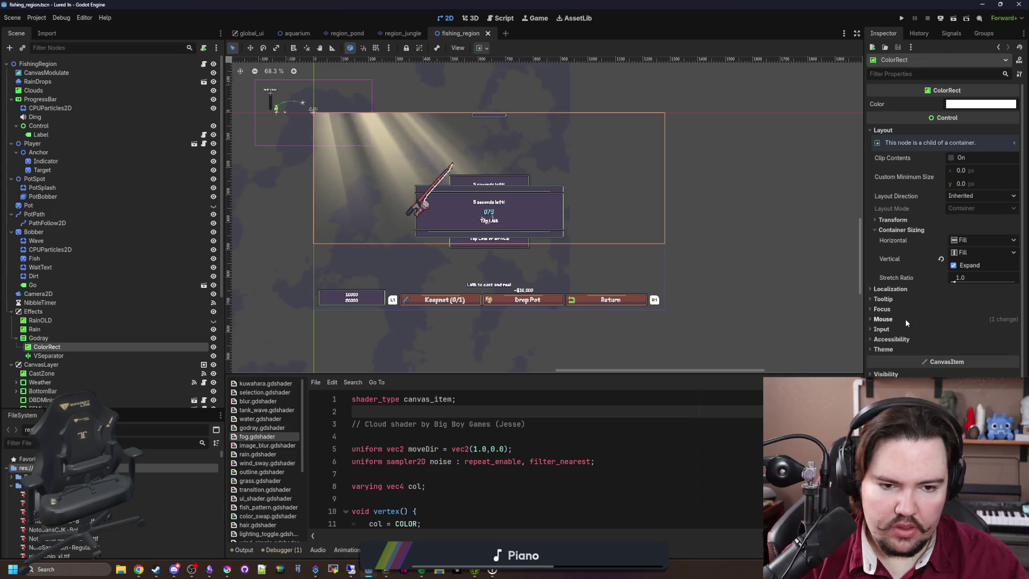
{"action": "left_click", "coordinate": [883, 319]}
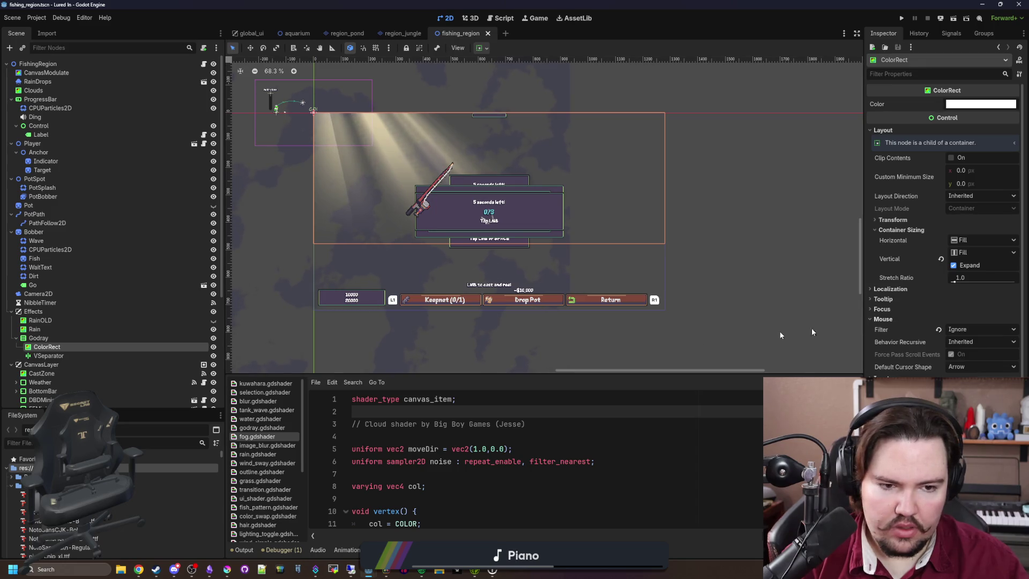
{"action": "left_click", "coordinate": [56, 362]}
{"action": "left_click", "coordinate": [48, 356]}
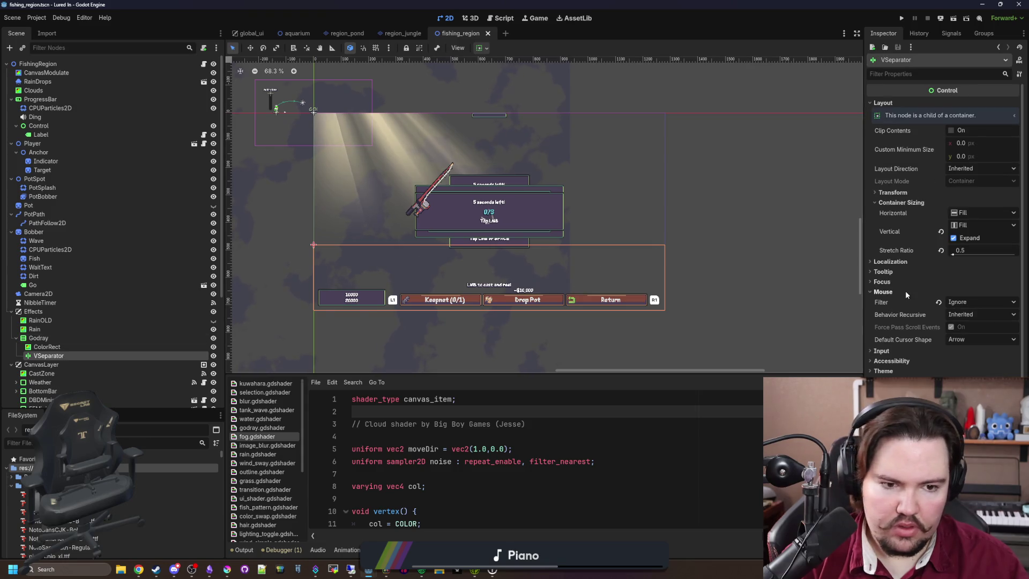
Inspect CanvasLayer (layer 1, visible), then expand Effects to list RainOLD, Rain and Godray.
{"action": "left_click", "coordinate": [11, 312]}
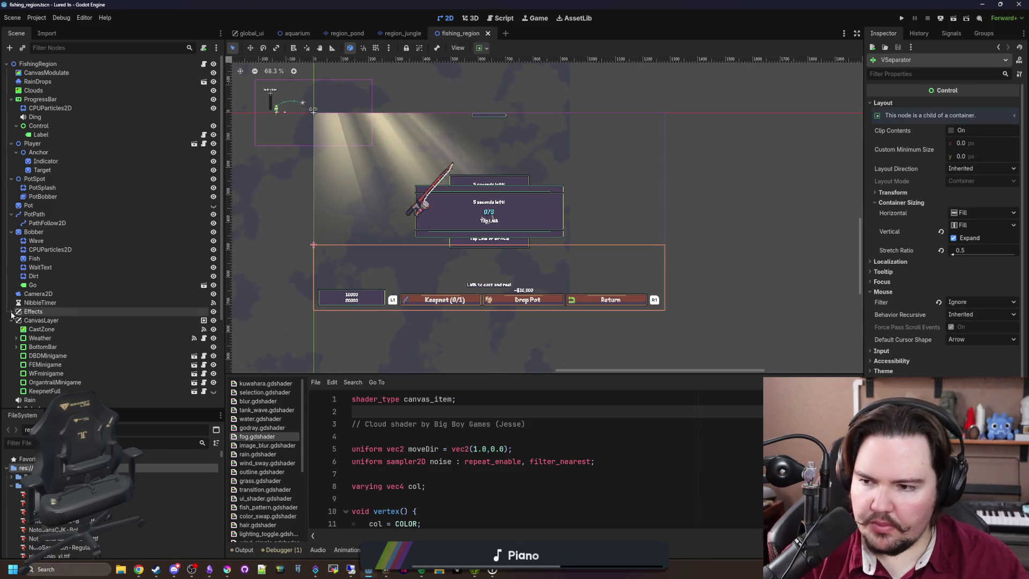
{"action": "left_click", "coordinate": [41, 320]}
{"action": "scroll", "coordinate": [80, 295], "scroll_direction": "down", "scroll_amount": 4}
{"action": "scroll", "coordinate": [80, 295], "scroll_direction": "up", "scroll_amount": 4}
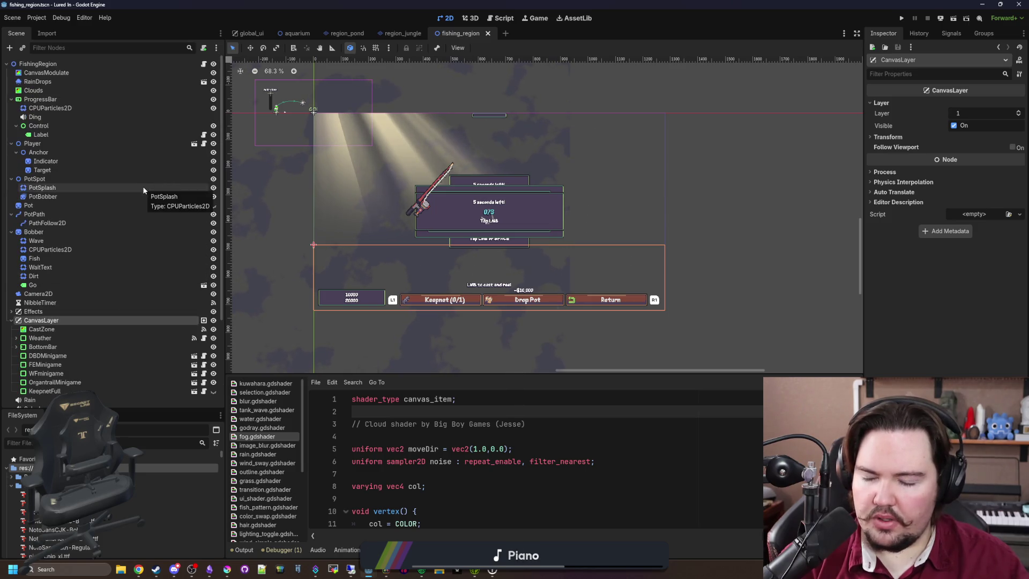
{"action": "left_click", "coordinate": [12, 320]}
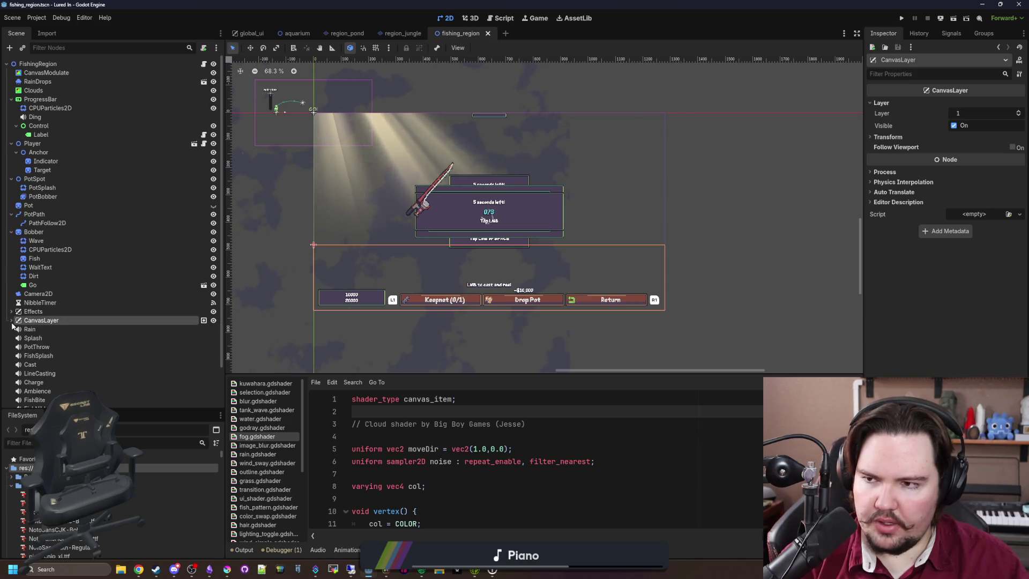
{"action": "left_click", "coordinate": [12, 320]}
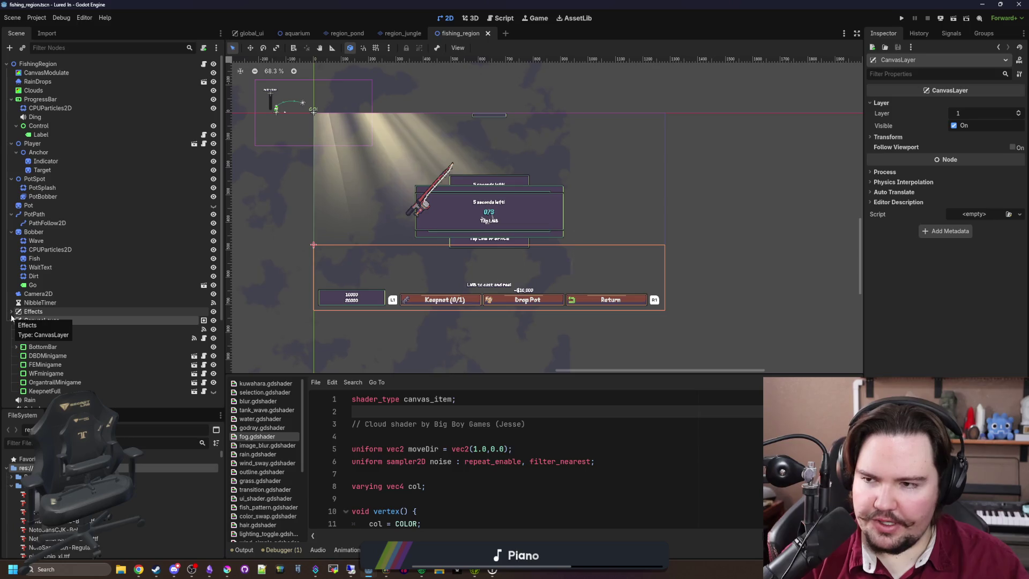
{"action": "left_click", "coordinate": [11, 316]}
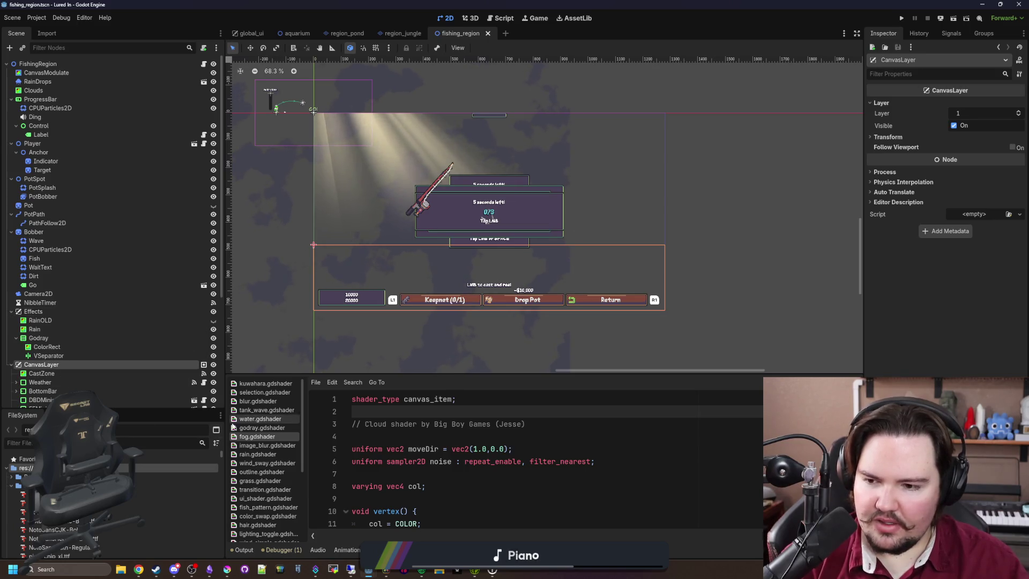
Filter FileSystem for 'main' and open main_menu.gd to read its menu button handlers.
{"action": "type", "text": "main"}
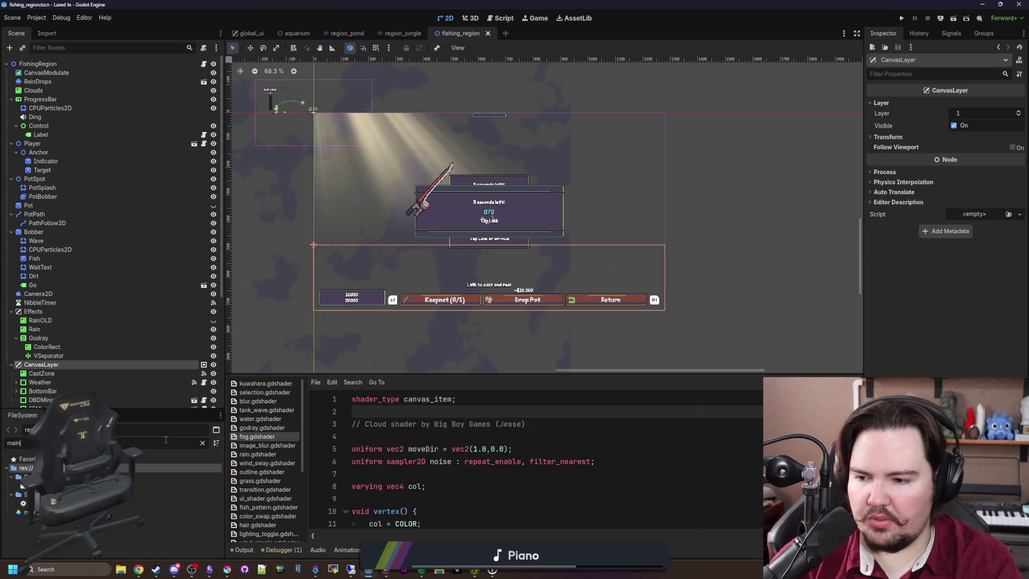
{"action": "double_click", "coordinate": [59, 503]}
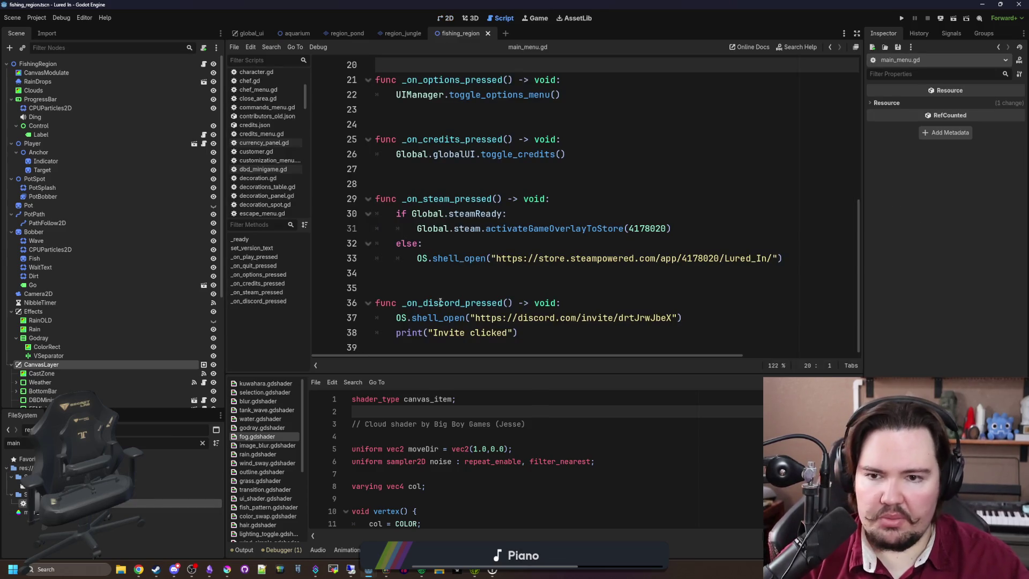
{"action": "scroll", "coordinate": [456, 289], "scroll_direction": "up", "scroll_amount": 4}
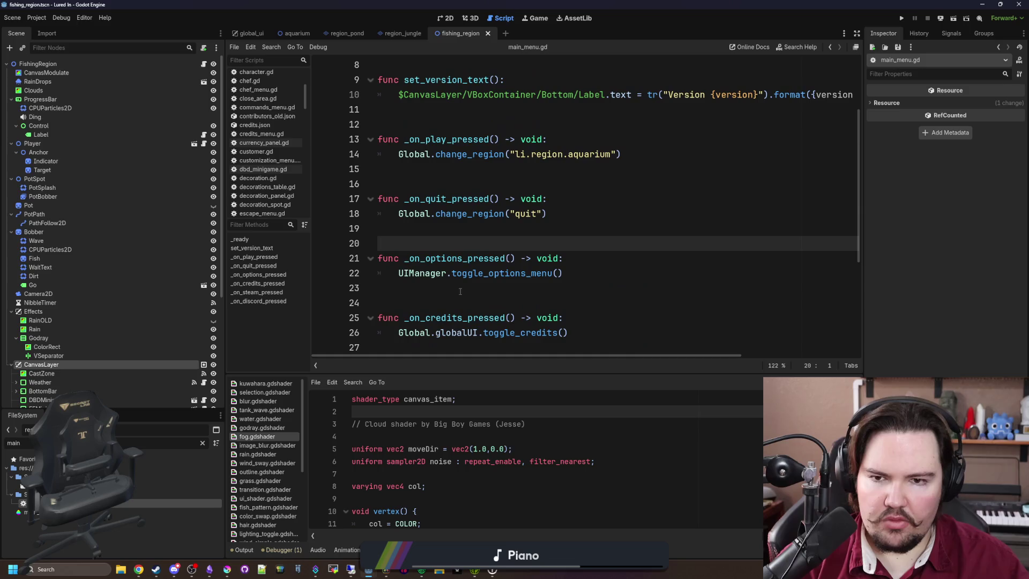
{"action": "left_click", "coordinate": [483, 185]}
{"action": "scroll", "coordinate": [499, 189], "scroll_direction": "up", "scroll_amount": 2}
{"action": "left_click", "coordinate": [508, 170]}
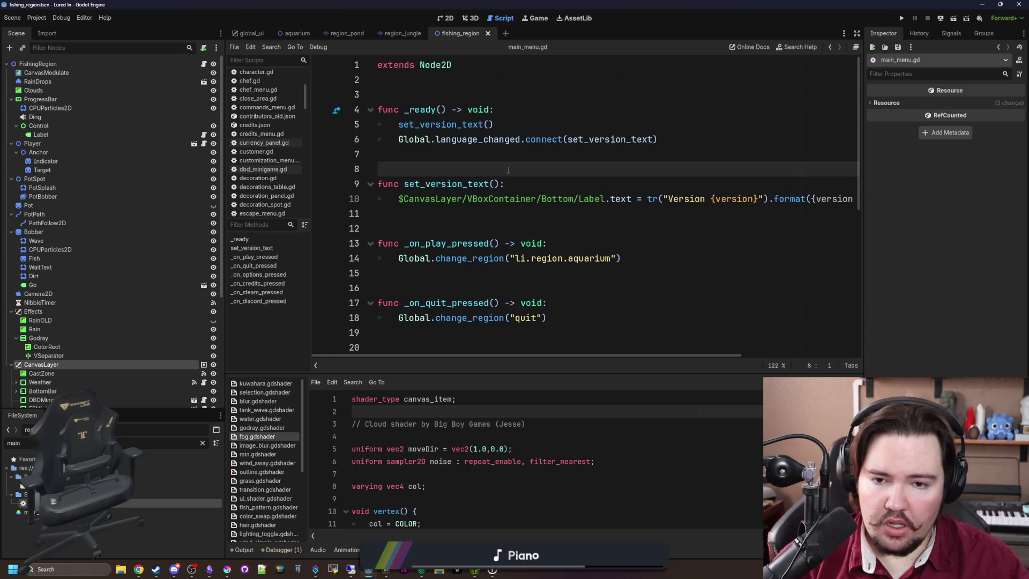
{"action": "left_click_drag", "start_coordinate": [864, 239], "coordinate": [994, 236]}
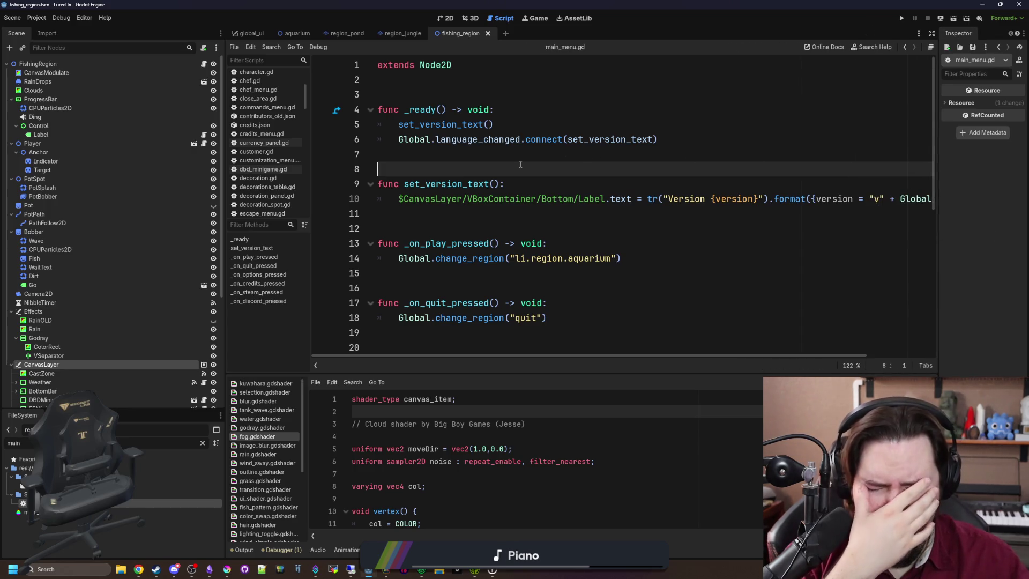
{"action": "scroll", "coordinate": [521, 164], "scroll_direction": "down", "scroll_amount": 6}
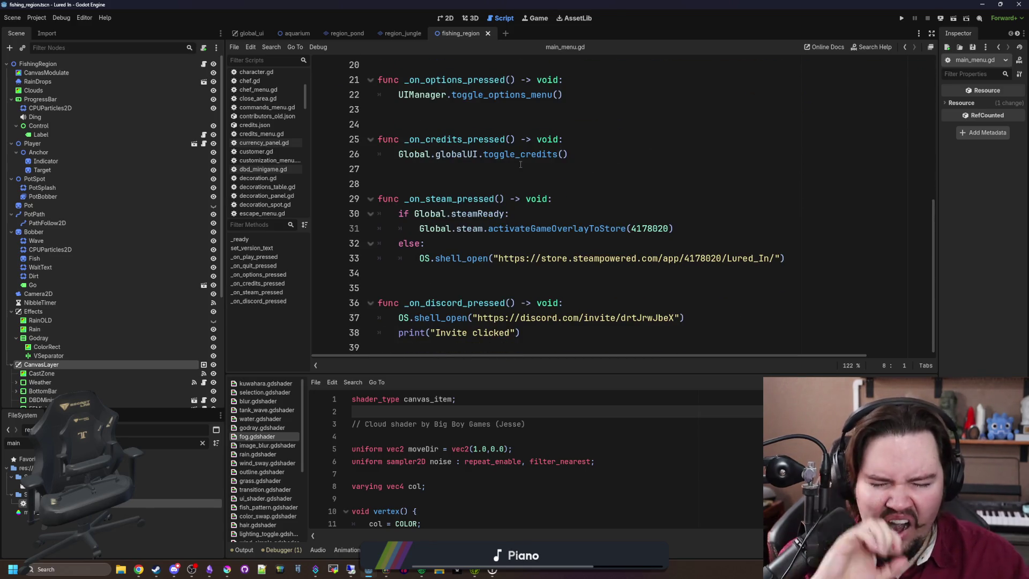
{"action": "scroll", "coordinate": [536, 214], "scroll_direction": "up", "scroll_amount": 5}
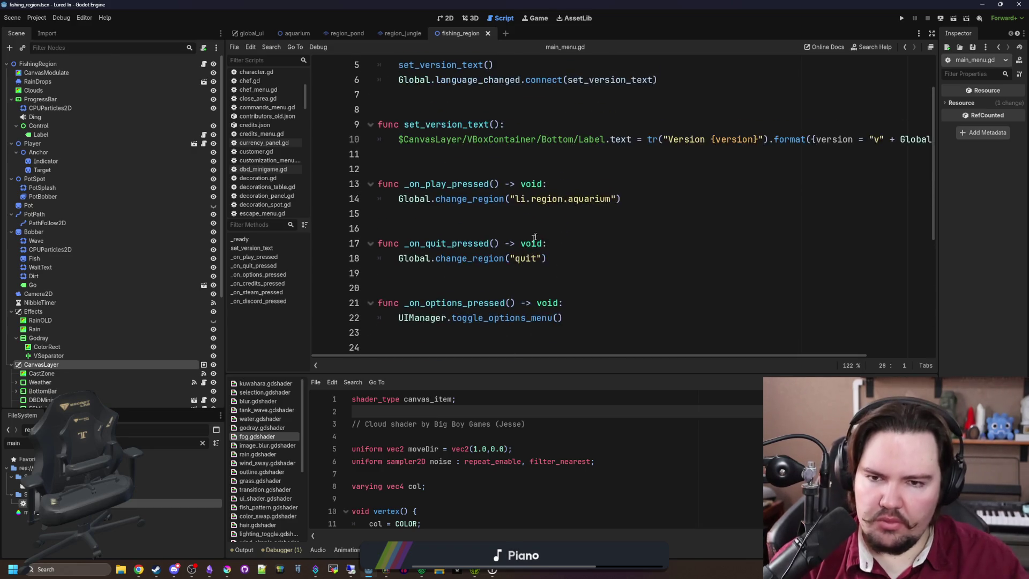
{"action": "left_click", "coordinate": [646, 194]}
Open and cancel Find in Files, then select the FishingRegion root node.
{"action": "key", "text": "ctrl+shift+f"}
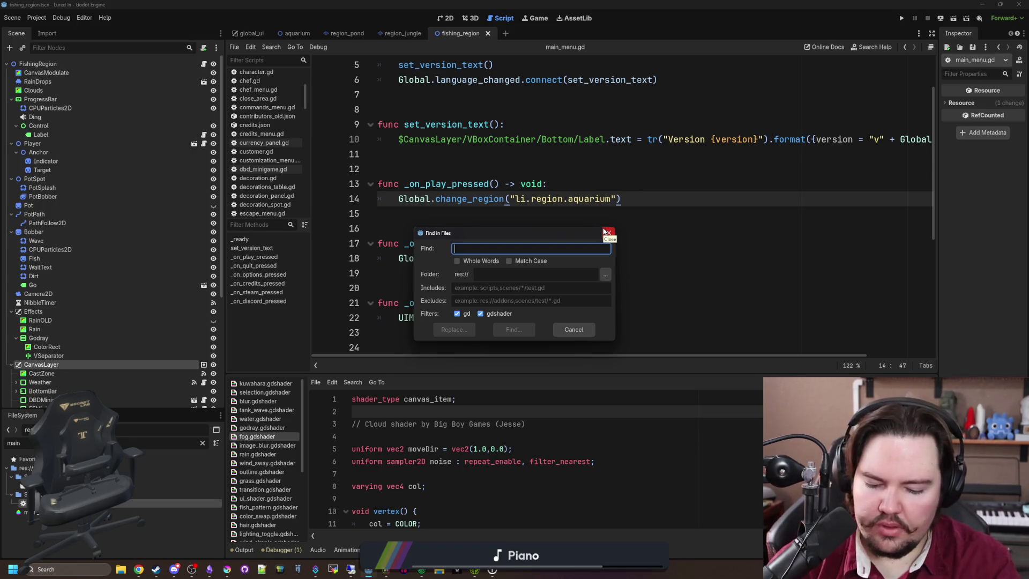
{"action": "type", "text": "a"}
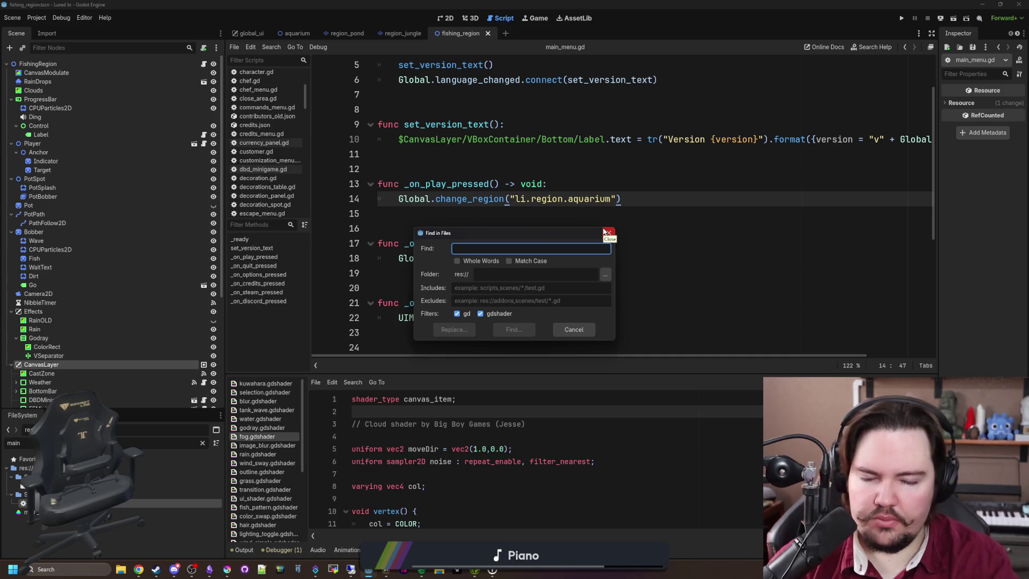
{"action": "left_click", "coordinate": [606, 233]}
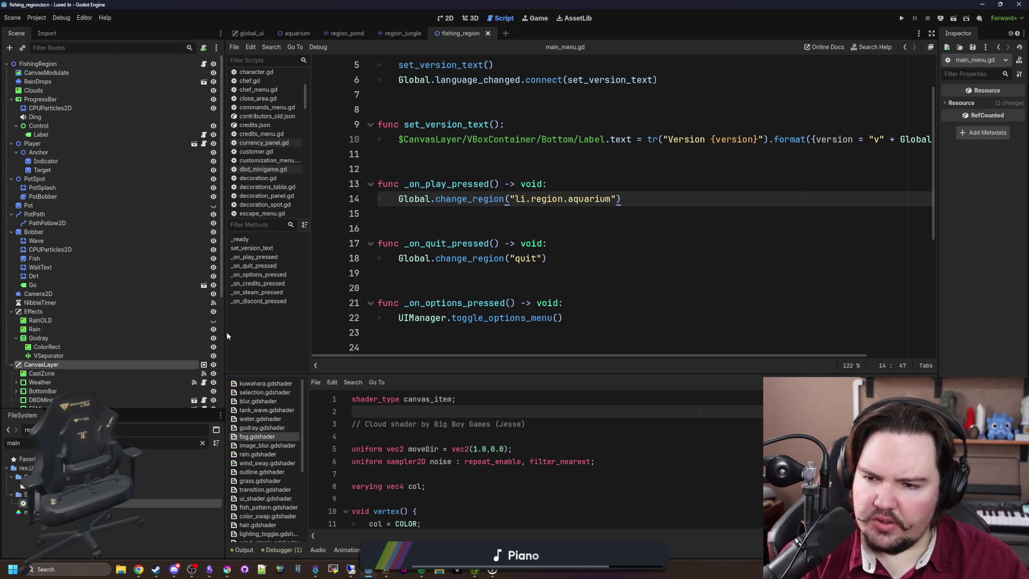
{"action": "left_click", "coordinate": [151, 65]}
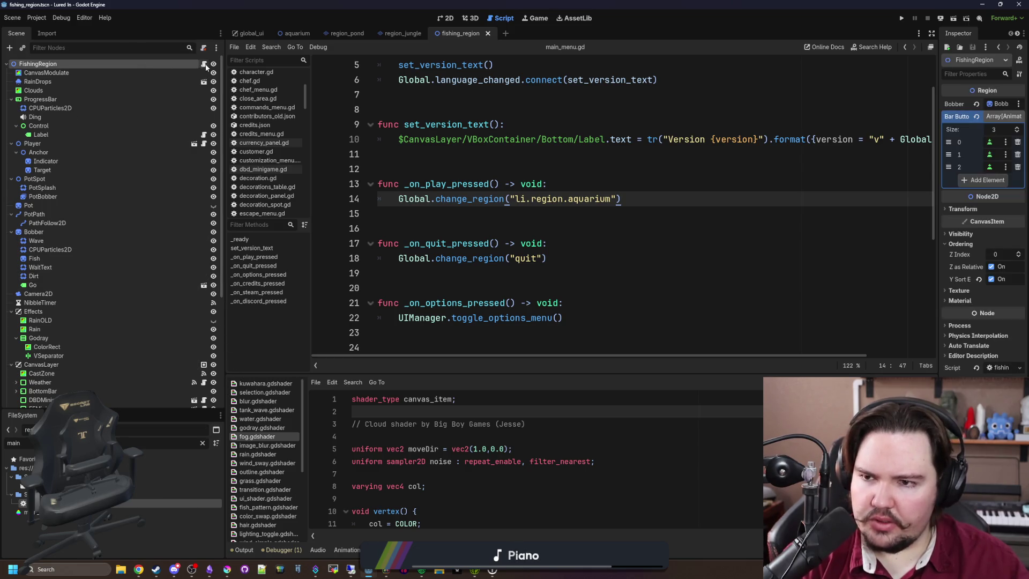
Filter files for 'pond', view region_pond on the 2D canvas, then return to fishing_region.
{"action": "left_click", "coordinate": [204, 64]}
{"action": "scroll", "coordinate": [468, 288], "scroll_direction": "down", "scroll_amount": 3}
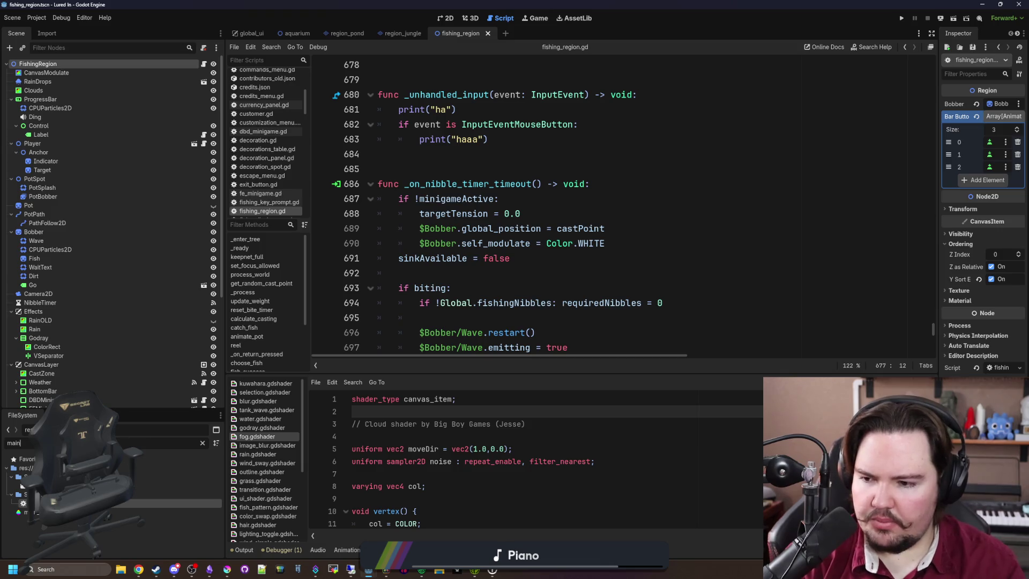
{"action": "key", "text": "BackSpace"}
{"action": "key", "text": "BackSpace"}
{"action": "key", "text": "BackSpace"}
{"action": "type", "text": "pond"}
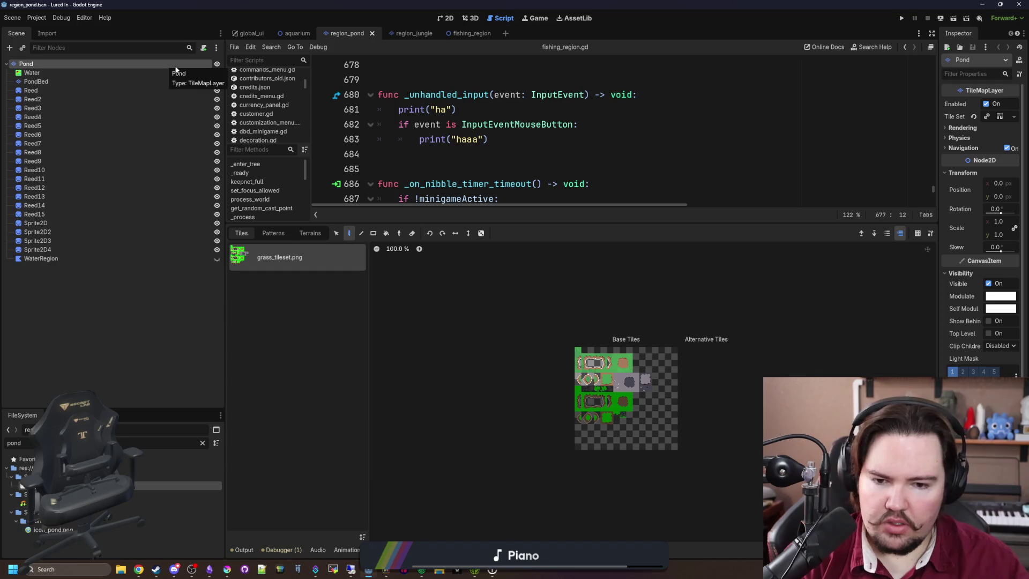
{"action": "left_click", "coordinate": [447, 20]}
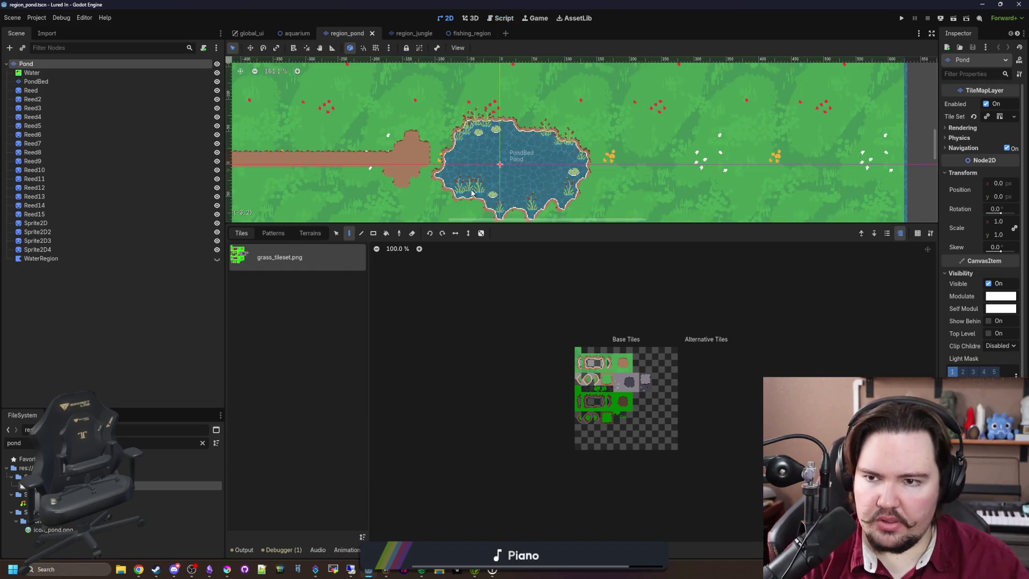
{"action": "left_click", "coordinate": [466, 34]}
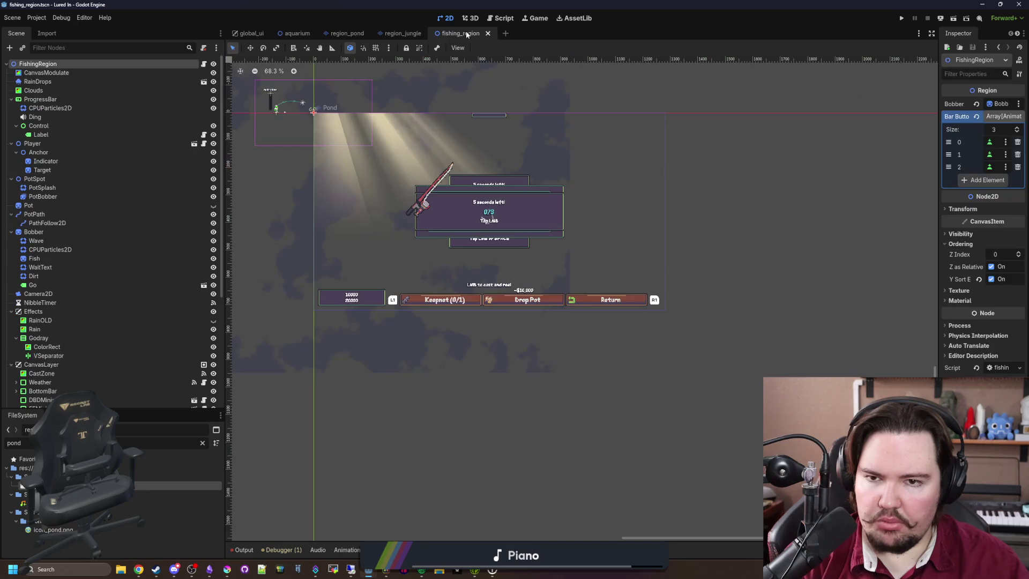
Open fishing_region.gd and scroll down to its _ready function around line 78.
{"action": "scroll", "coordinate": [516, 112], "scroll_direction": "up", "scroll_amount": 3}
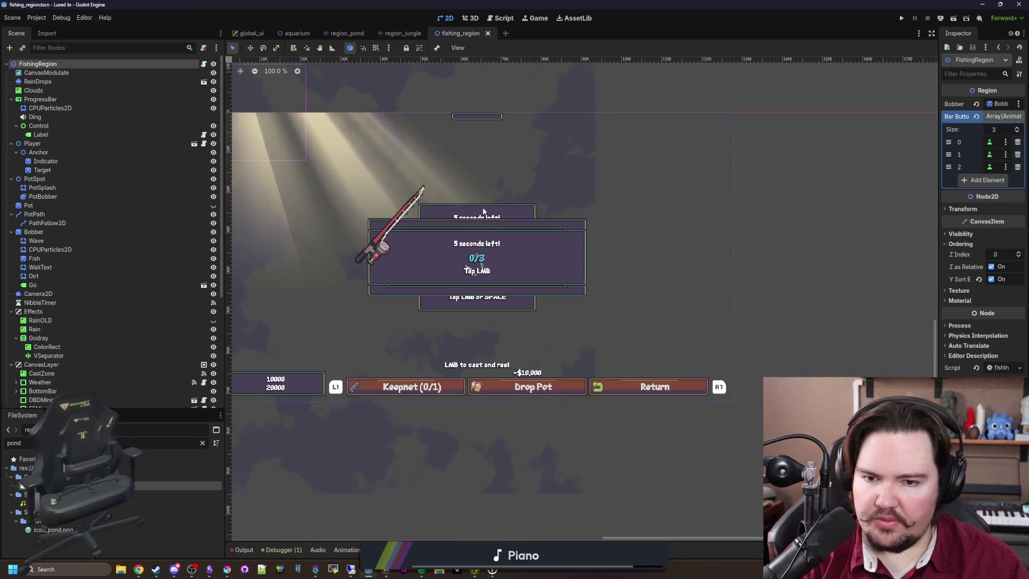
{"action": "scroll", "coordinate": [478, 192], "scroll_direction": "down", "scroll_amount": 4}
{"action": "scroll", "coordinate": [434, 238], "scroll_direction": "up", "scroll_amount": 3}
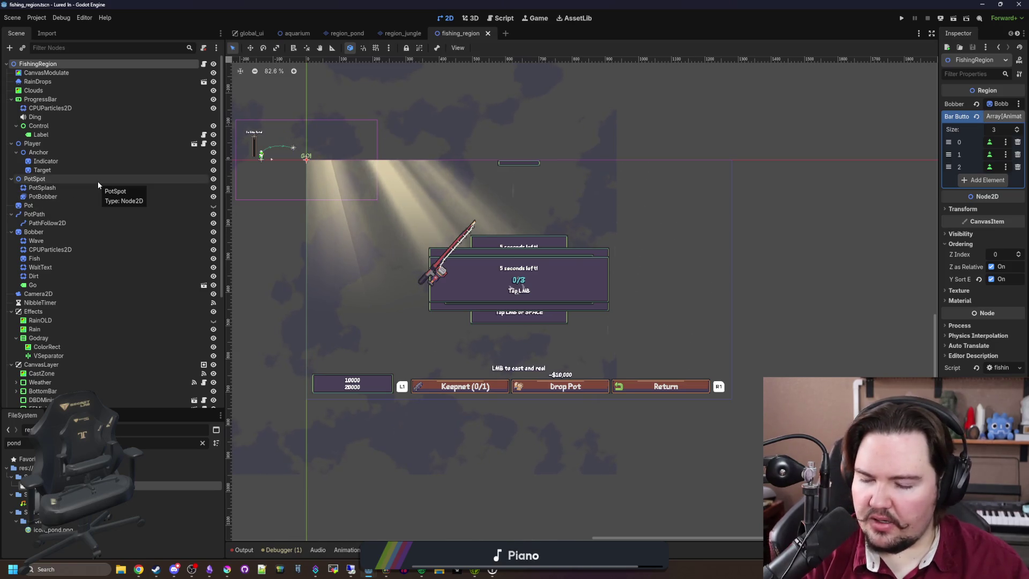
{"action": "scroll", "coordinate": [98, 181], "scroll_direction": "down", "scroll_amount": 5}
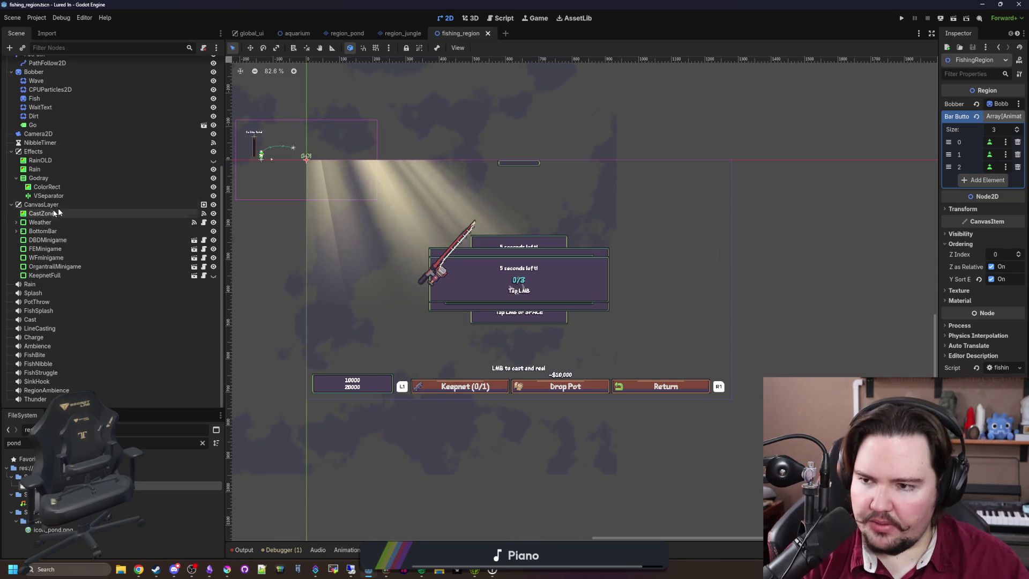
{"action": "scroll", "coordinate": [194, 188], "scroll_direction": "up", "scroll_amount": 5}
{"action": "left_click", "coordinate": [203, 65]}
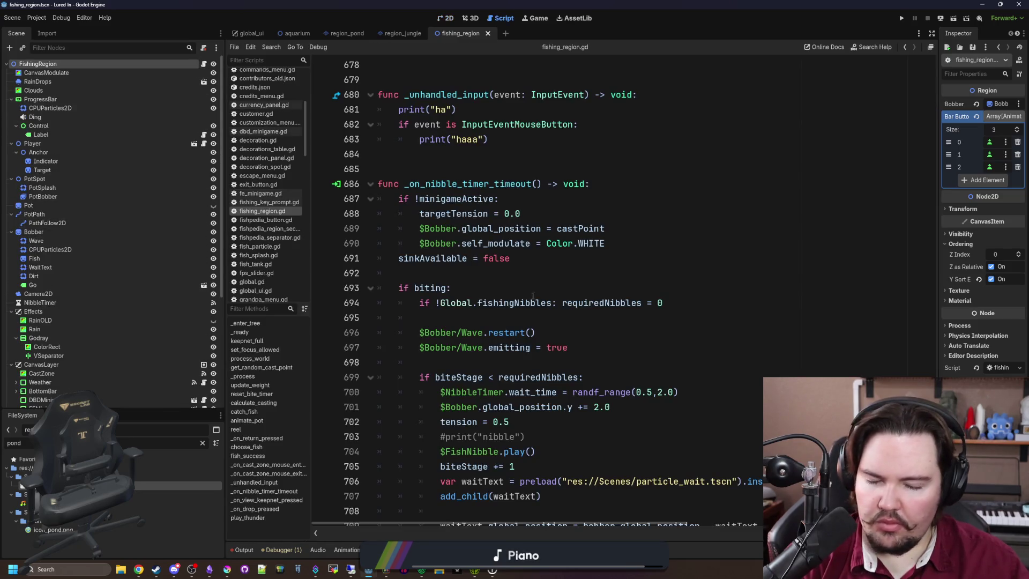
{"action": "scroll", "coordinate": [529, 298], "scroll_direction": "up", "scroll_amount": 10}
{"action": "left_click_drag", "start_coordinate": [933, 343], "coordinate": [936, 77]}
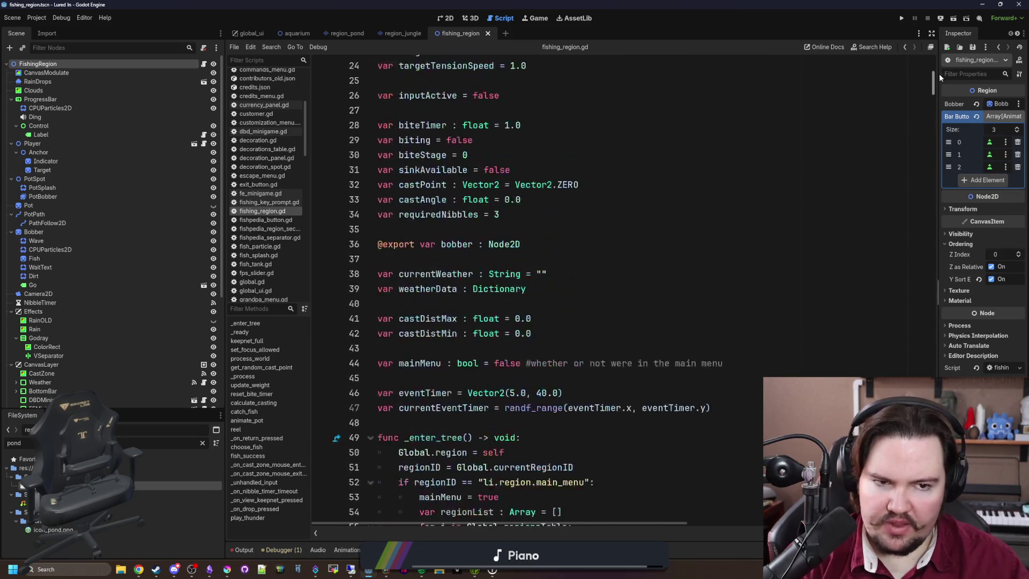
{"action": "scroll", "coordinate": [672, 222], "scroll_direction": "down", "scroll_amount": 4}
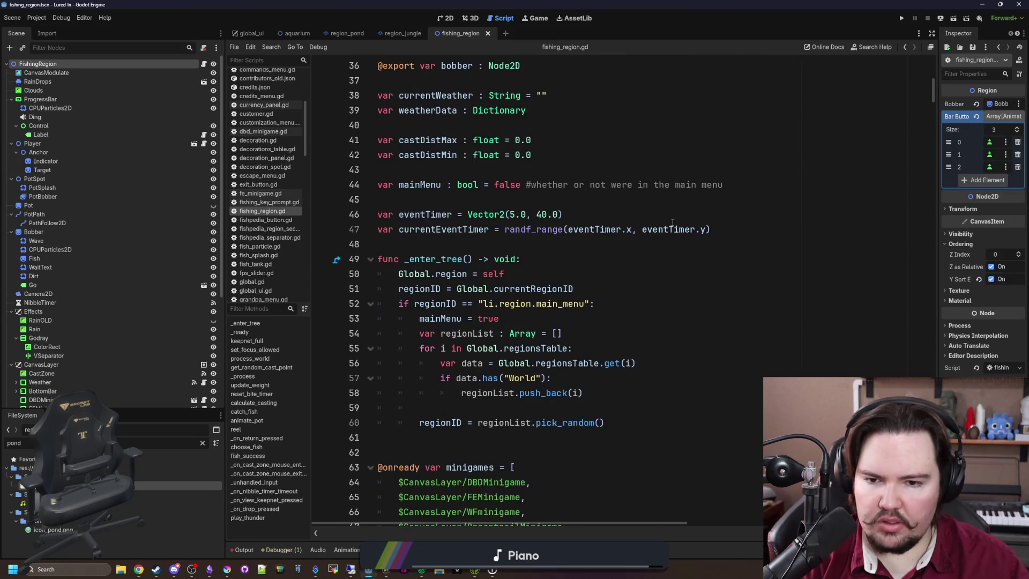
{"action": "scroll", "coordinate": [672, 223], "scroll_direction": "down", "scroll_amount": 1}
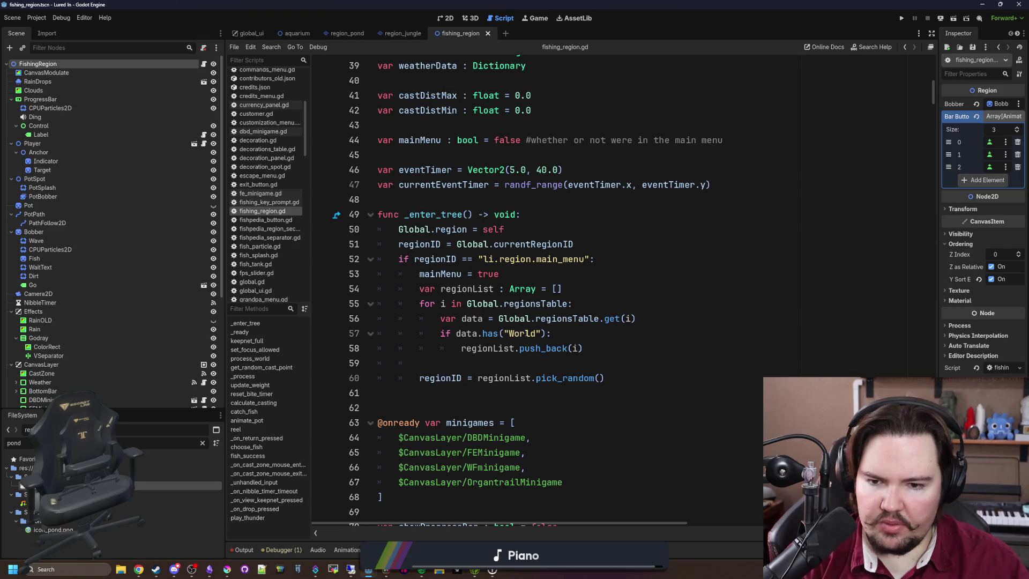
{"action": "scroll", "coordinate": [423, 273], "scroll_direction": "down", "scroll_amount": 9}
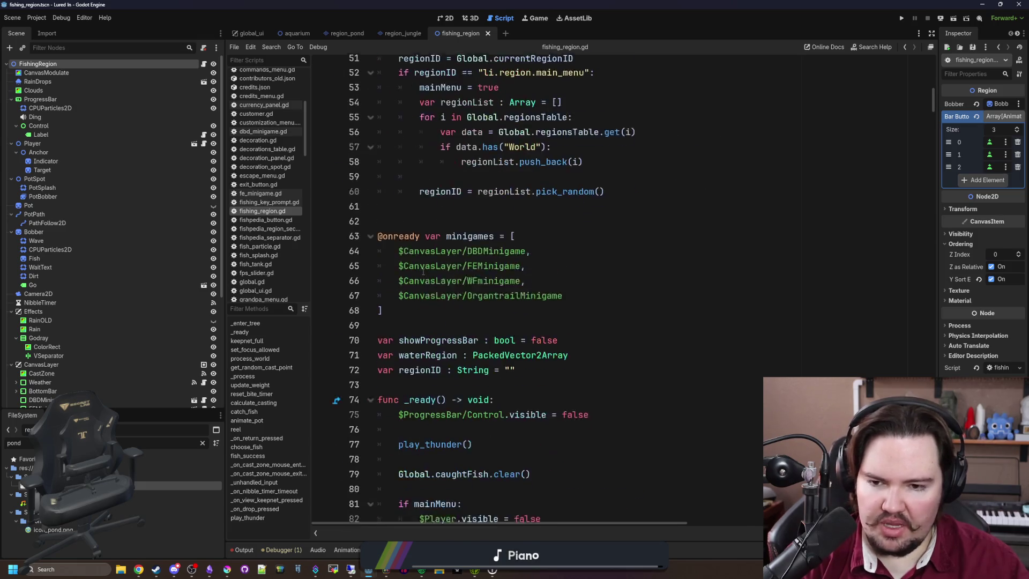
{"action": "left_click", "coordinate": [519, 243]}
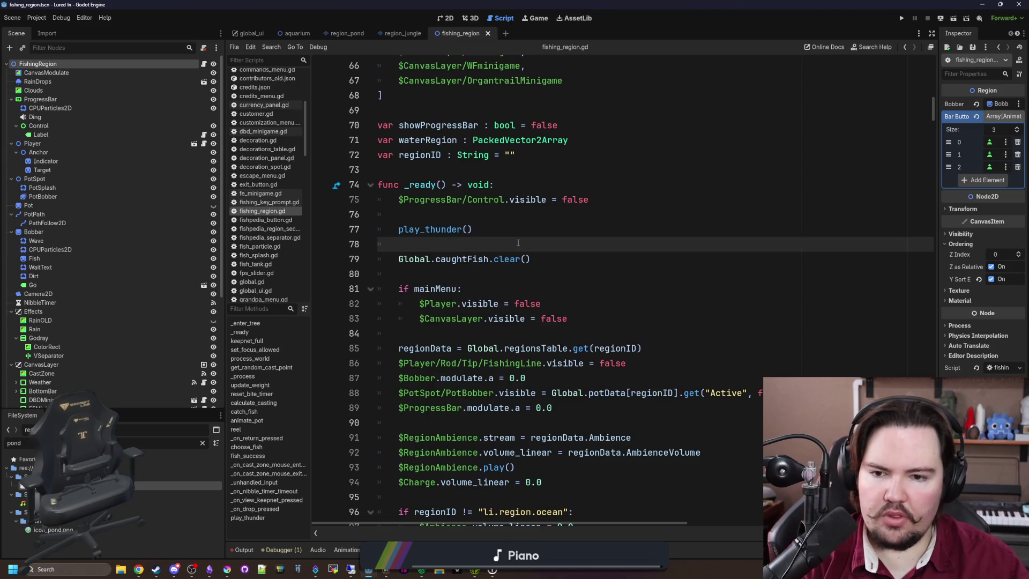
{"action": "scroll", "coordinate": [121, 330], "scroll_direction": "down", "scroll_amount": 3}
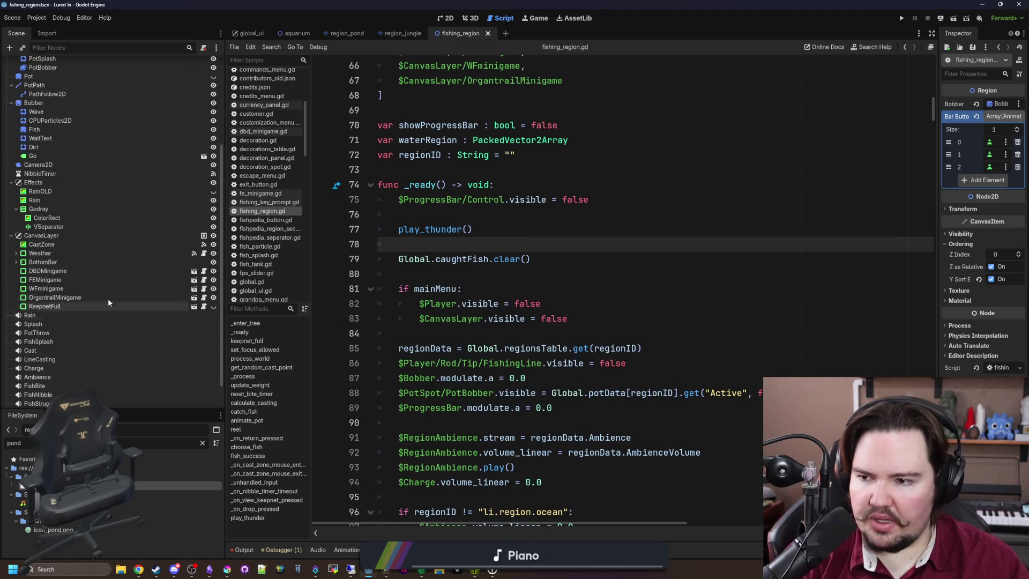
Inspect the CanvasLayer and CastZone nodes' properties in a widened Inspector.
{"action": "left_click", "coordinate": [139, 235]}
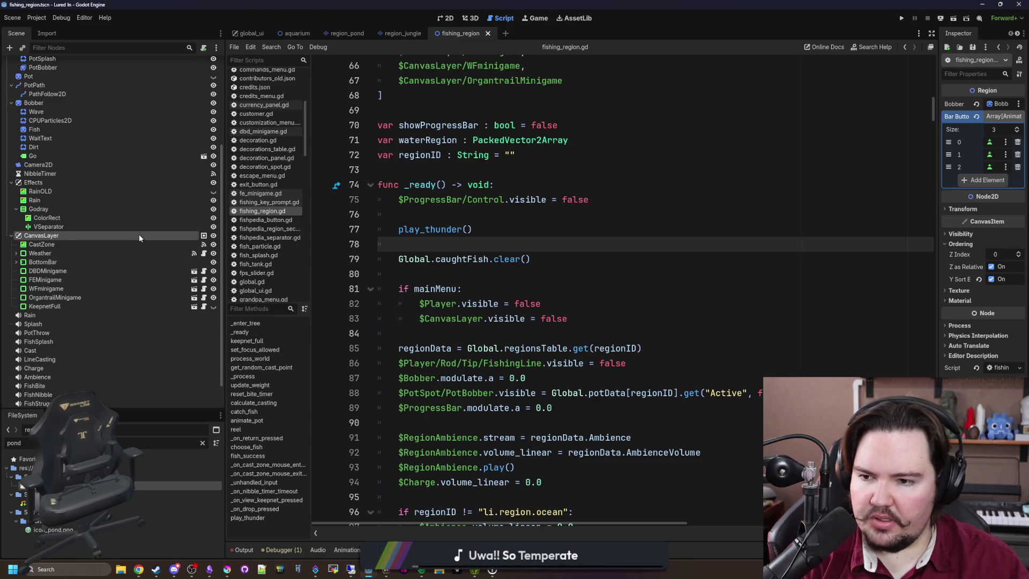
{"action": "left_click", "coordinate": [94, 246]}
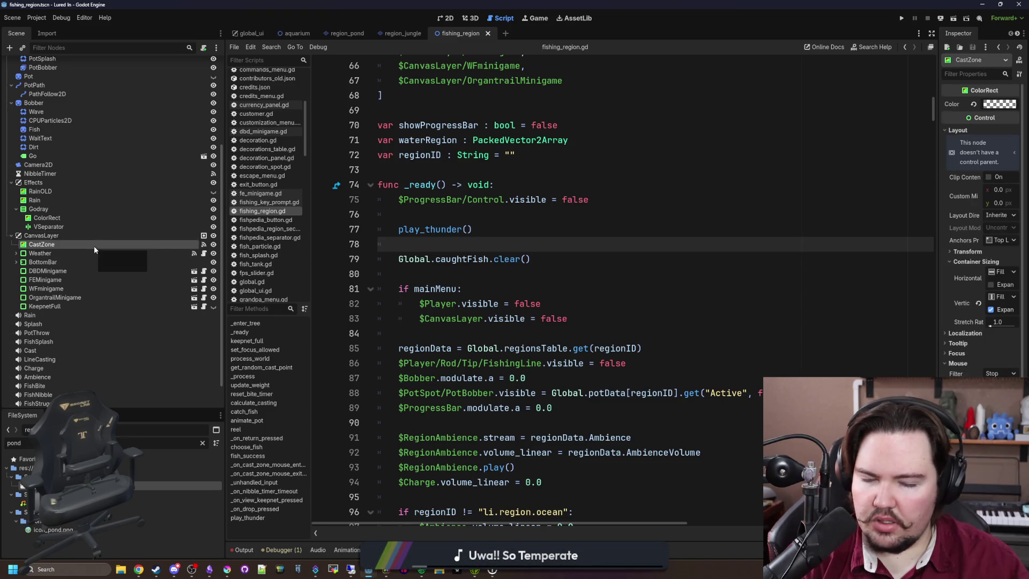
{"action": "left_click_drag", "start_coordinate": [935, 270], "coordinate": [648, 270]}
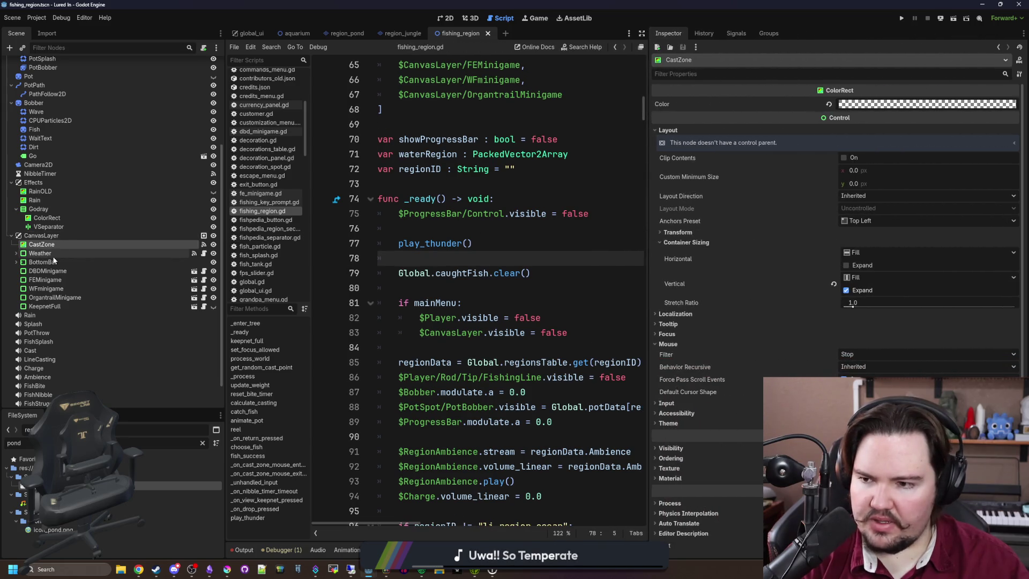
{"action": "left_click", "coordinate": [73, 239]}
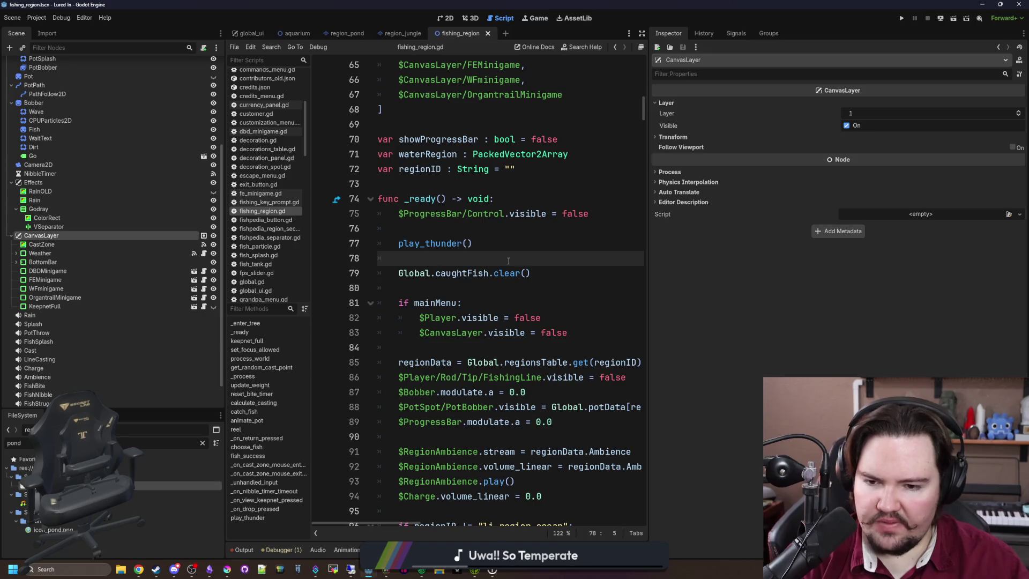
Scroll further through fishing_region.gd and run the project.
{"action": "scroll", "coordinate": [508, 260], "scroll_direction": "down", "scroll_amount": 3}
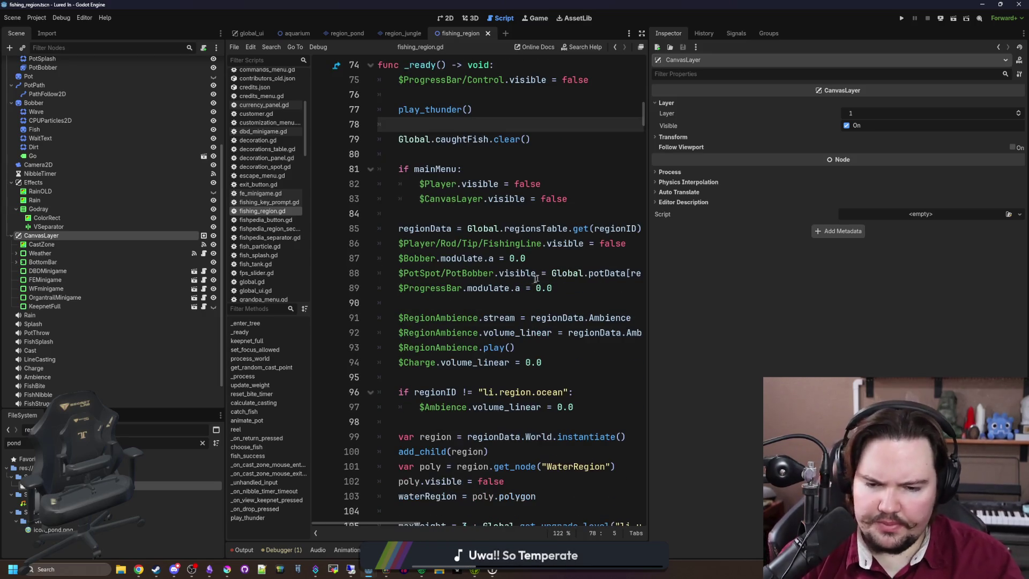
{"action": "scroll", "coordinate": [533, 243], "scroll_direction": "down", "scroll_amount": 1}
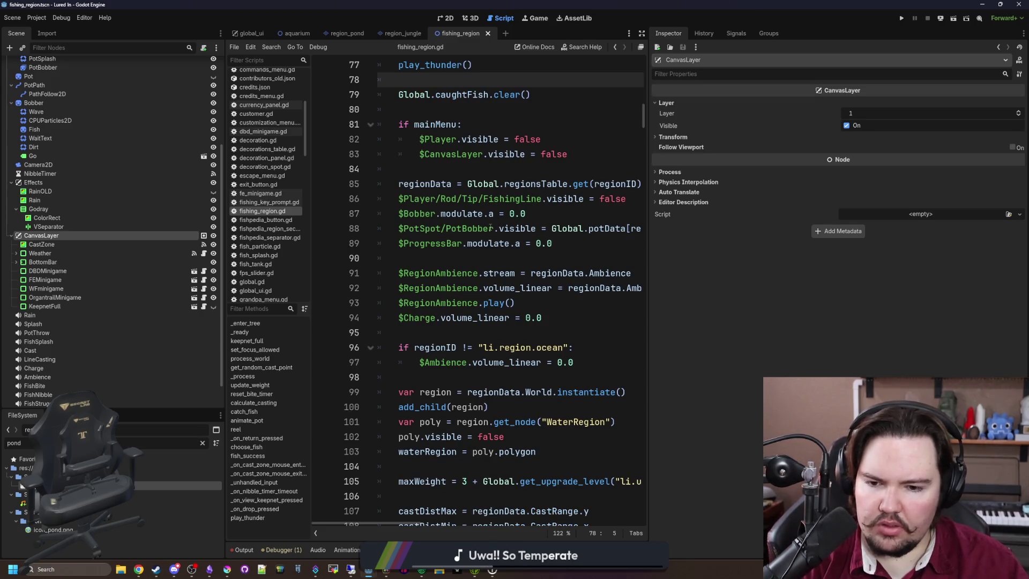
{"action": "scroll", "coordinate": [490, 228], "scroll_direction": "down", "scroll_amount": 3}
{"action": "scroll", "coordinate": [490, 228], "scroll_direction": "down", "scroll_amount": 7}
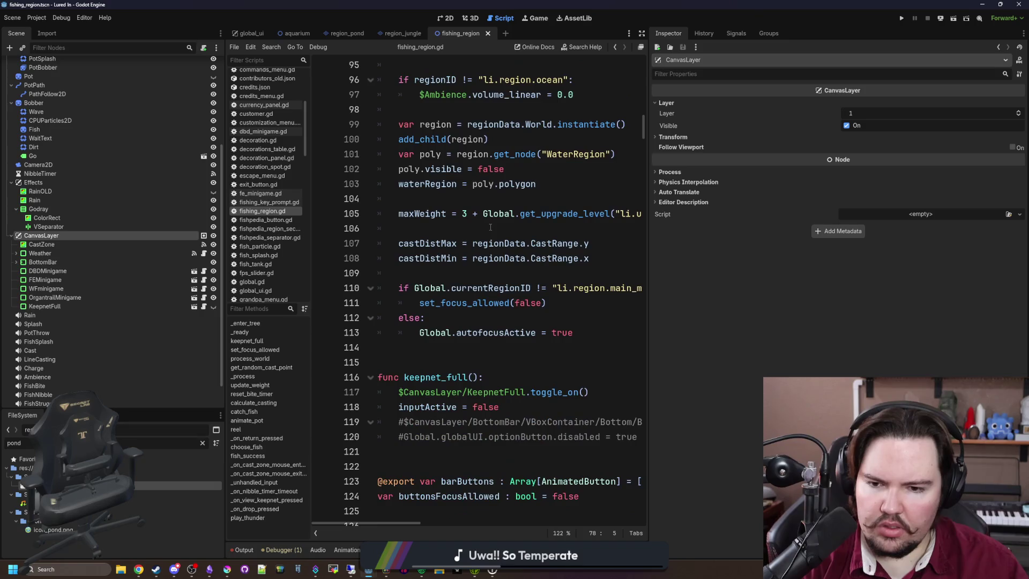
{"action": "left_click", "coordinate": [899, 22]}
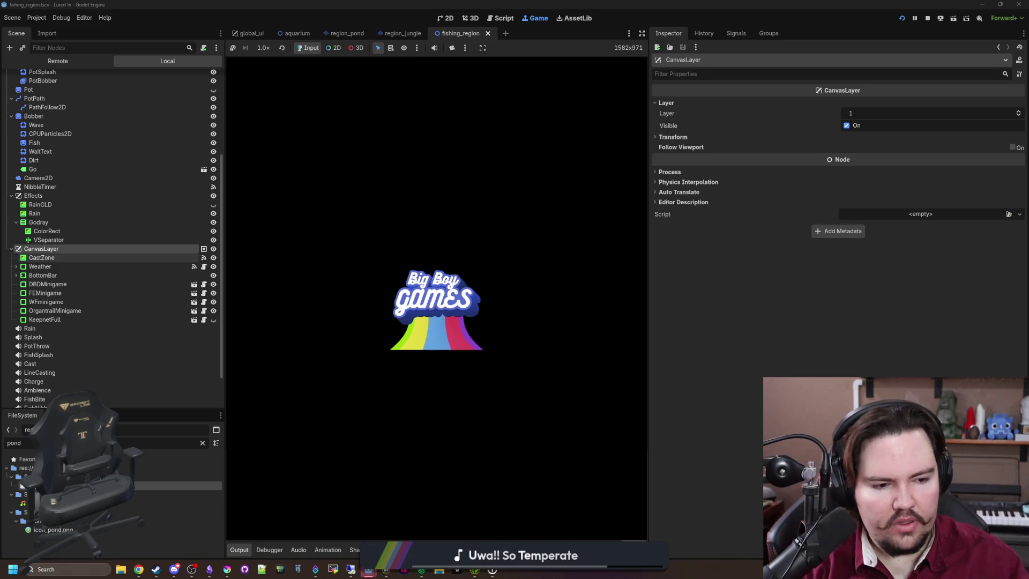
Select CastZone, widen the Game panel, and travel to the pond in the running game.
{"action": "left_click", "coordinate": [42, 257]}
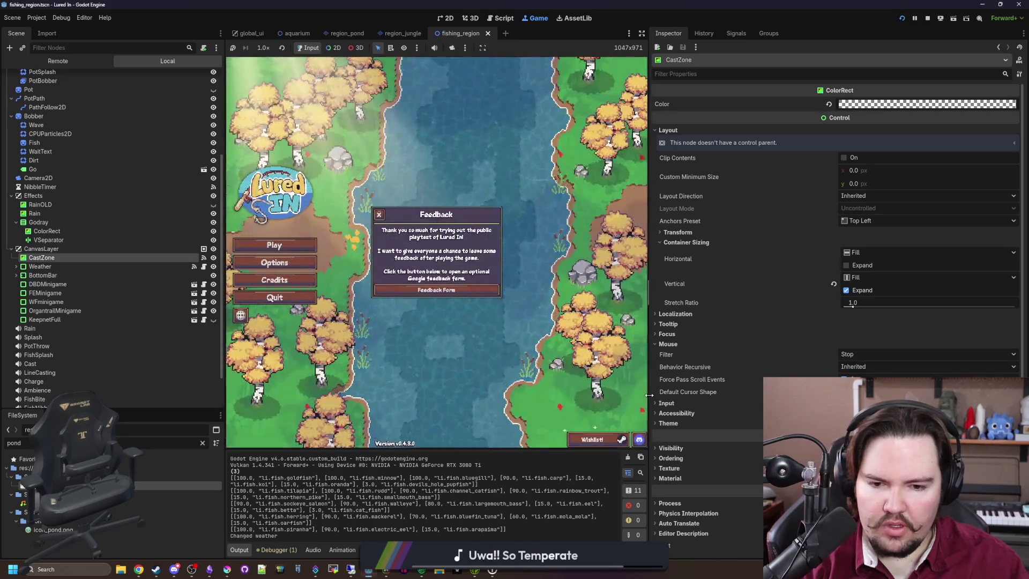
{"action": "left_click_drag", "start_coordinate": [649, 395], "coordinate": [838, 396]}
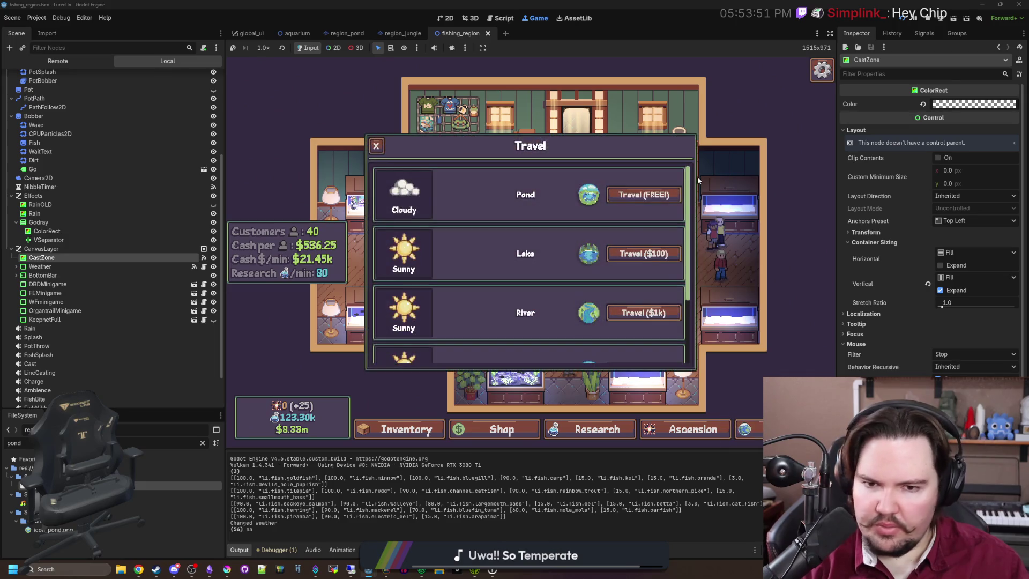
{"action": "left_click", "coordinate": [663, 194]}
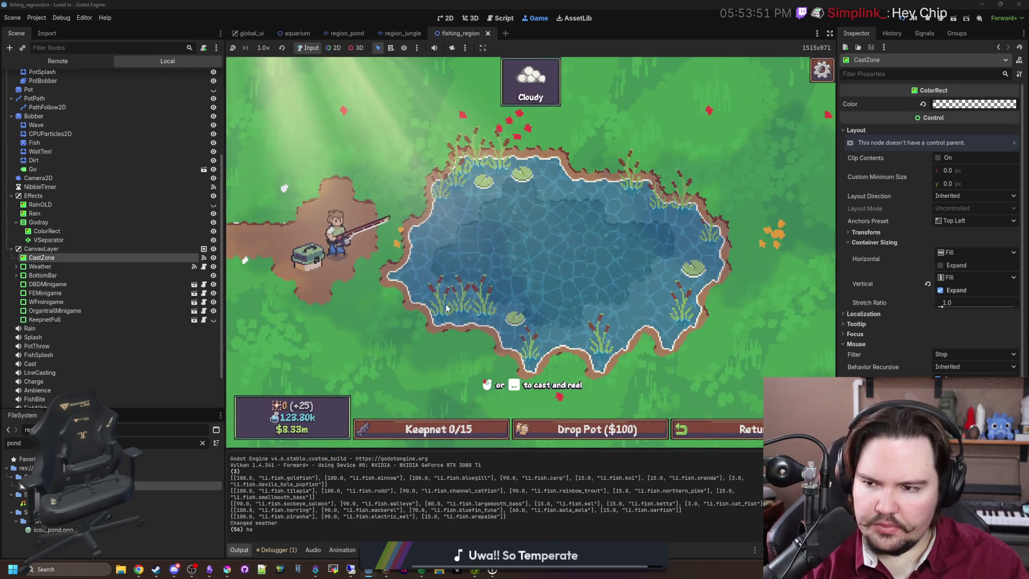
Hide CastZone, then toggle the CanvasLayer interface off and back on.
{"action": "left_click", "coordinate": [214, 258]}
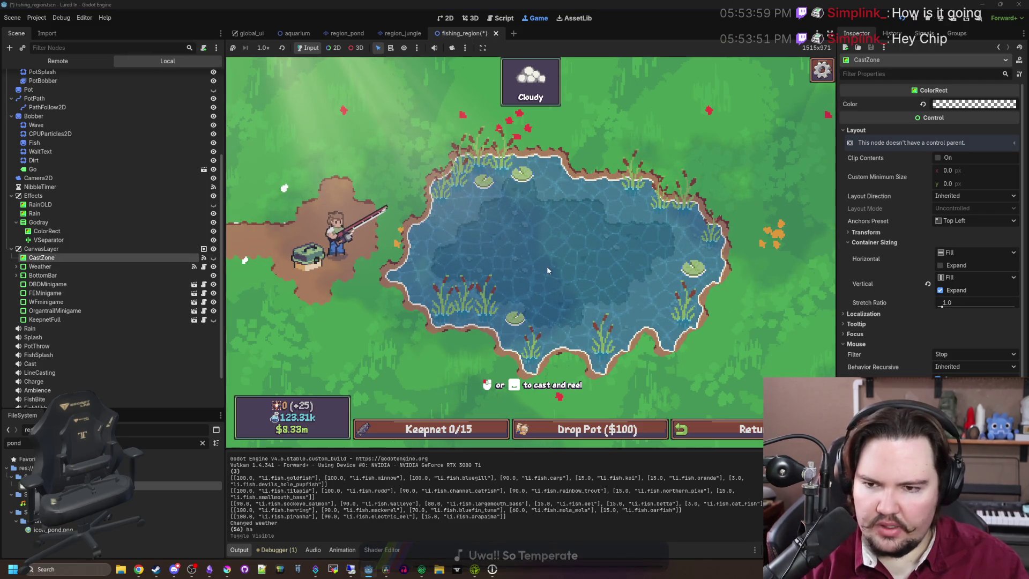
{"action": "left_click", "coordinate": [214, 249]}
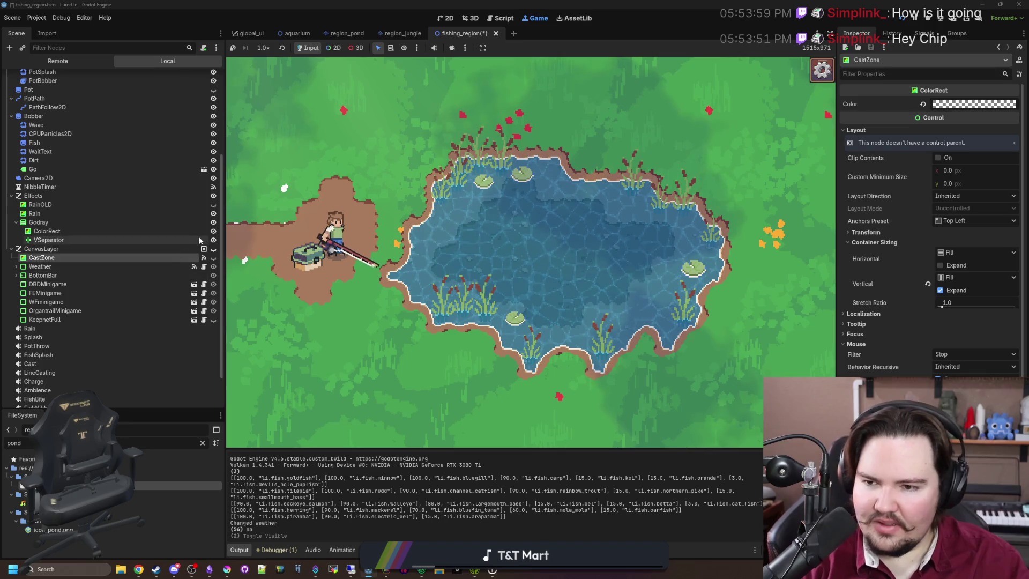
{"action": "left_click", "coordinate": [214, 248]}
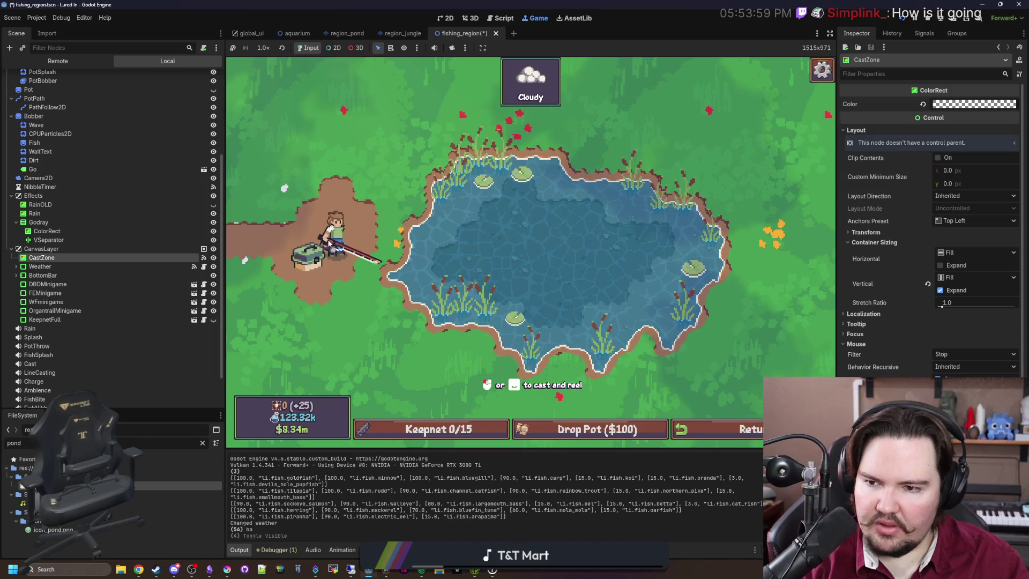
Test casting into the pond and set CastZone's mouse filter to Pass.
{"action": "left_click", "coordinate": [536, 307]}
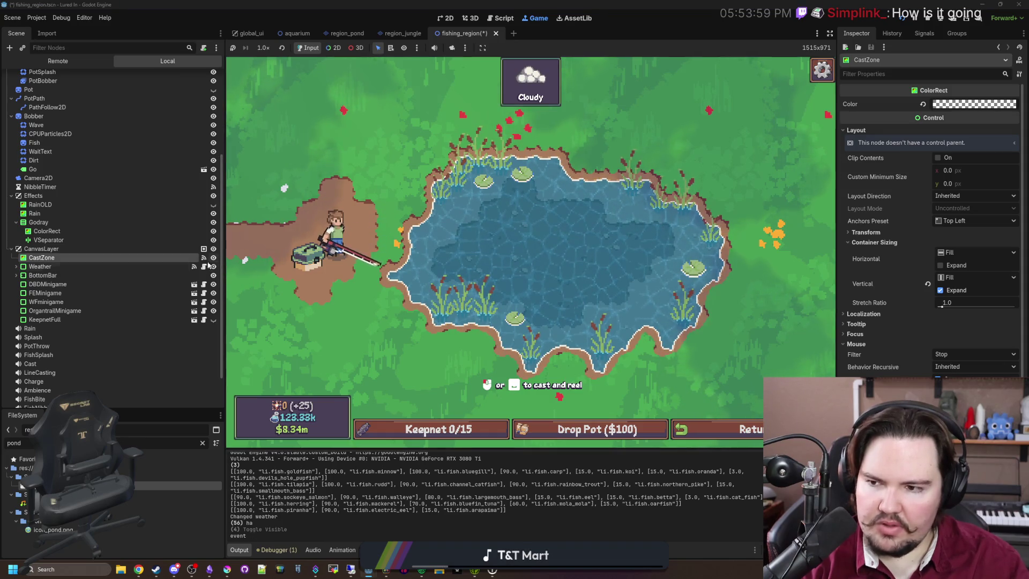
{"action": "left_click", "coordinate": [154, 260]}
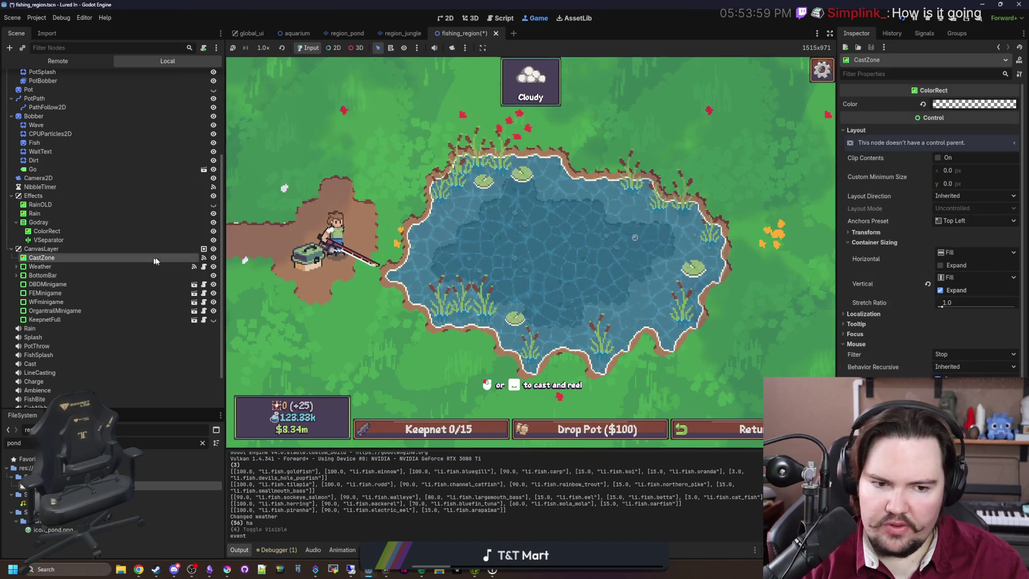
{"action": "left_click", "coordinate": [948, 356]}
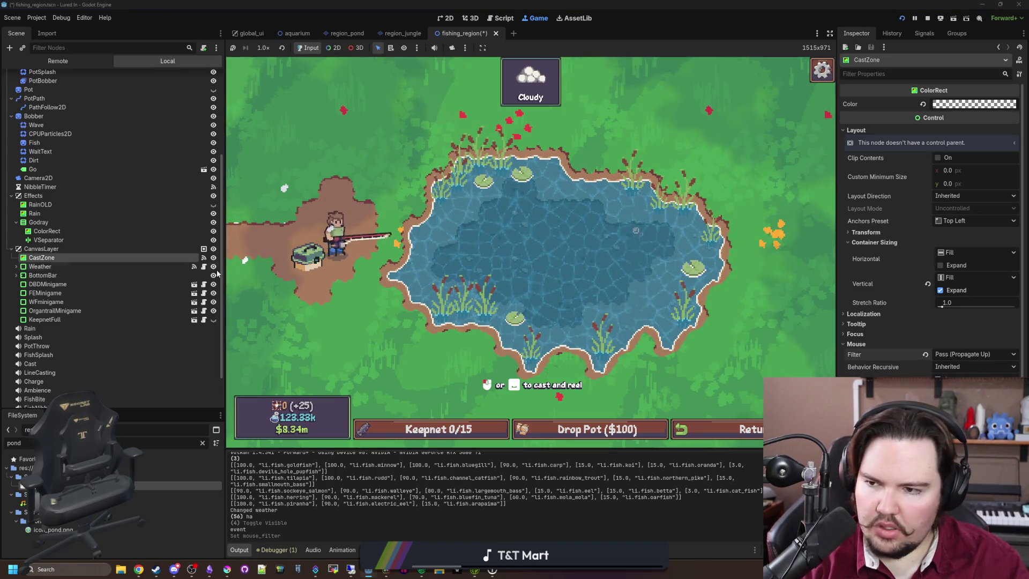
Toggle the CanvasLayer, Effects and VSeparator nodes hidden and then visible again.
{"action": "left_click", "coordinate": [213, 249]}
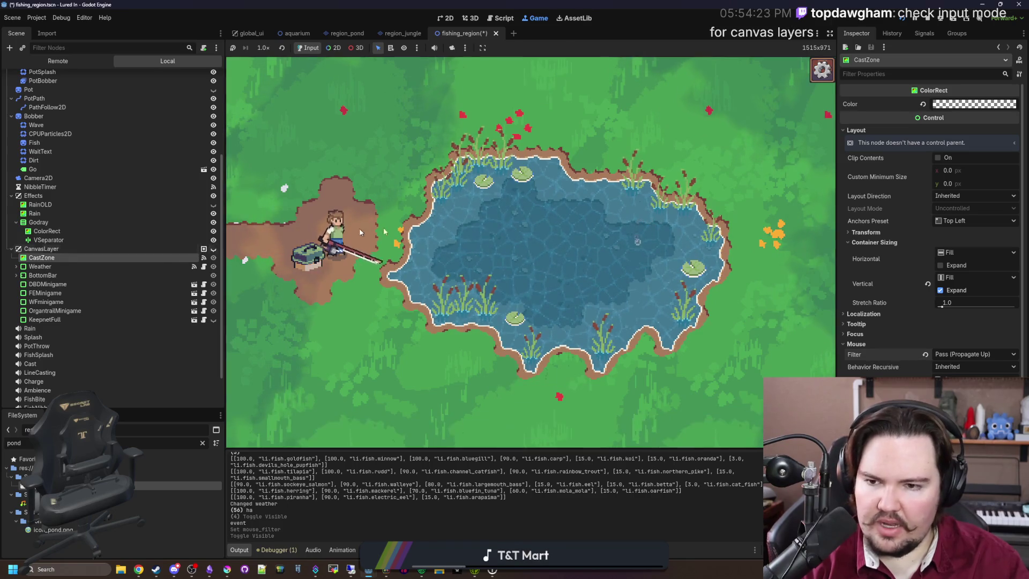
{"action": "left_click", "coordinate": [213, 195]}
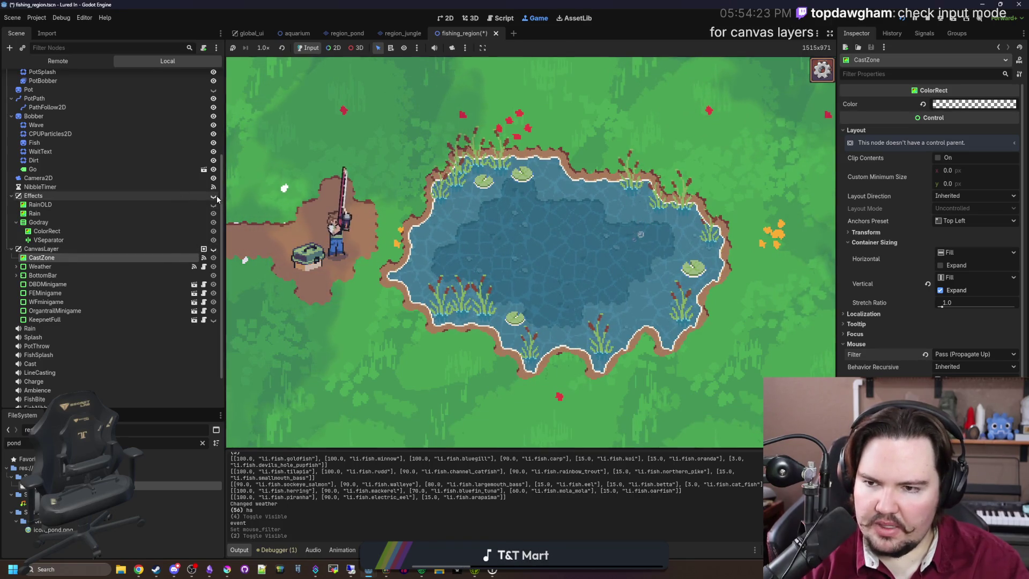
{"action": "left_click", "coordinate": [213, 239]}
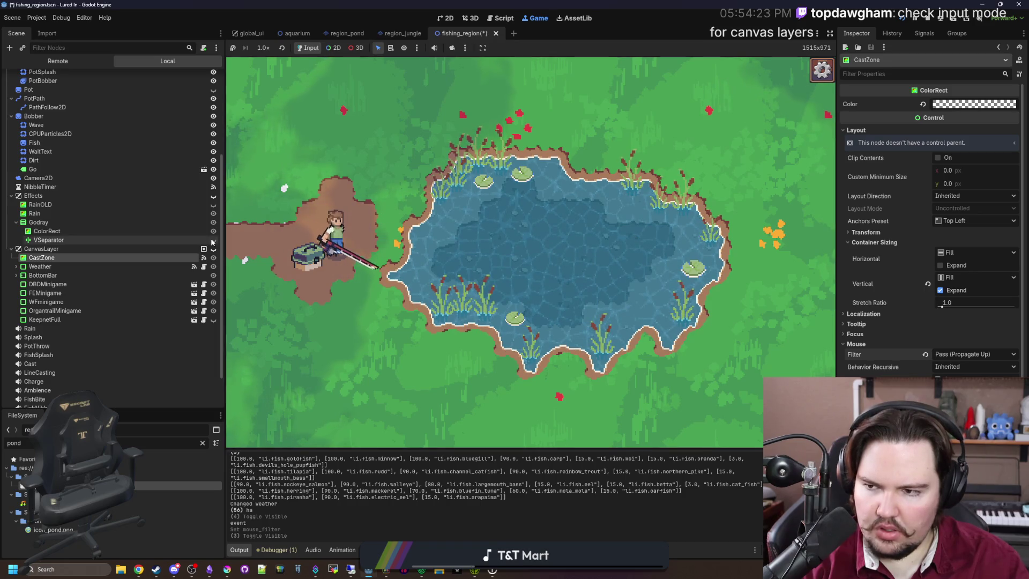
{"action": "left_click", "coordinate": [213, 196]}
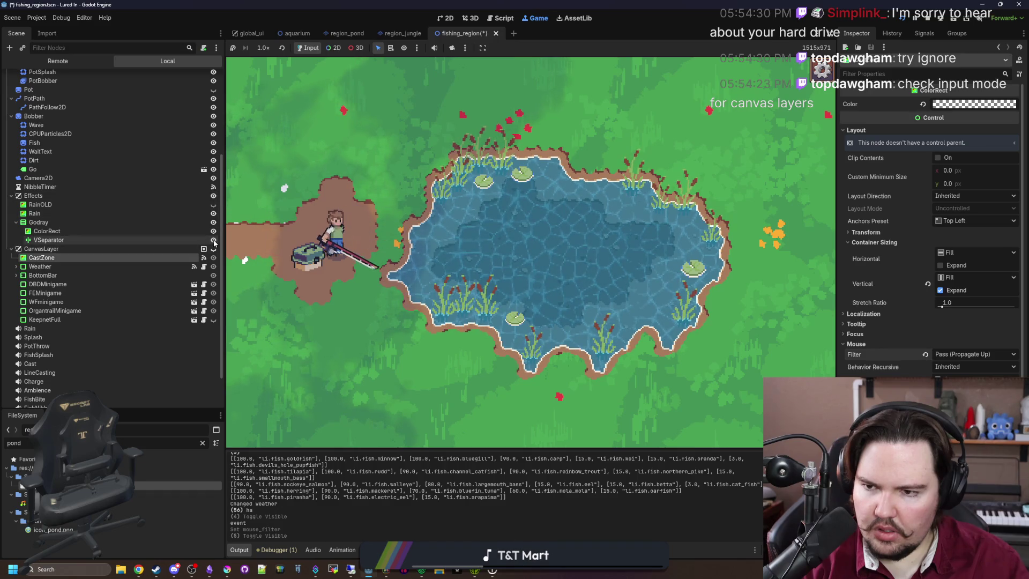
{"action": "left_click", "coordinate": [213, 240]}
{"action": "left_click", "coordinate": [201, 243]}
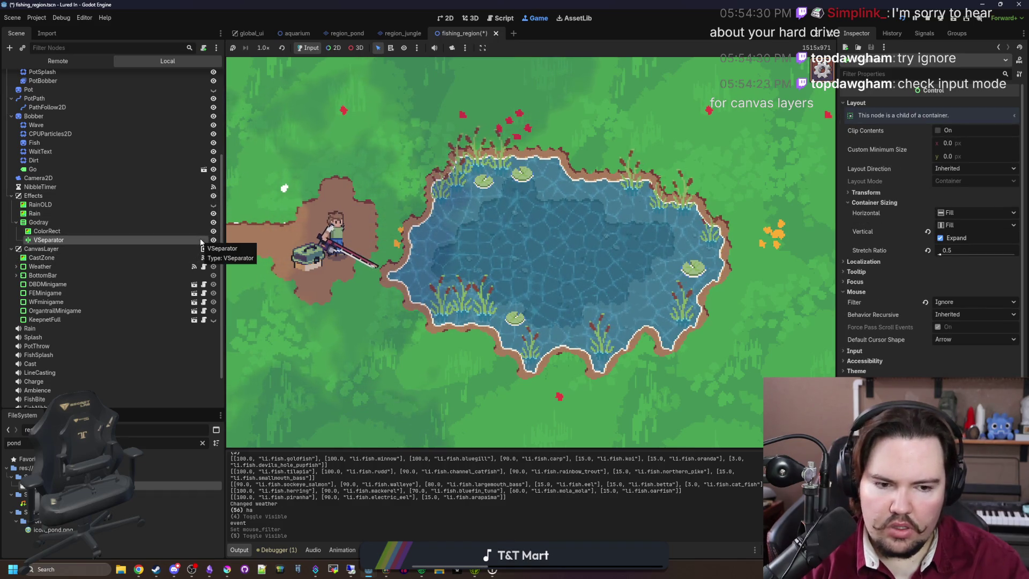
{"action": "left_click", "coordinate": [214, 249]}
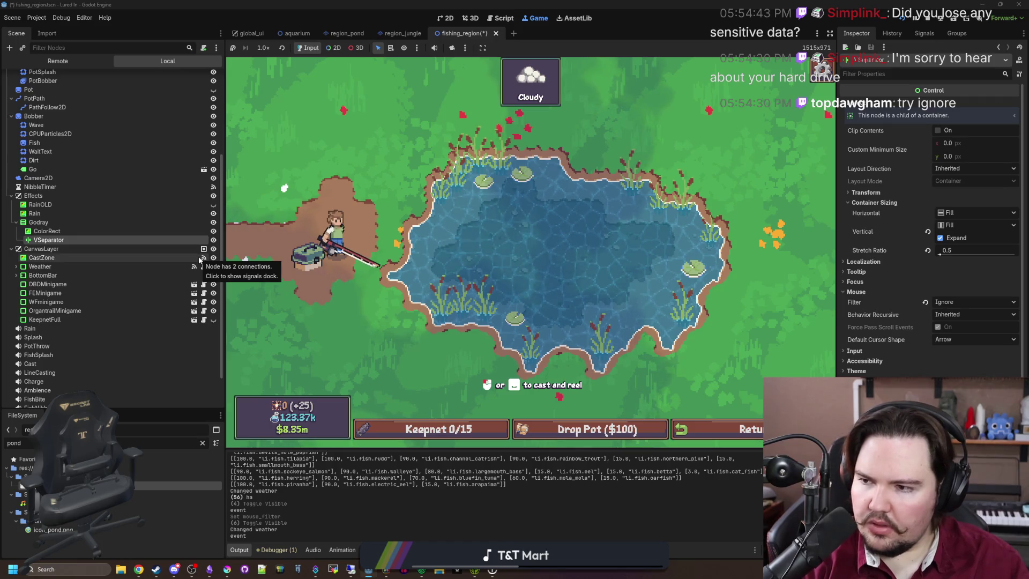
Inspect CanvasLayer's transform, then set CastZone's mouse filter to Ignore.
{"action": "left_click", "coordinate": [62, 248]}
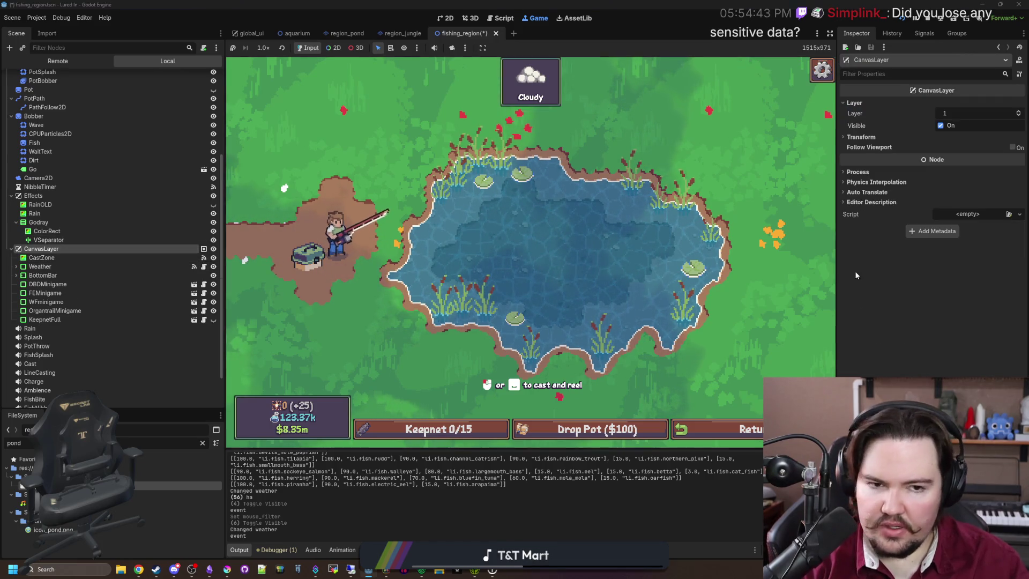
{"action": "left_click", "coordinate": [861, 137]}
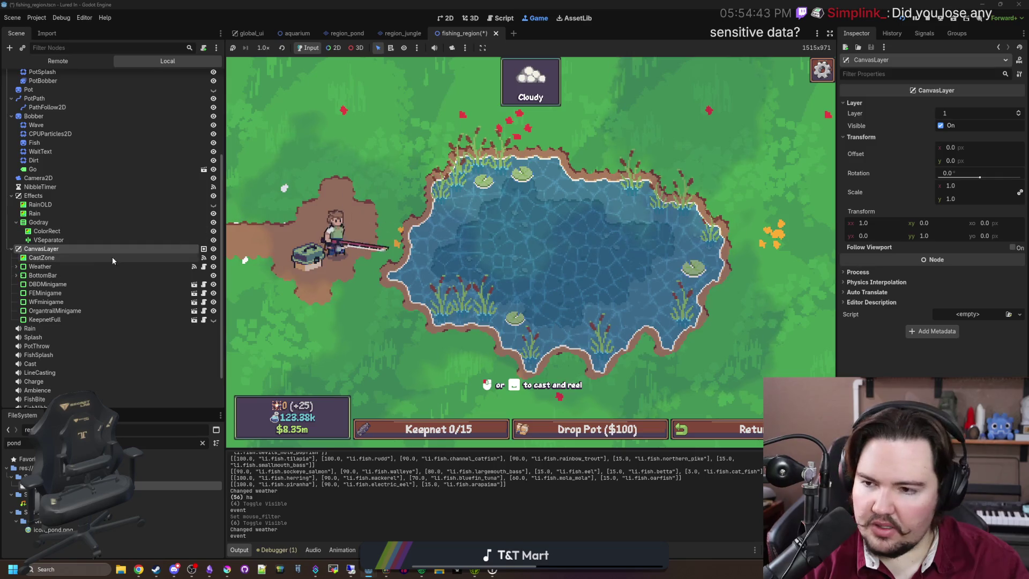
{"action": "left_click", "coordinate": [80, 259]}
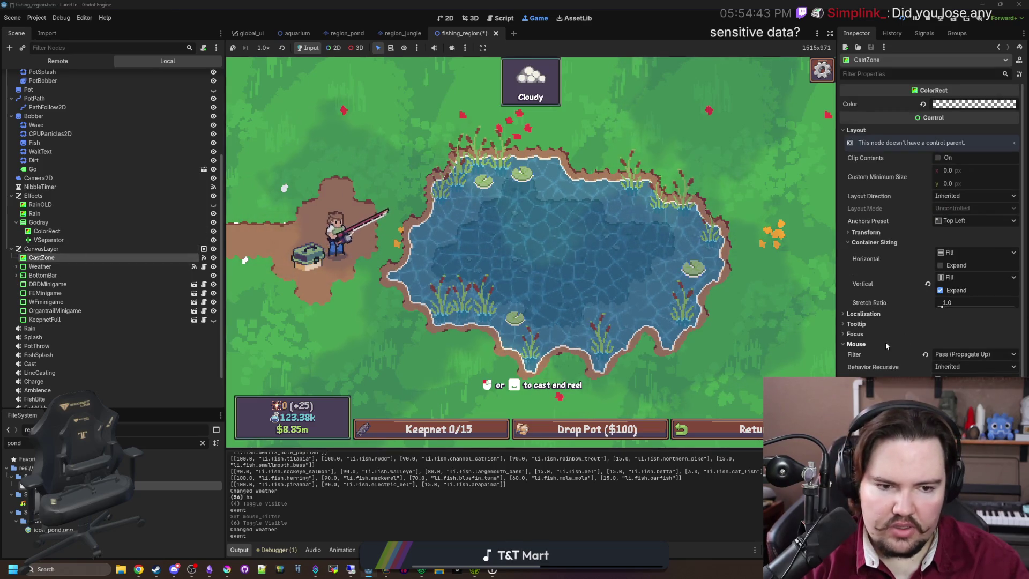
{"action": "left_click", "coordinate": [962, 354]}
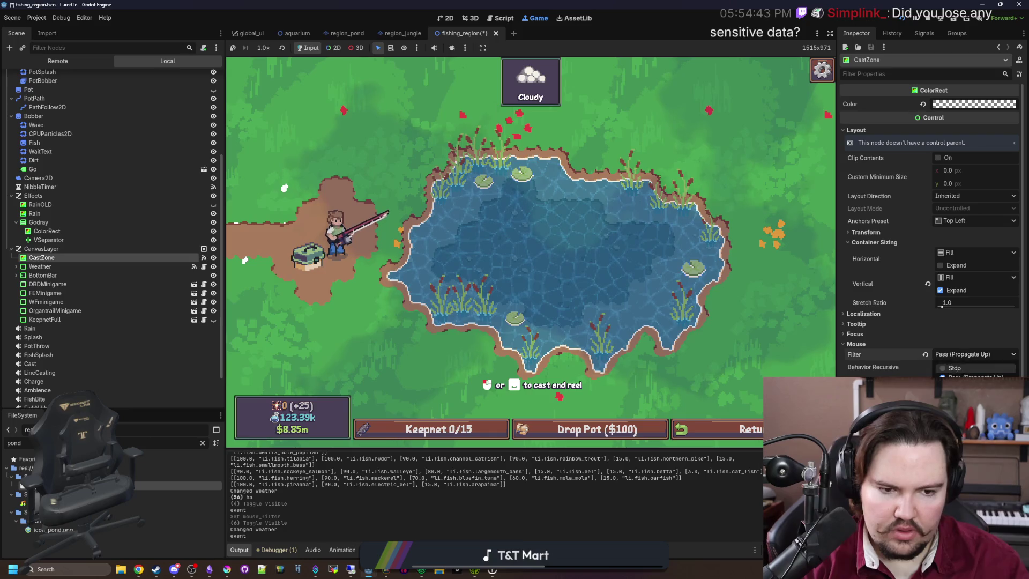
{"action": "left_click", "coordinate": [960, 386]}
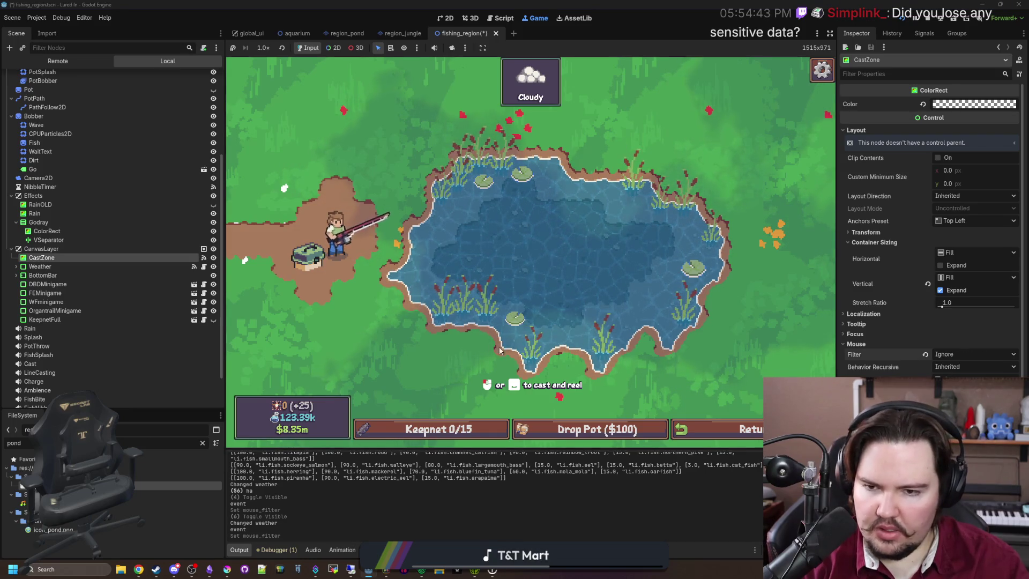
Review the Weather, BottomBar, KeepnetFull and OrgantrailMinigame nodes under CanvasLayer.
{"action": "left_click", "coordinate": [59, 266]}
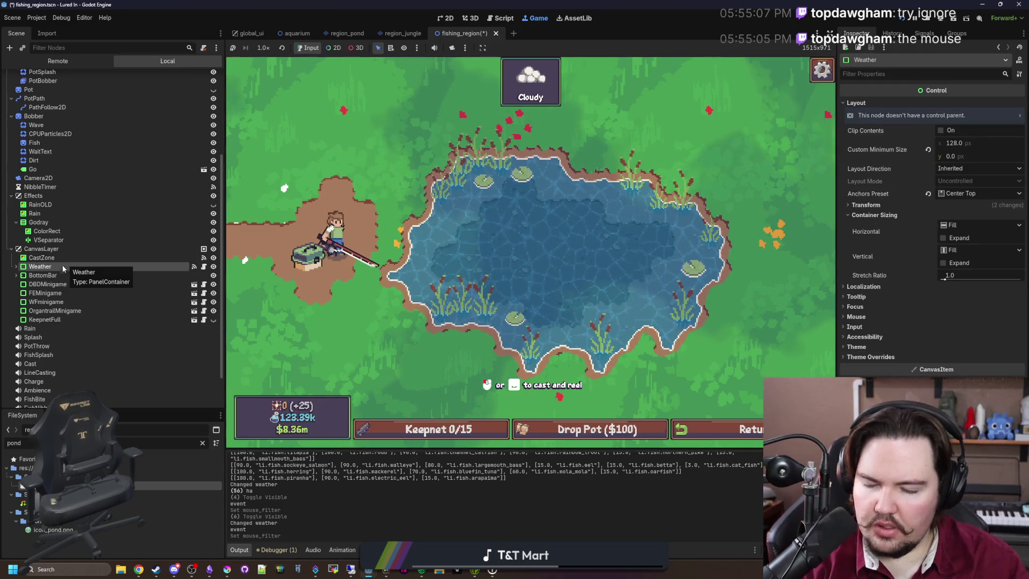
{"action": "left_click", "coordinate": [53, 275]}
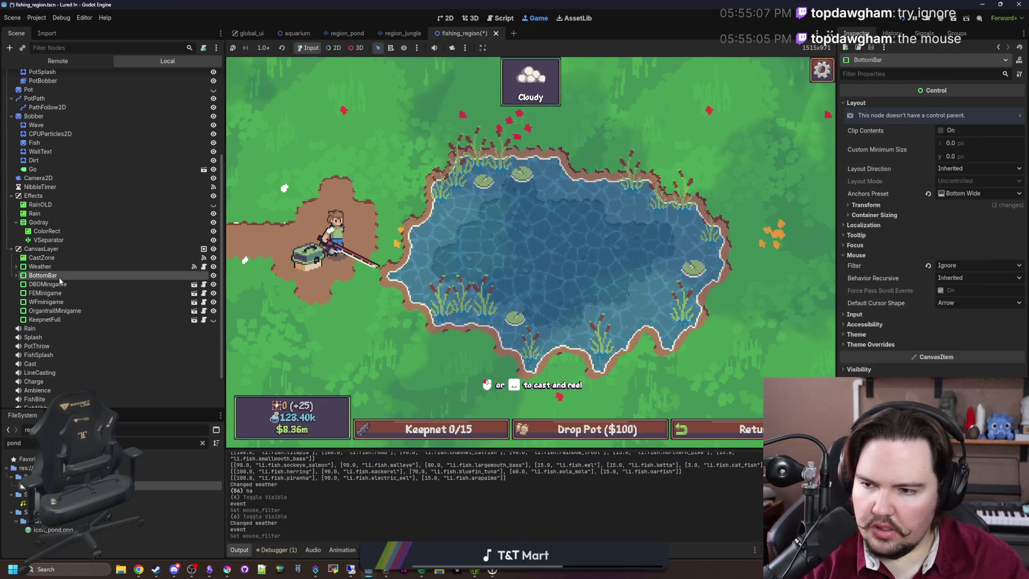
{"action": "left_click", "coordinate": [48, 293]}
{"action": "left_click", "coordinate": [57, 302]}
{"action": "left_click", "coordinate": [64, 319]}
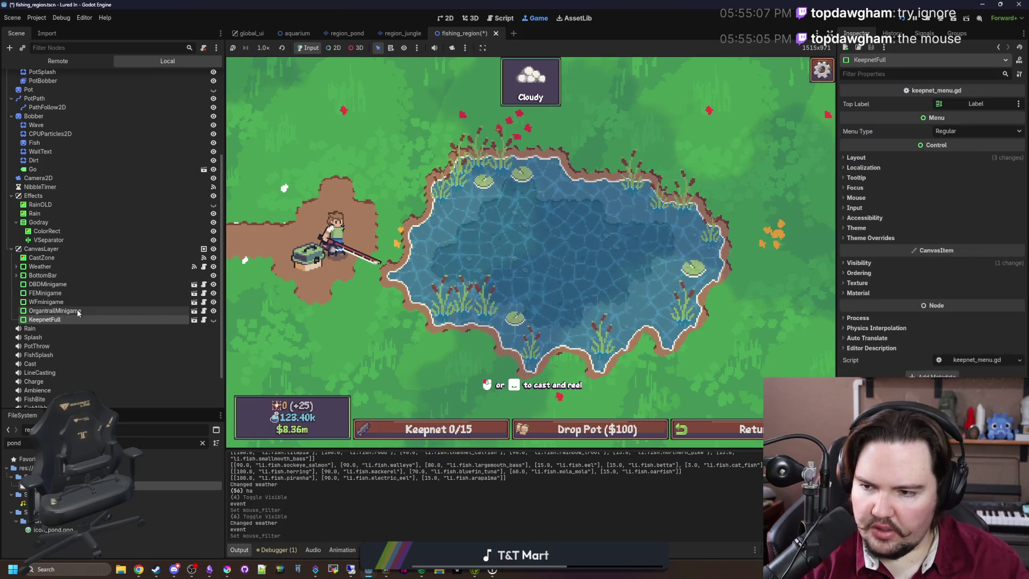
{"action": "left_click", "coordinate": [78, 311]}
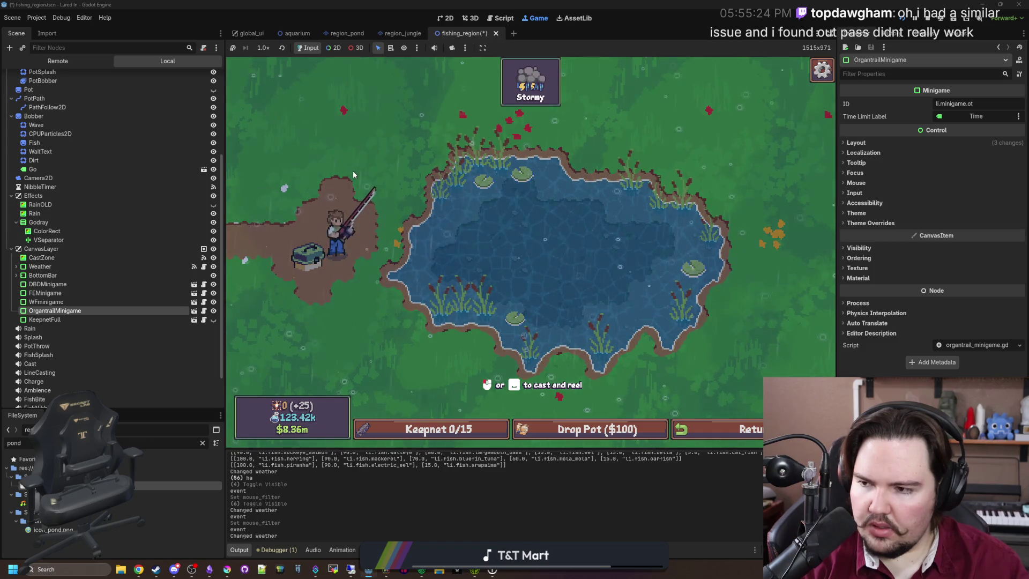
Cut CastZone out of the fishing region scene and stop the running game.
{"action": "right_click", "coordinate": [64, 258]}
{"action": "left_click", "coordinate": [105, 295]}
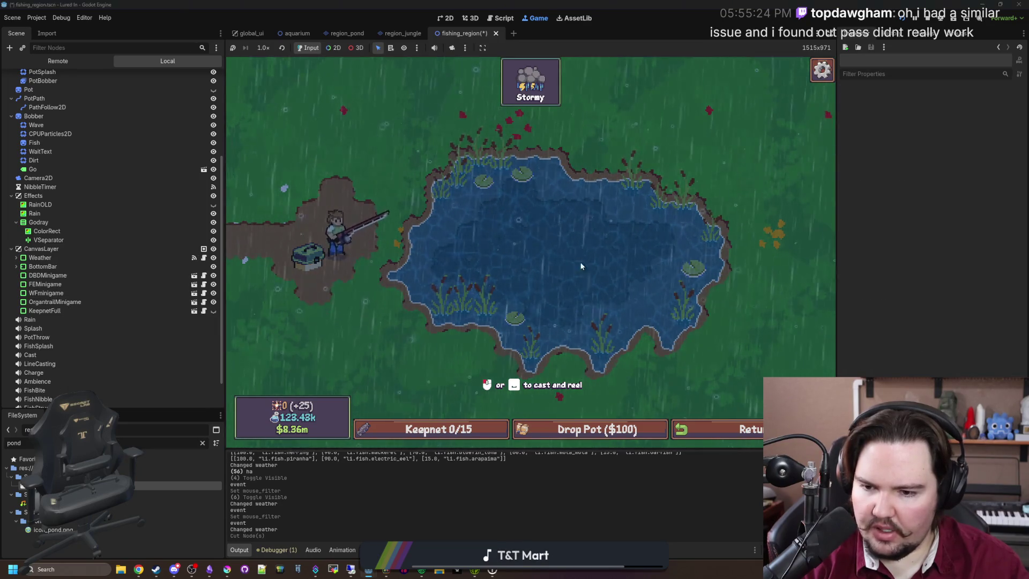
{"action": "left_click", "coordinate": [934, 20]}
{"action": "left_click", "coordinate": [724, 182]}
Save the scene, relaunch the game, and bring the InputEvent docs to the front.
{"action": "key", "text": "ctrl+s"}
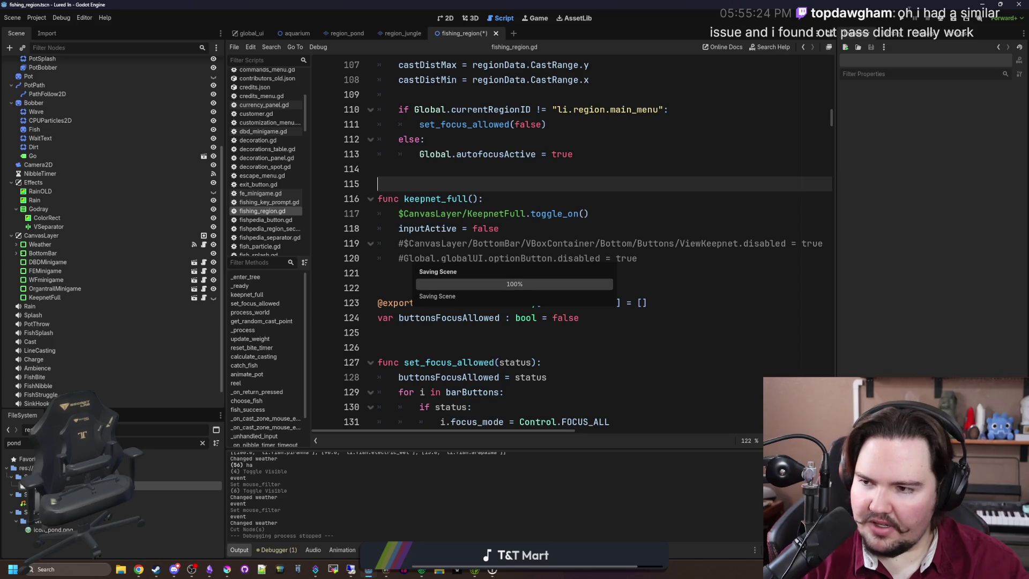
{"action": "left_click", "coordinate": [904, 19]}
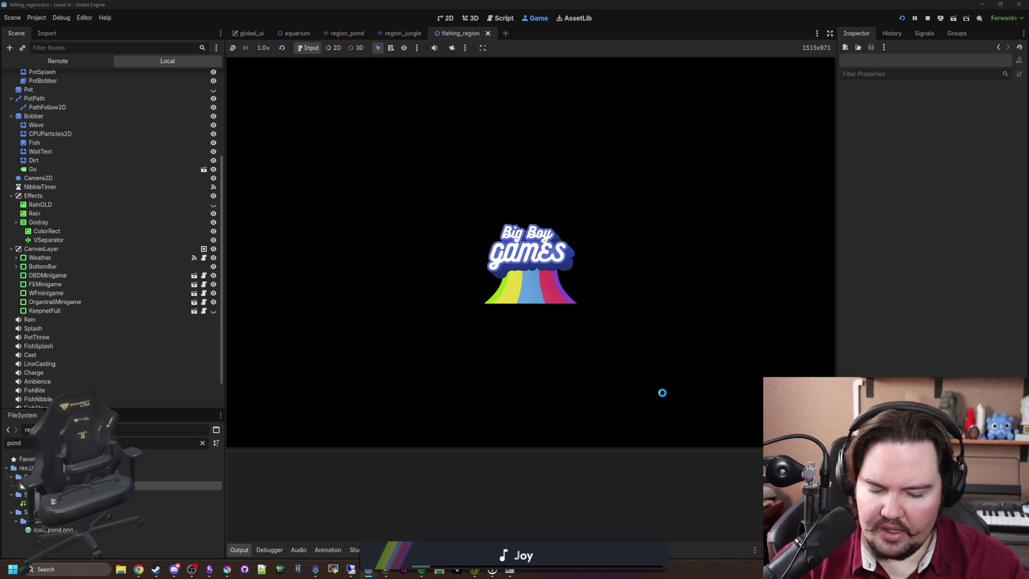
{"action": "key", "text": "alt+Tab"}
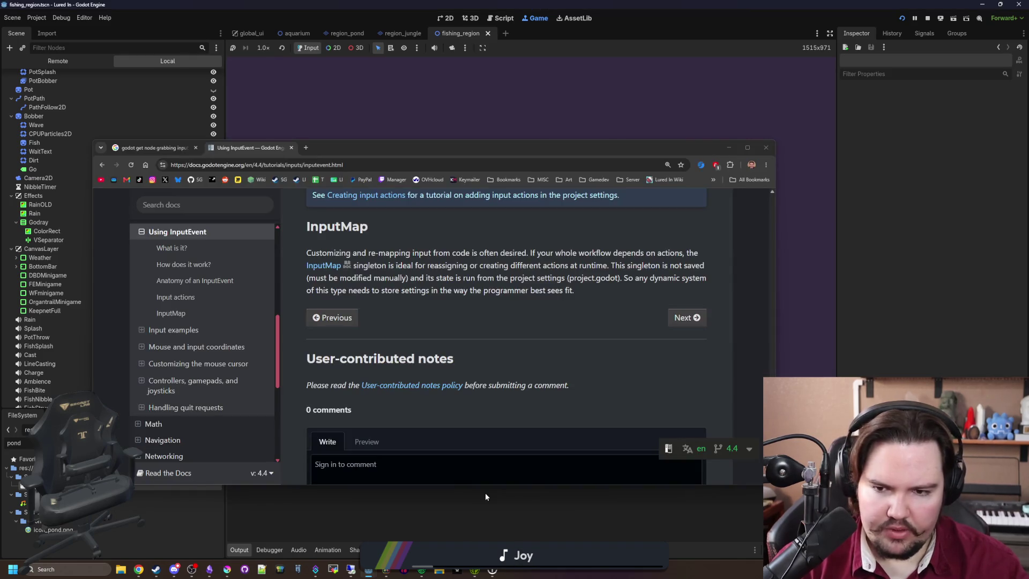
Dismiss the Feedback popup, start playing, and travel to the Pond for free.
{"action": "key", "text": "alt+Tab"}
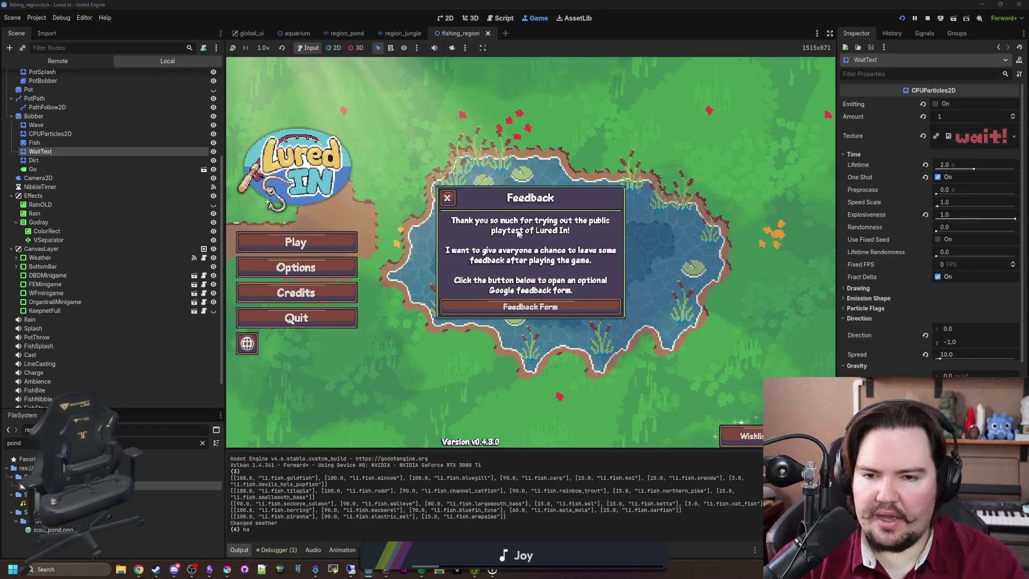
{"action": "left_click", "coordinate": [448, 208]}
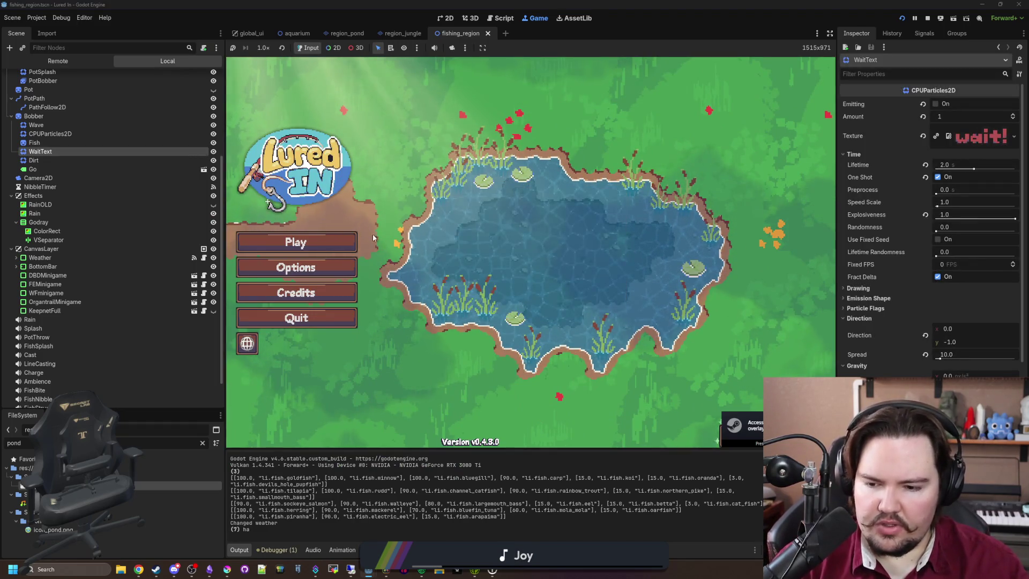
{"action": "left_click", "coordinate": [296, 243]}
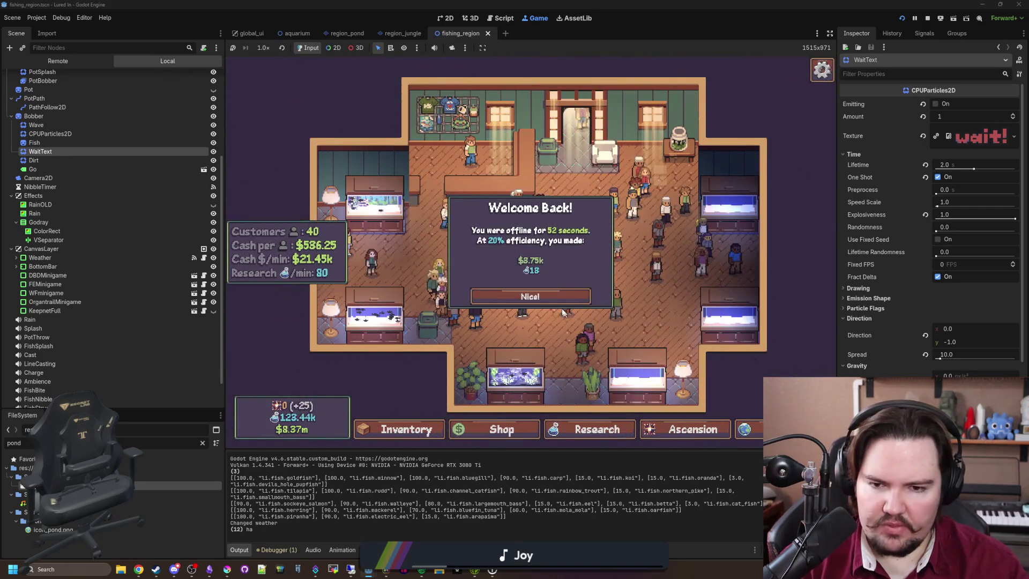
{"action": "left_click", "coordinate": [531, 294]}
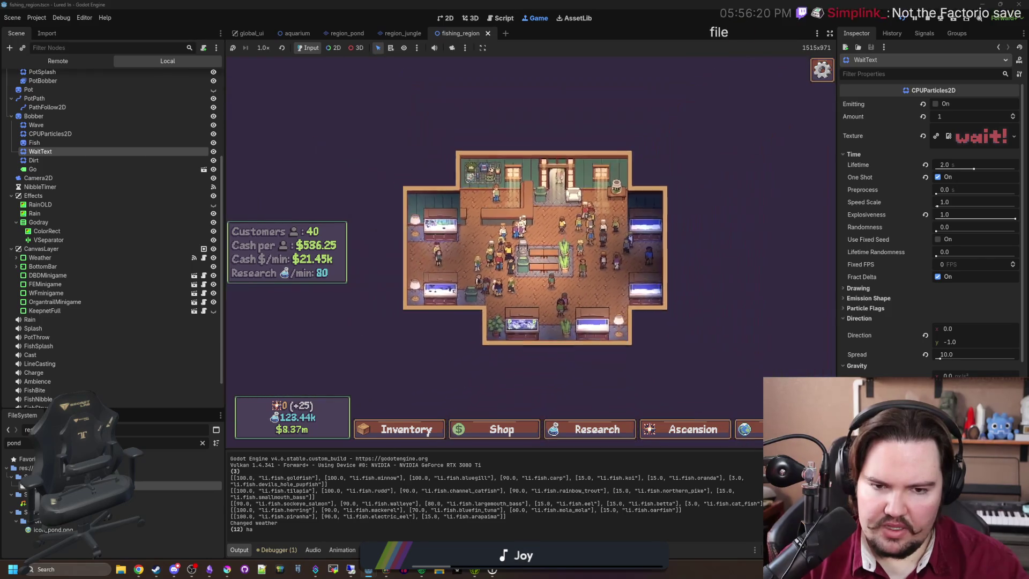
{"action": "left_click", "coordinate": [743, 429]}
{"action": "scroll", "coordinate": [597, 212], "scroll_direction": "down", "scroll_amount": 1}
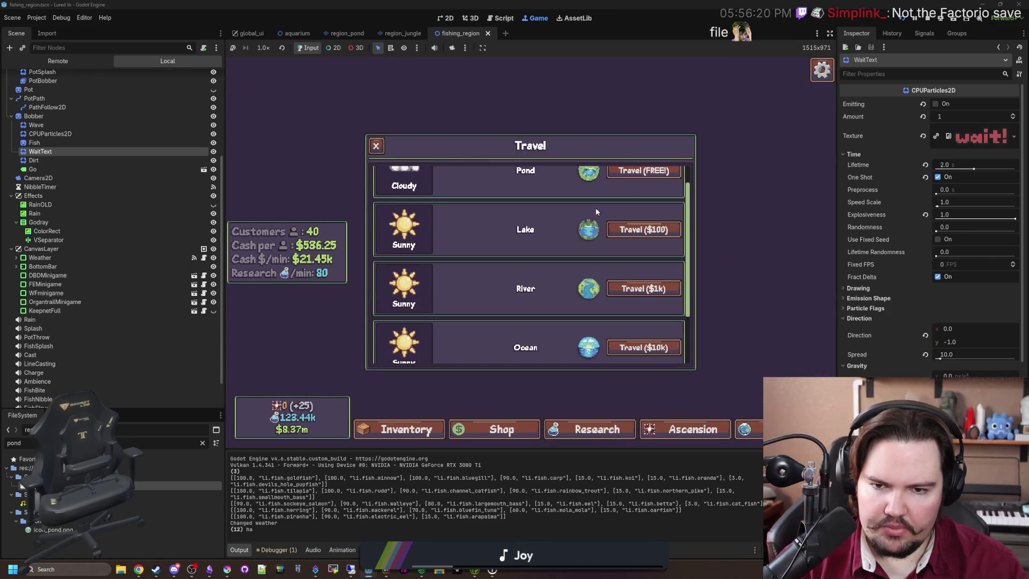
{"action": "left_click", "coordinate": [645, 172]}
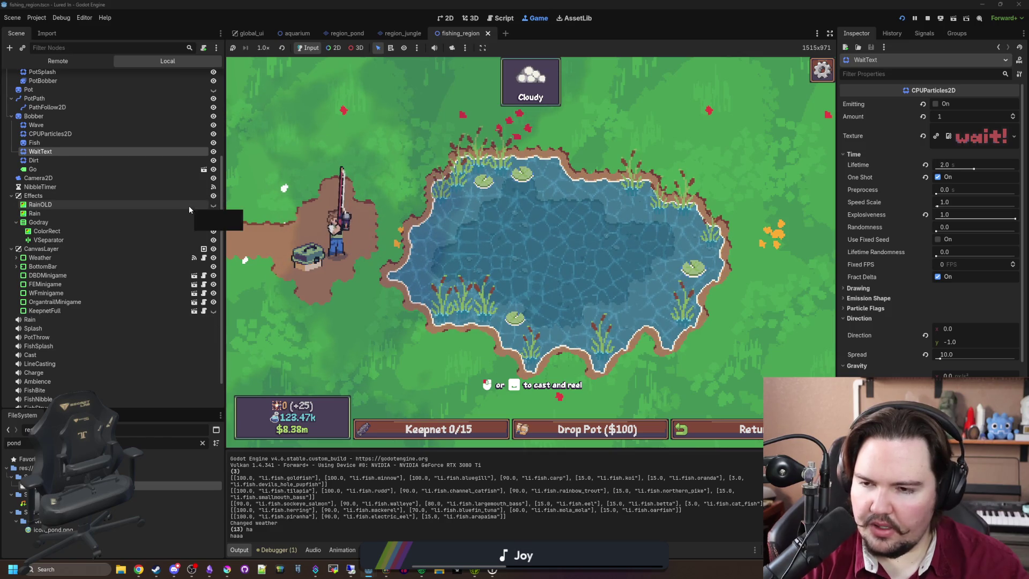
Toggle Godray and Rain off and on, select RainOLD, and view fishing_region.gd.
{"action": "left_click", "coordinate": [214, 222]}
{"action": "left_click", "coordinate": [214, 213]}
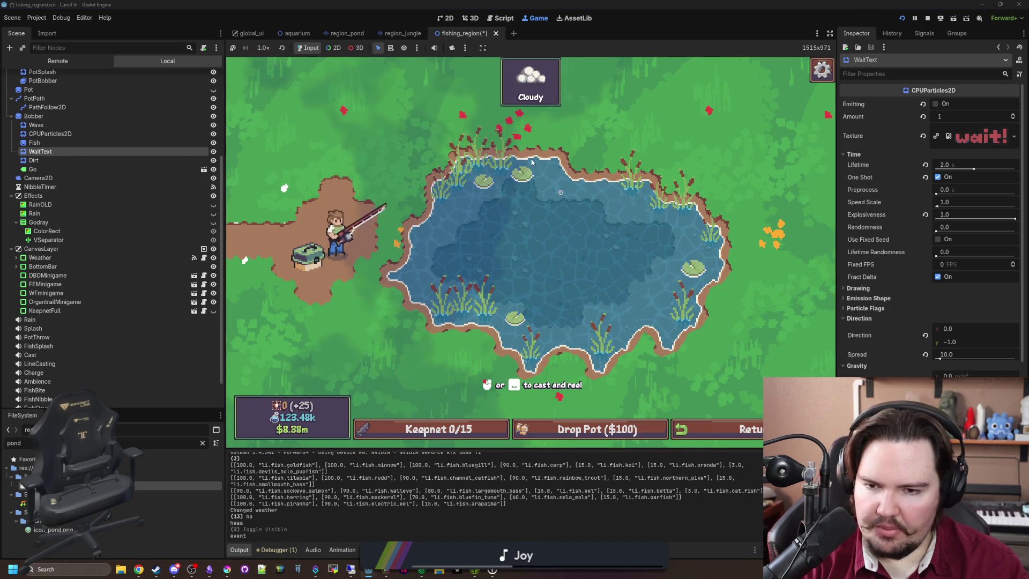
{"action": "left_click", "coordinate": [214, 213]}
{"action": "left_click", "coordinate": [213, 222]}
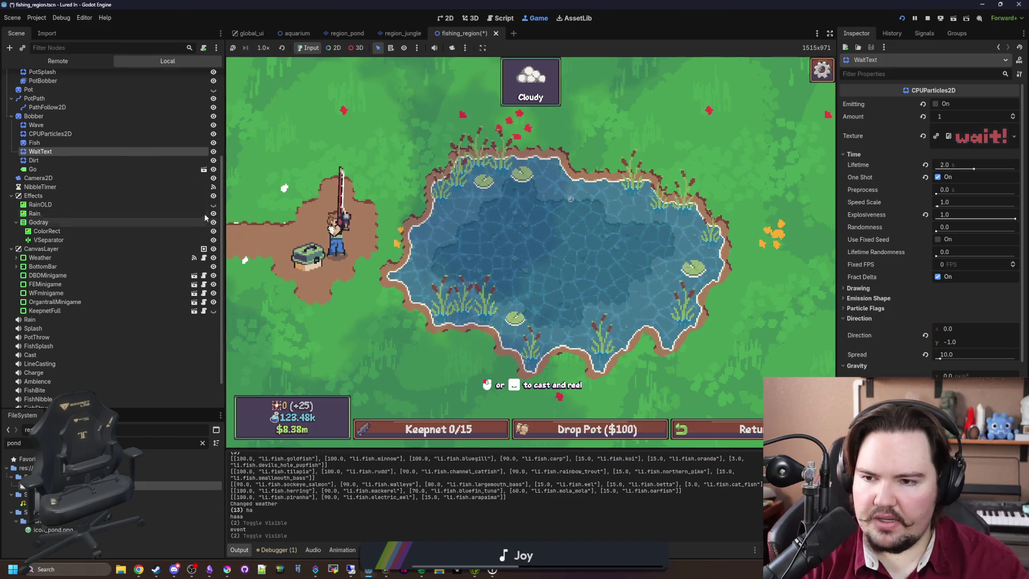
{"action": "left_click", "coordinate": [195, 207]}
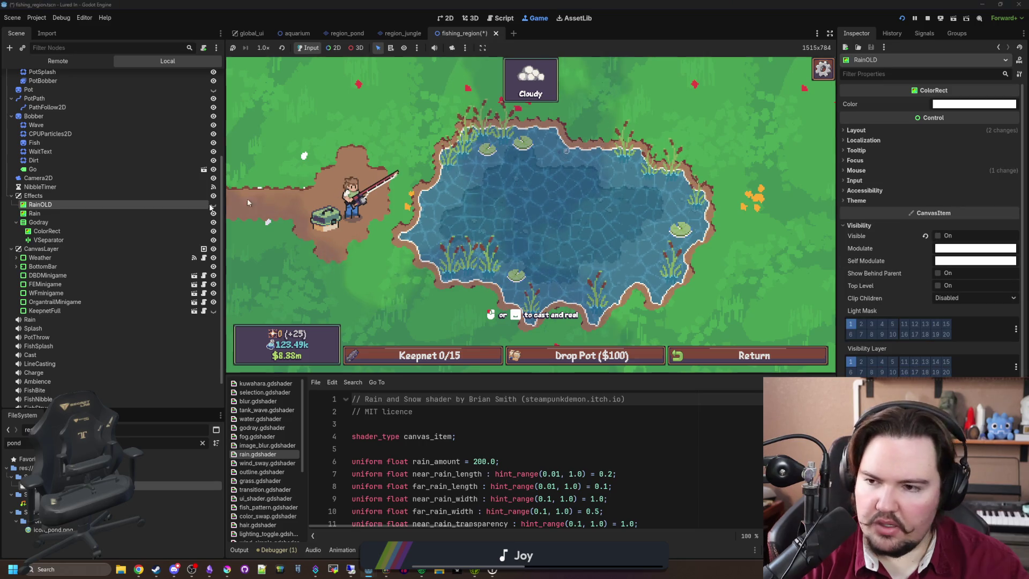
{"action": "key", "text": "ctrl+F3"}
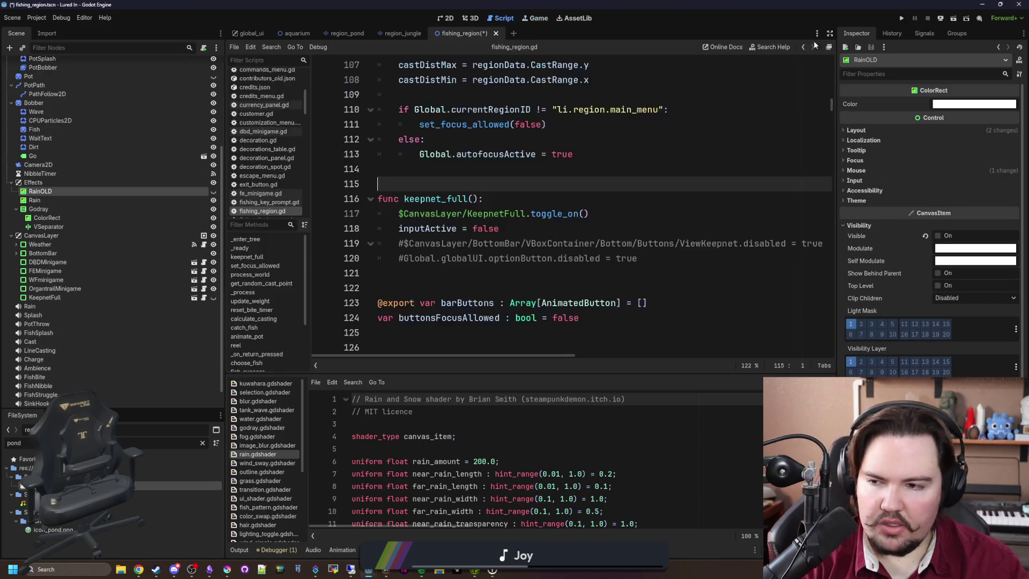
Paste CastZone as CanvasLayer's first child and check its Signals.
{"action": "right_click", "coordinate": [63, 238]}
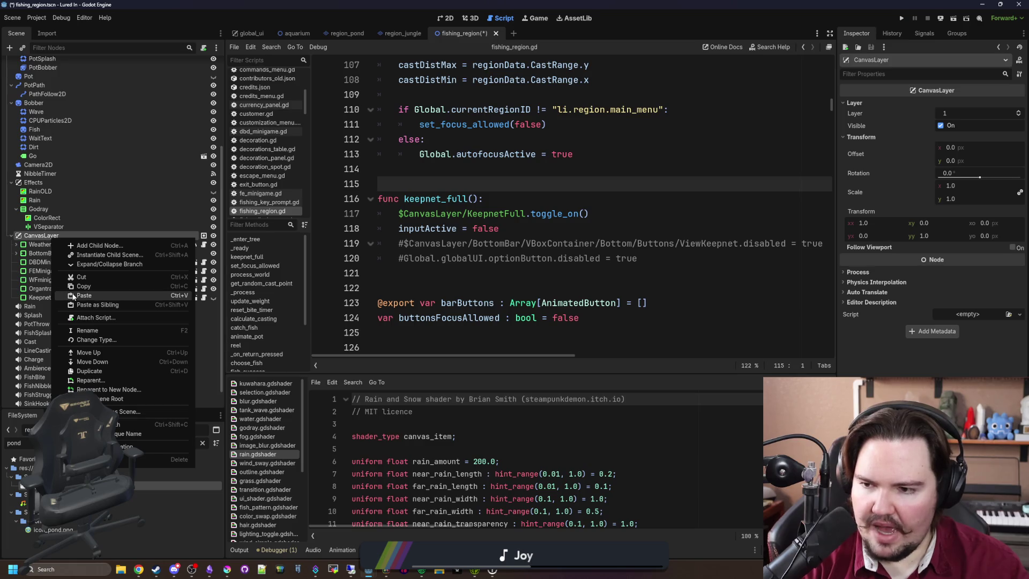
{"action": "left_click", "coordinate": [133, 296]}
{"action": "left_click_drag", "start_coordinate": [63, 307], "coordinate": [63, 244]}
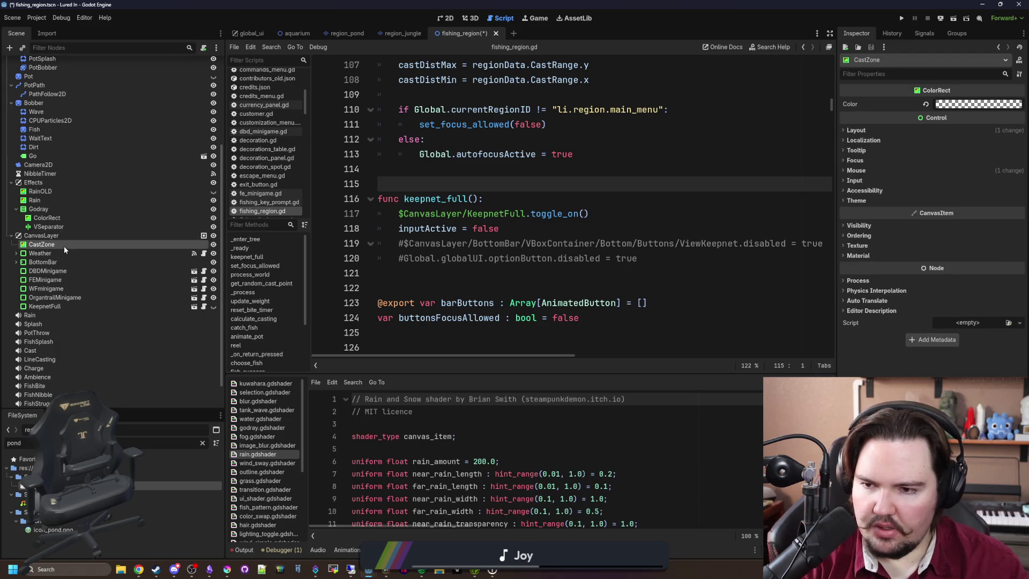
{"action": "left_click", "coordinate": [923, 34]}
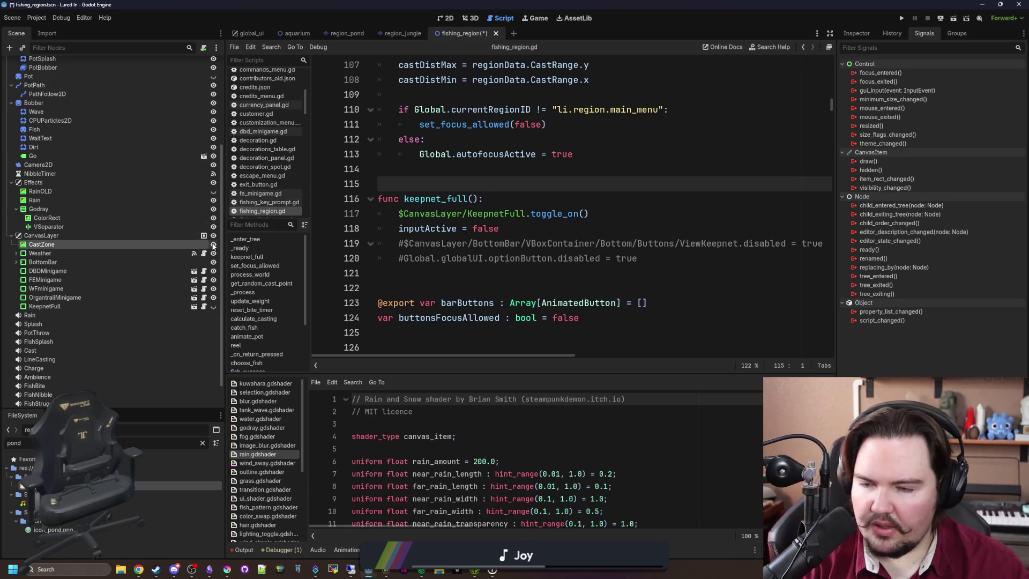
Browse fishing_region.gd around the keepnet_full code.
{"action": "left_click", "coordinate": [401, 272]}
{"action": "left_click", "coordinate": [422, 198]}
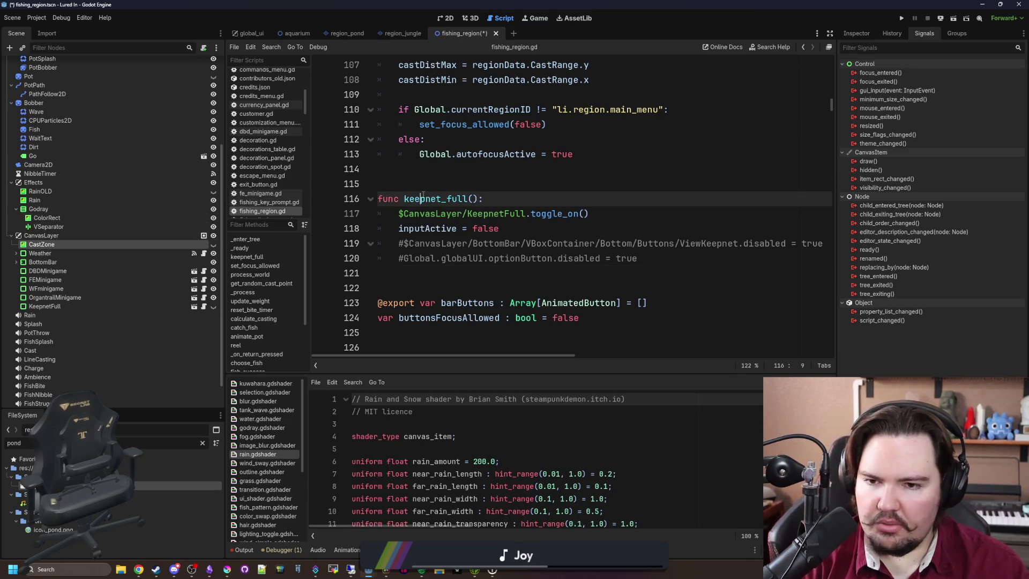
{"action": "left_click", "coordinate": [499, 189]}
{"action": "scroll", "coordinate": [206, 108], "scroll_direction": "up", "scroll_amount": 5}
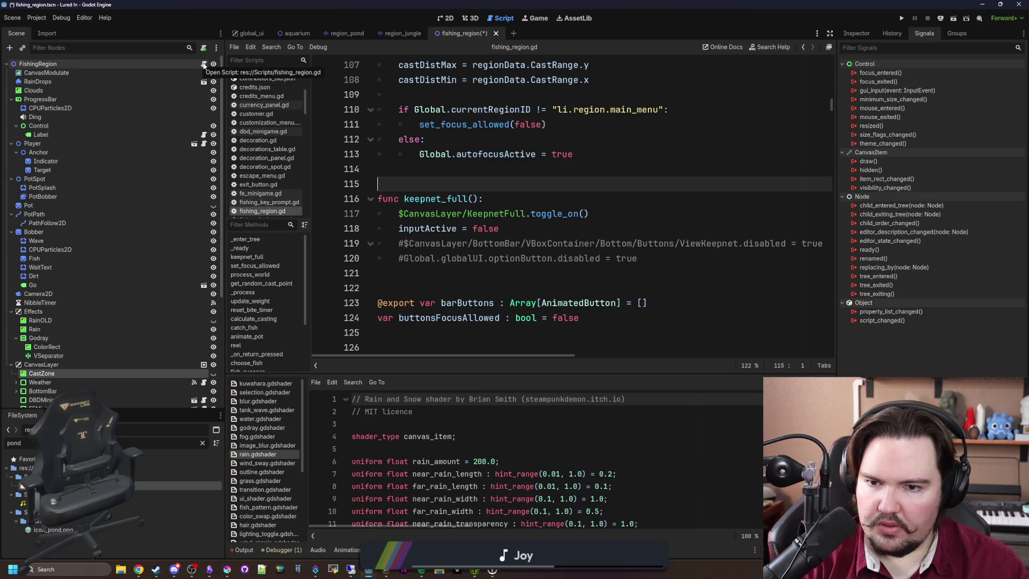
{"action": "scroll", "coordinate": [499, 180], "scroll_direction": "up", "scroll_amount": 7}
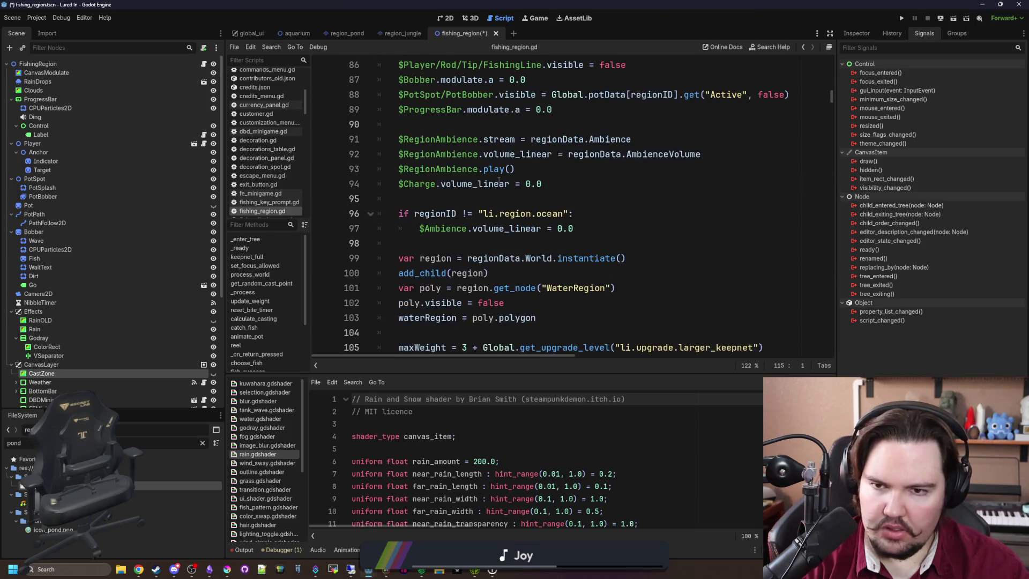
{"action": "left_click", "coordinate": [539, 191]}
Search the script for 'unhandled' to reach _unhandled_input at line 680, and save the scene.
{"action": "key", "text": "ctrl+f"}
{"action": "type", "text": "unhandled"}
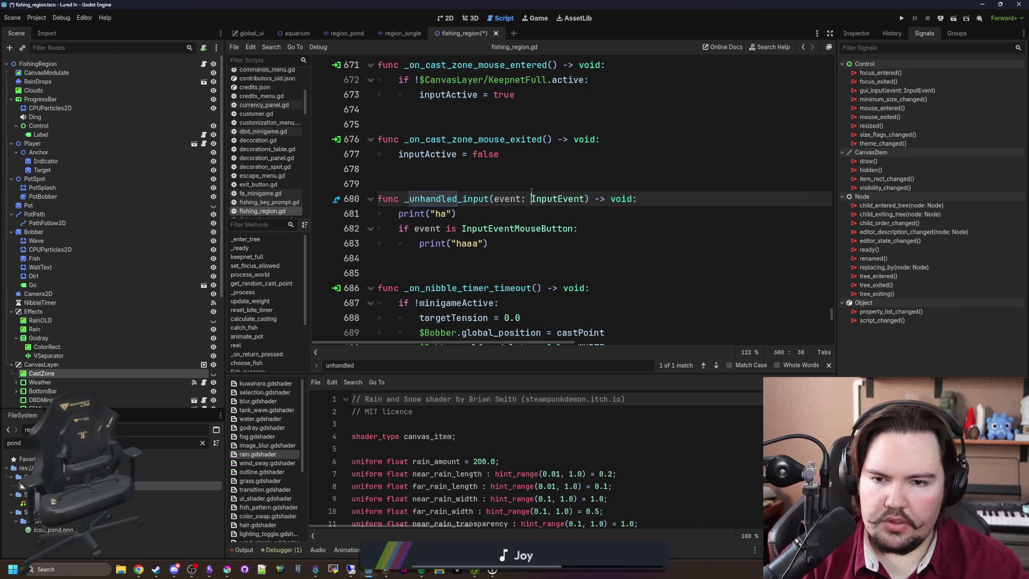
{"action": "left_click", "coordinate": [493, 174]}
{"action": "key", "text": "ctrl+s"}
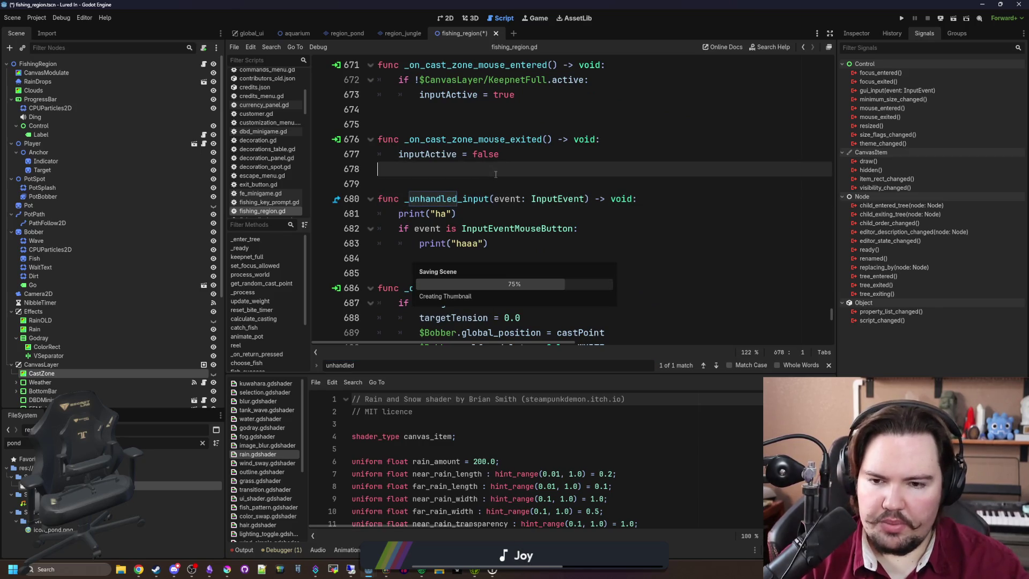
{"action": "left_click", "coordinate": [446, 184]}
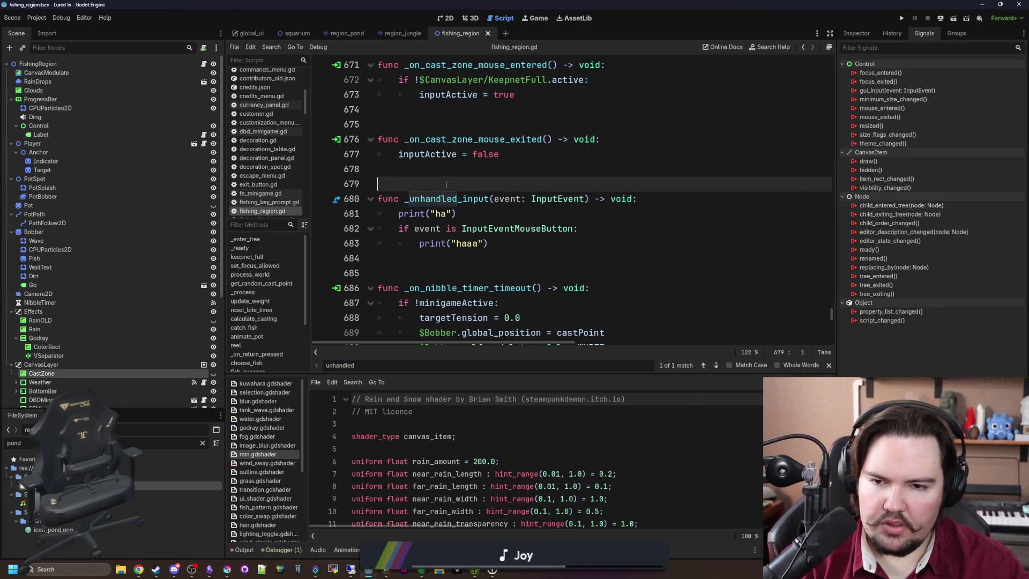
{"action": "key", "text": "ctrl+s"}
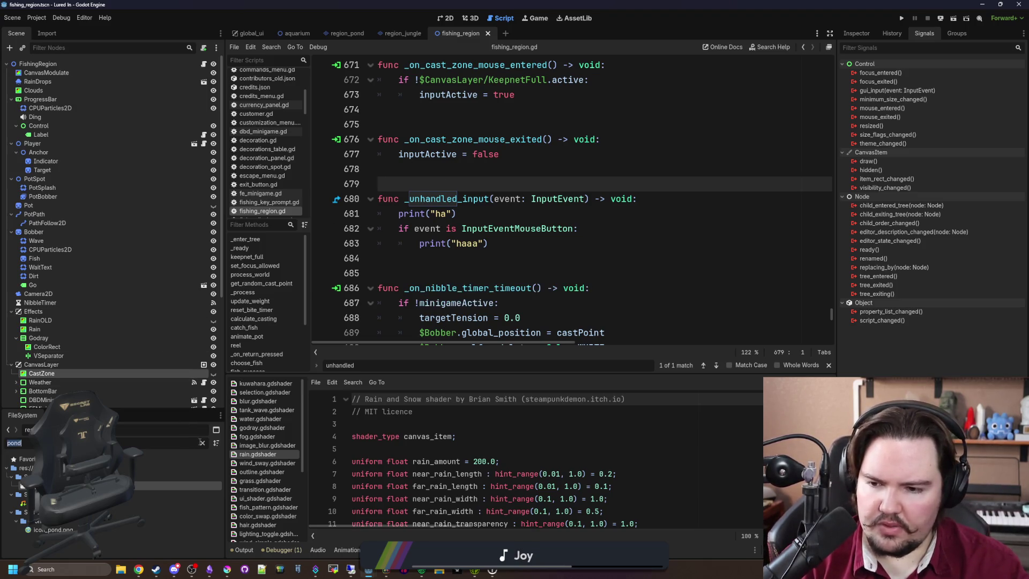
{"action": "type", "text": "glob"}
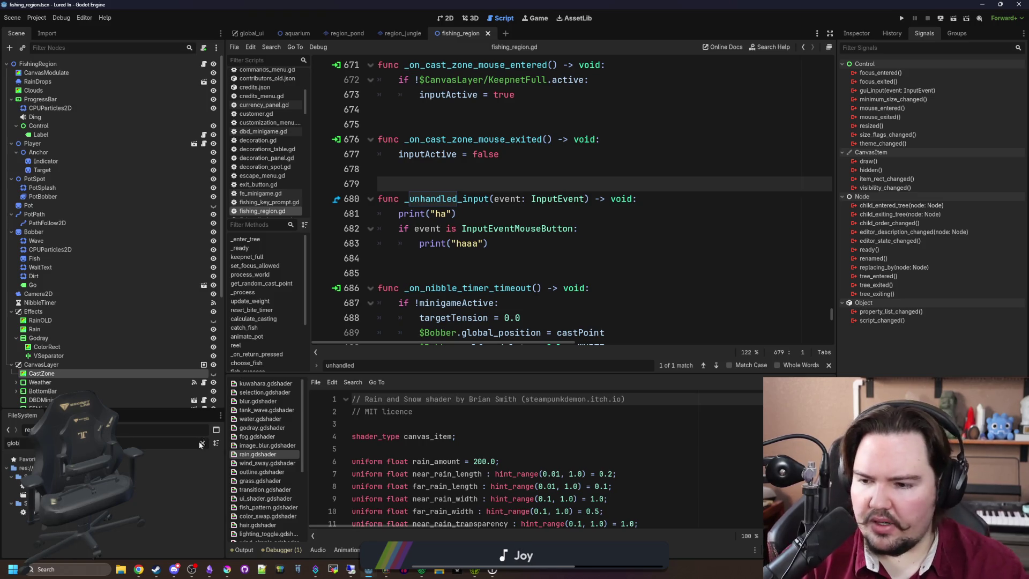
Open global.gd and move to its _unhandled_input function.
{"action": "double_click", "coordinate": [39, 513]}
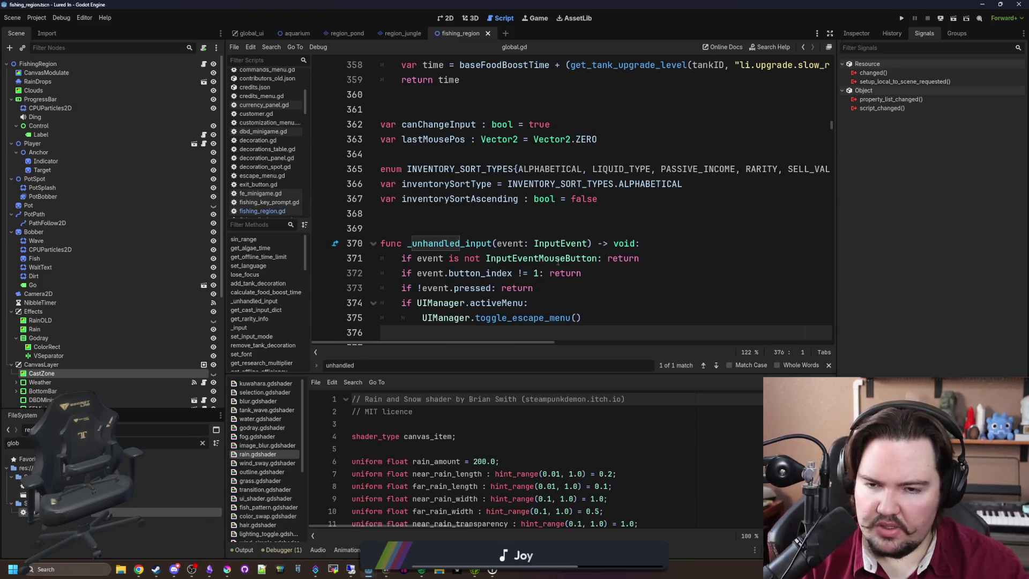
{"action": "left_click", "coordinate": [466, 210]}
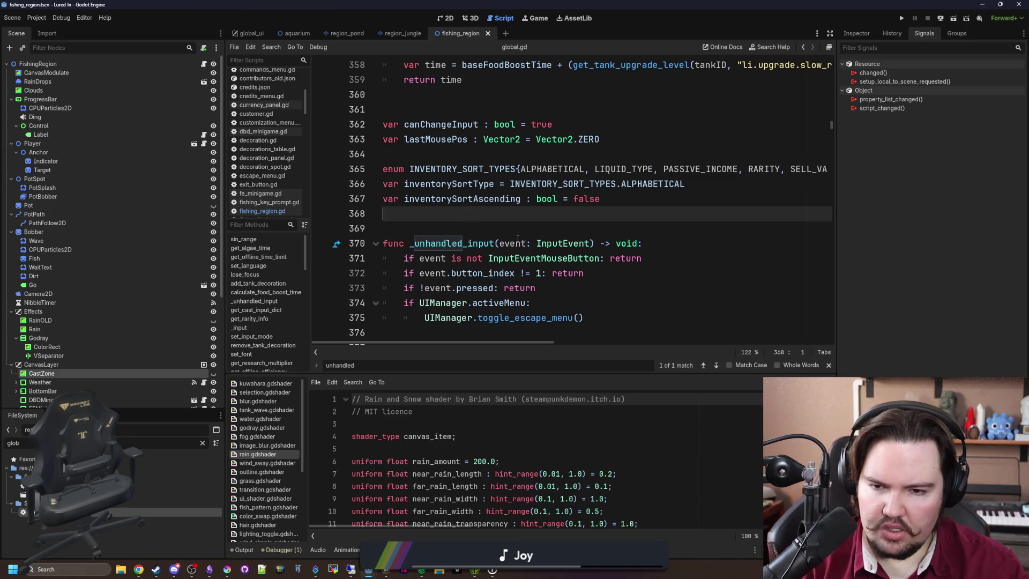
{"action": "left_click", "coordinate": [494, 226]}
{"action": "key", "text": "ctrl+s"}
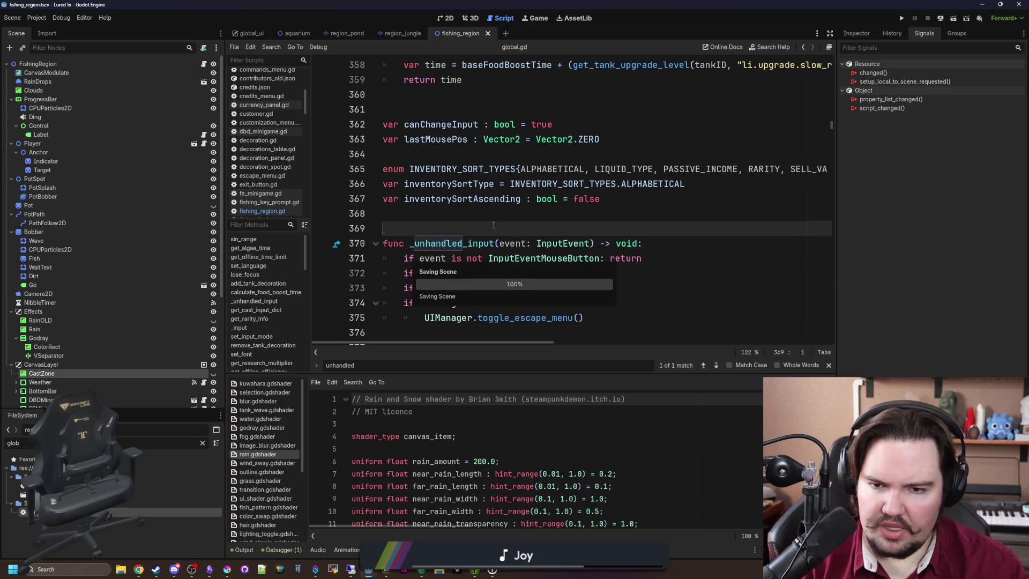
Insert print("ha") as the first line of _unhandled_input, save, and run the project.
{"action": "left_click", "coordinate": [677, 246]}
{"action": "key", "text": "Return"}
{"action": "type", "text": "p"}
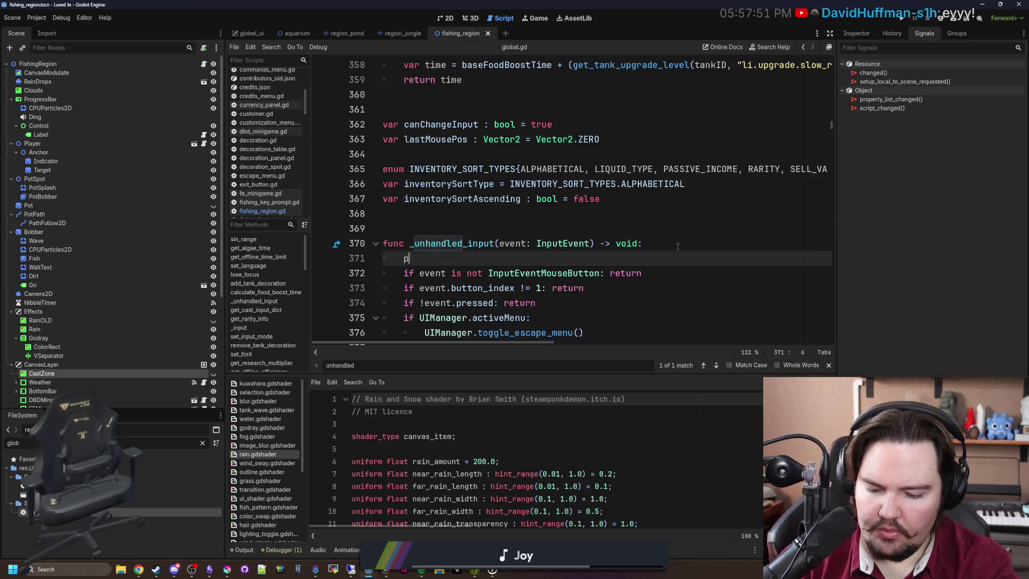
{"action": "left_click", "coordinate": [678, 246]}
{"action": "key", "text": "ctrl+s"}
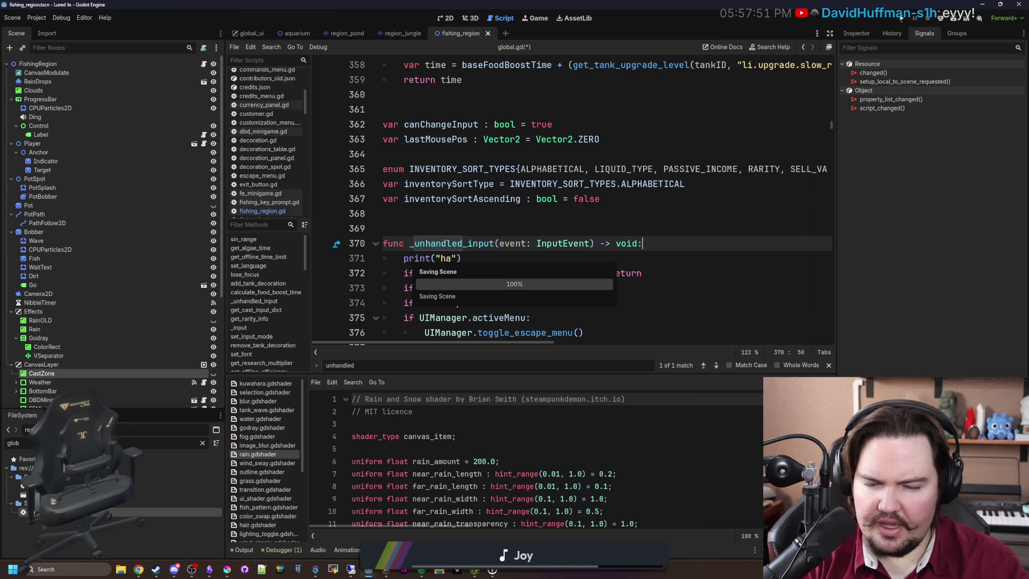
{"action": "left_click", "coordinate": [903, 21]}
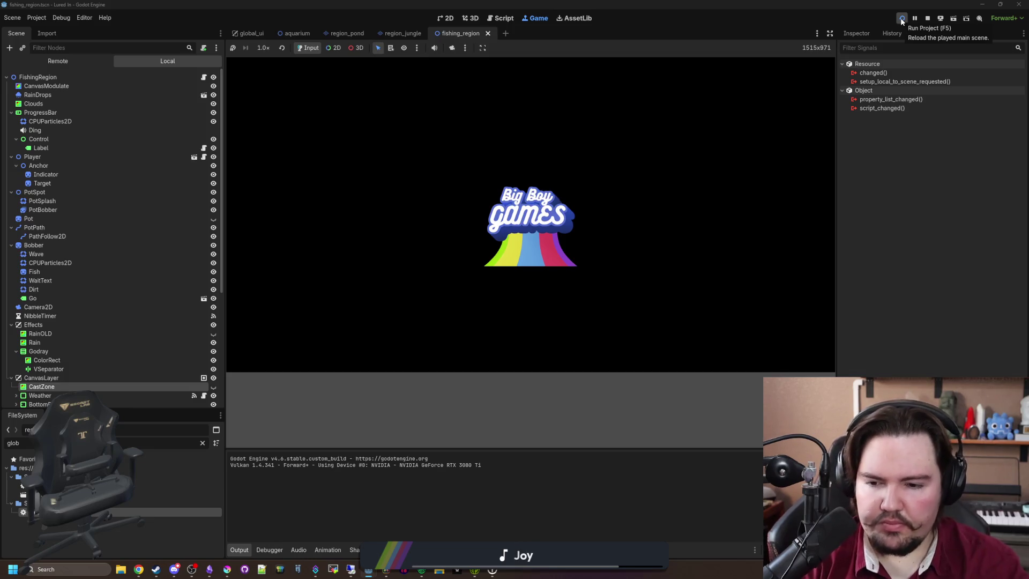
Wait out the unresponsive game launch and close the stray Chrome window to reach the title screen.
{"action": "left_click", "coordinate": [902, 21]}
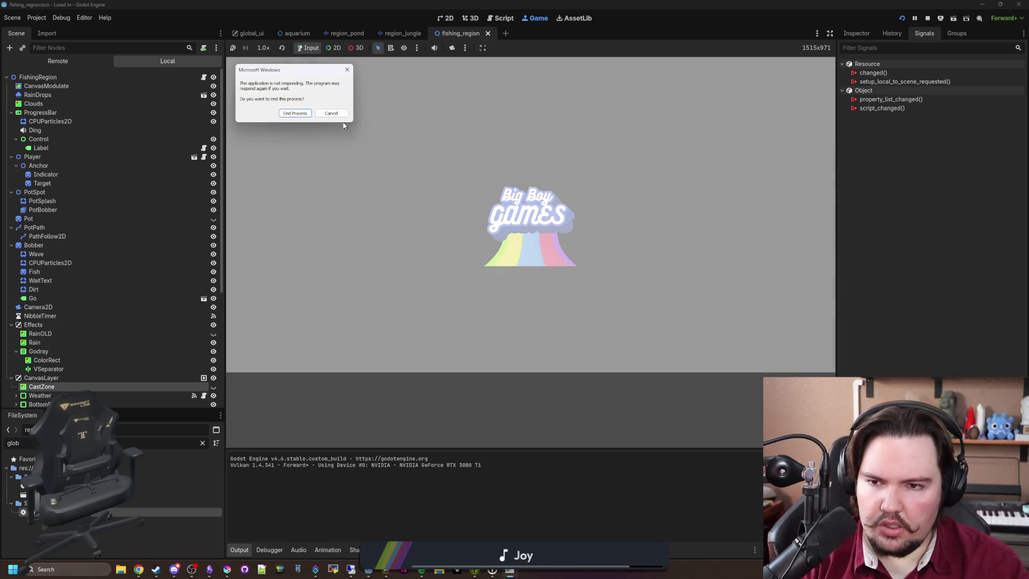
{"action": "left_click", "coordinate": [343, 114]}
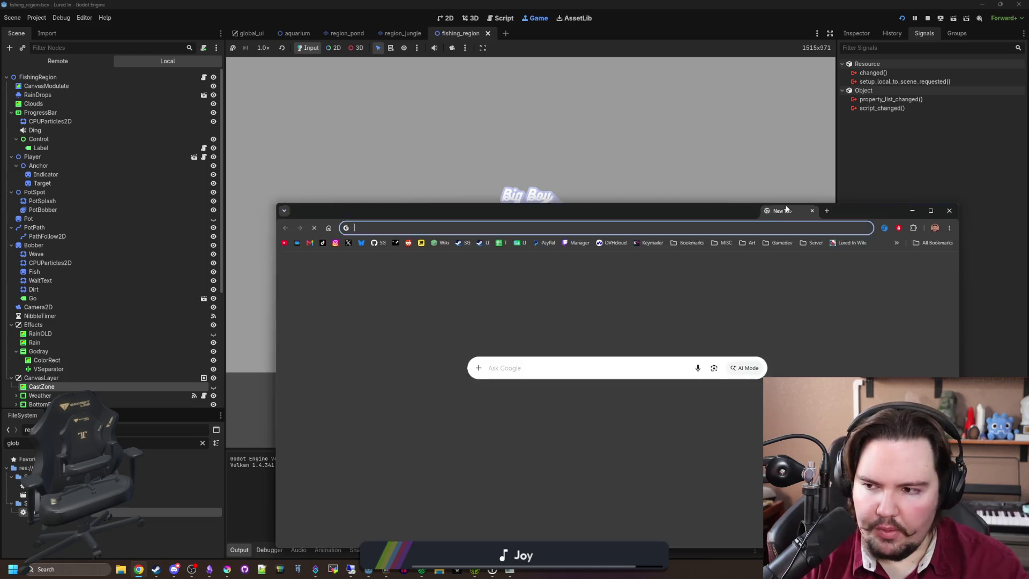
{"action": "left_click_drag", "start_coordinate": [776, 200], "coordinate": [643, 226]}
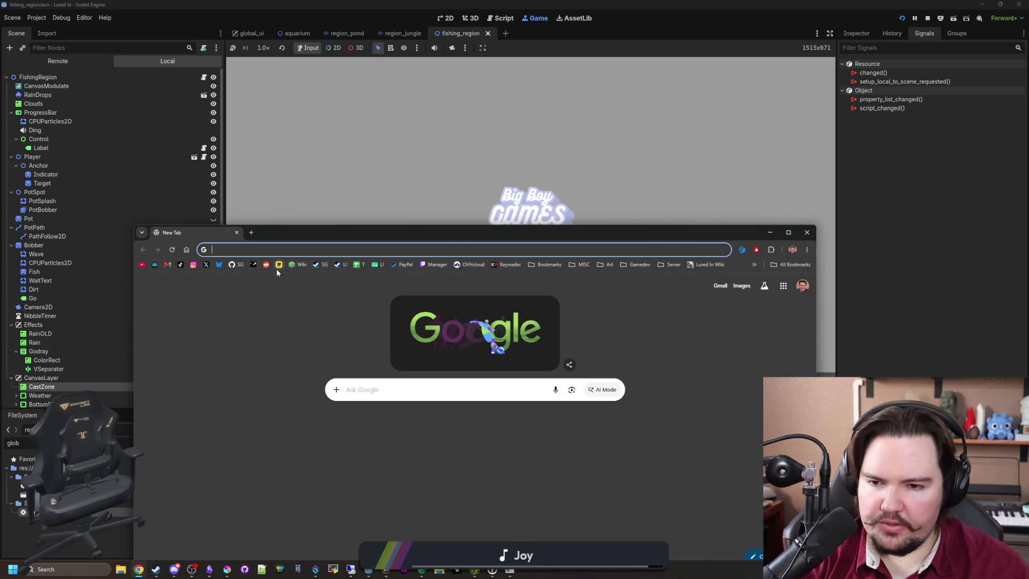
{"action": "key", "text": "ctrl+w"}
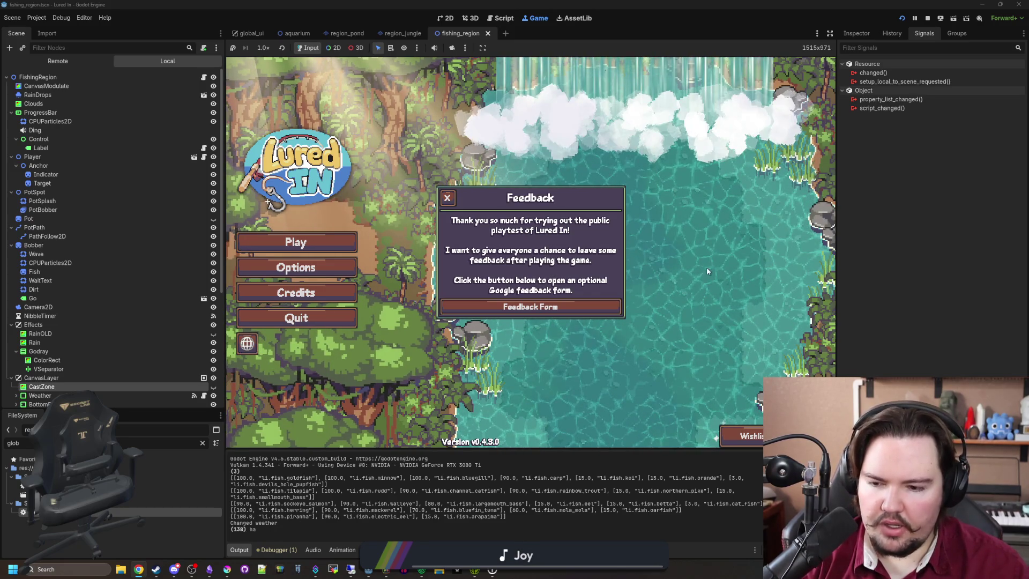
Close the Feedback popup, start the game, and dismiss the Welcome Back message.
{"action": "left_click", "coordinate": [705, 278]}
{"action": "left_click", "coordinate": [332, 247]}
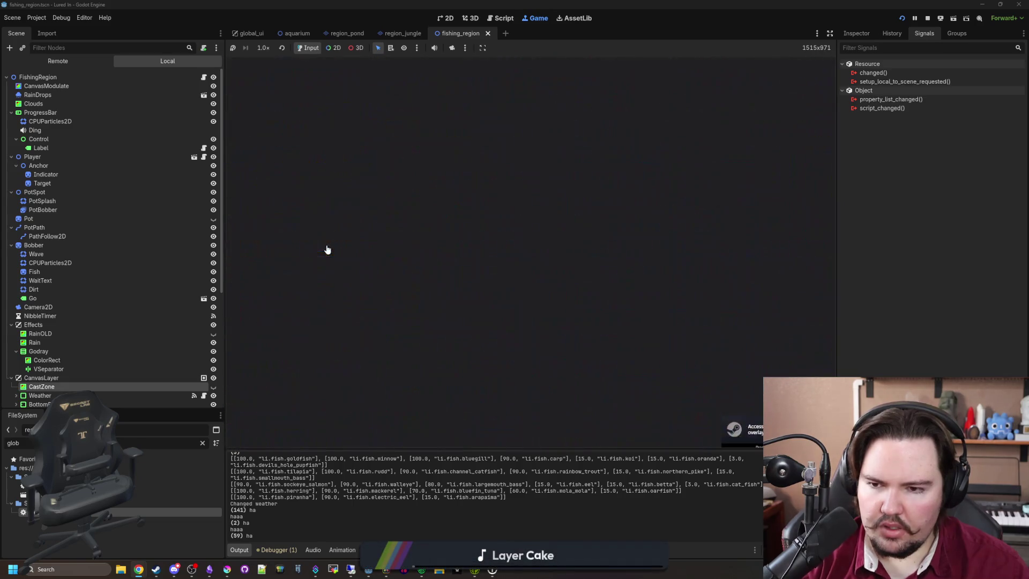
{"action": "left_click", "coordinate": [531, 296]}
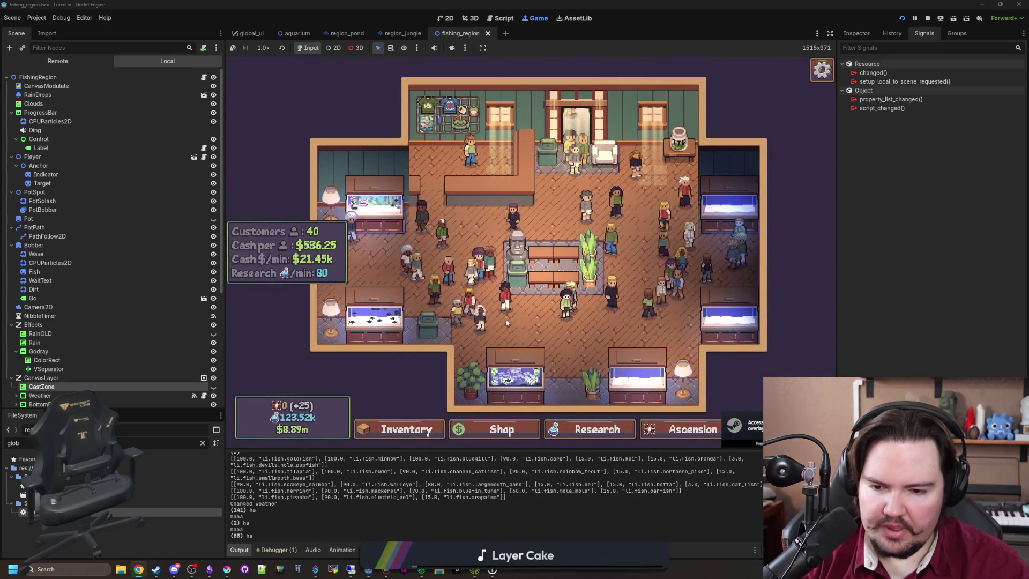
Dismiss the taskbar preview and travel from the aquarium to the Pond.
{"action": "mouse_move", "coordinate": [350, 567]}
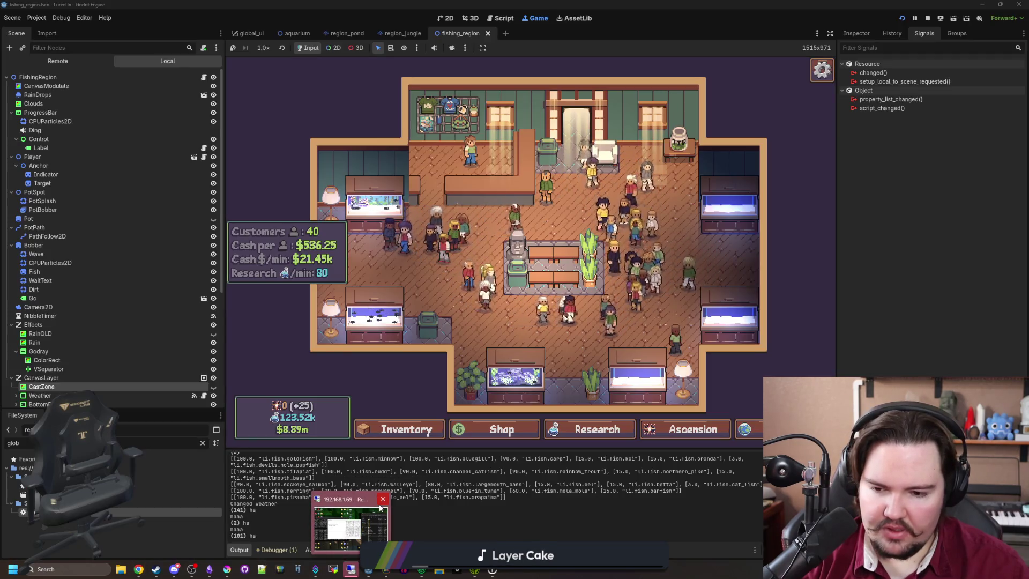
{"action": "left_click", "coordinate": [383, 500]}
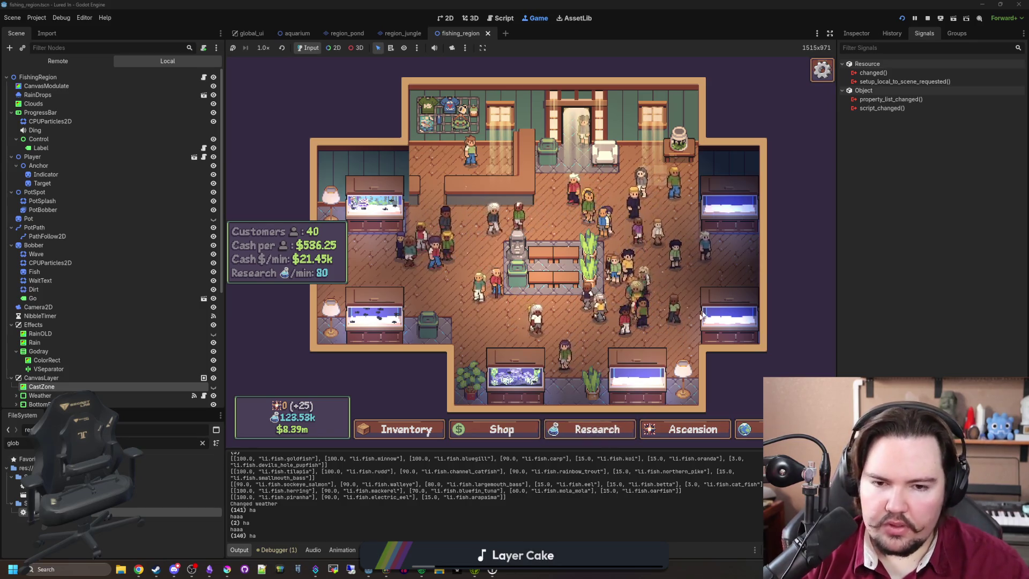
{"action": "left_click", "coordinate": [744, 429]}
{"action": "left_click", "coordinate": [643, 195]}
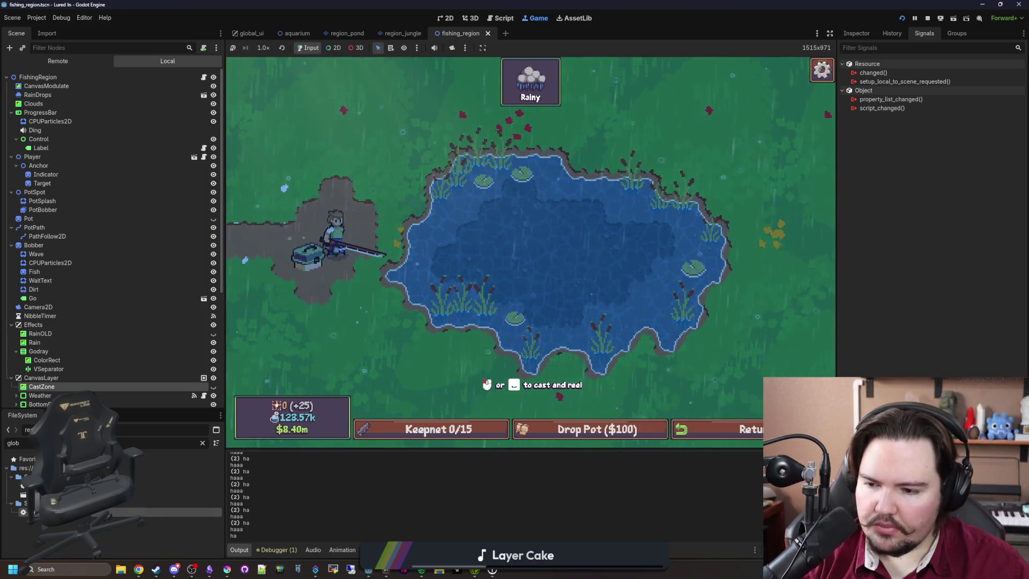
Delete the print("ha") line from global.gd's _unhandled_input and save the script.
{"action": "key", "text": "ctrl+F3"}
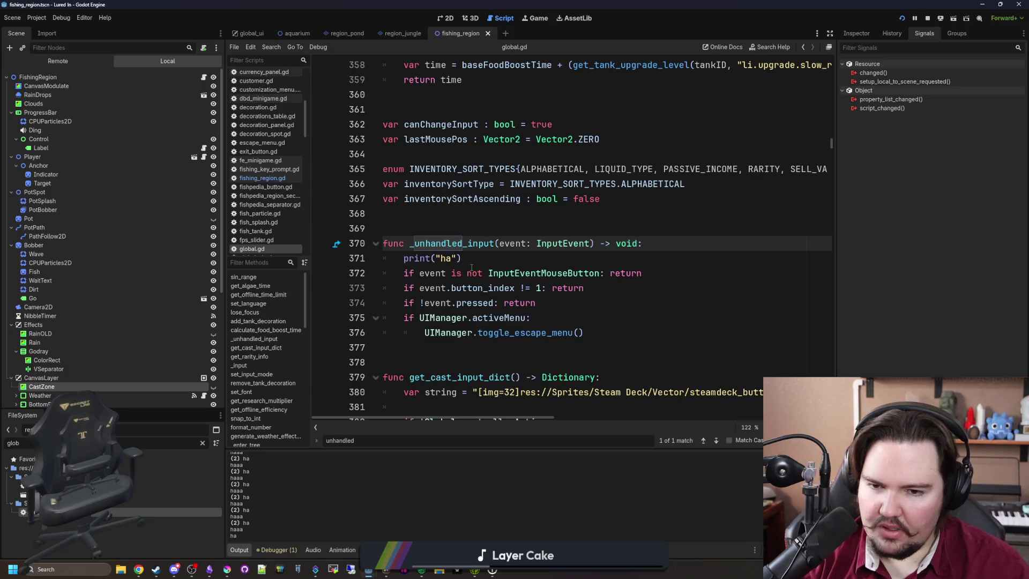
{"action": "key", "text": "shift+Down"}
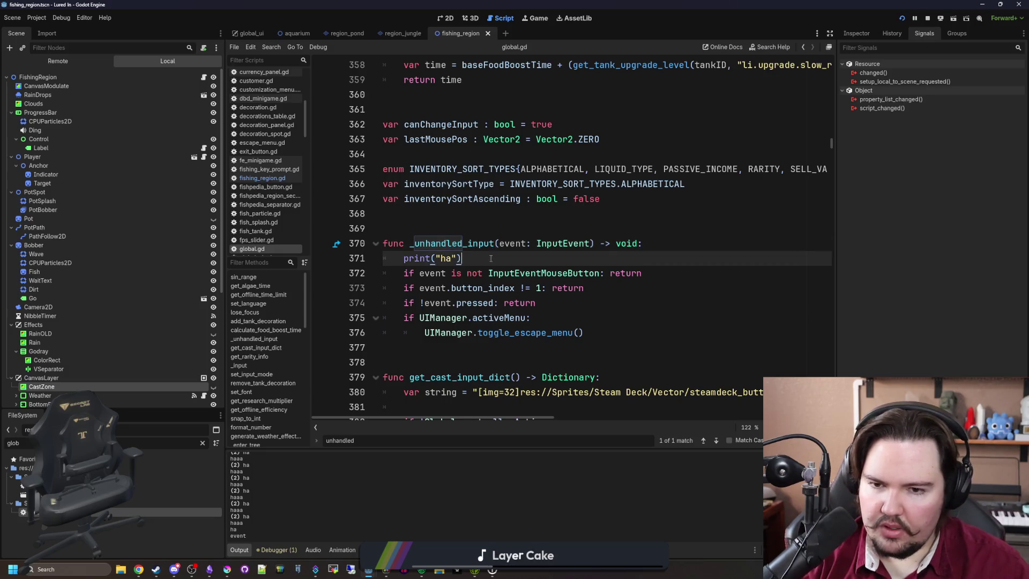
{"action": "key", "text": "shift+Down"}
{"action": "key", "text": "shift+Up"}
{"action": "key", "text": "BackSpace"}
{"action": "left_click", "coordinate": [535, 226]}
{"action": "key", "text": "ctrl+s"}
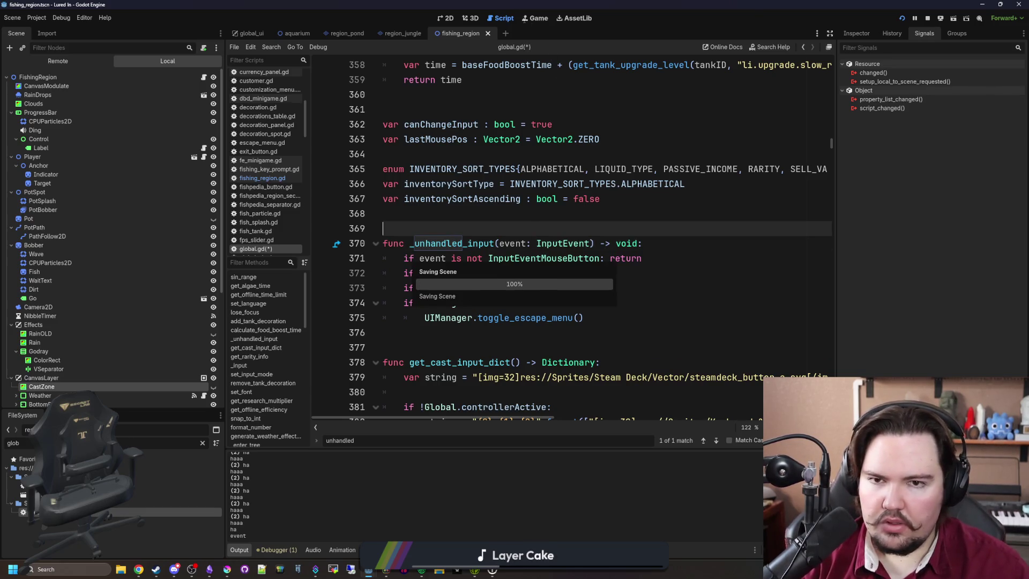
Return to the running pond game and select the Weather node.
{"action": "left_click", "coordinate": [532, 19]}
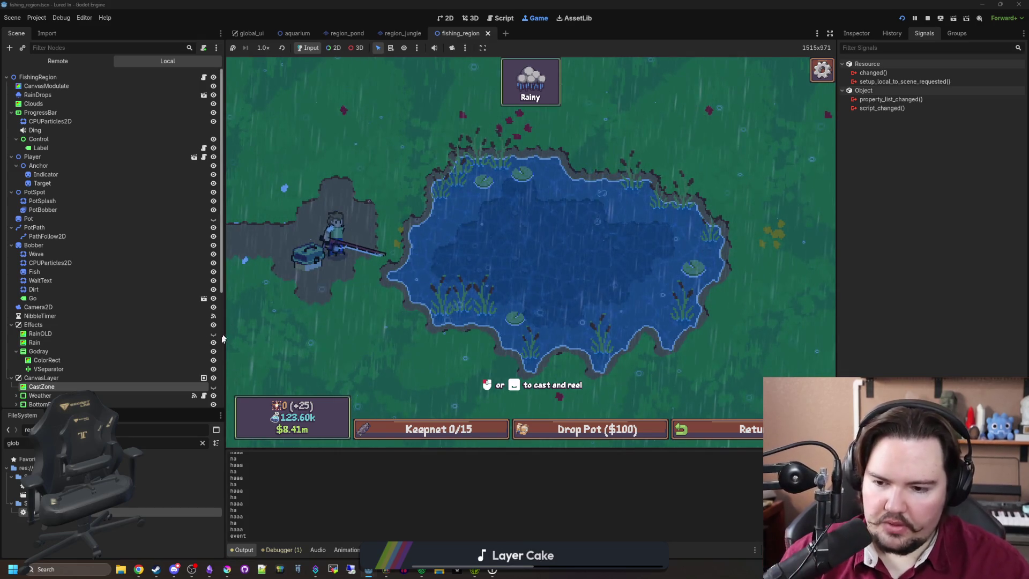
{"action": "scroll", "coordinate": [76, 349], "scroll_direction": "down", "scroll_amount": 3}
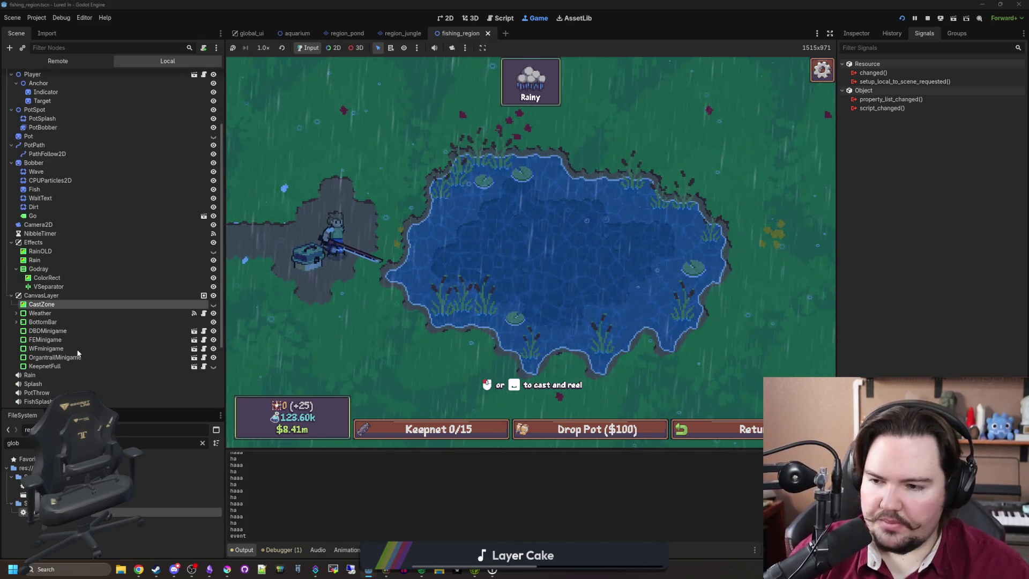
{"action": "left_click", "coordinate": [84, 315]}
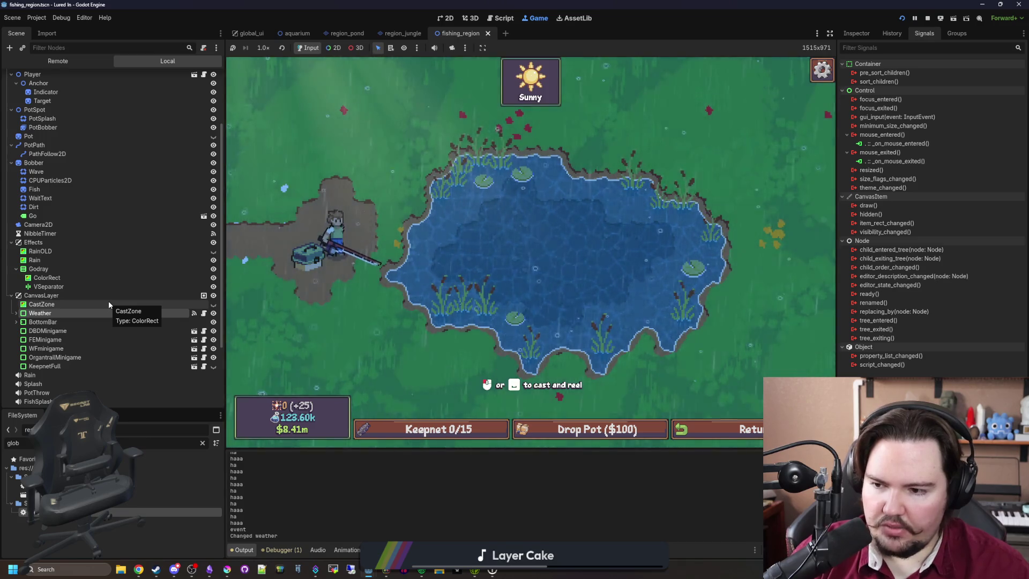
Hide and re-show the CanvasLayer and Control nodes to test their effect on the game UI.
{"action": "scroll", "coordinate": [108, 301], "scroll_direction": "down", "scroll_amount": 2}
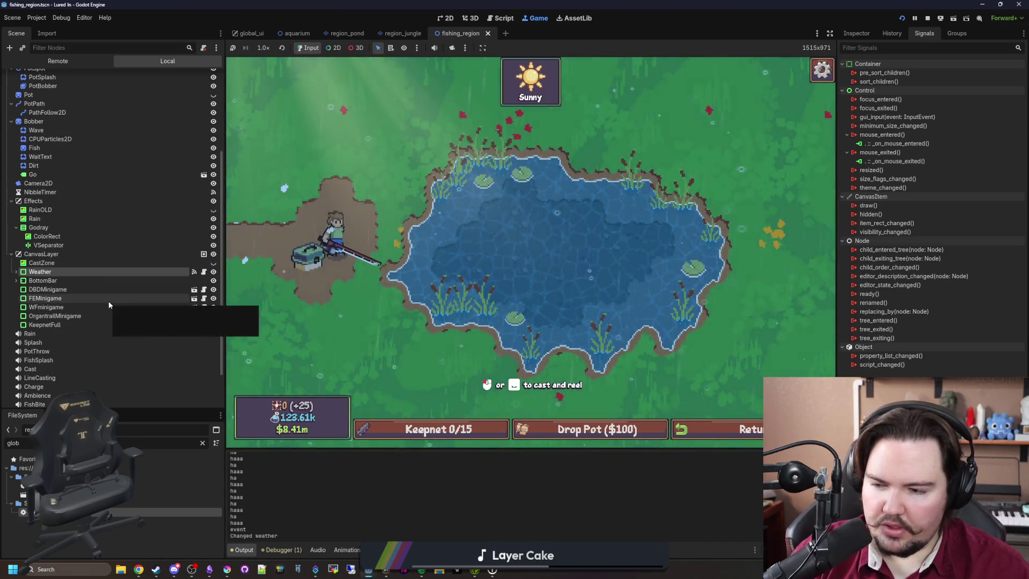
{"action": "left_click", "coordinate": [112, 256]}
{"action": "left_click", "coordinate": [213, 254]}
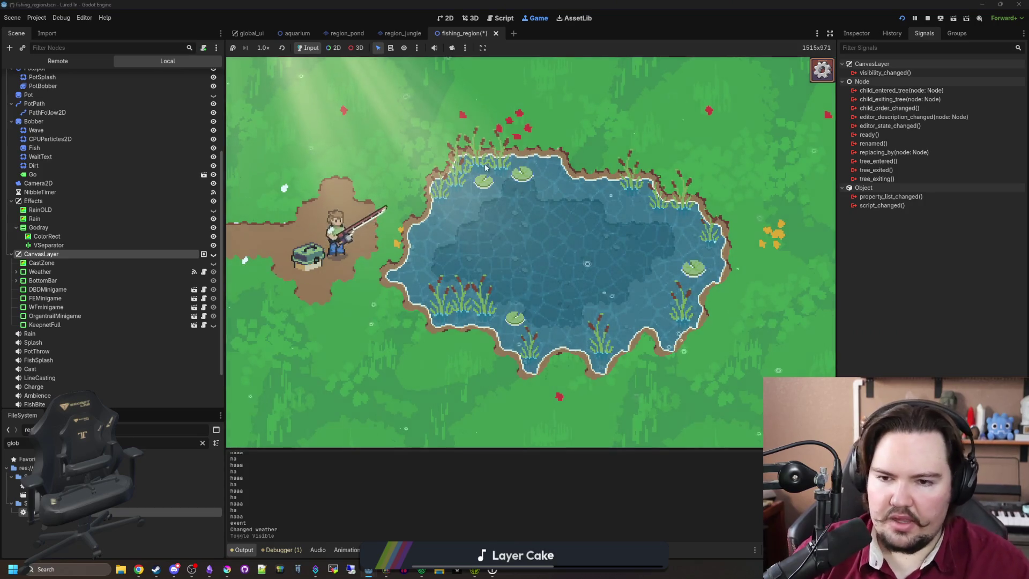
{"action": "left_click", "coordinate": [214, 254]}
{"action": "scroll", "coordinate": [160, 248], "scroll_direction": "up", "scroll_amount": 6}
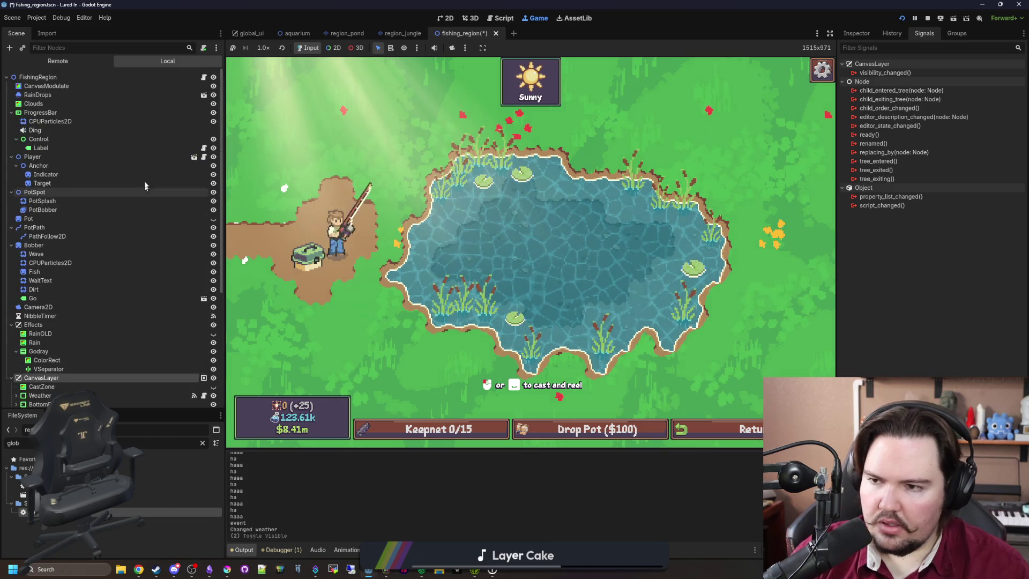
{"action": "left_click", "coordinate": [174, 139]}
{"action": "left_click", "coordinate": [213, 139]}
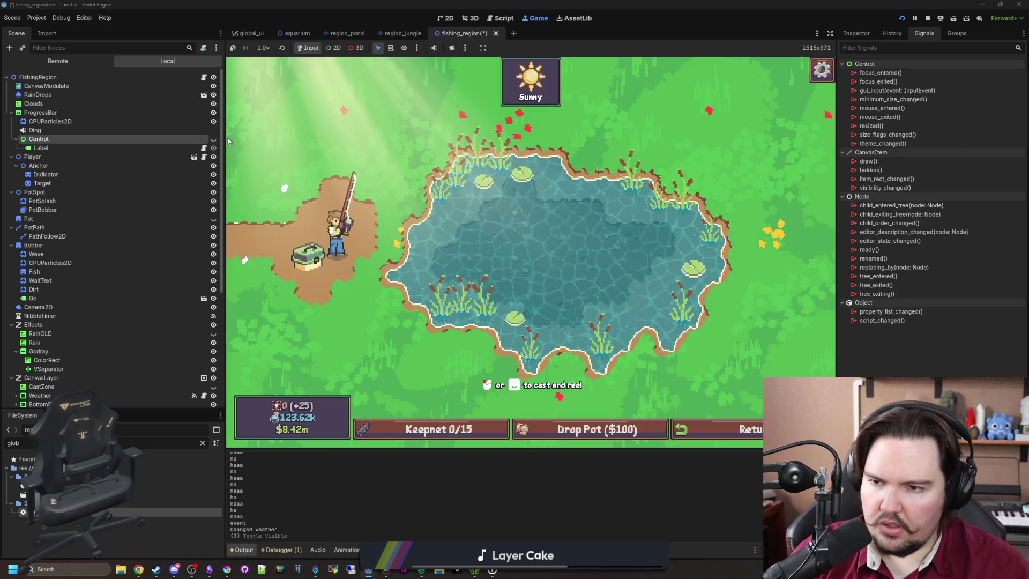
{"action": "left_click", "coordinate": [213, 139]}
Hide and re-show ProgressBar, hide Clouds, then save the scene and view fishing_region.gd.
{"action": "left_click", "coordinate": [213, 112]}
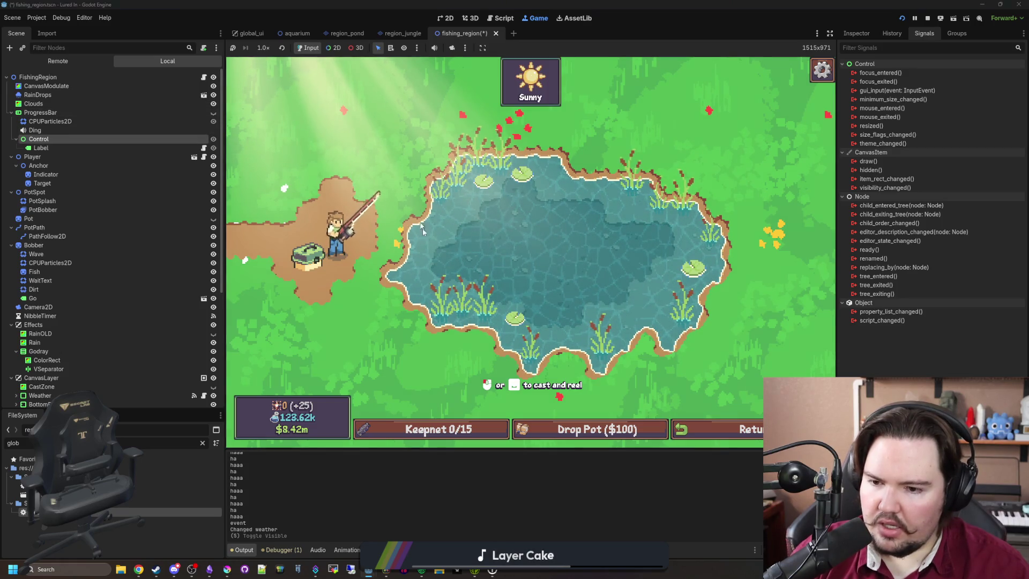
{"action": "left_click", "coordinate": [214, 112]}
{"action": "left_click", "coordinate": [213, 104]}
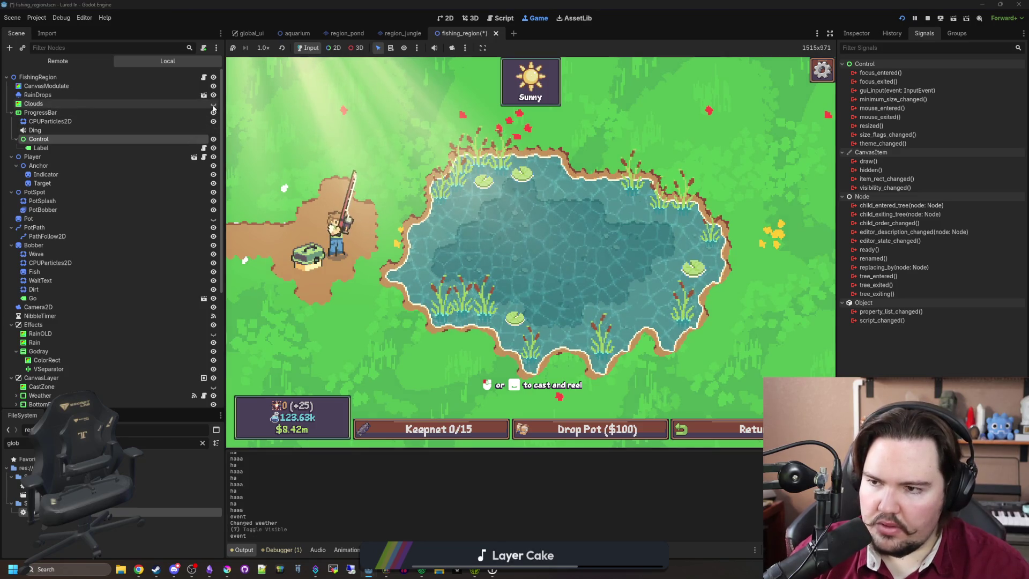
{"action": "scroll", "coordinate": [131, 224], "scroll_direction": "down", "scroll_amount": 5}
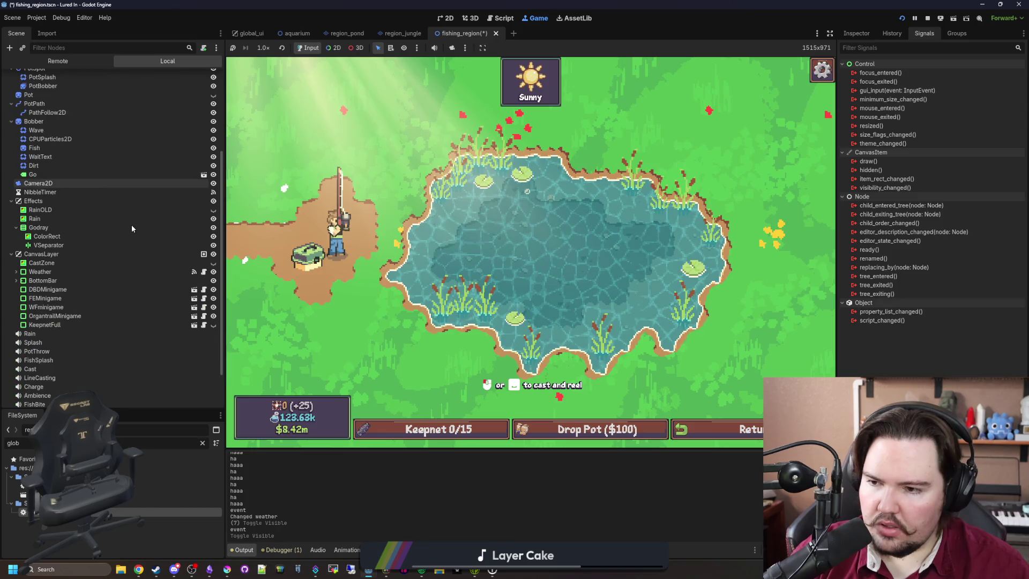
{"action": "scroll", "coordinate": [145, 258], "scroll_direction": "up", "scroll_amount": 3}
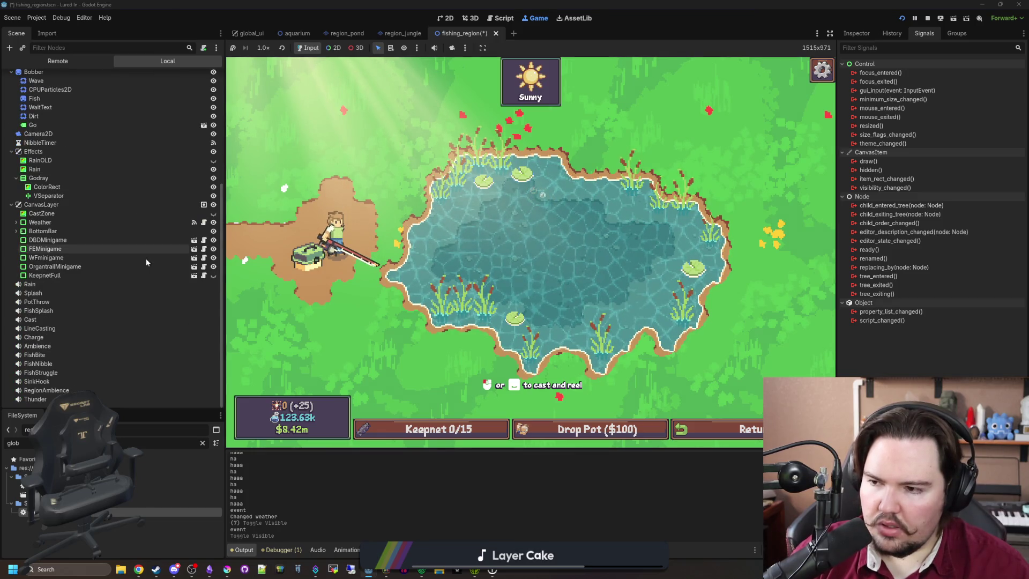
{"action": "scroll", "coordinate": [146, 258], "scroll_direction": "up", "scroll_amount": 2}
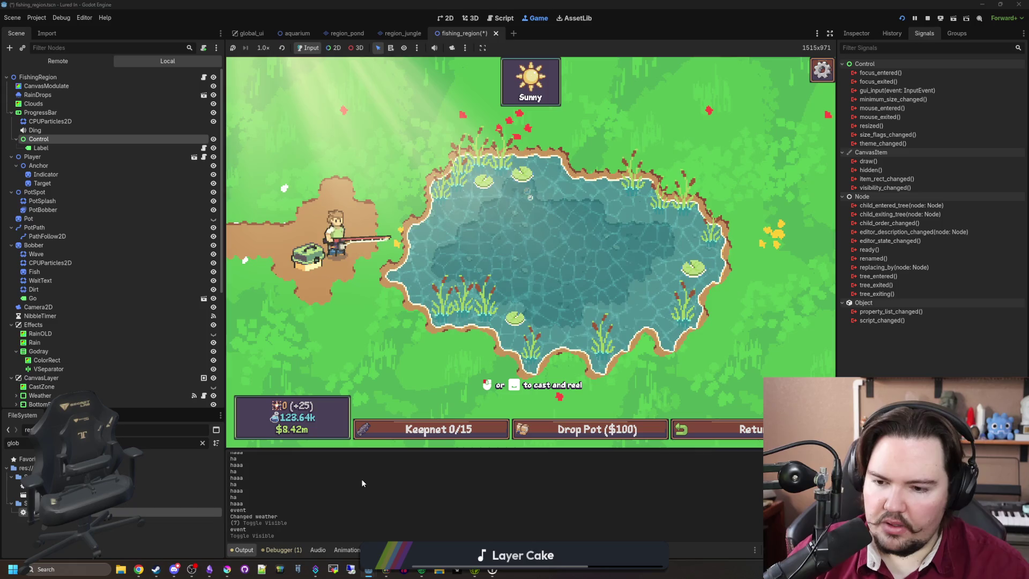
{"action": "key", "text": "ctrl+s"}
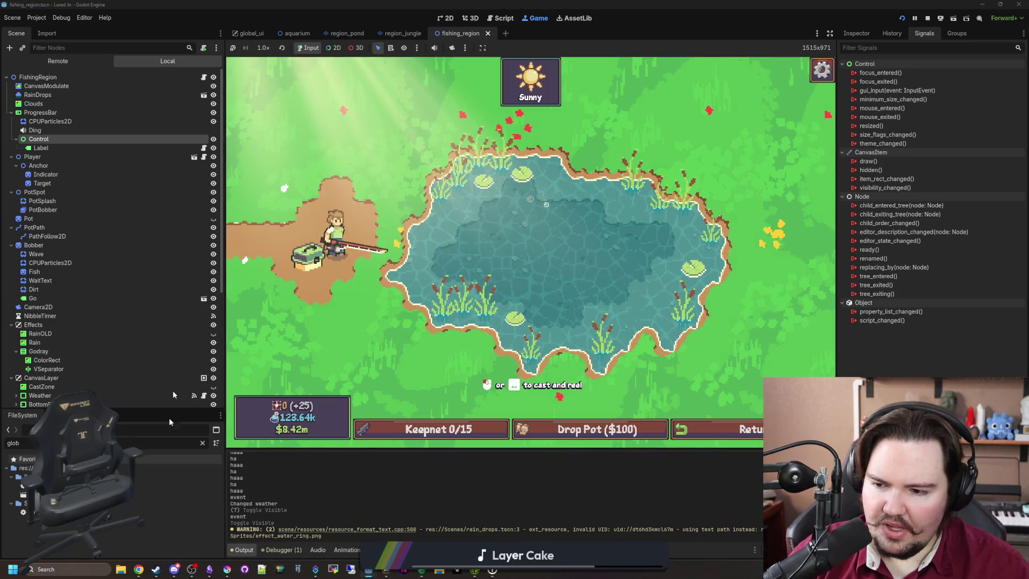
{"action": "key", "text": "ctrl+F3"}
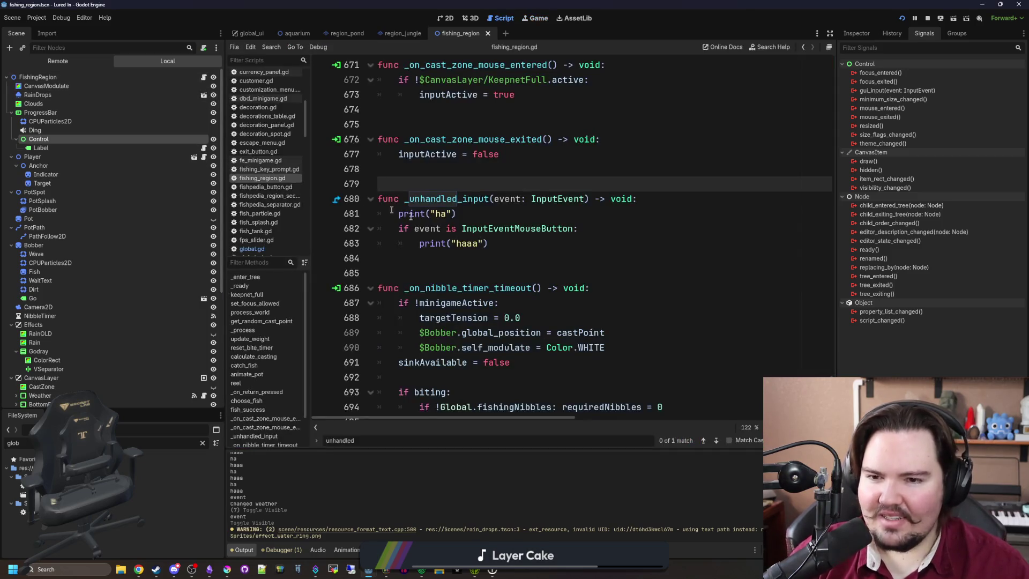
Search fishing_region.gd for the _ready function.
{"action": "scroll", "coordinate": [481, 219], "scroll_direction": "up", "scroll_amount": 1}
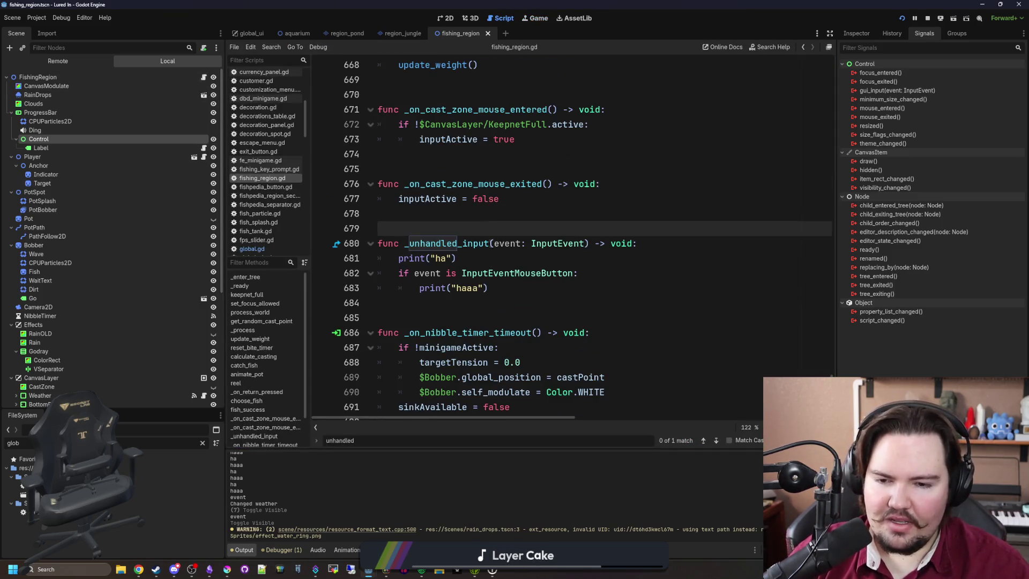
{"action": "scroll", "coordinate": [501, 231], "scroll_direction": "up", "scroll_amount": 18}
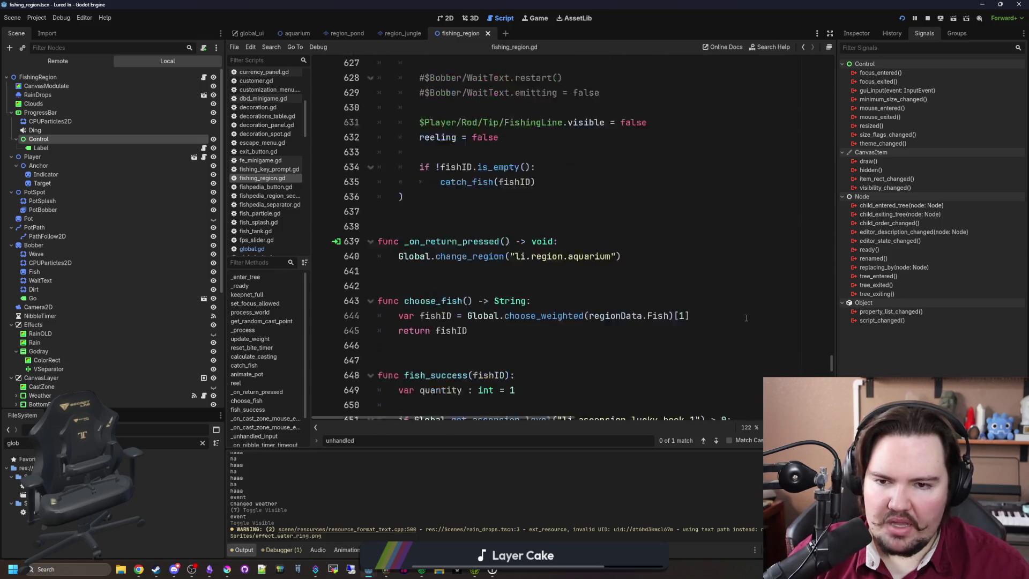
{"action": "scroll", "coordinate": [793, 334], "scroll_direction": "up", "scroll_amount": 3}
{"action": "left_click", "coordinate": [786, 332]}
{"action": "key", "text": "ctrl+f"}
{"action": "key", "text": "ctrl+l"}
{"action": "type", "text": "_re"}
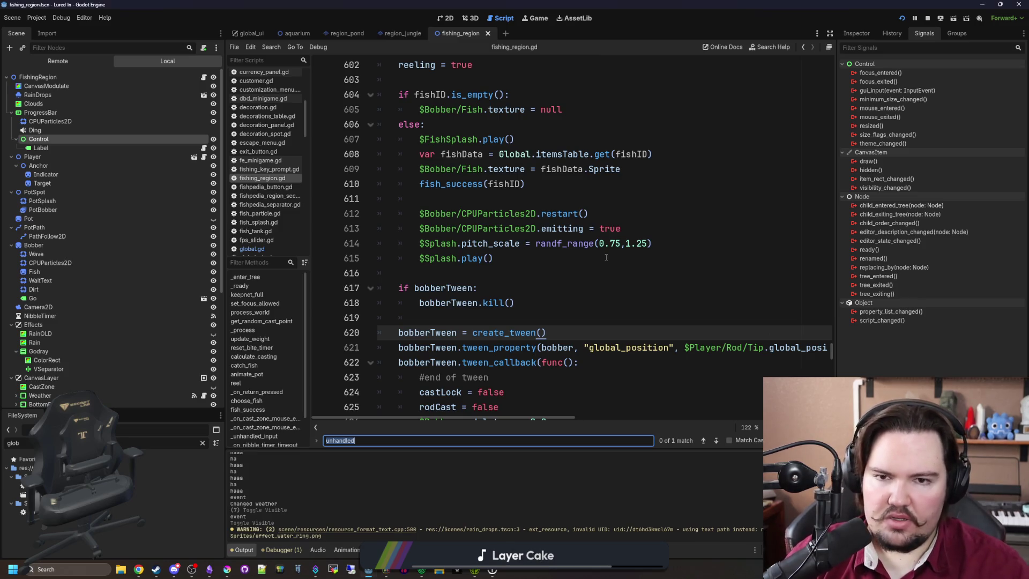
{"action": "type", "text": "_ready"}
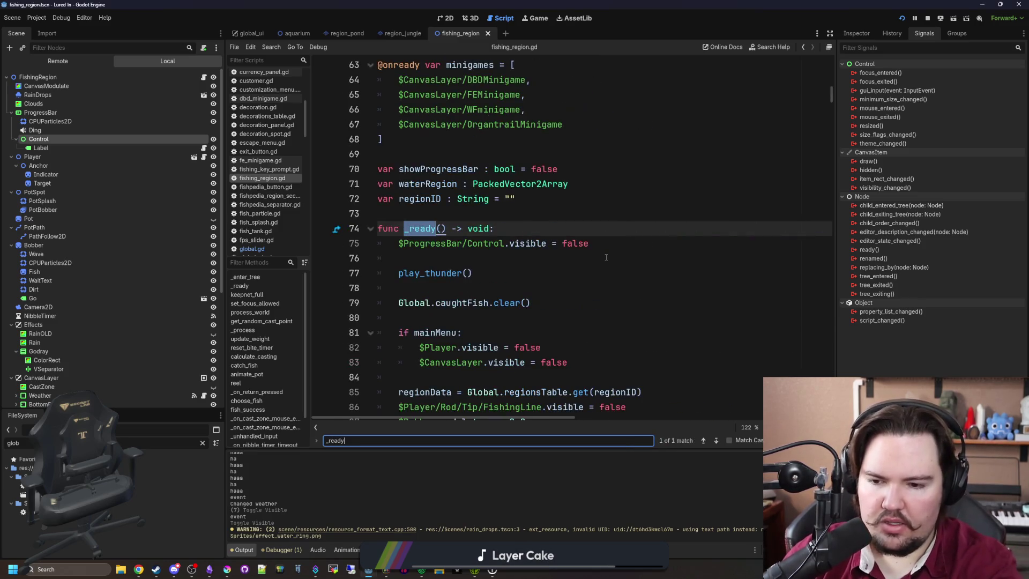
Step through _ready's setup at lines 83, 85, 90 and 114, then search for 'minigame'.
{"action": "scroll", "coordinate": [607, 258], "scroll_direction": "down", "scroll_amount": 4}
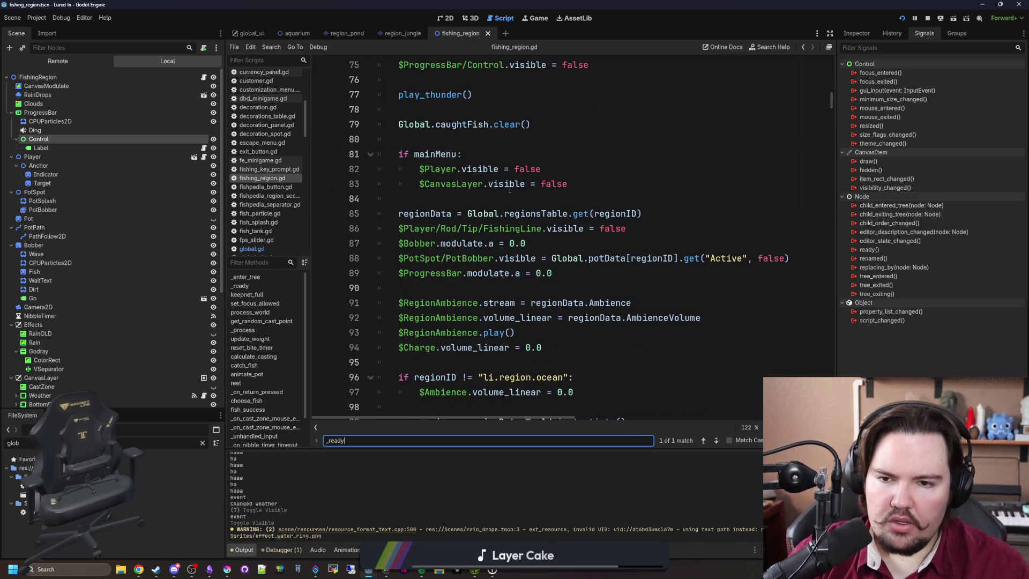
{"action": "left_click", "coordinate": [510, 185]}
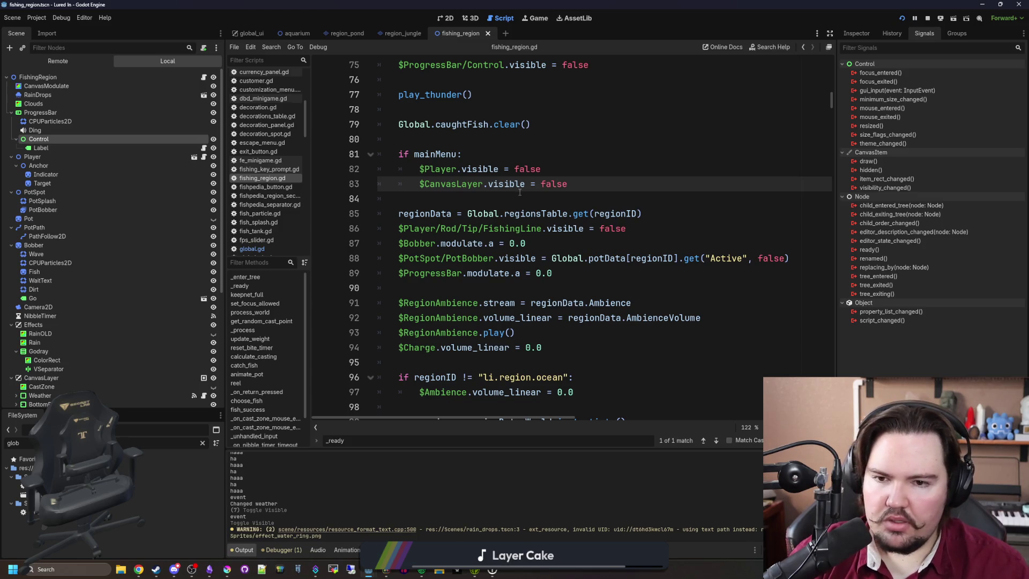
{"action": "left_click", "coordinate": [515, 212]}
{"action": "left_click", "coordinate": [482, 294]}
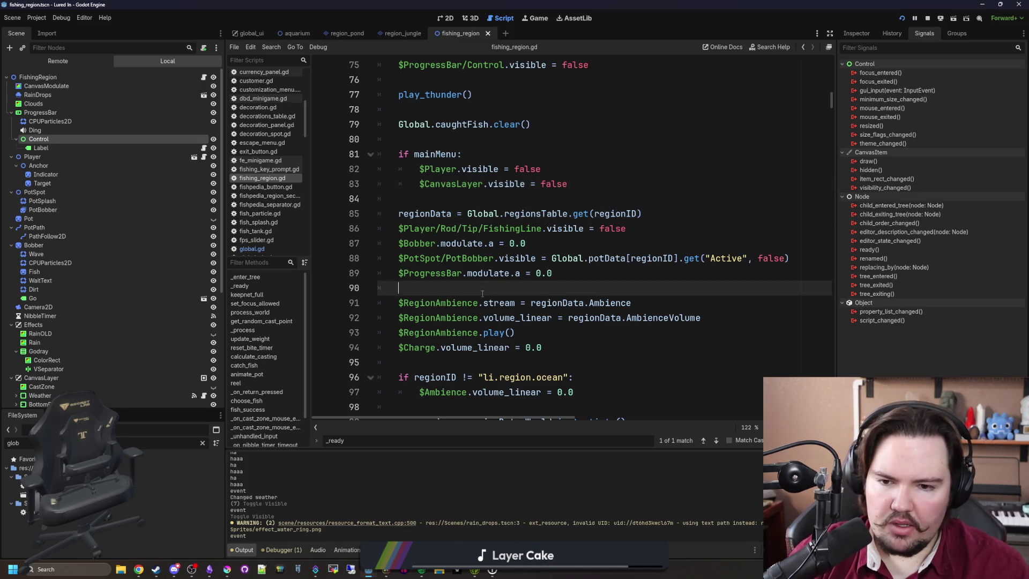
{"action": "scroll", "coordinate": [489, 283], "scroll_direction": "down", "scroll_amount": 10}
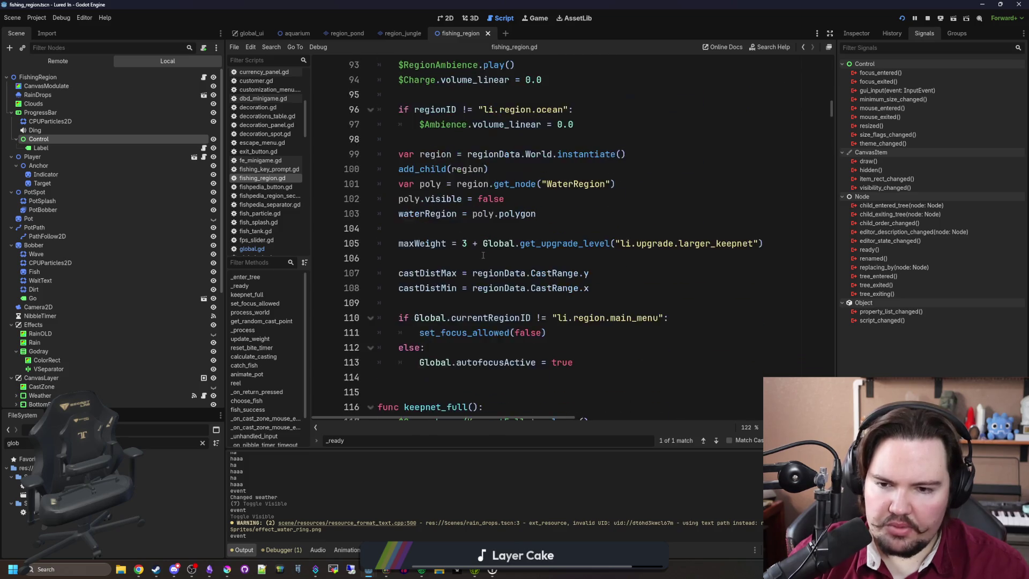
{"action": "left_click", "coordinate": [528, 199]}
{"action": "key", "text": "ctrl+f"}
{"action": "type", "text": "minigame"}
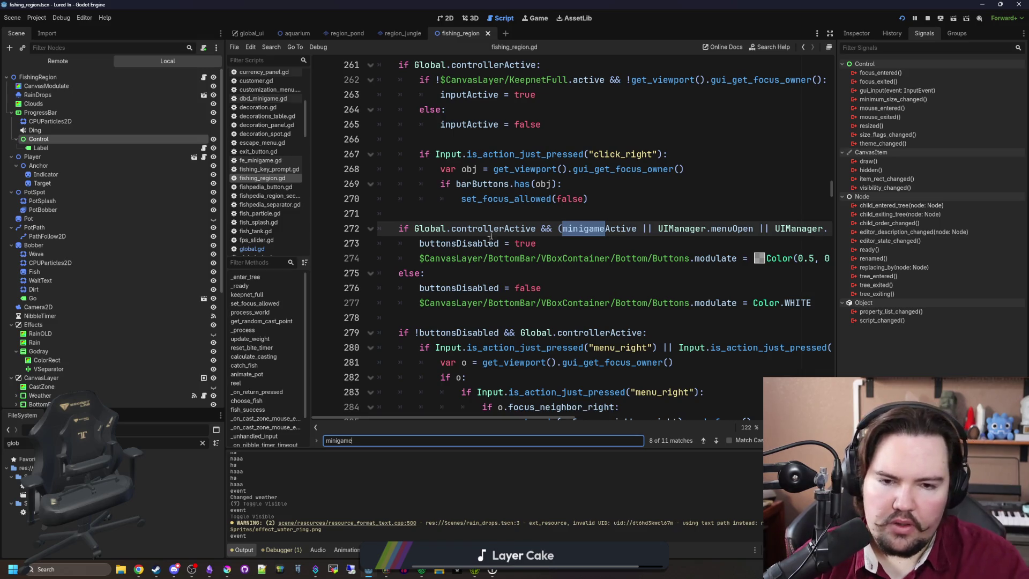
{"action": "key", "text": "Return"}
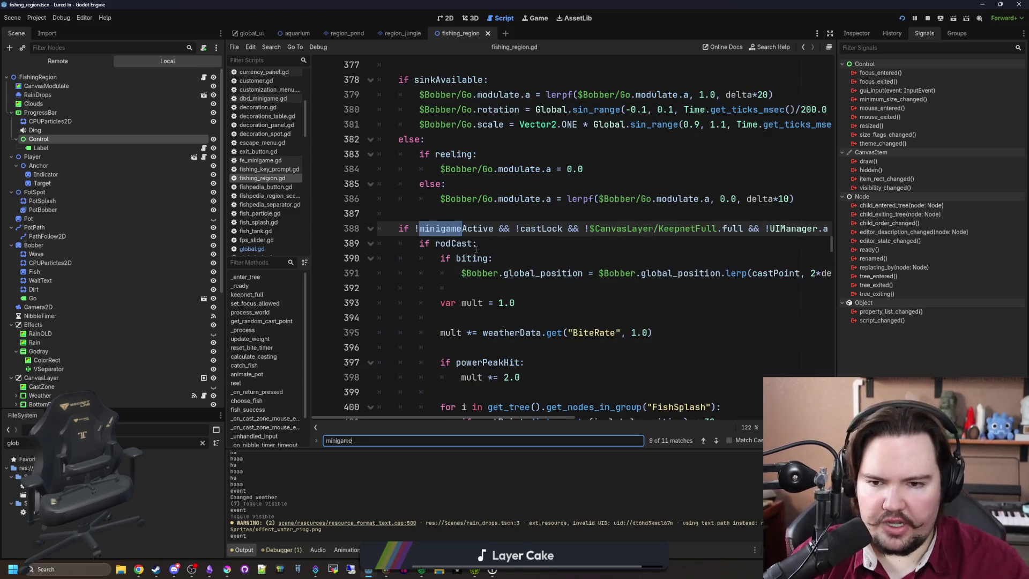
{"action": "key", "text": "Return"}
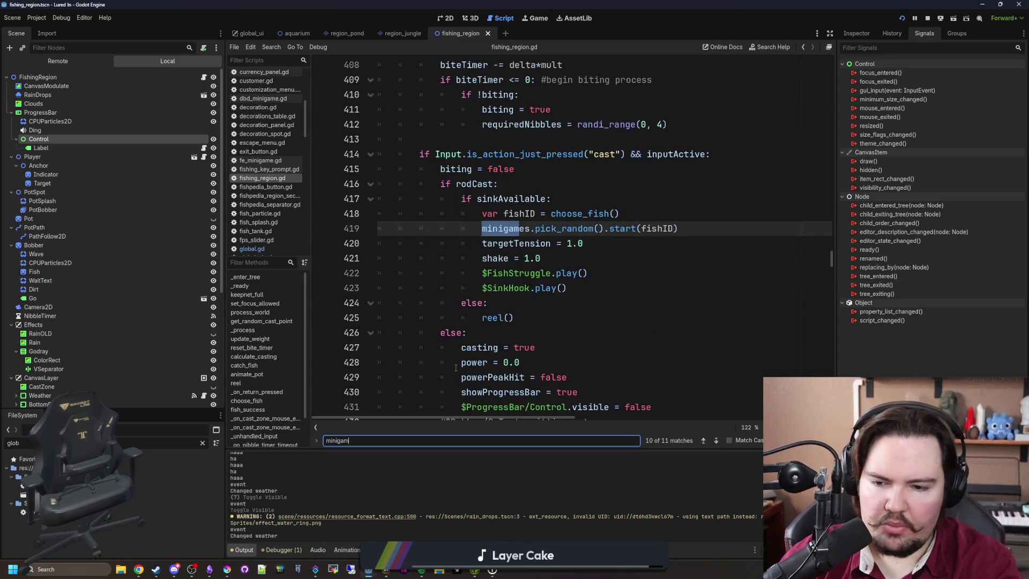
{"action": "type", "text": "mainMenu"}
{"action": "key", "text": "Return"}
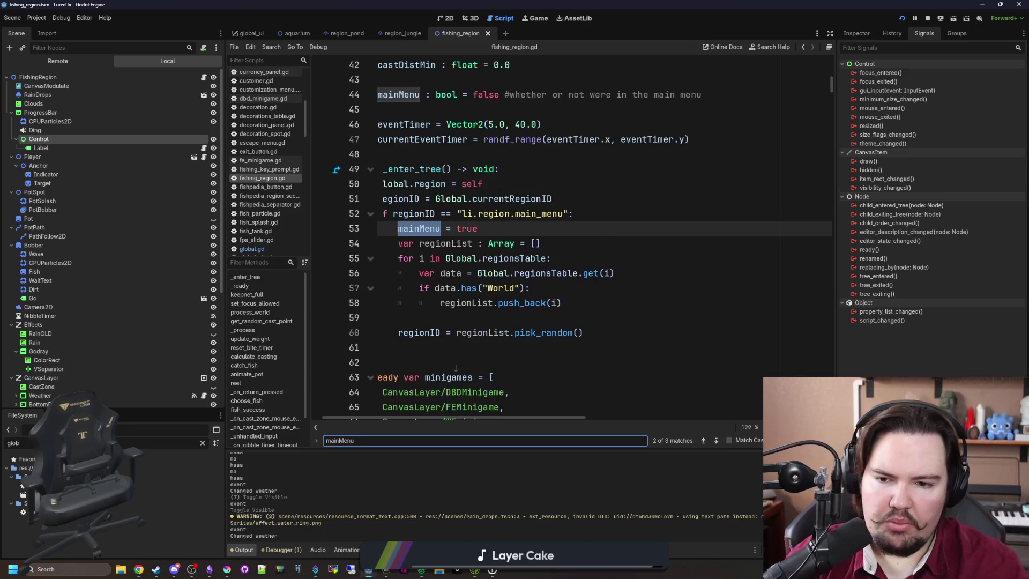
{"action": "key", "text": "Return"}
{"action": "key", "text": "Return"}
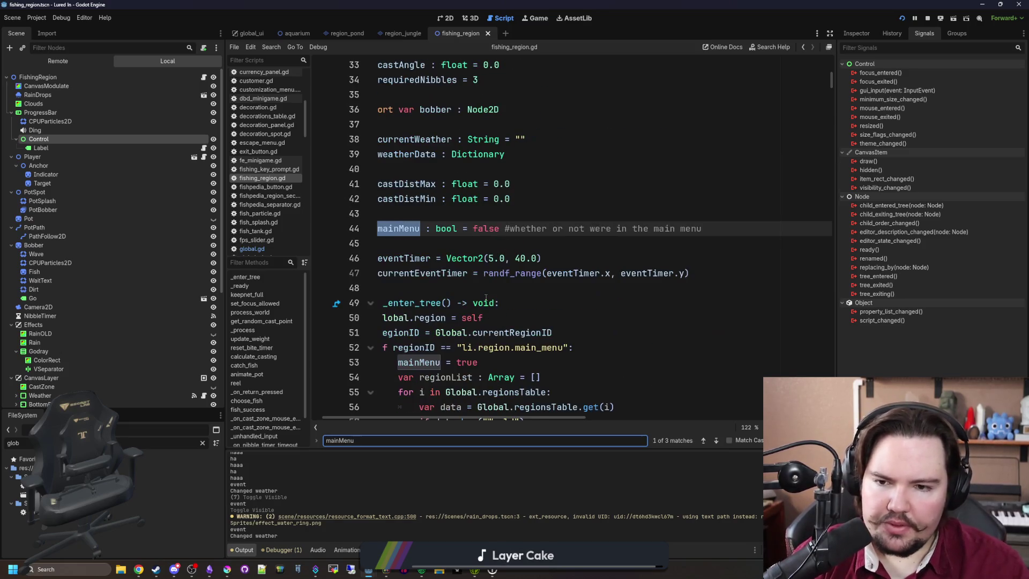
{"action": "key", "text": "Return"}
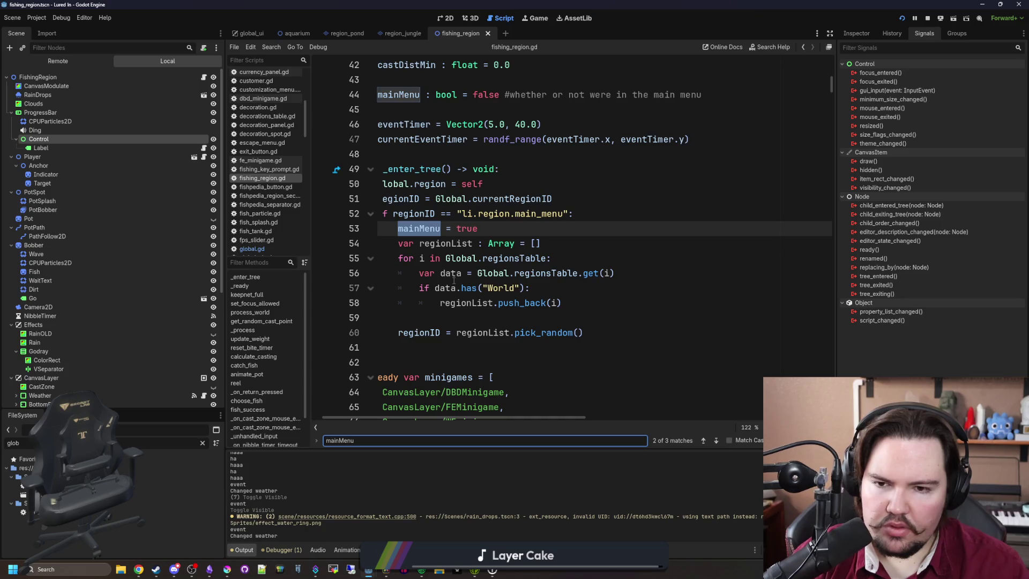
{"action": "key", "text": "Return"}
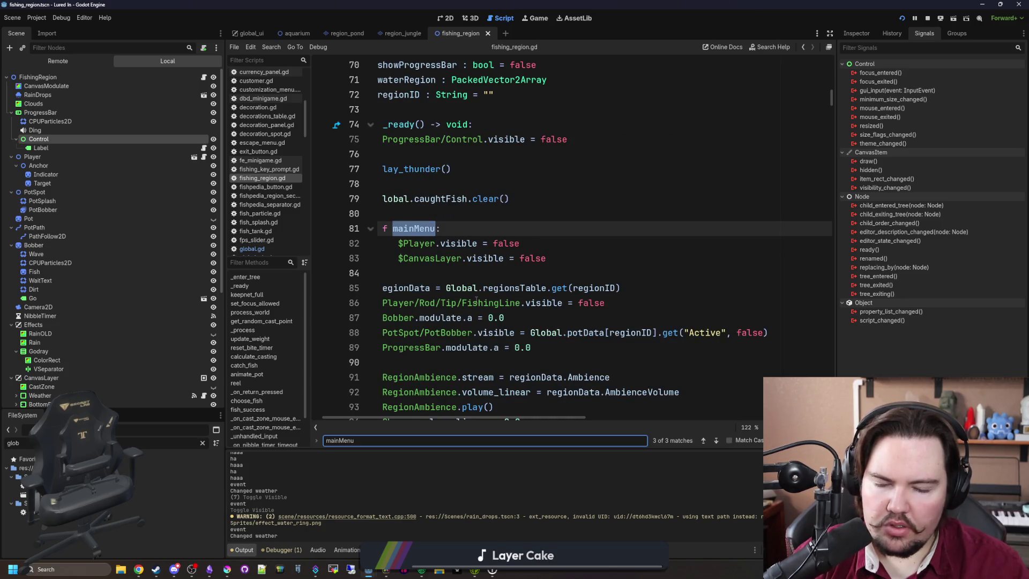
{"action": "scroll", "coordinate": [501, 335], "scroll_direction": "down", "scroll_amount": 5}
{"action": "scroll", "coordinate": [479, 389], "scroll_direction": "left", "scroll_amount": 2}
{"action": "scroll", "coordinate": [477, 388], "scroll_direction": "down", "scroll_amount": 9}
{"action": "scroll", "coordinate": [476, 387], "scroll_direction": "down", "scroll_amount": 10}
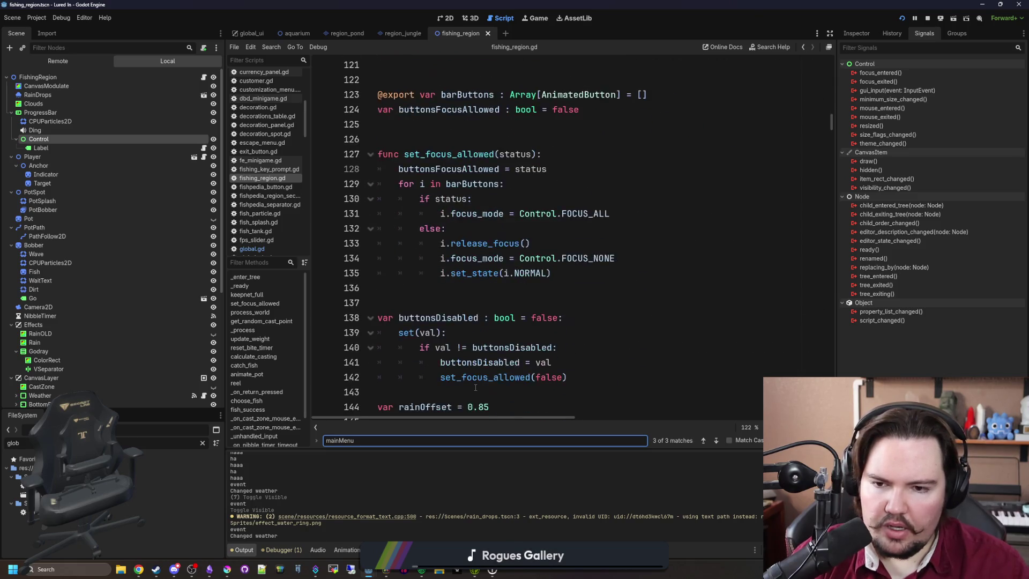
{"action": "key", "text": "Return"}
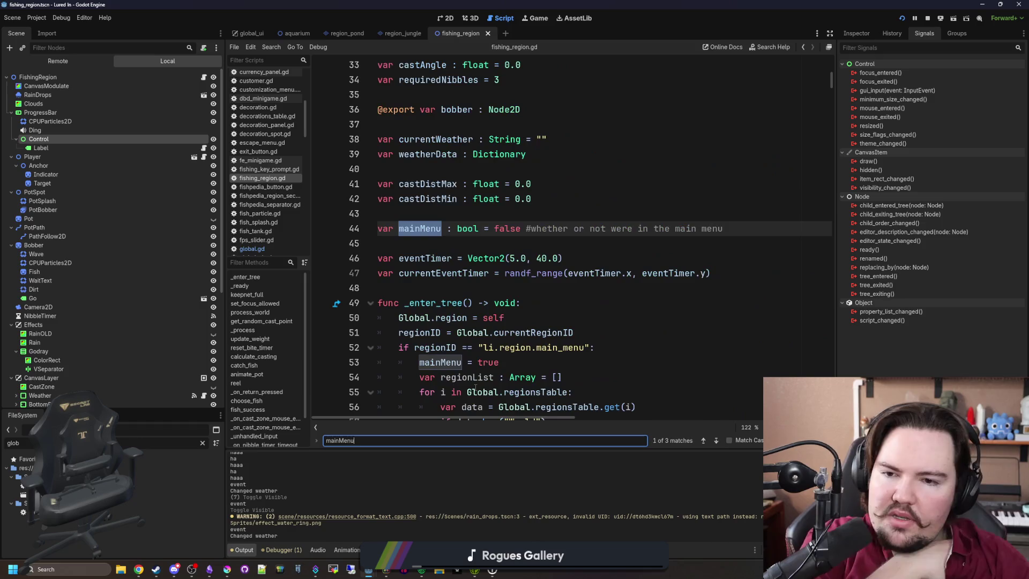
{"action": "key", "text": "Return"}
{"action": "key", "text": "Return"}
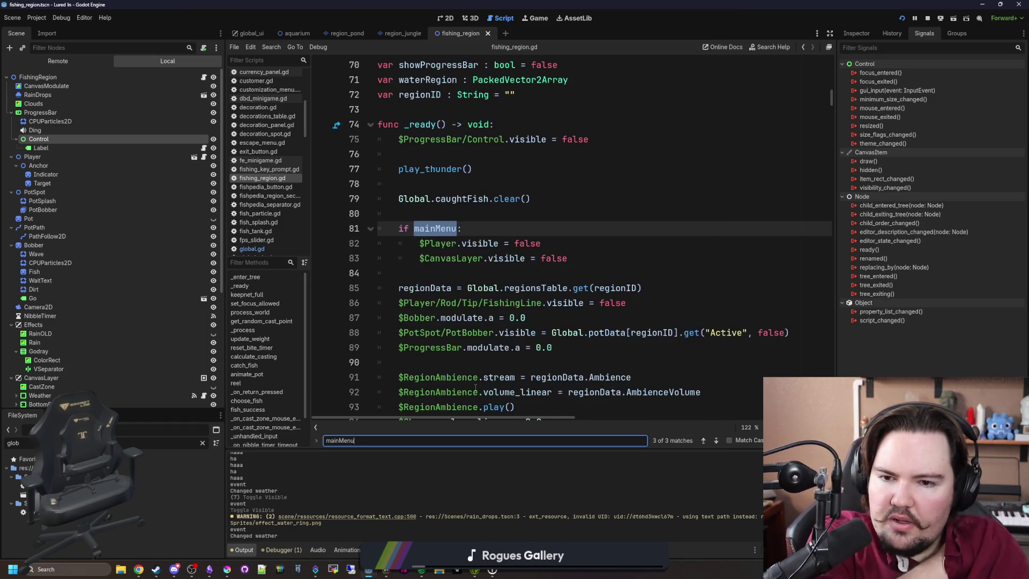
{"action": "key", "text": "Return"}
{"action": "key", "text": "Return"}
{"action": "key", "text": "Return"}
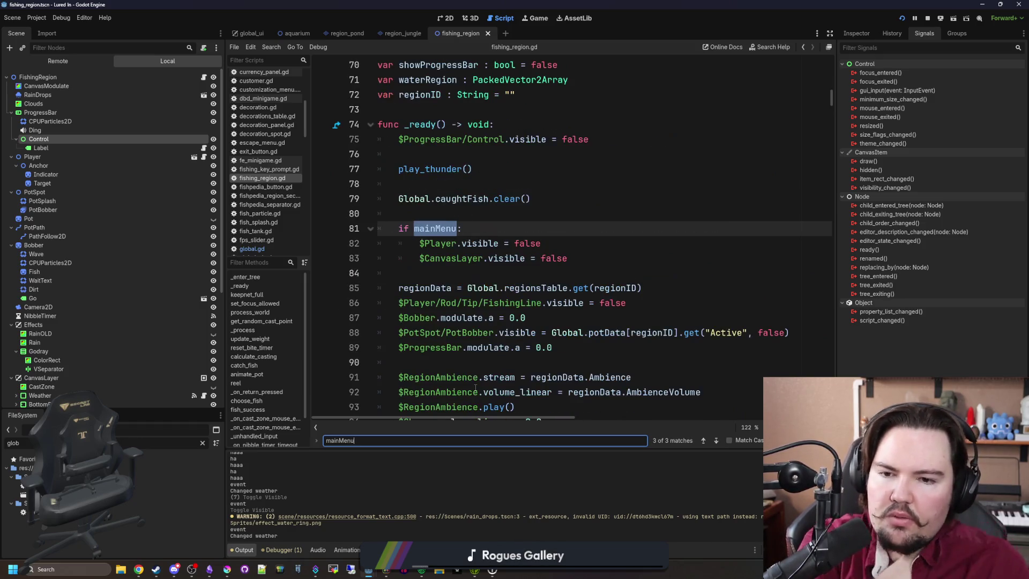
{"action": "scroll", "coordinate": [483, 322], "scroll_direction": "down", "scroll_amount": 12}
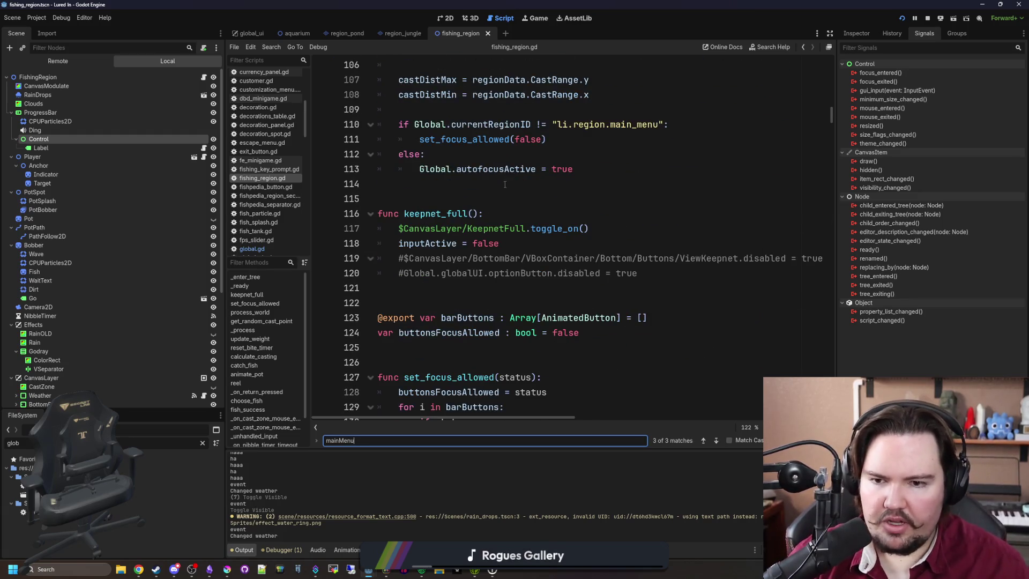
Read down the process code, checking the main-menu early return on line 251.
{"action": "scroll", "coordinate": [508, 179], "scroll_direction": "down", "scroll_amount": 8}
{"action": "scroll", "coordinate": [571, 236], "scroll_direction": "down", "scroll_amount": 3}
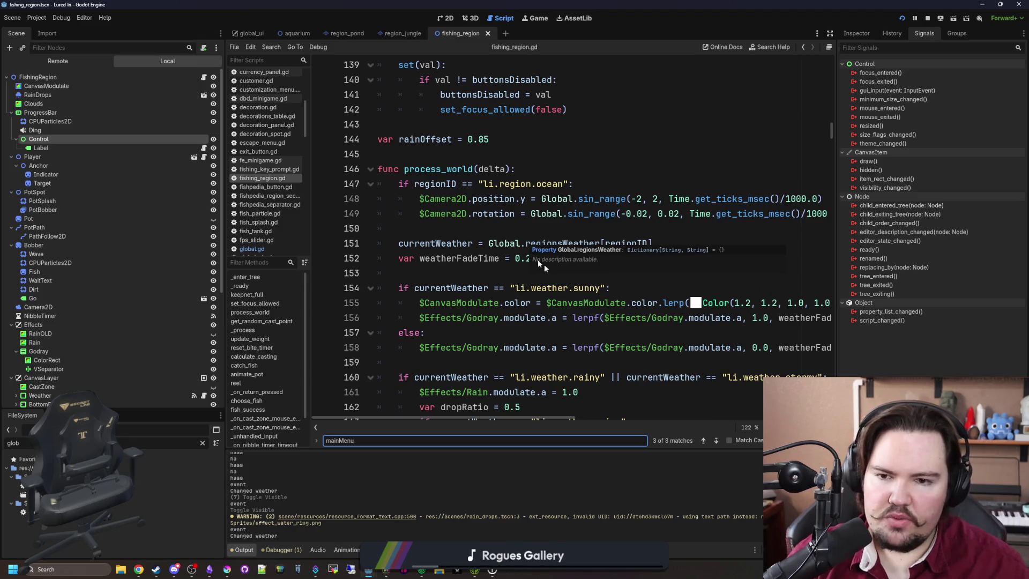
{"action": "scroll", "coordinate": [558, 273], "scroll_direction": "down", "scroll_amount": 10}
{"action": "scroll", "coordinate": [504, 300], "scroll_direction": "down", "scroll_amount": 13}
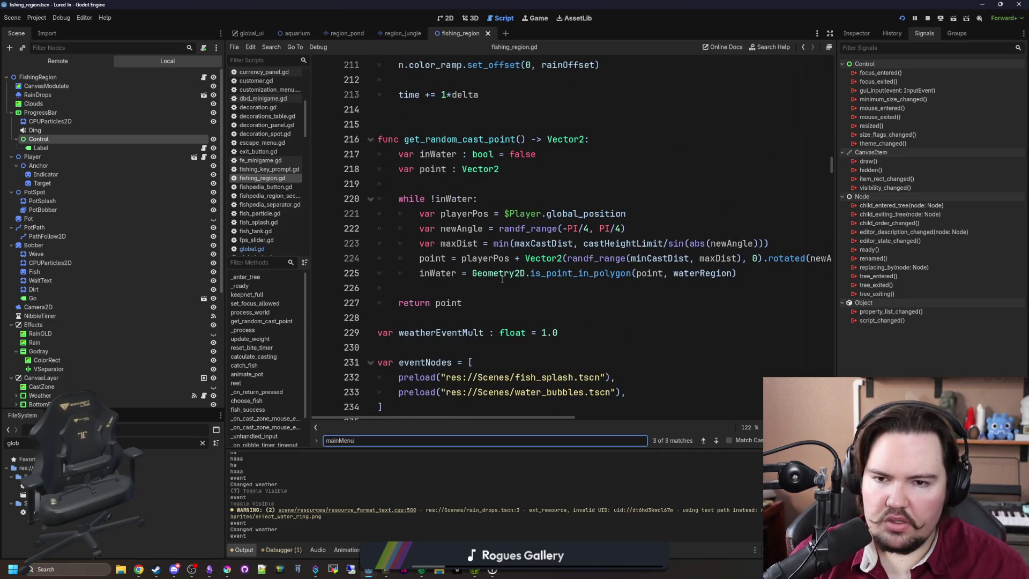
{"action": "scroll", "coordinate": [502, 279], "scroll_direction": "down", "scroll_amount": 4}
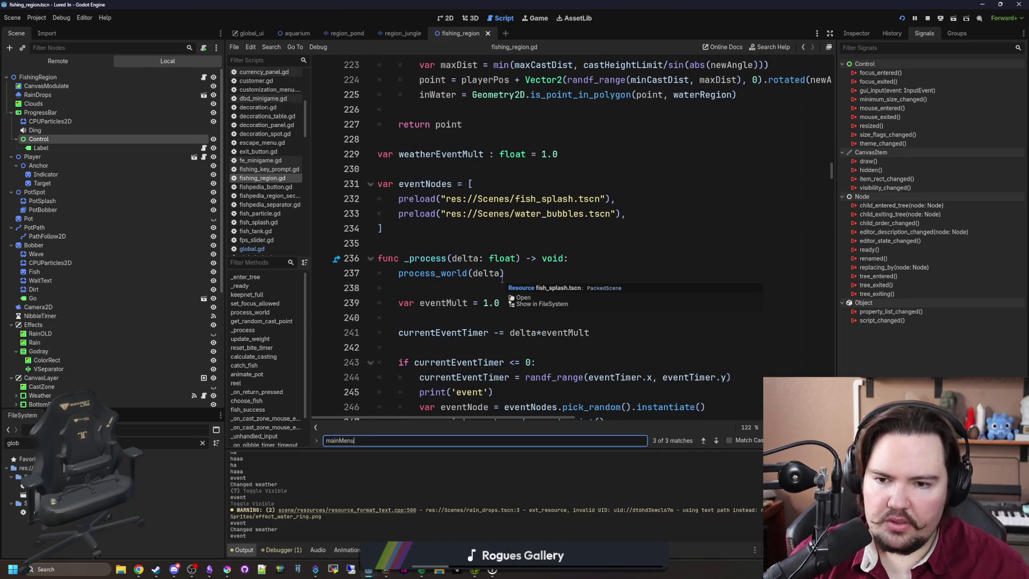
{"action": "scroll", "coordinate": [502, 278], "scroll_direction": "down", "scroll_amount": 2}
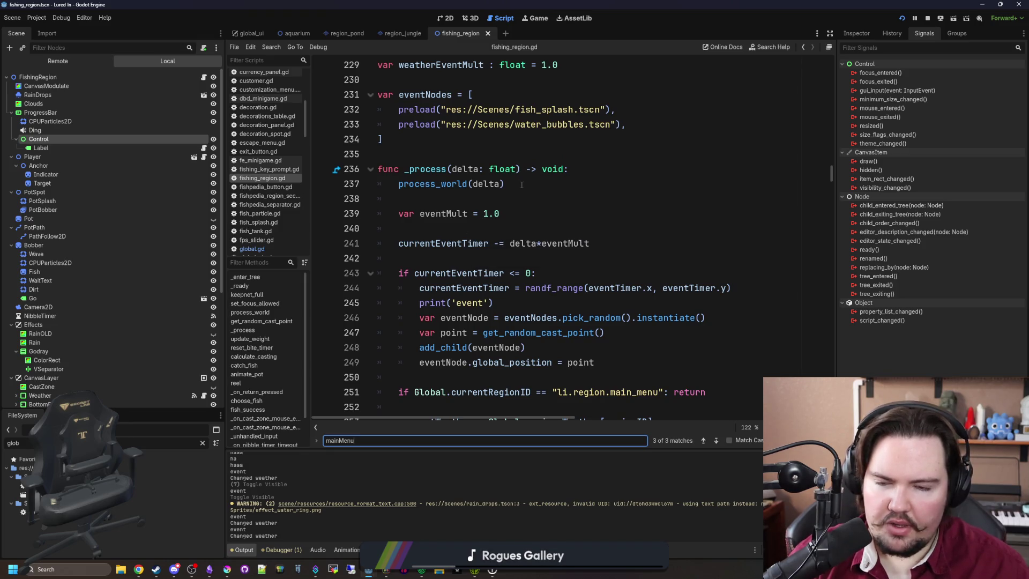
{"action": "scroll", "coordinate": [522, 185], "scroll_direction": "down", "scroll_amount": 1}
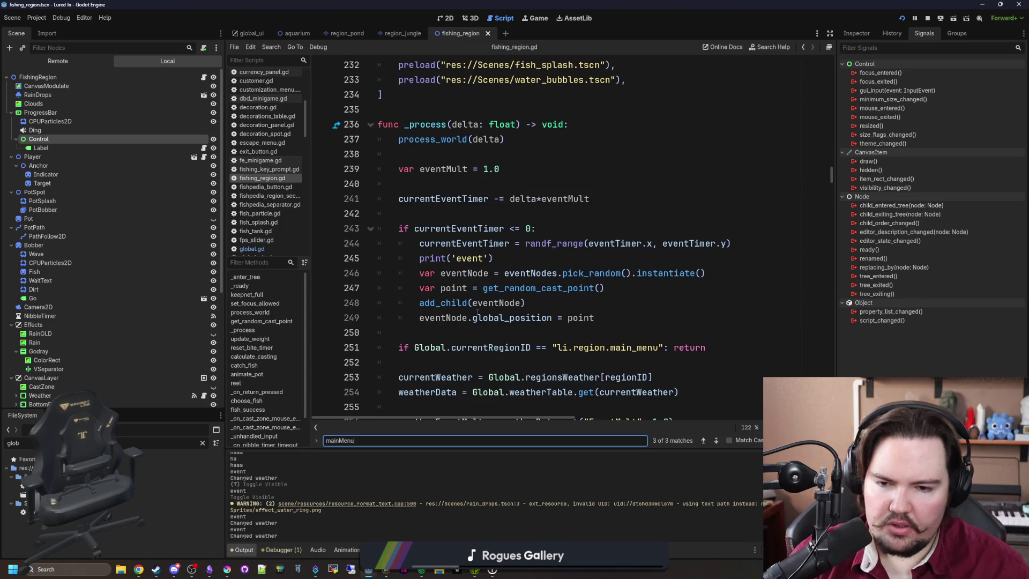
{"action": "left_click", "coordinate": [532, 341]}
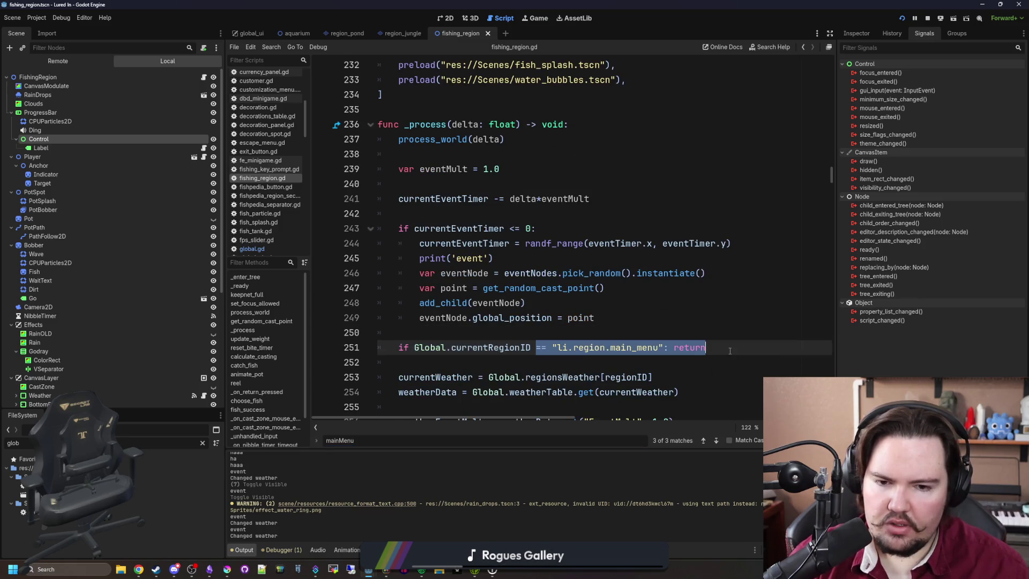
{"action": "left_click", "coordinate": [535, 334]}
{"action": "scroll", "coordinate": [523, 327], "scroll_direction": "down", "scroll_amount": 2}
{"action": "scroll", "coordinate": [507, 282], "scroll_direction": "down", "scroll_amount": 1}
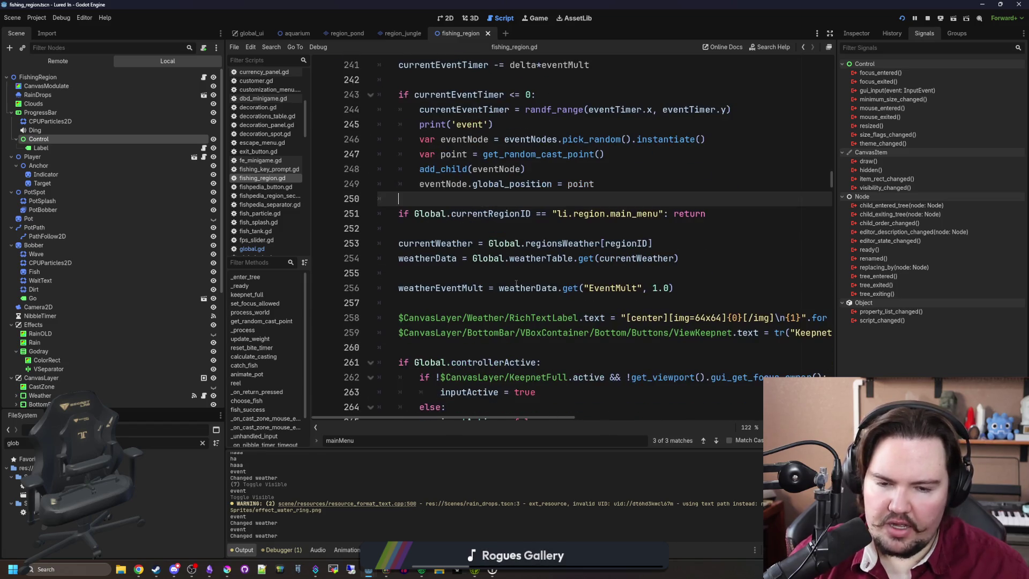
Widen the code editor and inspect line 260 and the else branch at line 264.
{"action": "left_click_drag", "start_coordinate": [859, 343], "coordinate": [943, 343]}
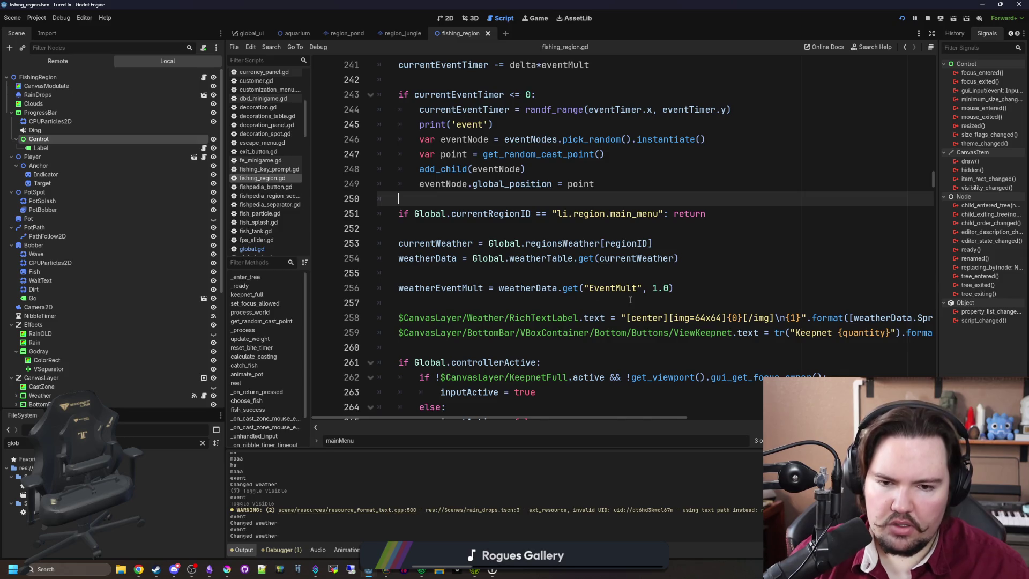
{"action": "scroll", "coordinate": [631, 300], "scroll_direction": "down", "scroll_amount": 2}
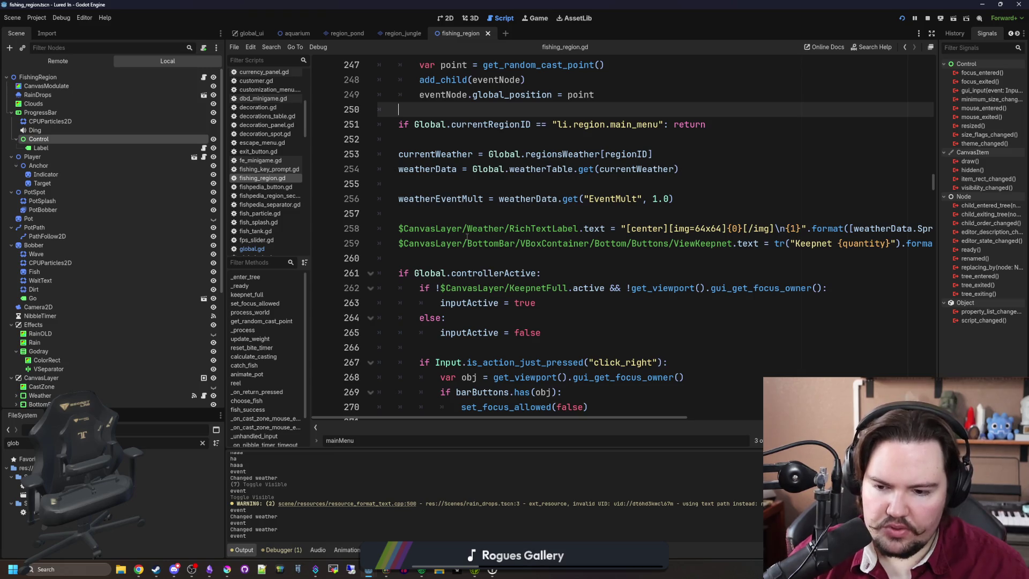
{"action": "left_click", "coordinate": [460, 257]}
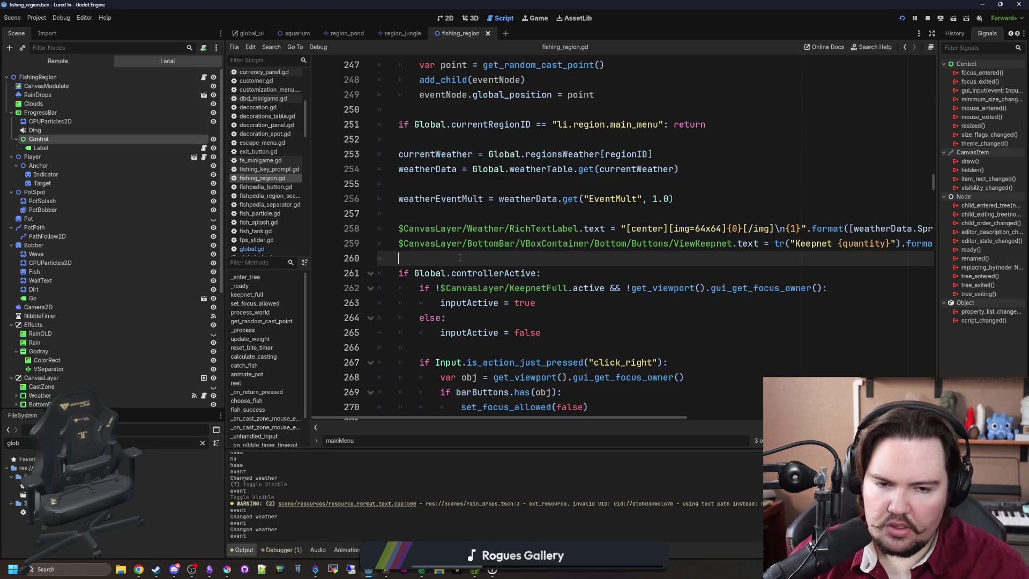
{"action": "scroll", "coordinate": [460, 258], "scroll_direction": "down", "scroll_amount": 2}
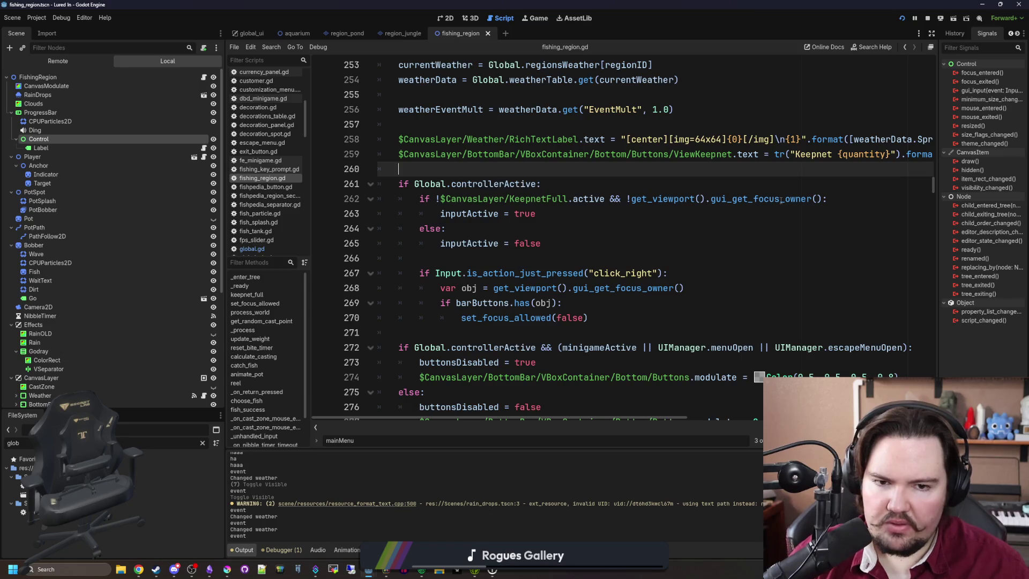
{"action": "left_click", "coordinate": [488, 225]}
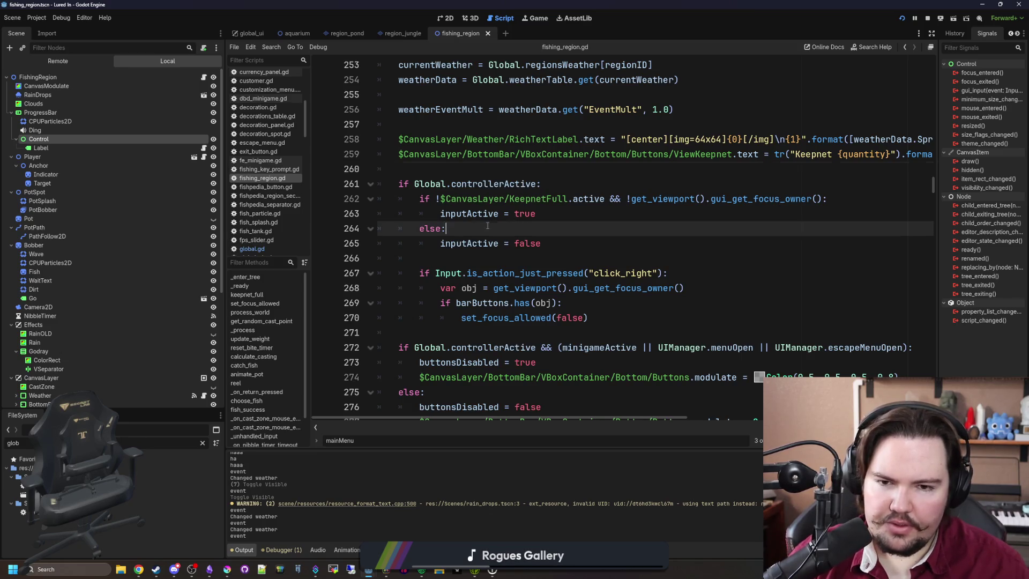
{"action": "scroll", "coordinate": [488, 226], "scroll_direction": "down", "scroll_amount": 4}
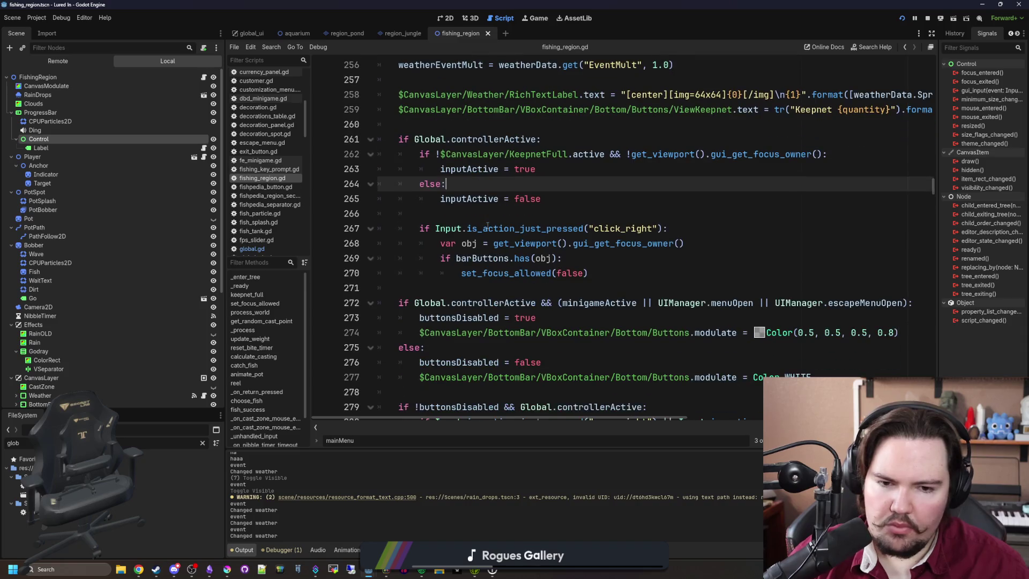
{"action": "scroll", "coordinate": [488, 226], "scroll_direction": "down", "scroll_amount": 5}
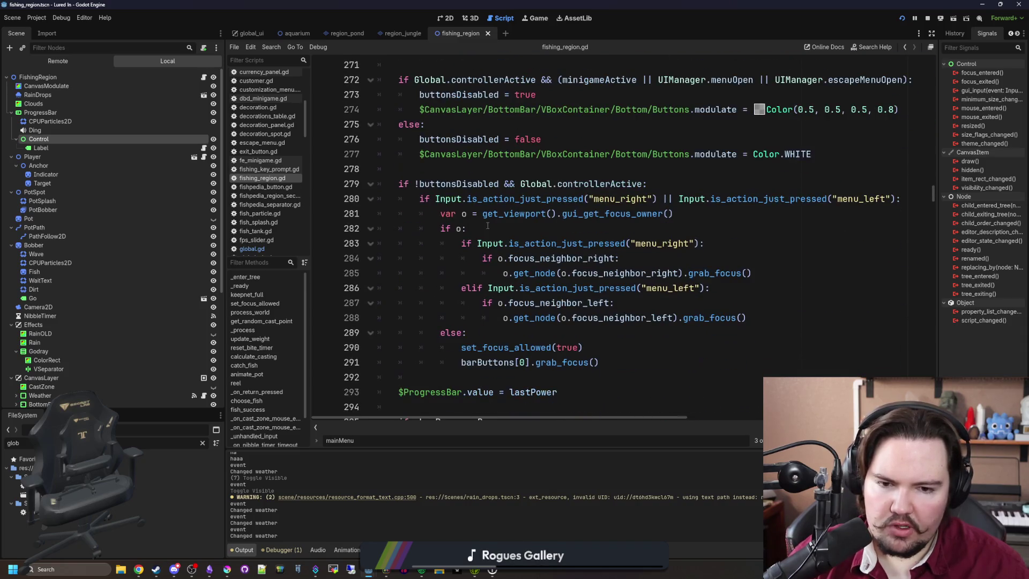
{"action": "scroll", "coordinate": [488, 225], "scroll_direction": "down", "scroll_amount": 5}
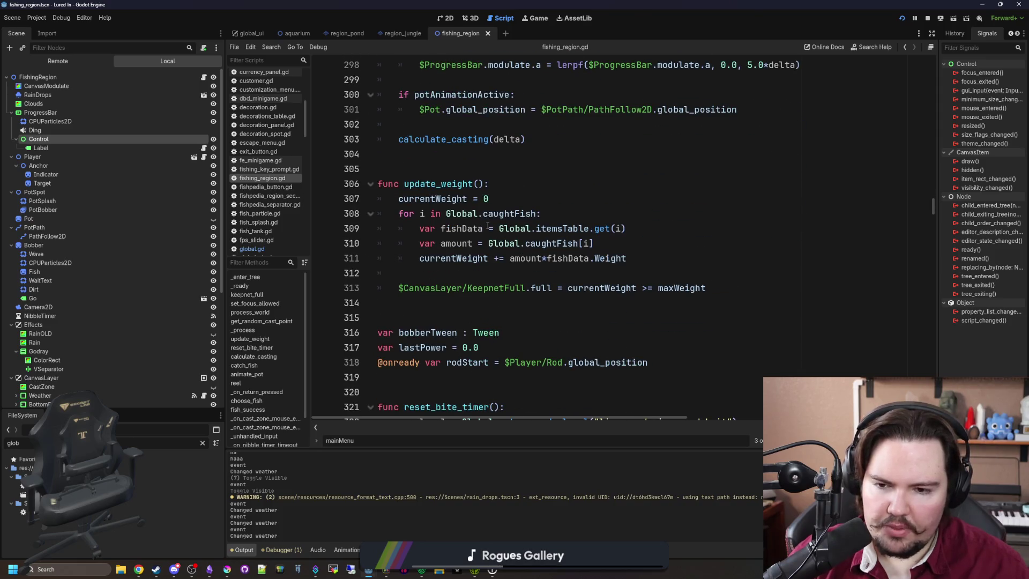
Jump to the calculate_casting definition, read it, then return to the running stormy pond game.
{"action": "left_click", "coordinate": [467, 141], "text": "ctrl"}
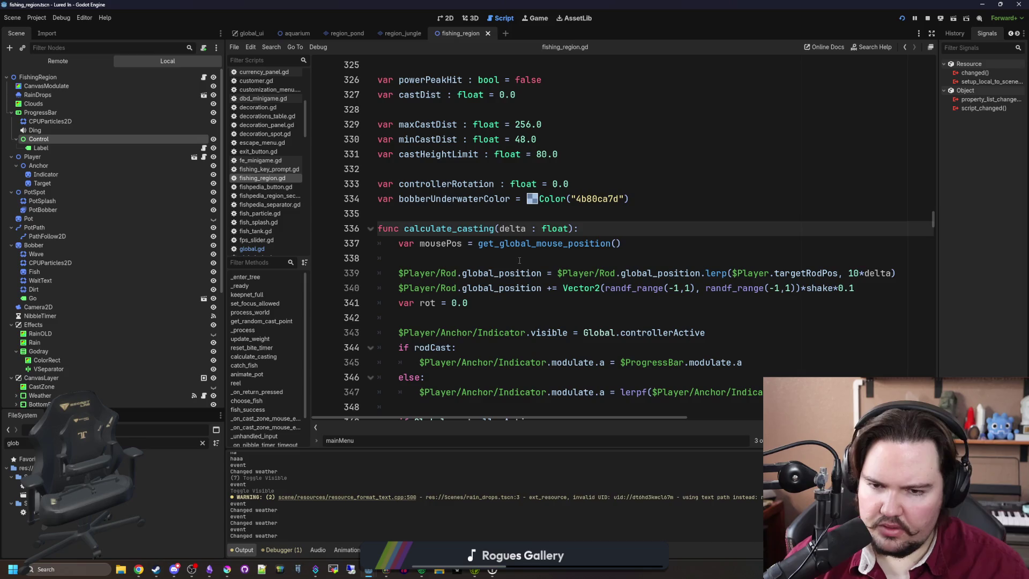
{"action": "scroll", "coordinate": [528, 290], "scroll_direction": "down", "scroll_amount": 3}
{"action": "scroll", "coordinate": [528, 290], "scroll_direction": "down", "scroll_amount": 9}
{"action": "scroll", "coordinate": [528, 289], "scroll_direction": "down", "scroll_amount": 20}
{"action": "scroll", "coordinate": [528, 290], "scroll_direction": "down", "scroll_amount": 11}
{"action": "scroll", "coordinate": [528, 289], "scroll_direction": "down", "scroll_amount": 16}
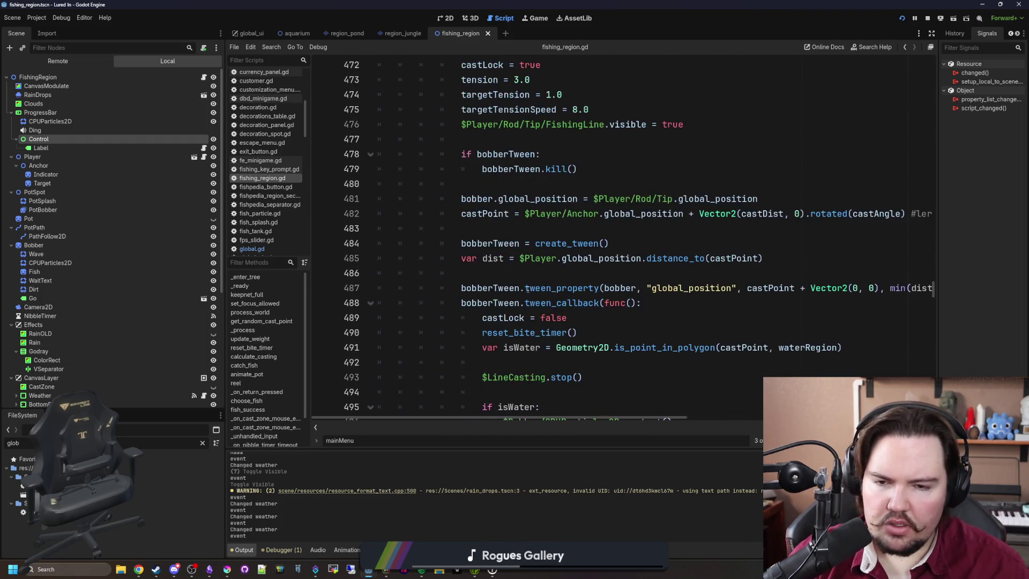
{"action": "scroll", "coordinate": [528, 290], "scroll_direction": "down", "scroll_amount": 13}
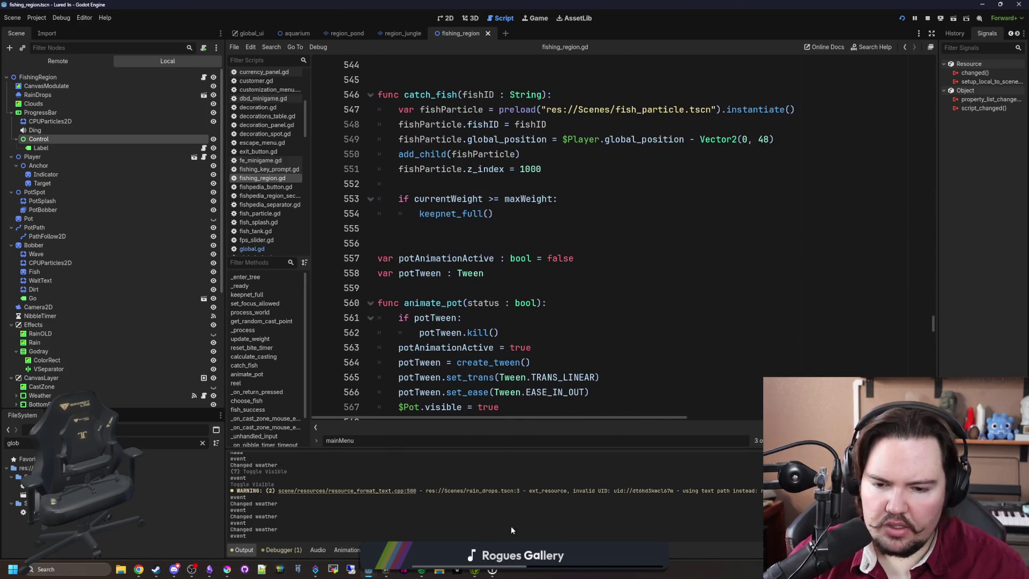
{"action": "left_click", "coordinate": [537, 16]}
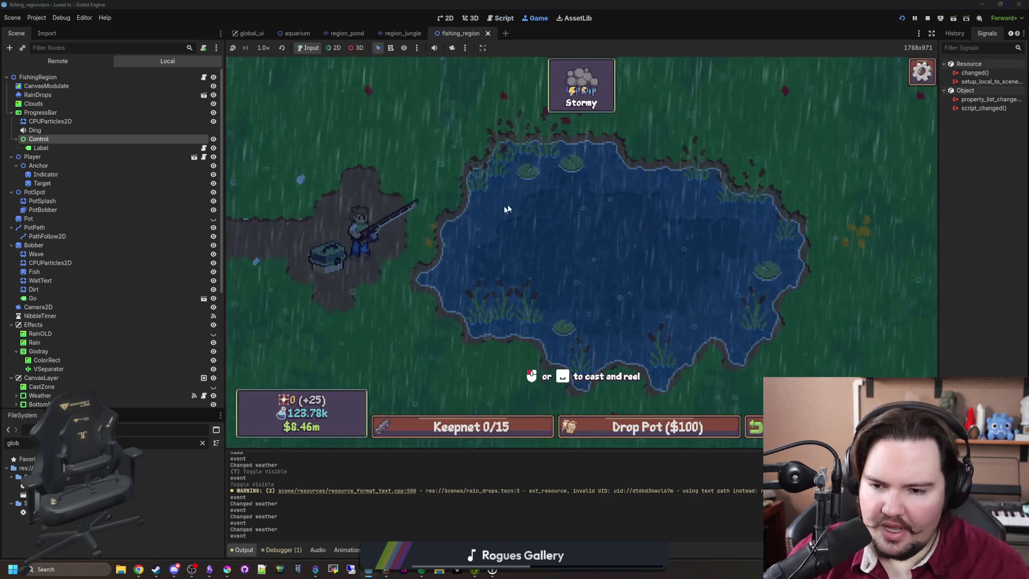
Cast the line into the stormy pond and open the global_ui scene.
{"action": "left_click", "coordinate": [577, 240]}
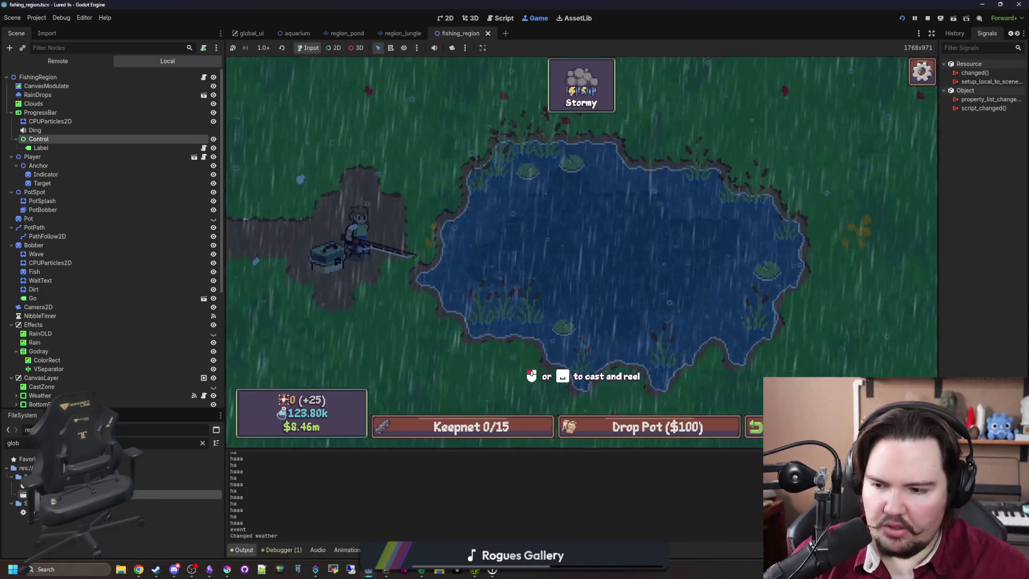
{"action": "double_click", "coordinate": [123, 494]}
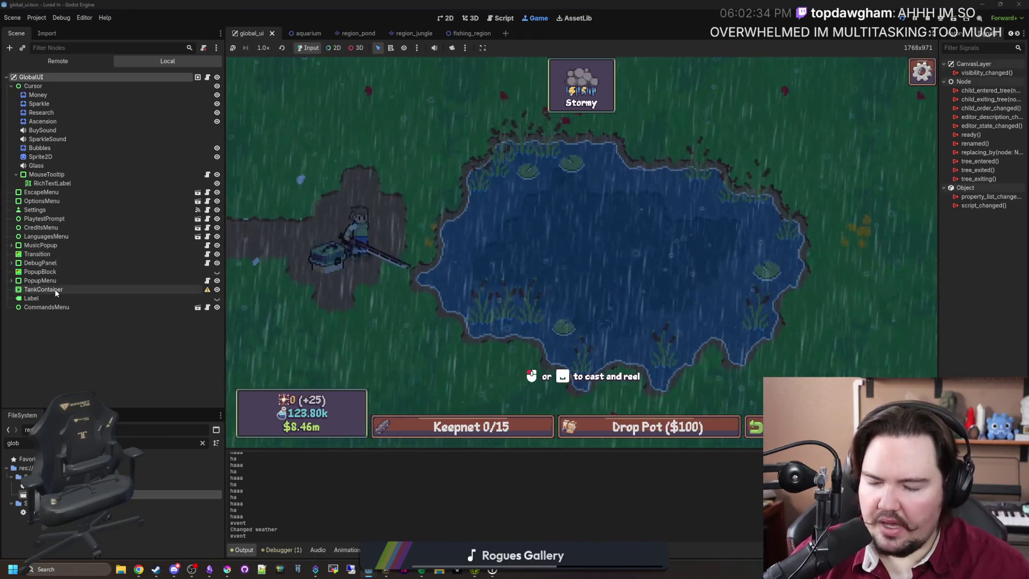
Check the Transition node's mouse settings, then select and hide TankContainer.
{"action": "left_click", "coordinate": [57, 252]}
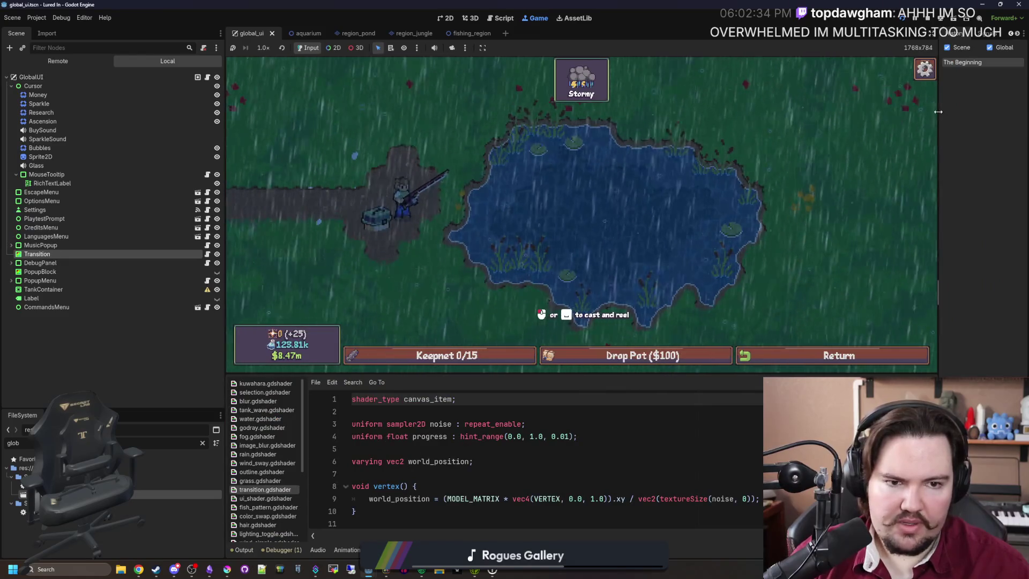
{"action": "left_click", "coordinate": [960, 33]}
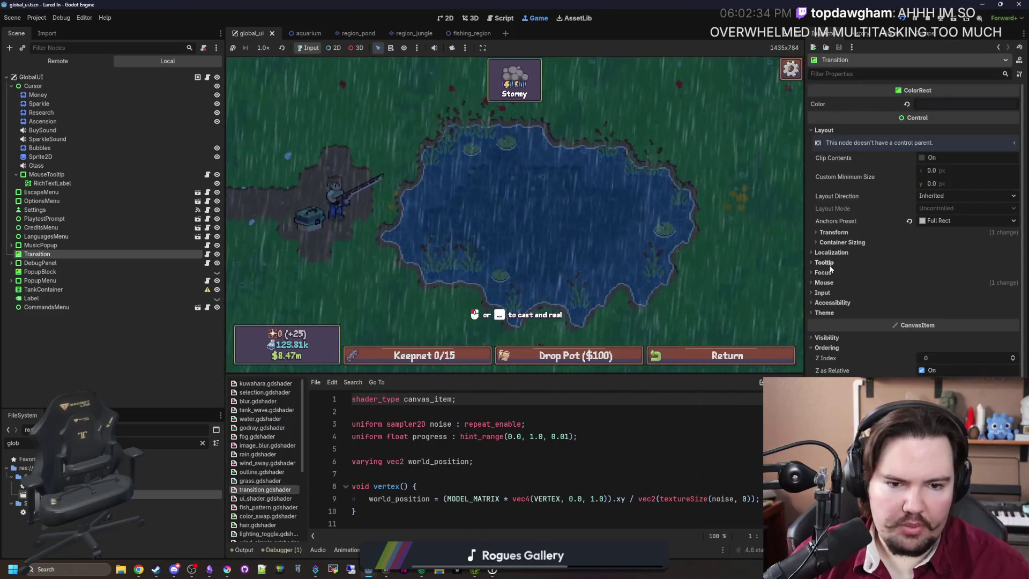
{"action": "left_click", "coordinate": [825, 282]}
{"action": "left_click", "coordinate": [826, 282]}
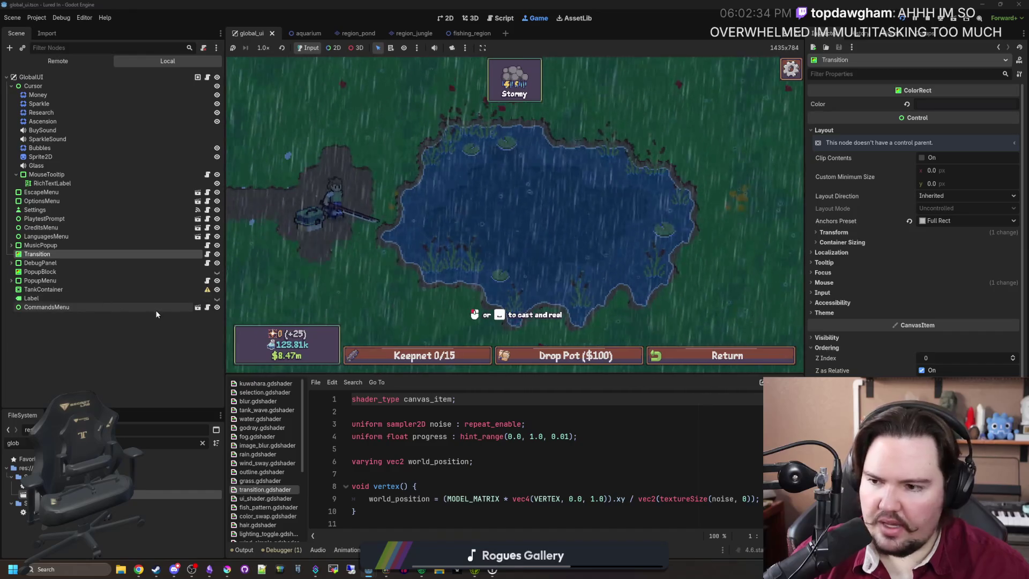
{"action": "left_click", "coordinate": [40, 296]}
{"action": "left_click", "coordinate": [61, 290]}
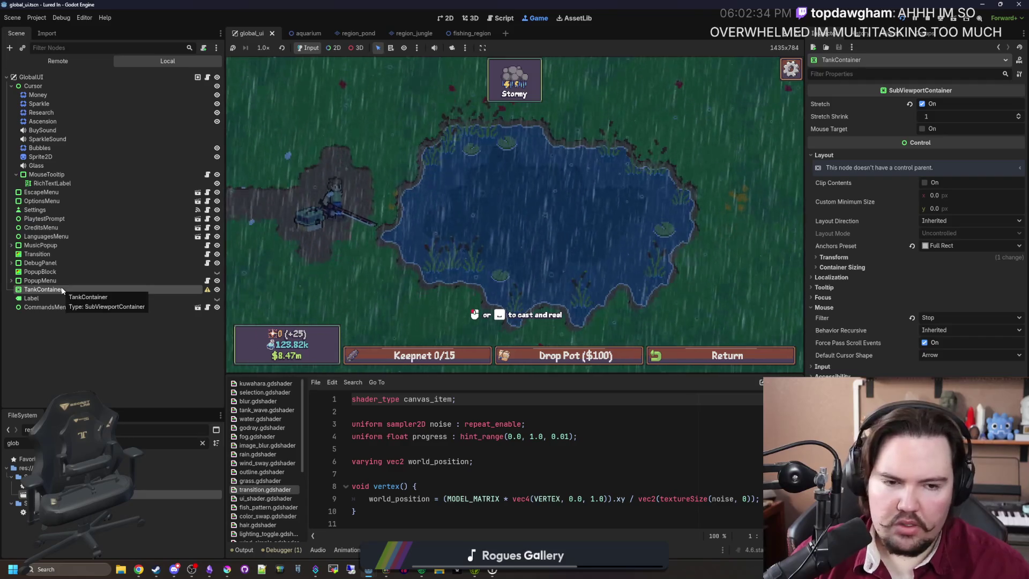
{"action": "left_click", "coordinate": [217, 290]}
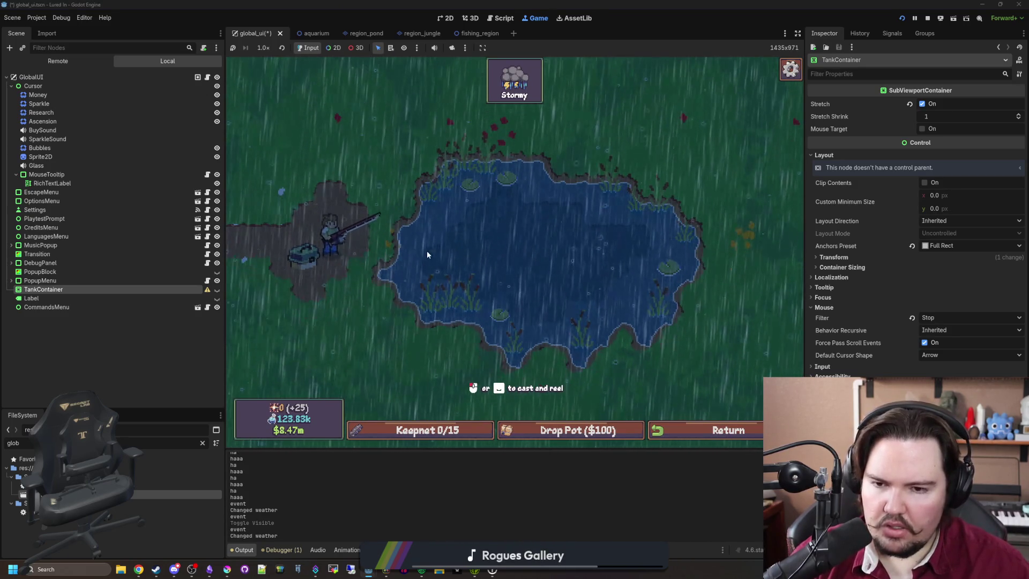
Re-show TankContainer and inspect the Cursor, MouseTooltip and RichTextLabel nodes.
{"action": "left_click", "coordinate": [217, 290]}
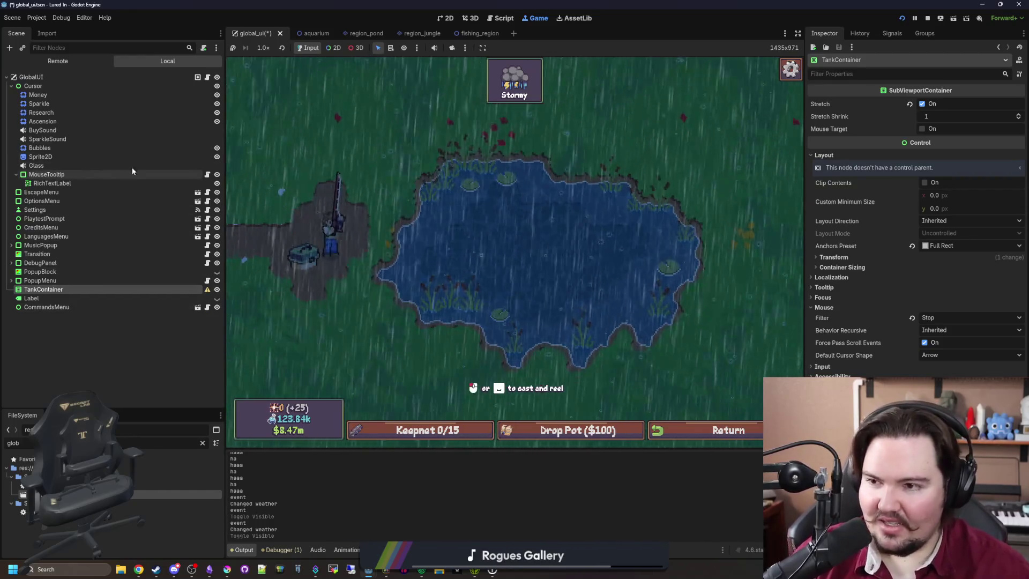
{"action": "left_click", "coordinate": [47, 83]}
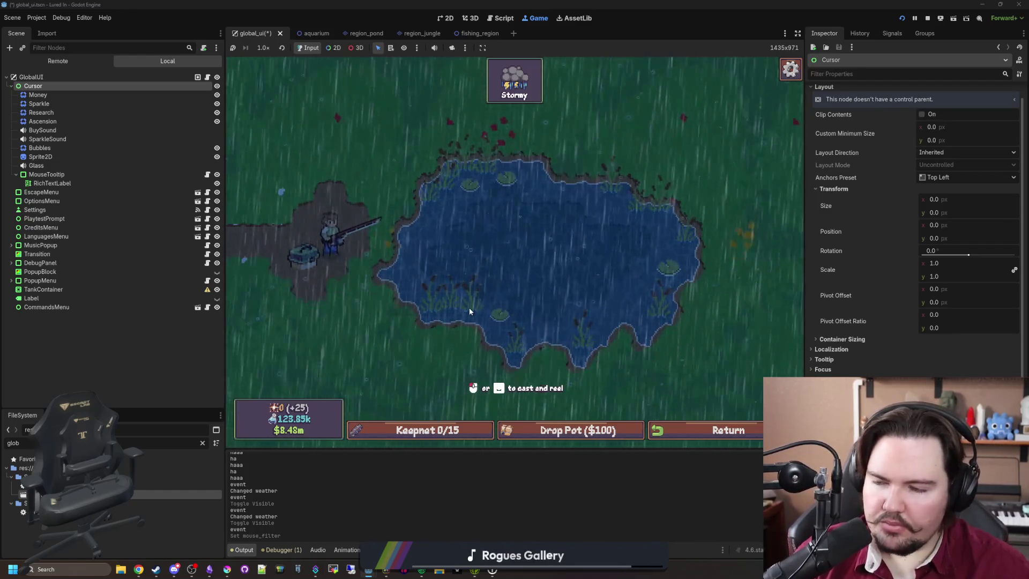
{"action": "left_click", "coordinate": [71, 177]}
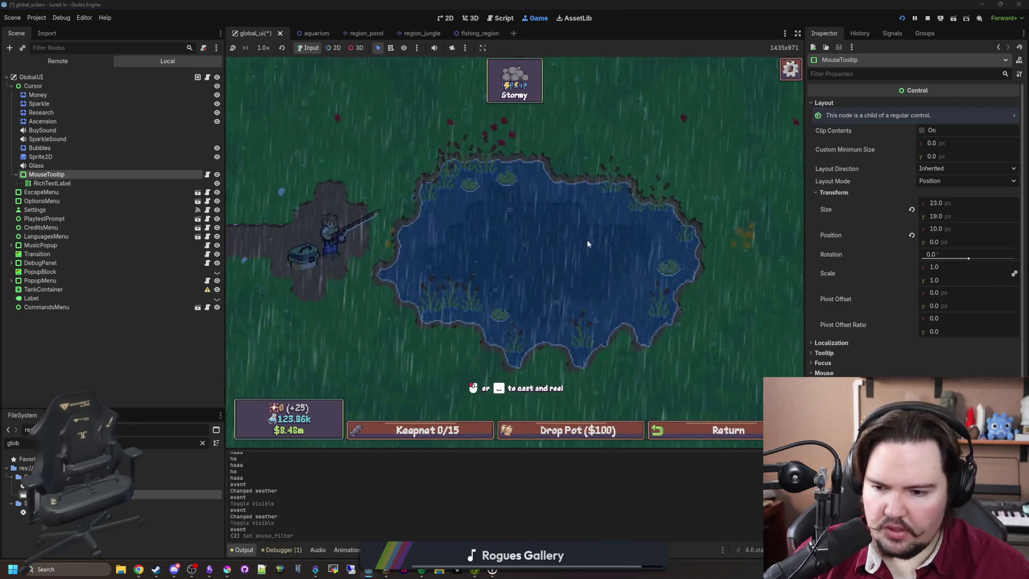
{"action": "left_click", "coordinate": [52, 183]}
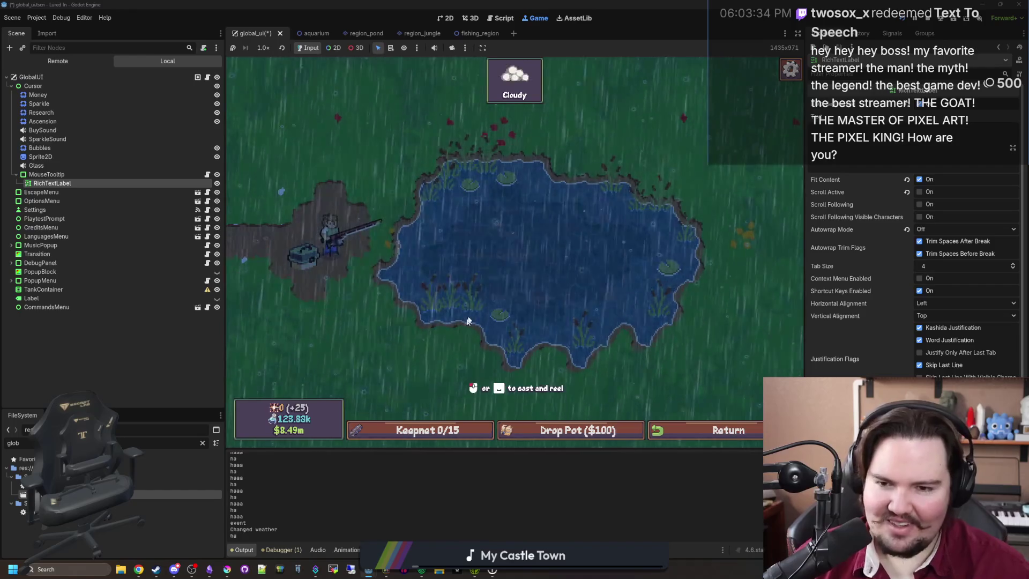
Bring up the game's Escape Menu and pick the node covering the pond, the Clouds rect.
{"action": "key", "text": "Escape"}
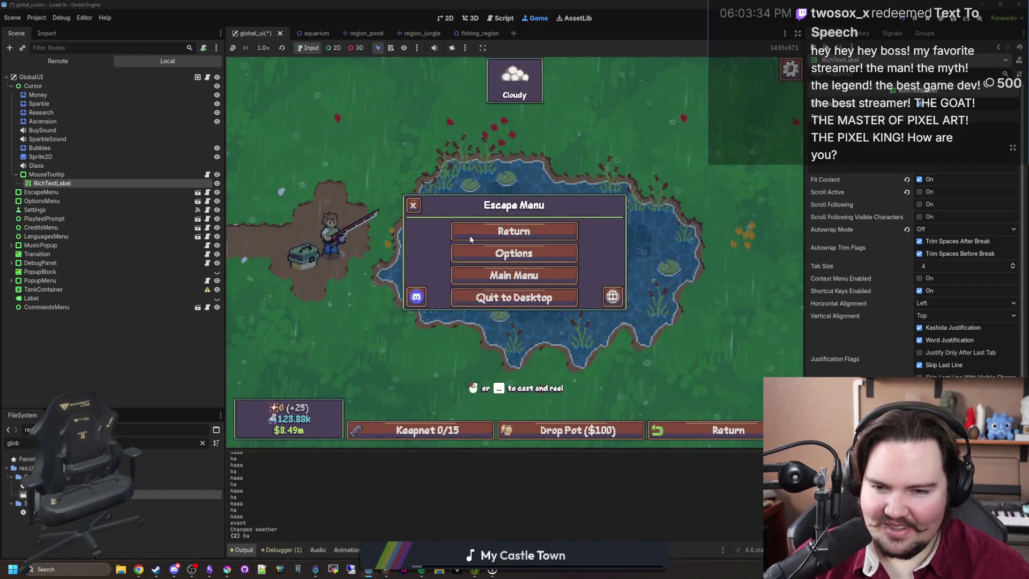
{"action": "key", "text": "Escape"}
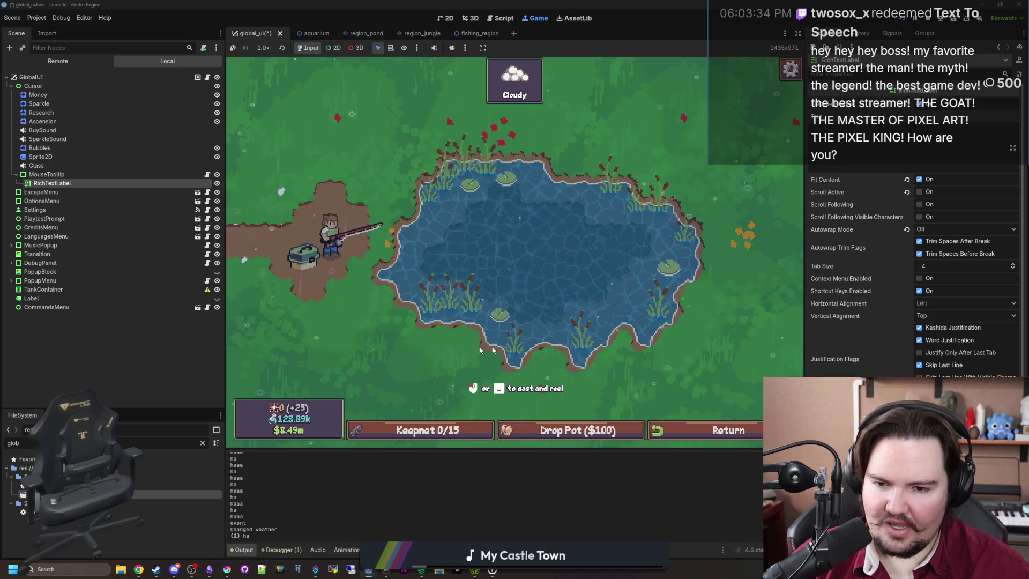
{"action": "key", "text": "Escape"}
{"action": "key", "text": "Escape"}
{"action": "key", "text": "Escape"}
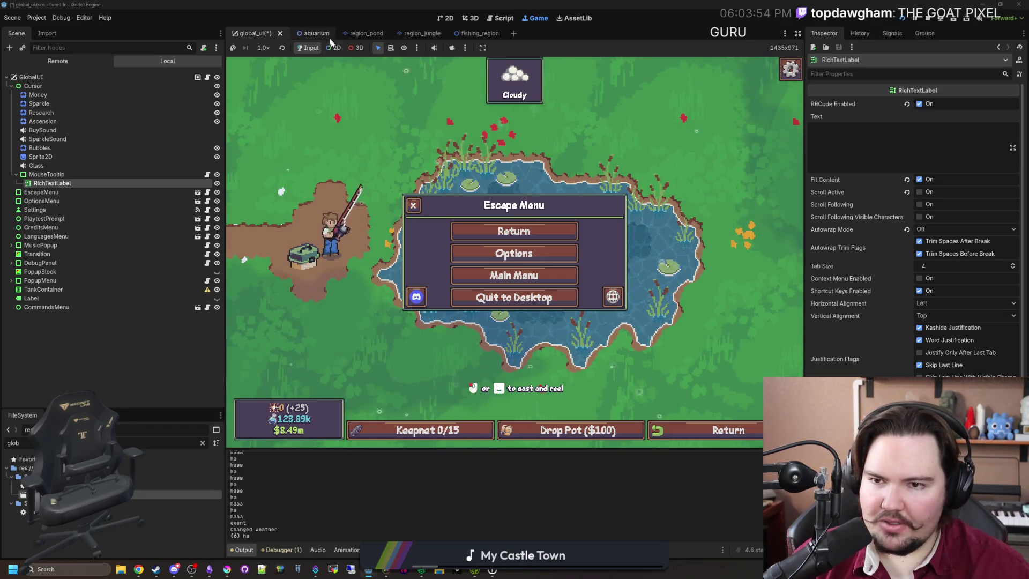
{"action": "left_click", "coordinate": [497, 148]}
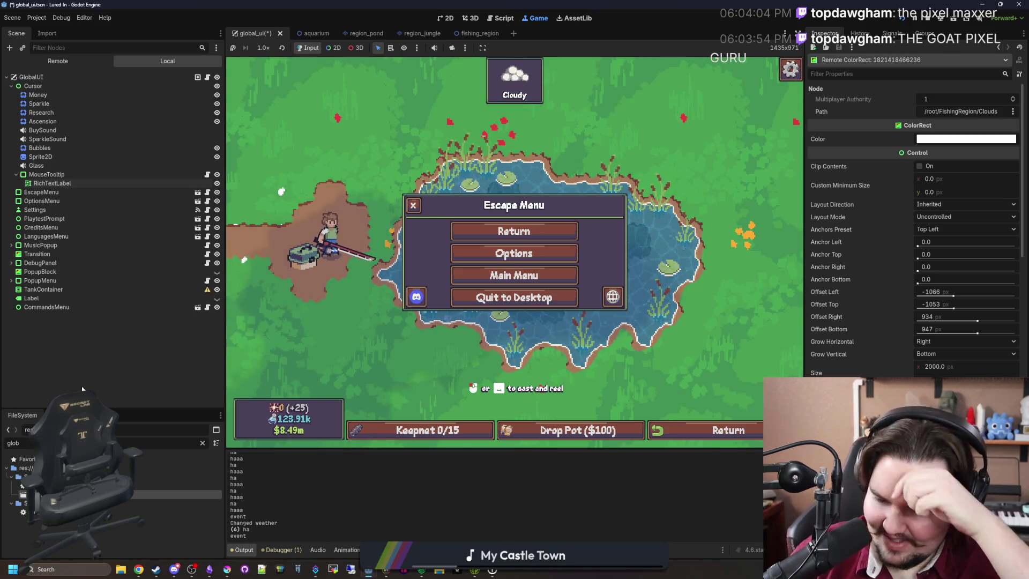
Save global_ui and switch to the fishing_region scene via the aquarium tab.
{"action": "key", "text": "ctrl+s"}
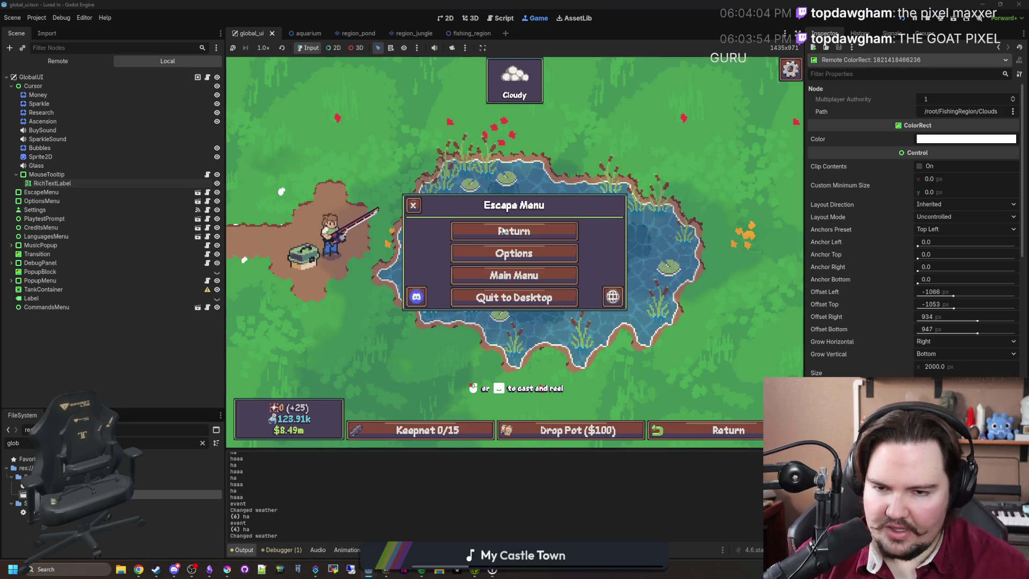
{"action": "scroll", "coordinate": [821, 238], "scroll_direction": "down", "scroll_amount": 8}
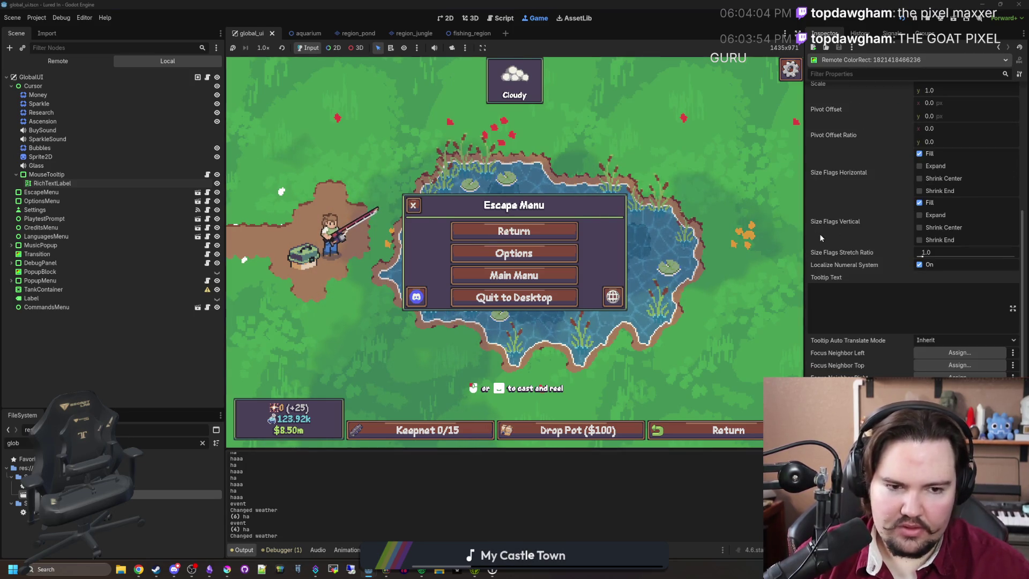
{"action": "scroll", "coordinate": [821, 238], "scroll_direction": "up", "scroll_amount": 8}
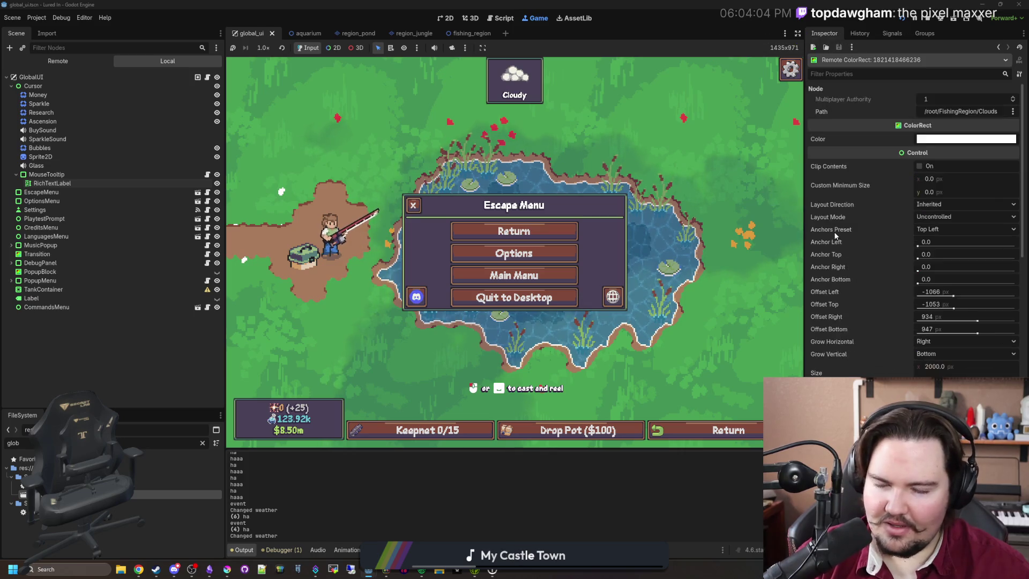
{"action": "left_click", "coordinate": [303, 36]}
{"action": "left_click", "coordinate": [466, 34]}
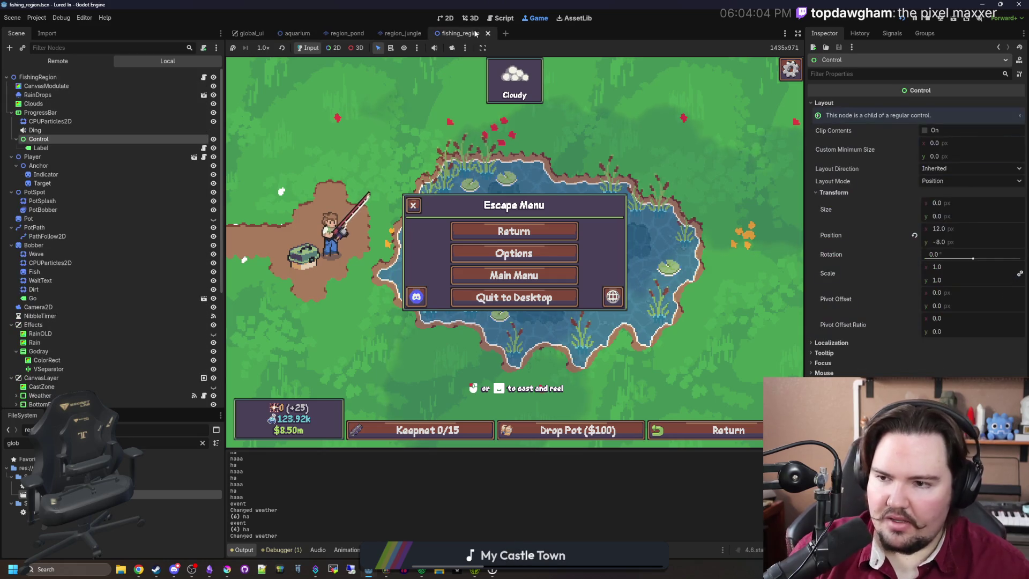
Hide and re-show the Clouds node to test its shader's effect.
{"action": "left_click", "coordinate": [172, 104]}
{"action": "left_click", "coordinate": [214, 103]}
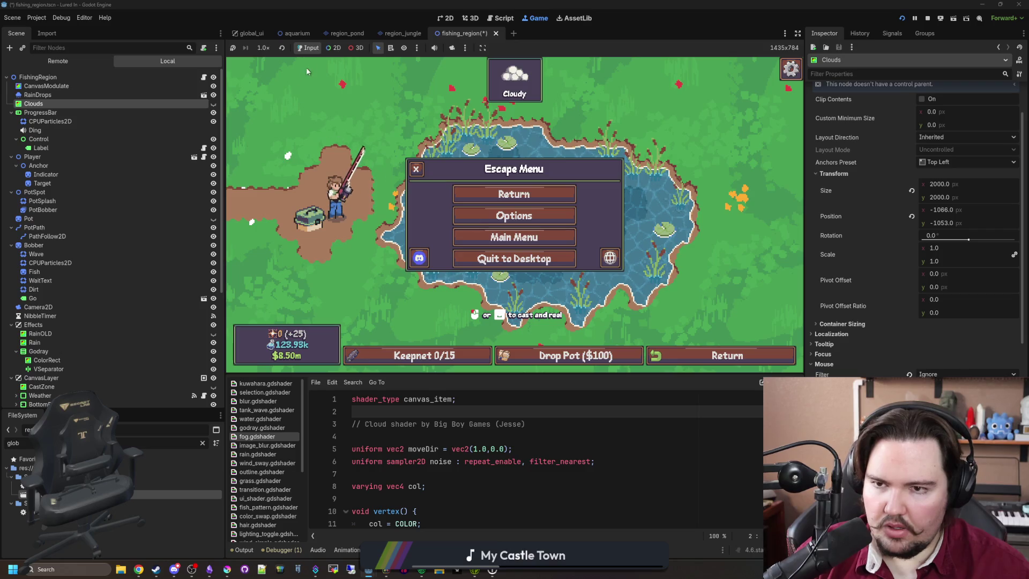
{"action": "left_click", "coordinate": [213, 104]}
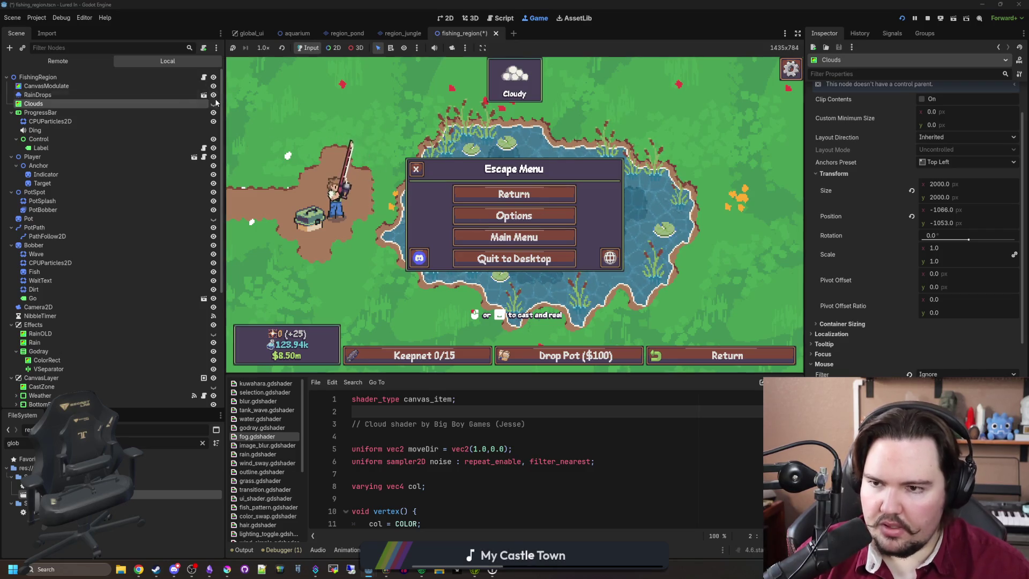
{"action": "scroll", "coordinate": [182, 133], "scroll_direction": "down", "scroll_amount": 5}
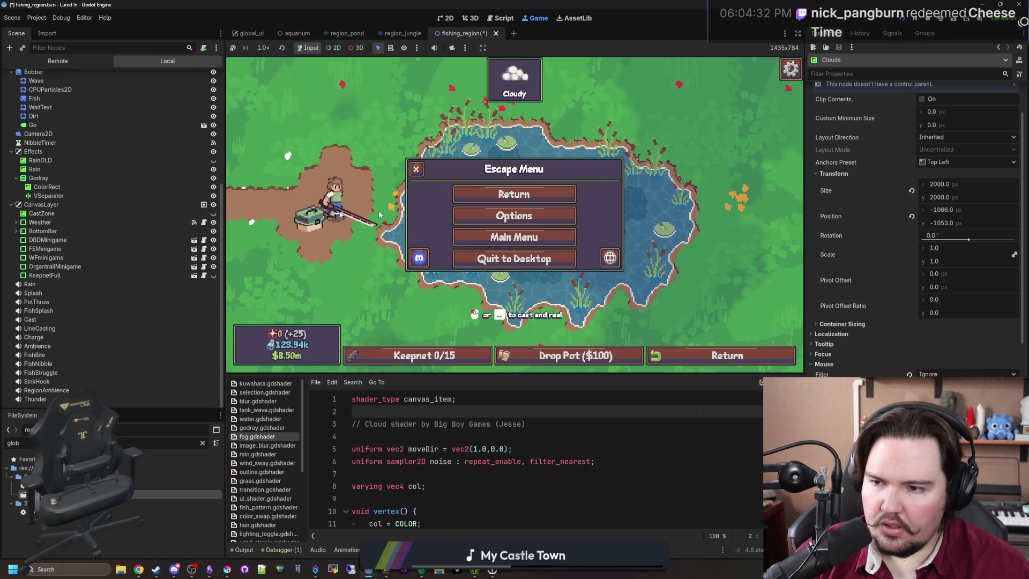
Hide Rain and toggle Godray while closing and reopening the game's Escape Menu.
{"action": "key", "text": "Escape"}
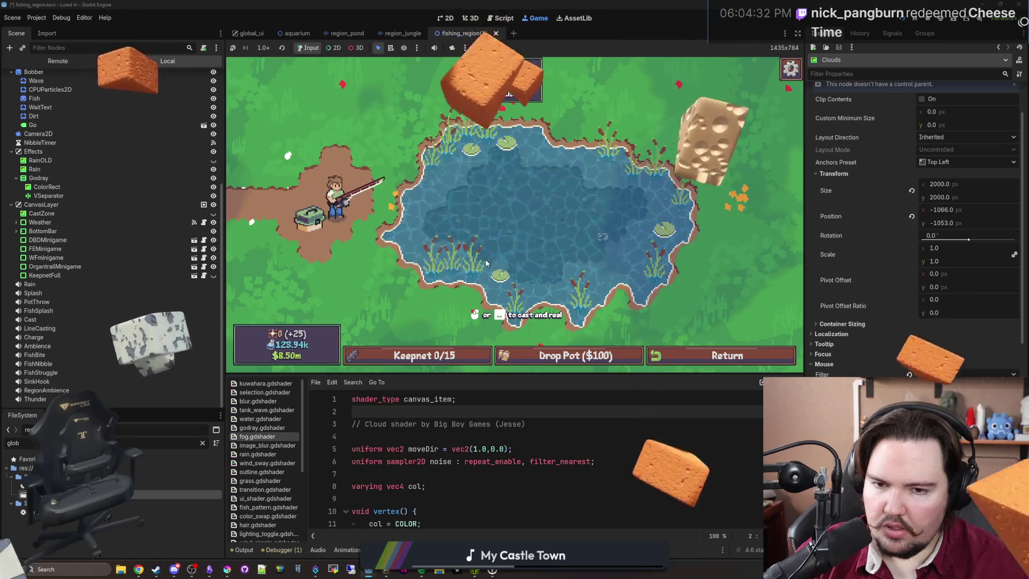
{"action": "key", "text": "Escape"}
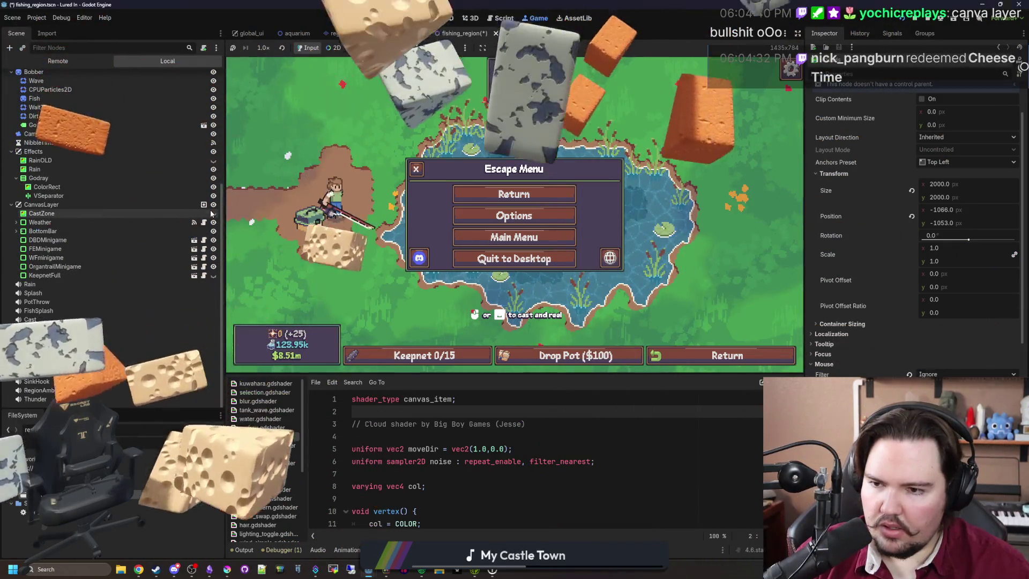
{"action": "left_click", "coordinate": [213, 169]}
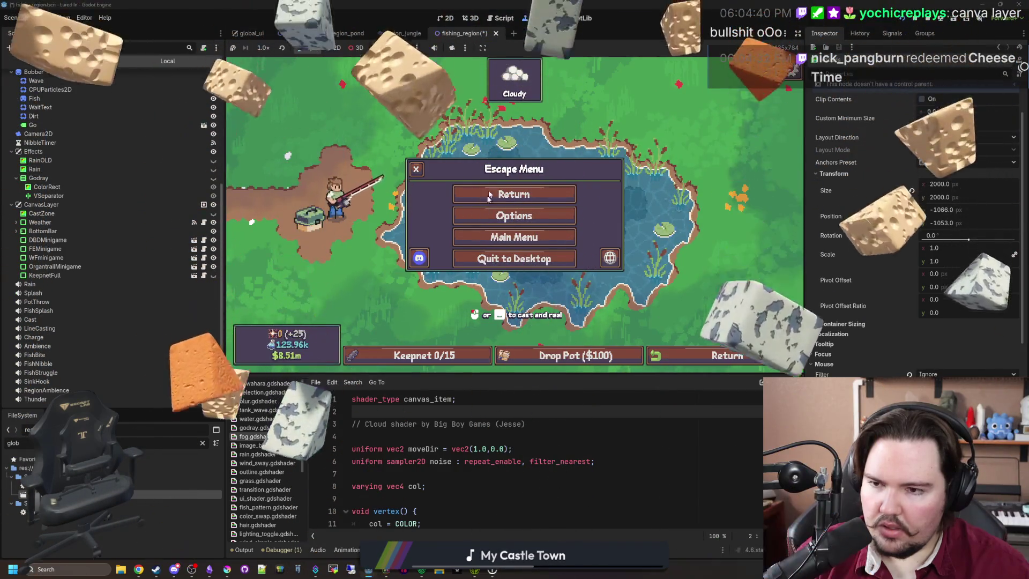
{"action": "key", "text": "Escape"}
{"action": "left_click", "coordinate": [214, 179]}
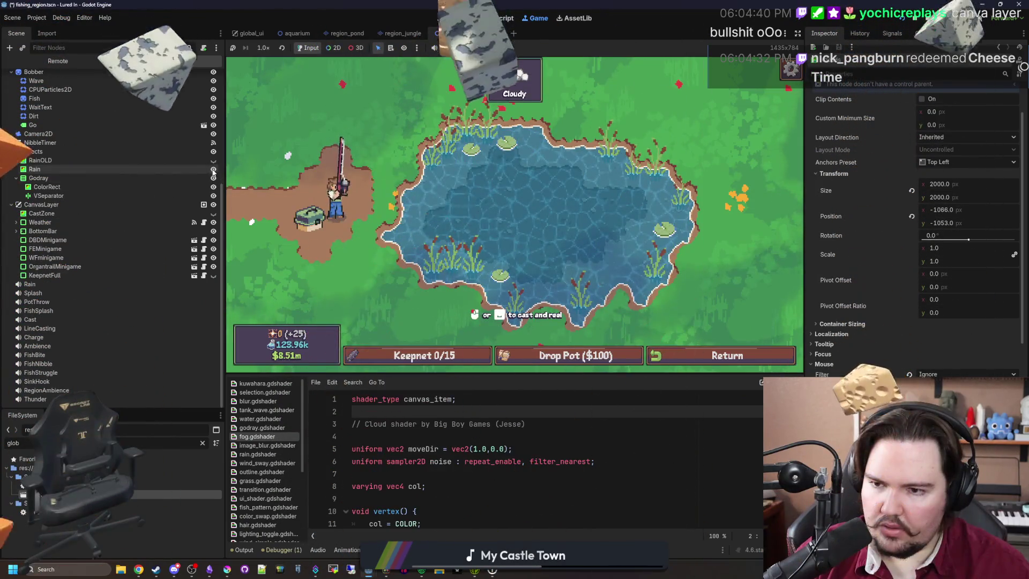
Save fishing_region, dismiss the feedback and Options dialogs, then stop and relaunch the game.
{"action": "key", "text": "Escape"}
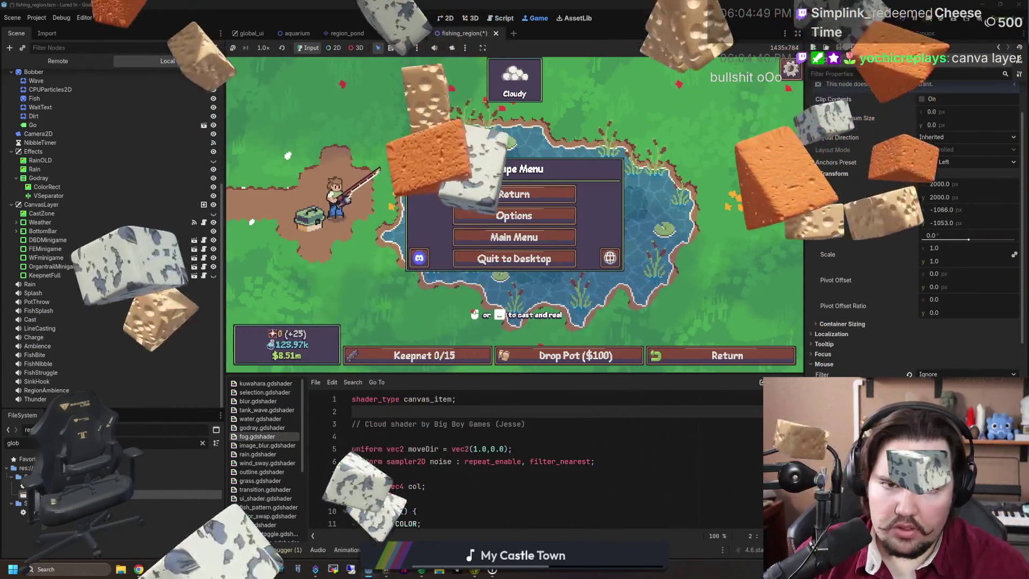
{"action": "key", "text": "F5"}
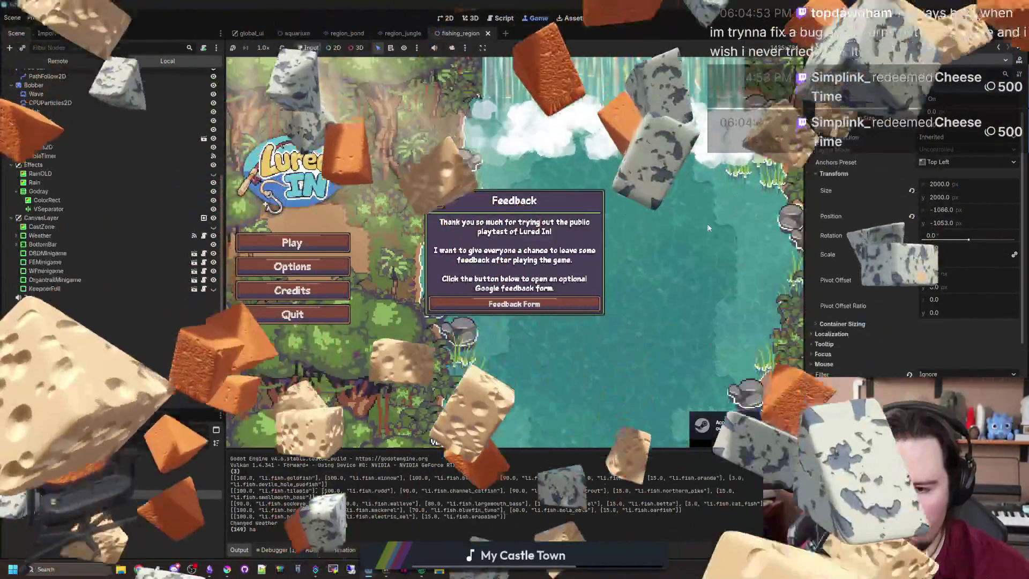
{"action": "key", "text": "Escape"}
{"action": "left_click", "coordinate": [293, 267]}
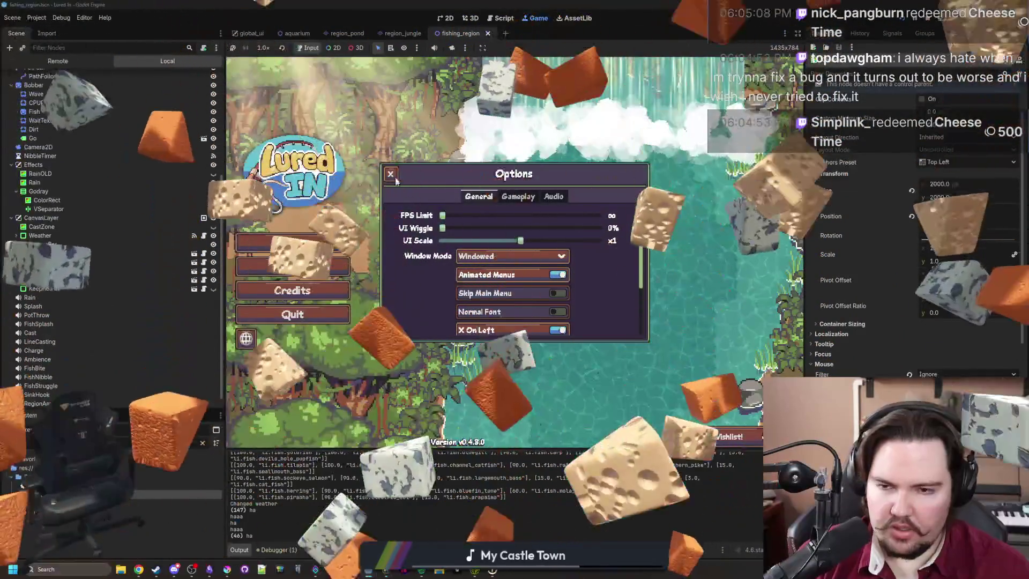
{"action": "key", "text": "Escape"}
{"action": "key", "text": "F8"}
{"action": "key", "text": "F5"}
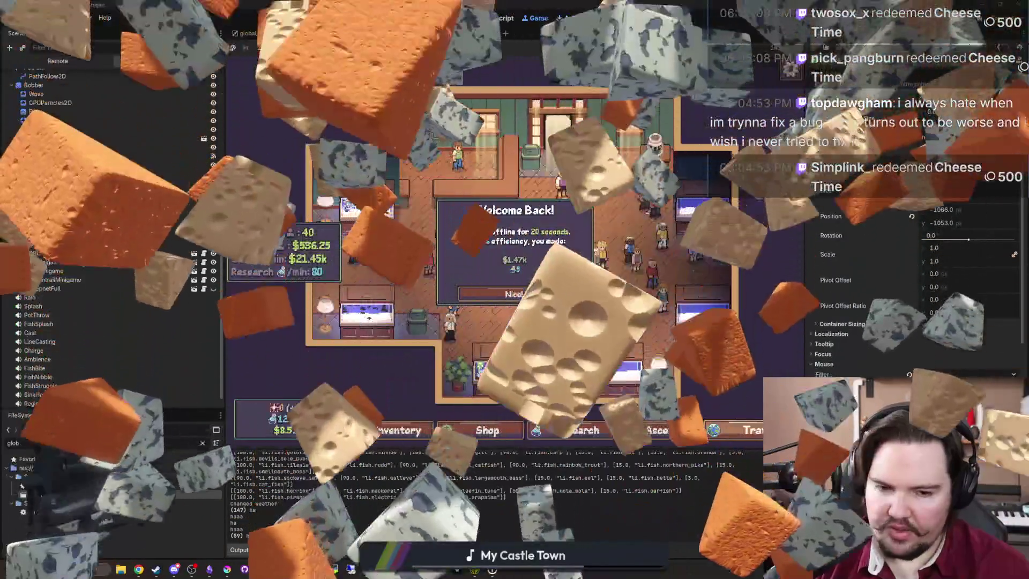
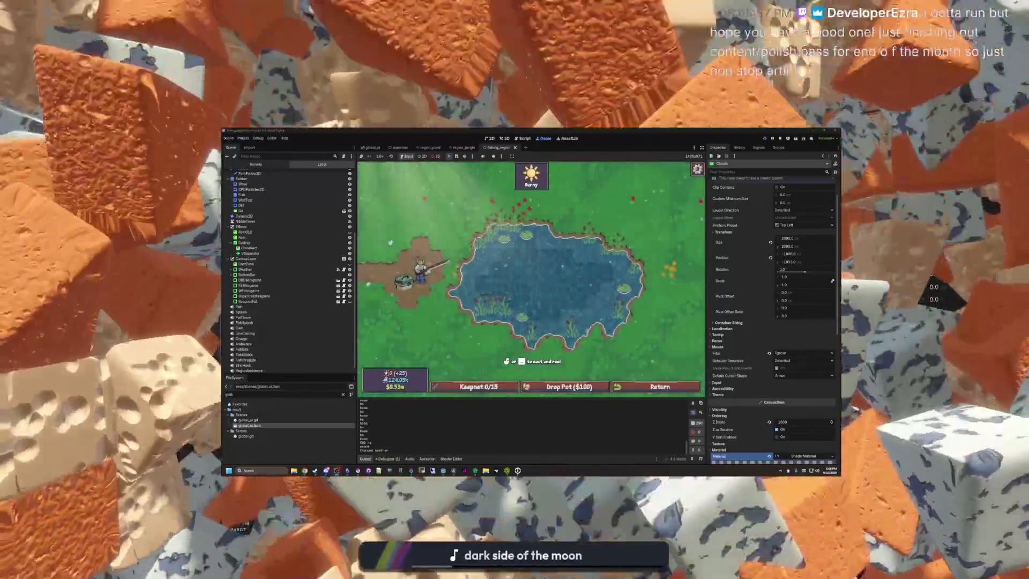
Inspect the live Clouds, Transition, Cursor particles and Effects nodes in the Remote scene tree.
{"action": "left_click", "coordinate": [513, 237]}
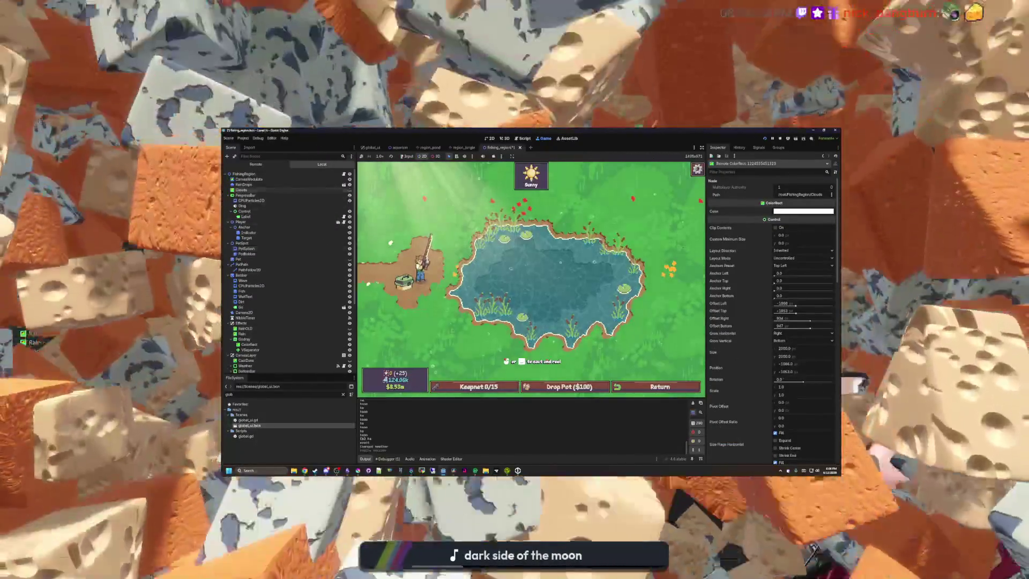
{"action": "left_click", "coordinate": [454, 214]}
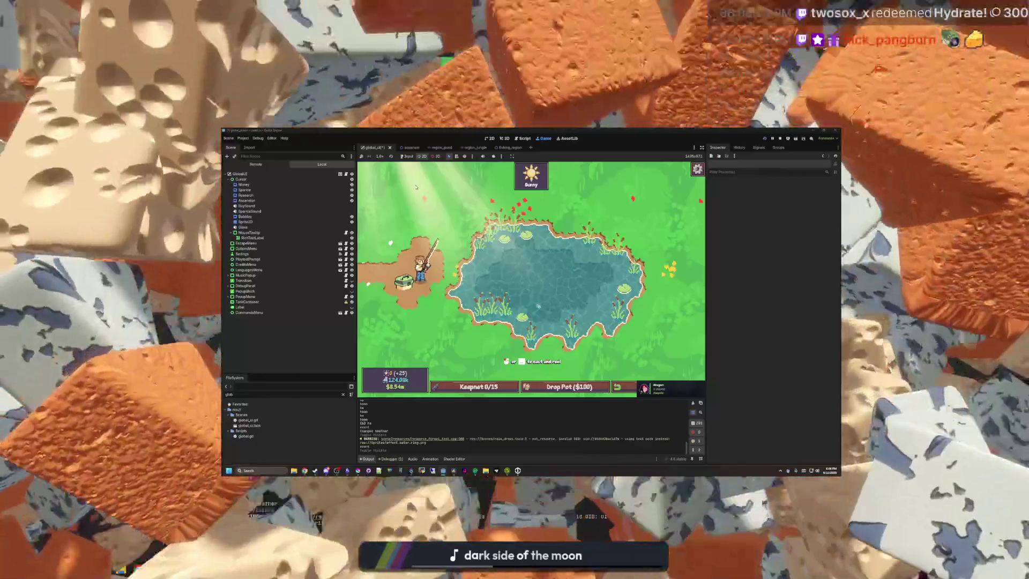
{"action": "left_click", "coordinate": [416, 187]}
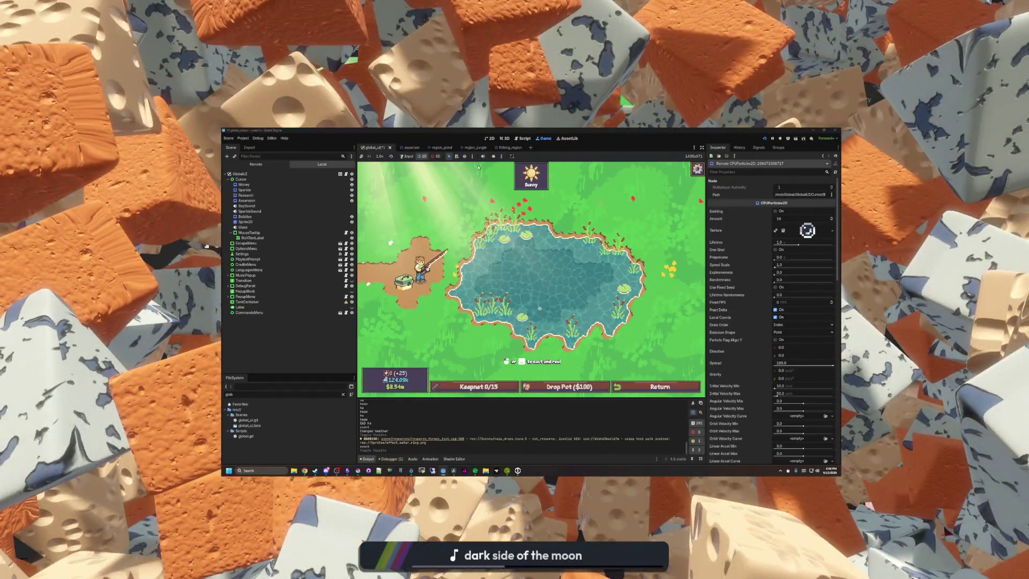
{"action": "left_click", "coordinate": [424, 188]}
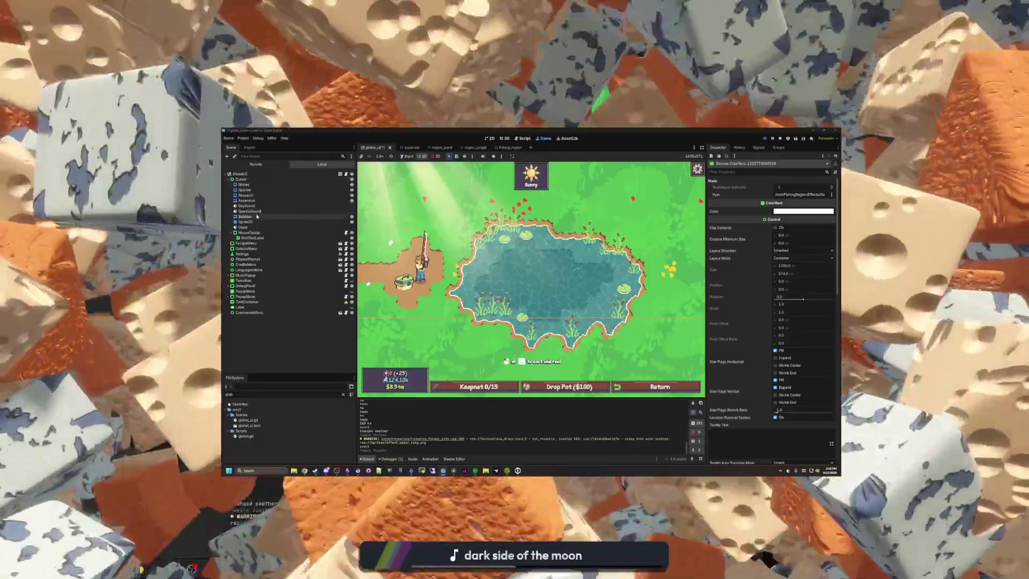
Check the Bubbles and PopupBlock nodes, pick a node in the game view, then leave the pond.
{"action": "left_click", "coordinate": [257, 216]}
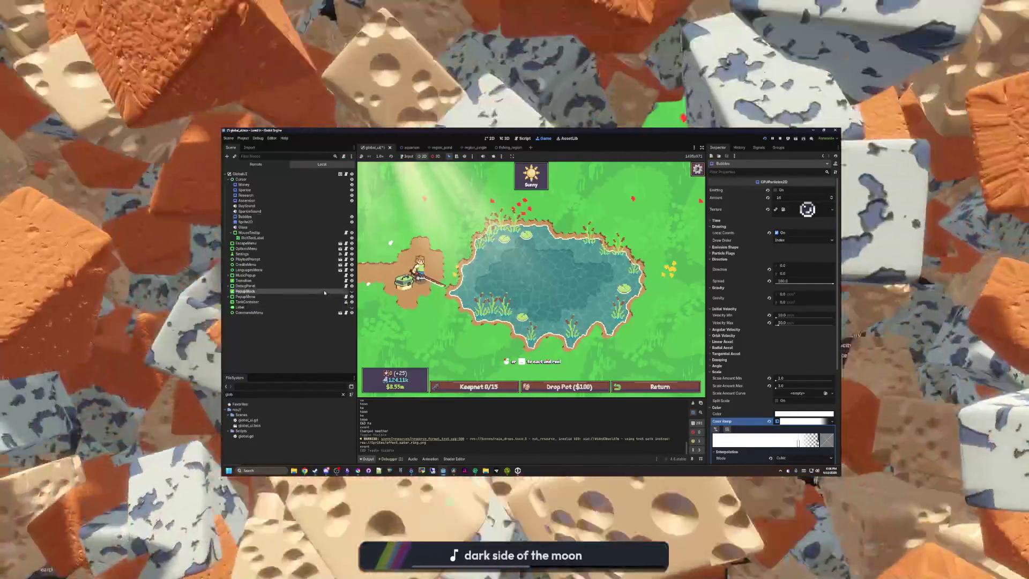
{"action": "left_click", "coordinate": [325, 292]}
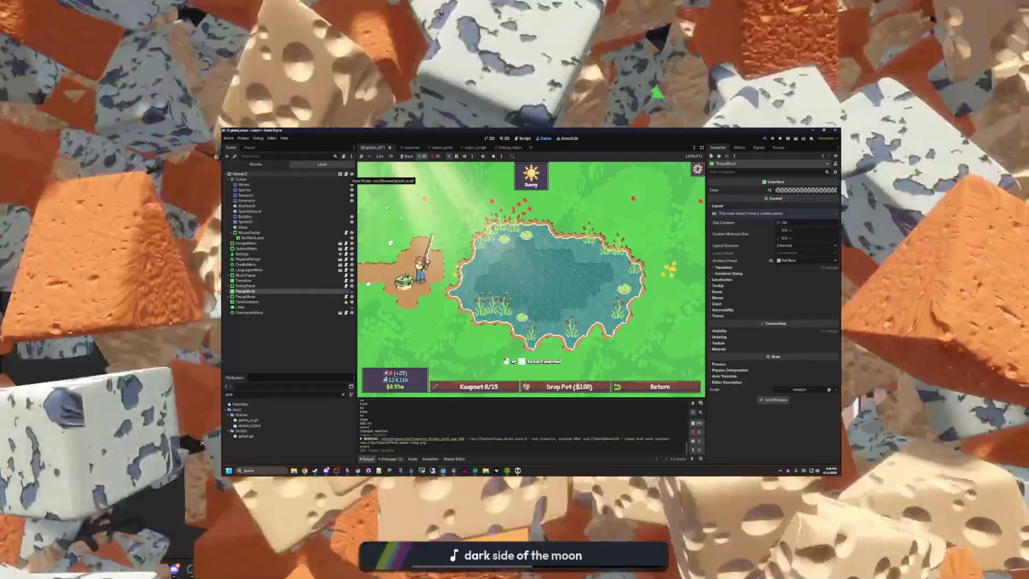
{"action": "left_click", "coordinate": [548, 305]}
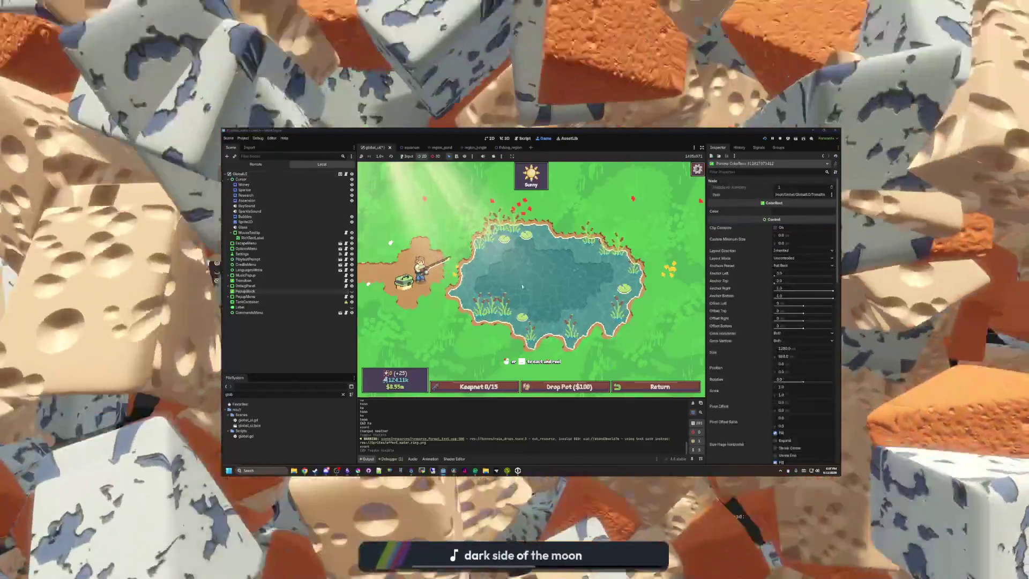
{"action": "key", "text": "Escape"}
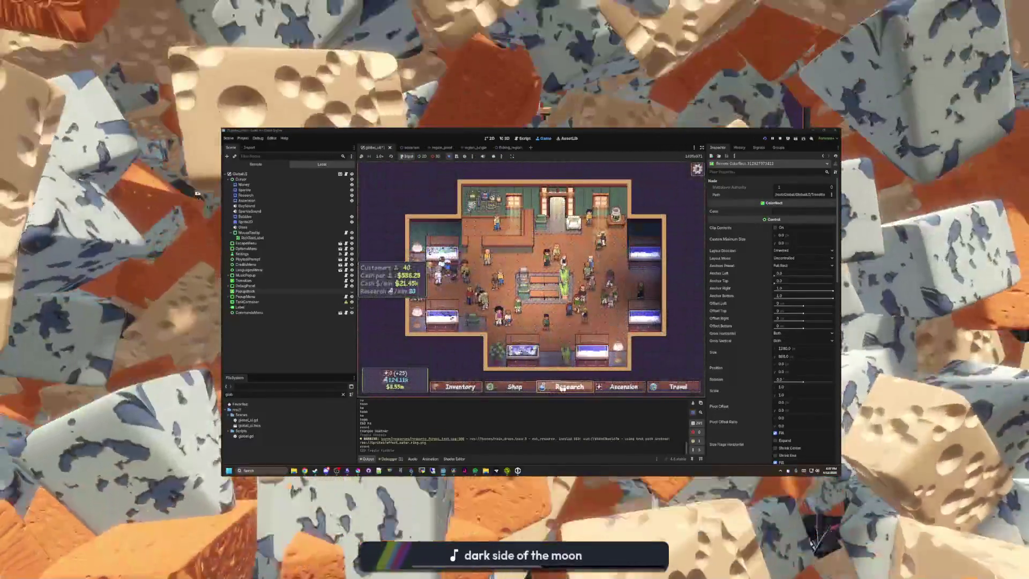
Decline the Ascend prompt in the Ascension panel, then travel from the shop to the Pond.
{"action": "left_click", "coordinate": [617, 387]}
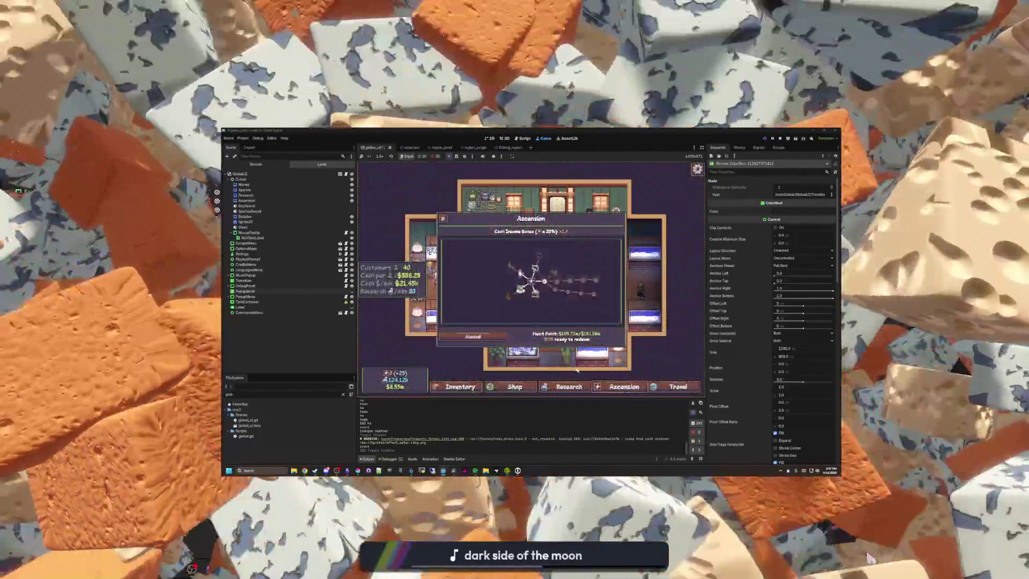
{"action": "left_click", "coordinate": [495, 337]}
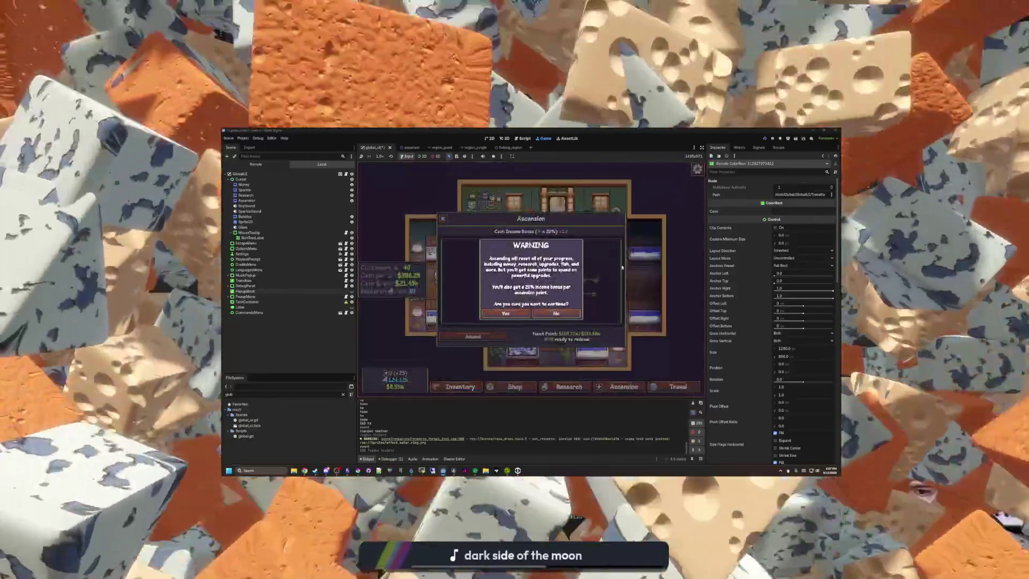
{"action": "left_click", "coordinate": [568, 313]}
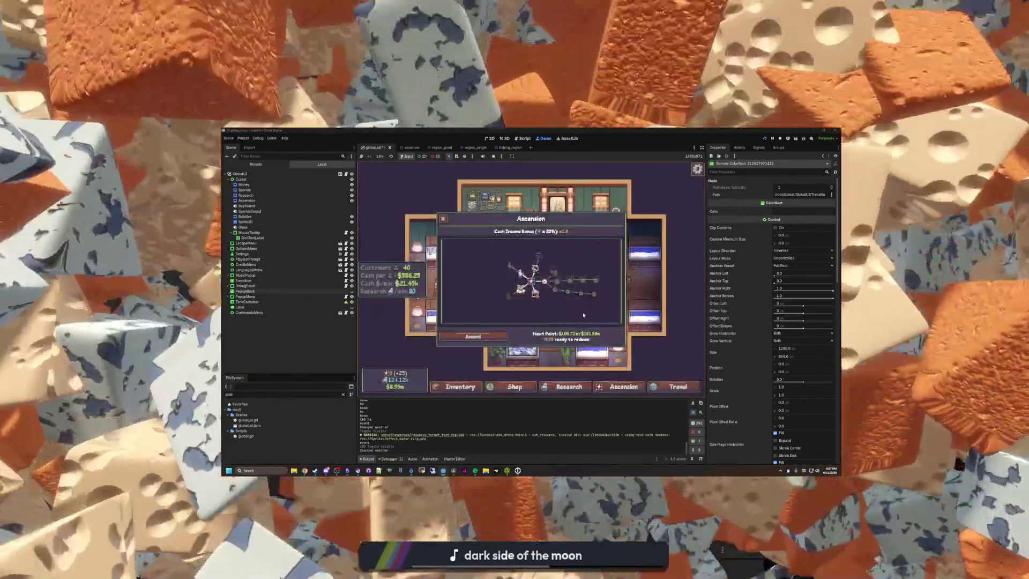
{"action": "key", "text": "Escape"}
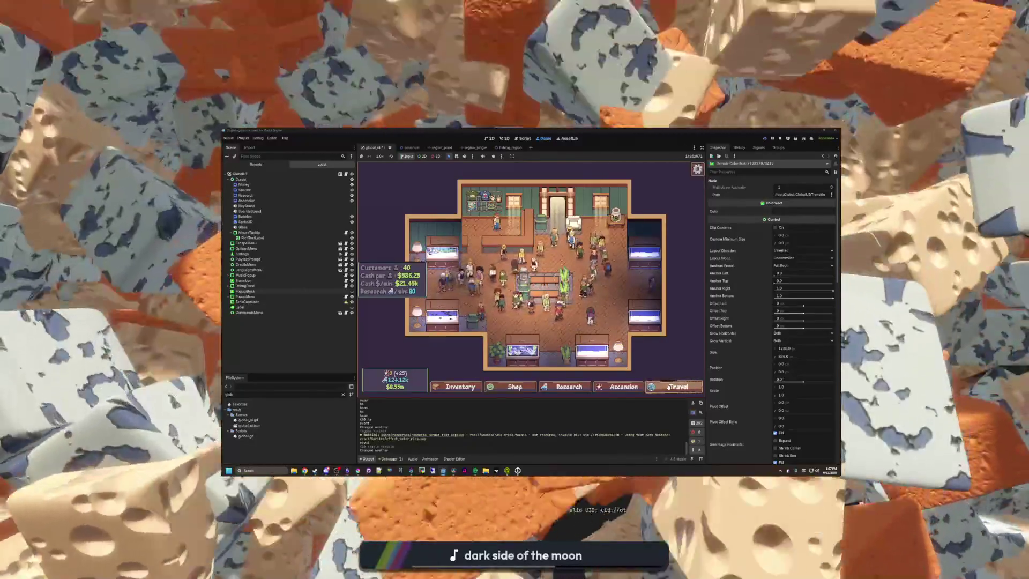
{"action": "left_click", "coordinate": [669, 387]}
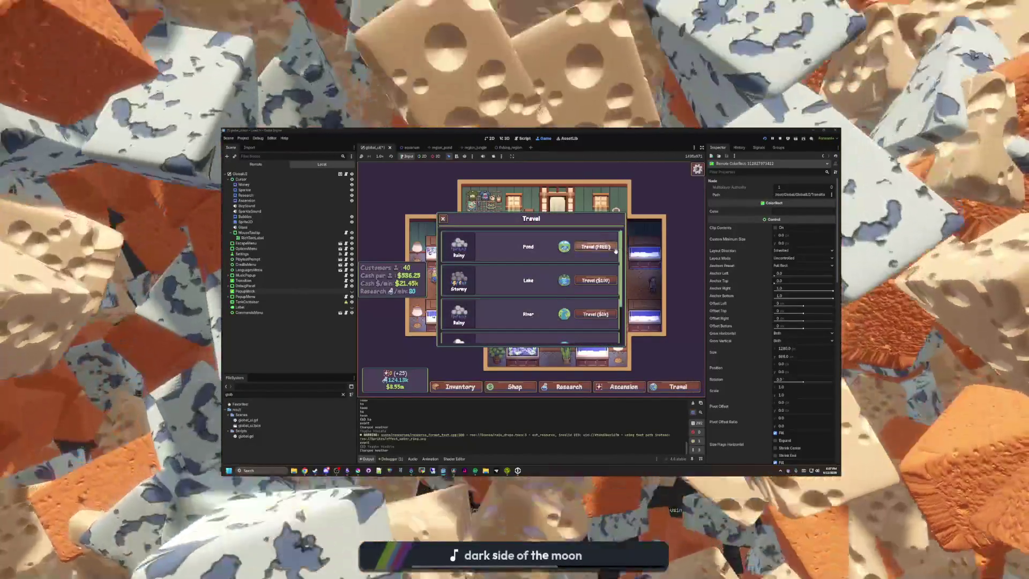
{"action": "left_click", "coordinate": [615, 249]}
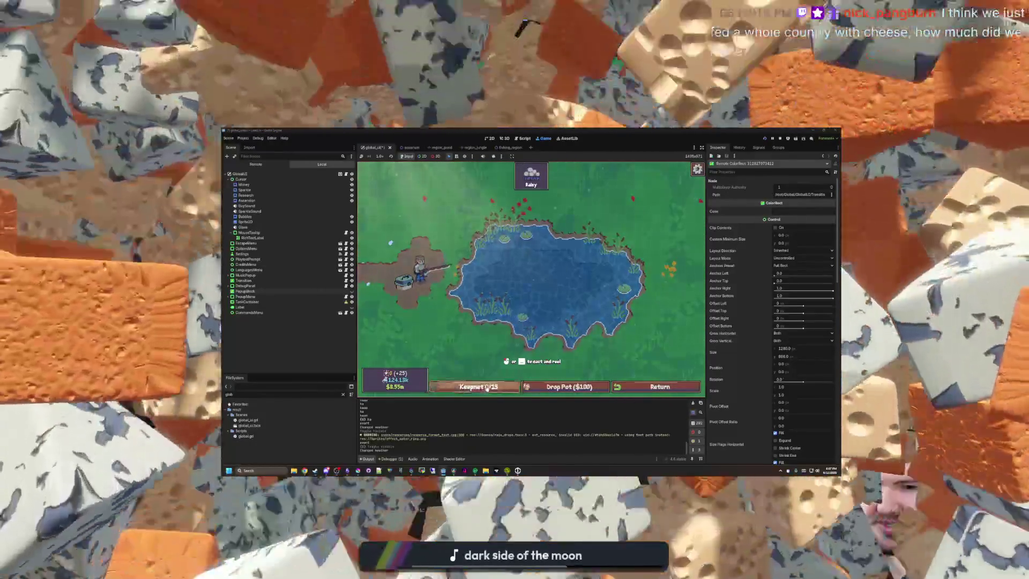
{"action": "left_click", "coordinate": [487, 387]}
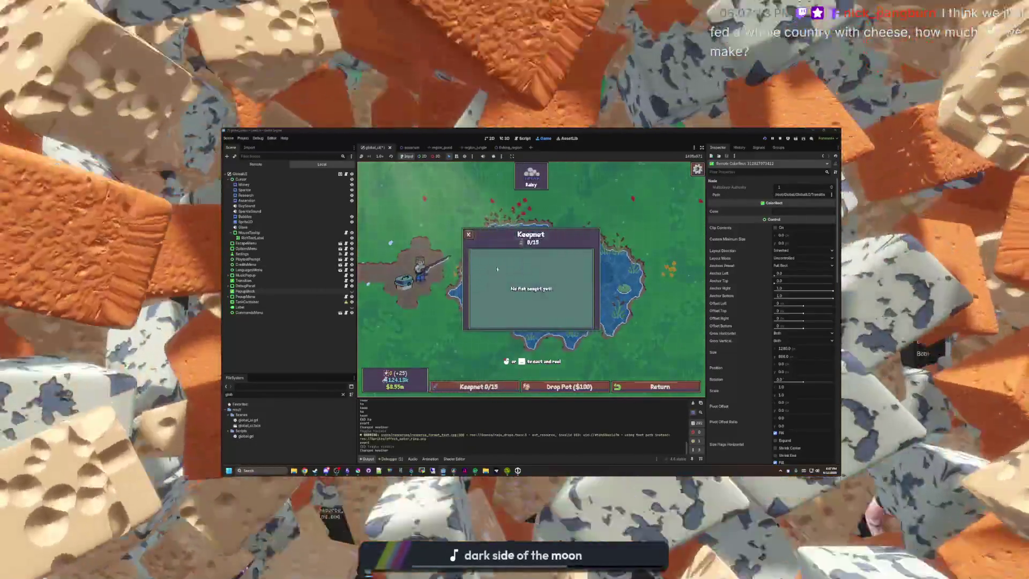
{"action": "left_click", "coordinate": [437, 236]}
{"action": "left_click", "coordinate": [480, 386]}
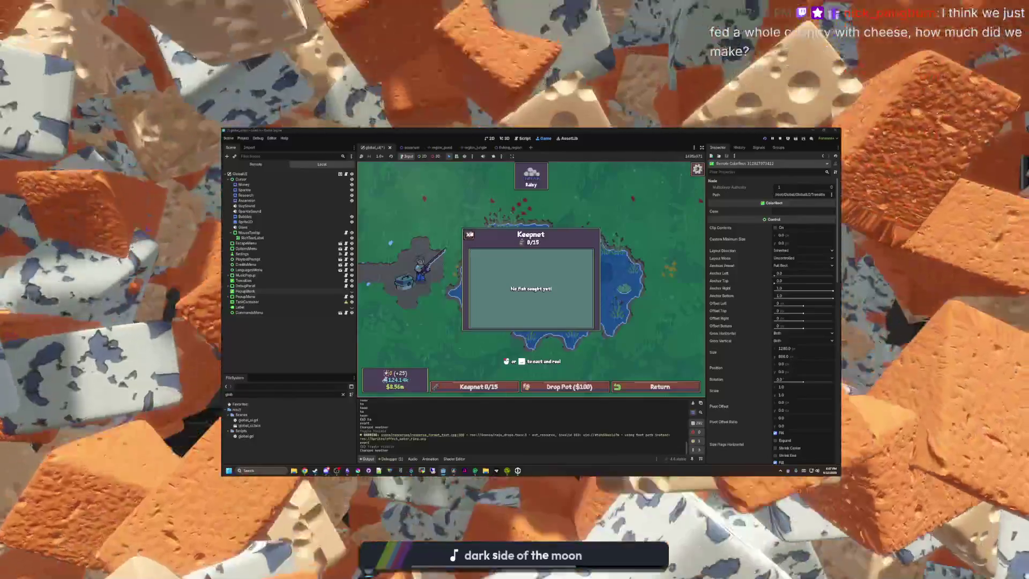
{"action": "left_click", "coordinate": [470, 234]}
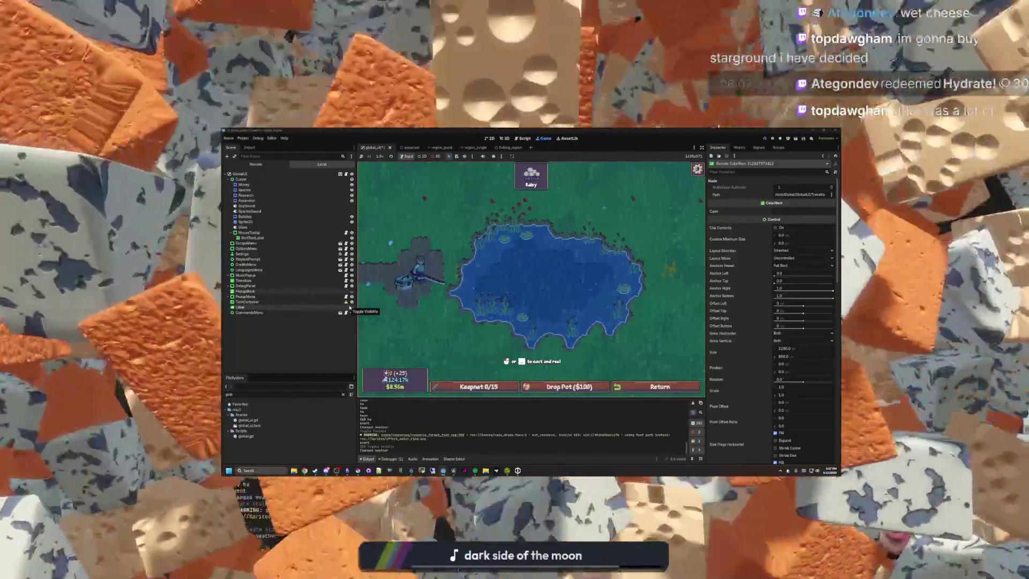
{"action": "left_click", "coordinate": [563, 280]}
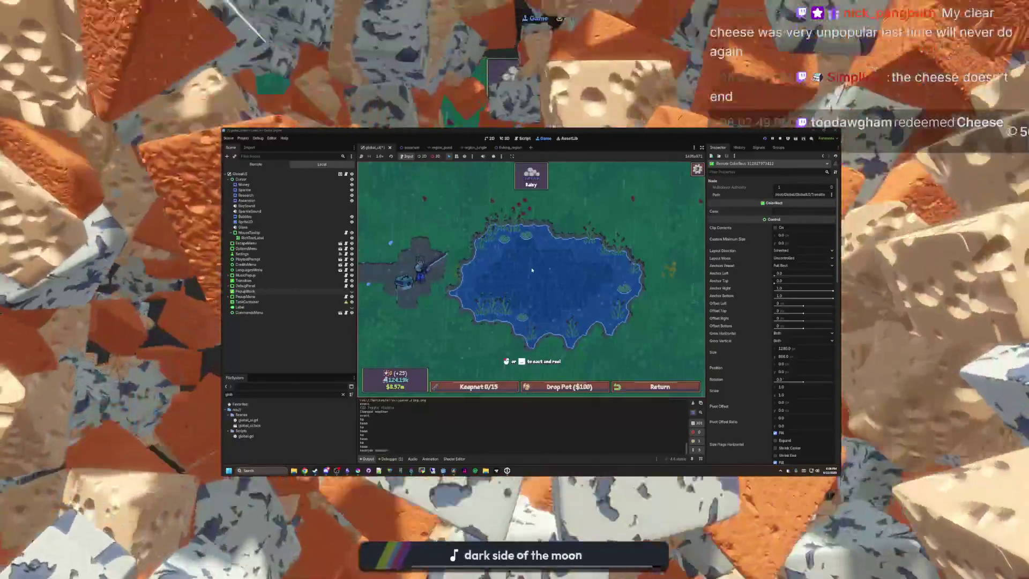
{"action": "mouse_move", "coordinate": [530, 180]}
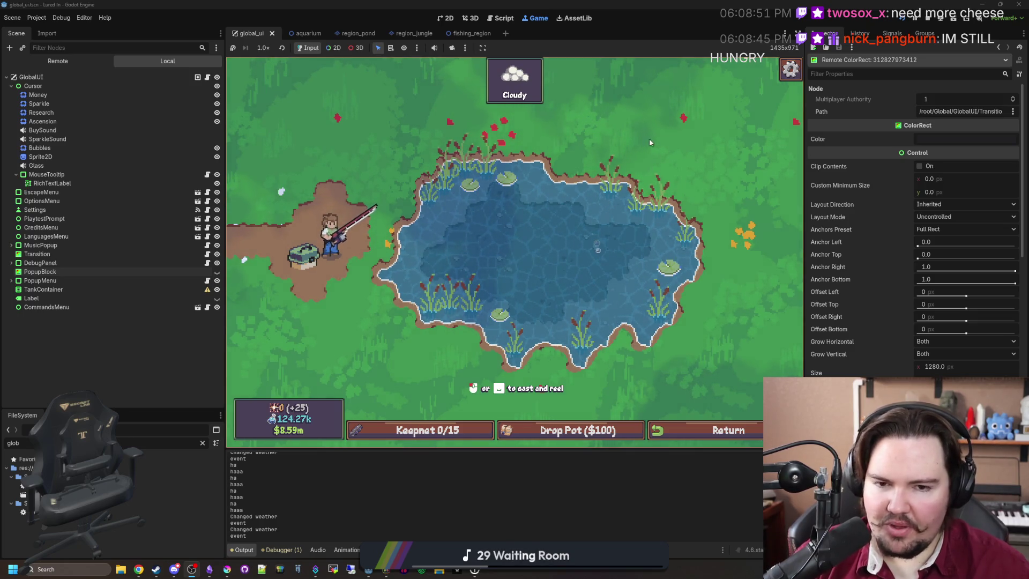
Return to the shop, quit to the title screen via Main Menu, check Options, and press Play.
{"action": "left_click", "coordinate": [705, 430]}
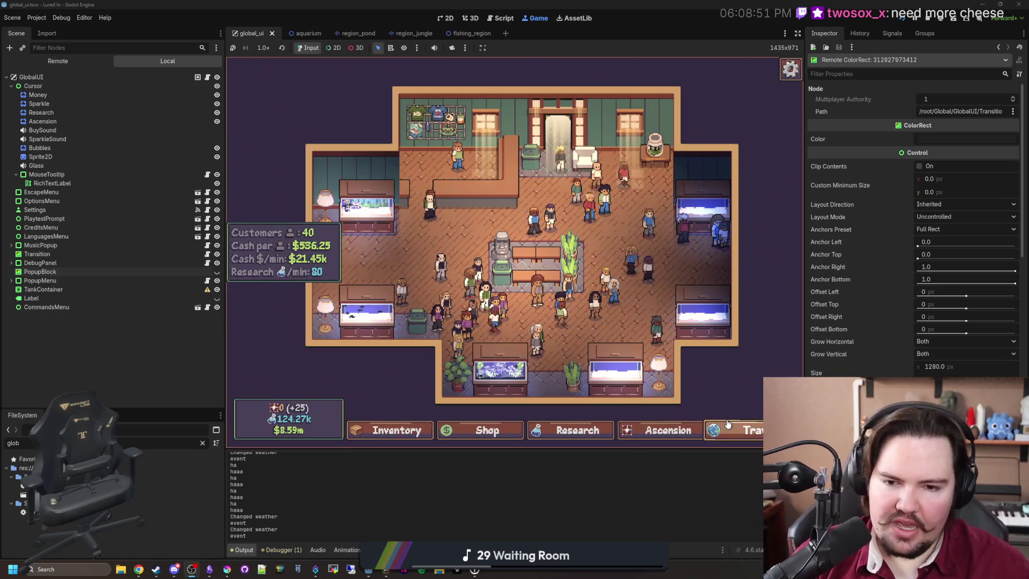
{"action": "key", "text": "Escape"}
{"action": "left_click", "coordinate": [543, 276]}
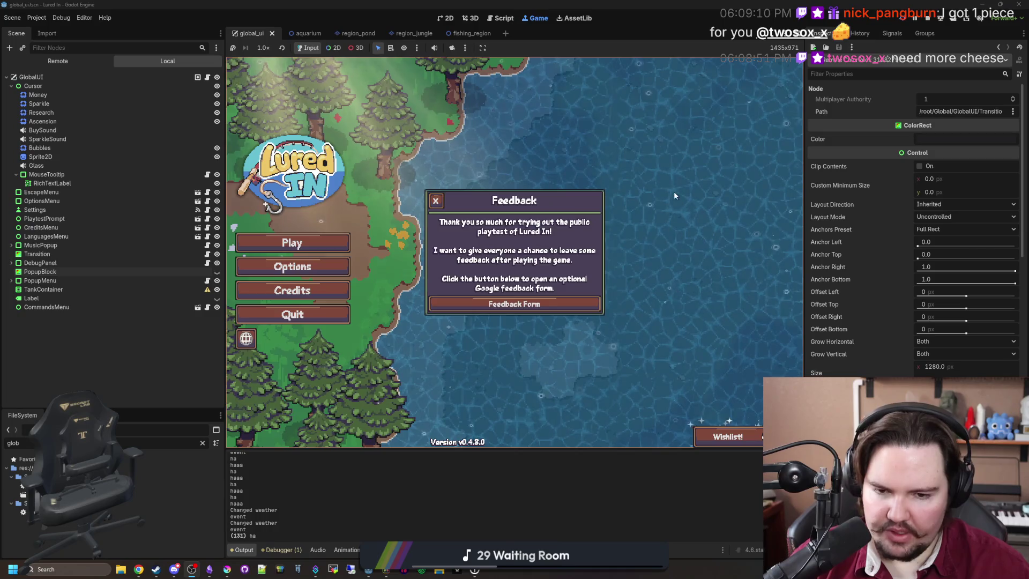
{"action": "left_click", "coordinate": [435, 200]}
{"action": "left_click", "coordinate": [321, 268]}
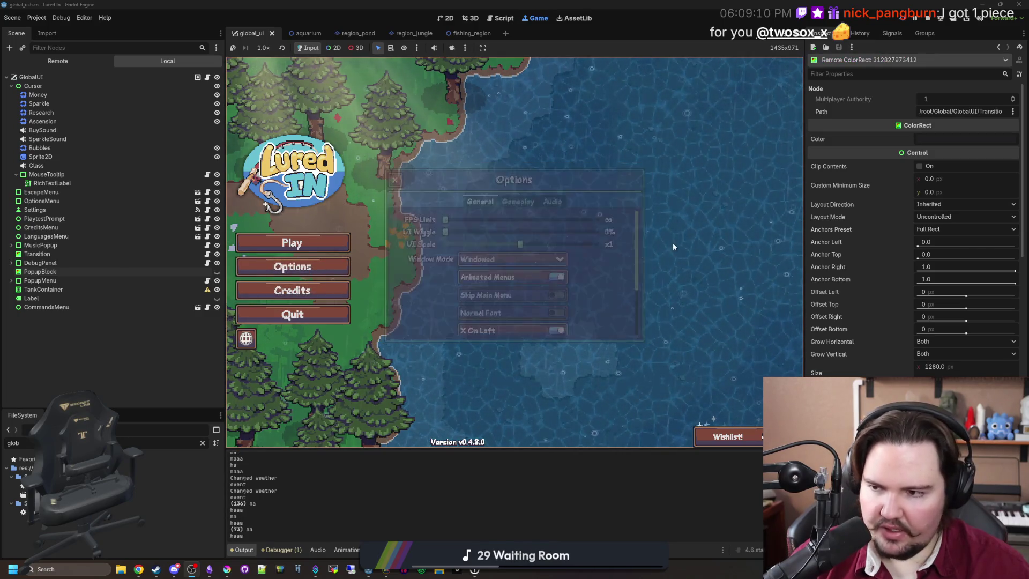
{"action": "left_click", "coordinate": [341, 266]}
{"action": "left_click", "coordinate": [344, 262]}
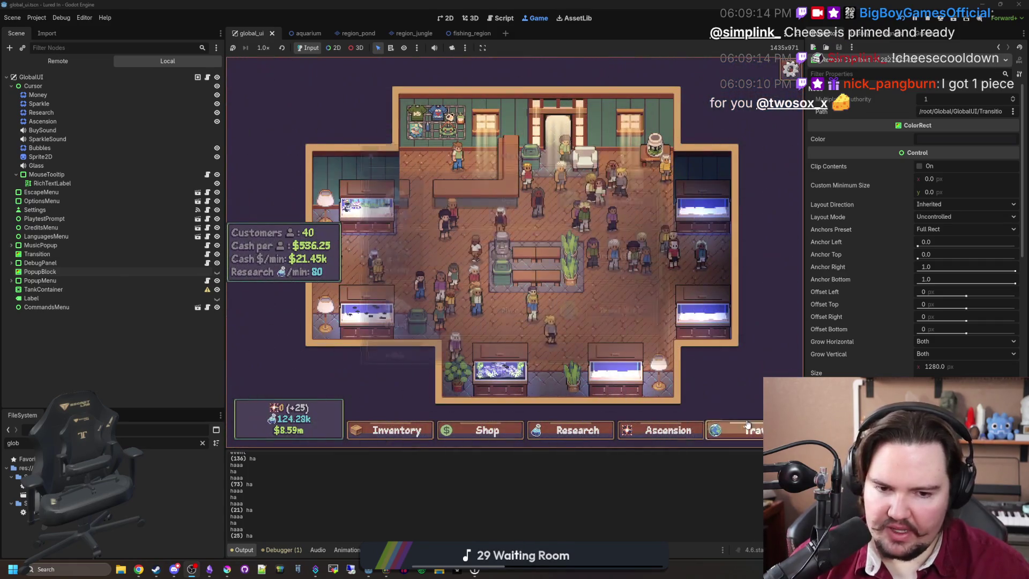
Travel to the Pond, resume from the escape menu with Return, and cast the line.
{"action": "left_click", "coordinate": [734, 429]}
{"action": "left_click", "coordinate": [641, 196]}
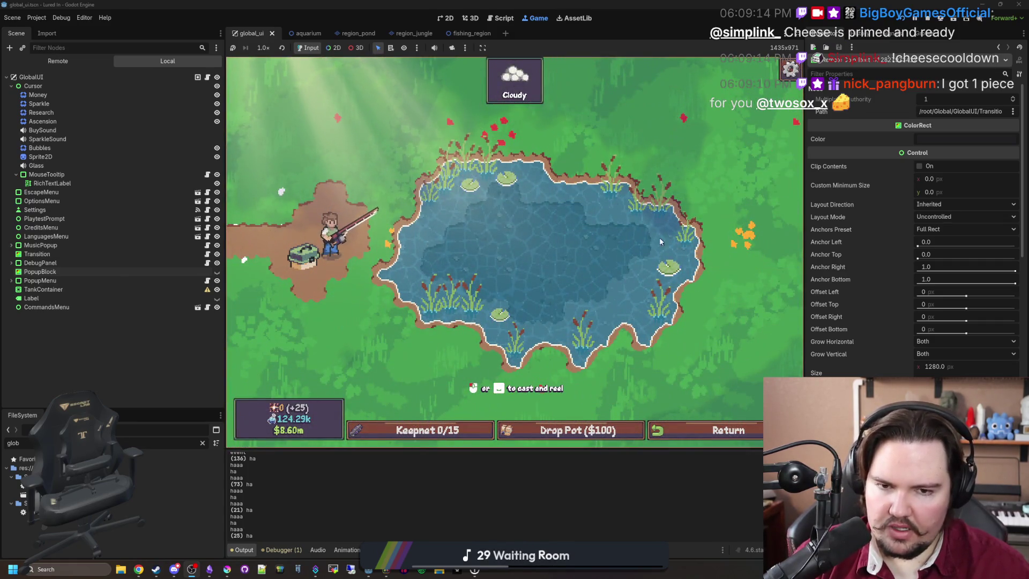
{"action": "left_click", "coordinate": [791, 74]}
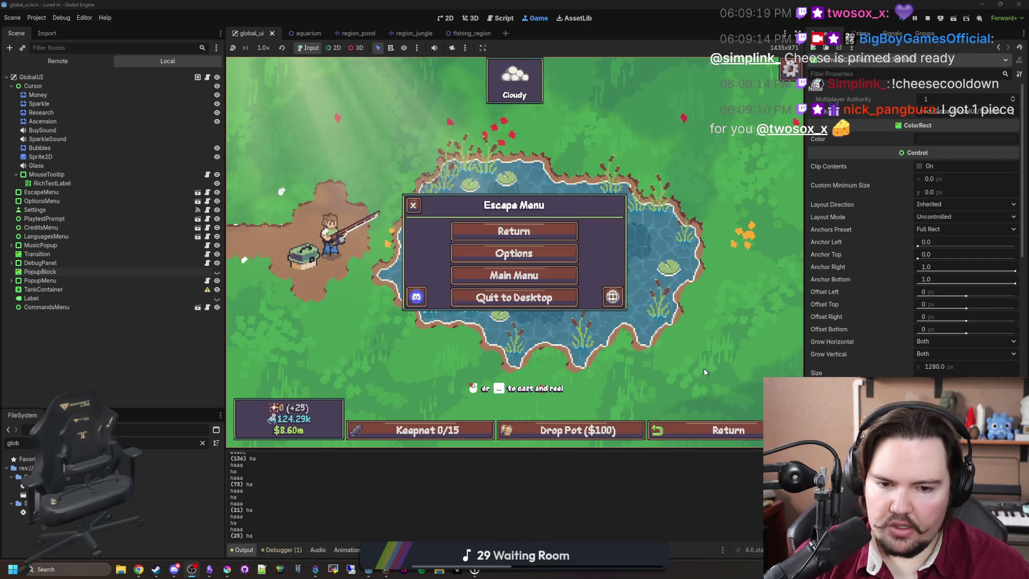
{"action": "left_click", "coordinate": [514, 230]}
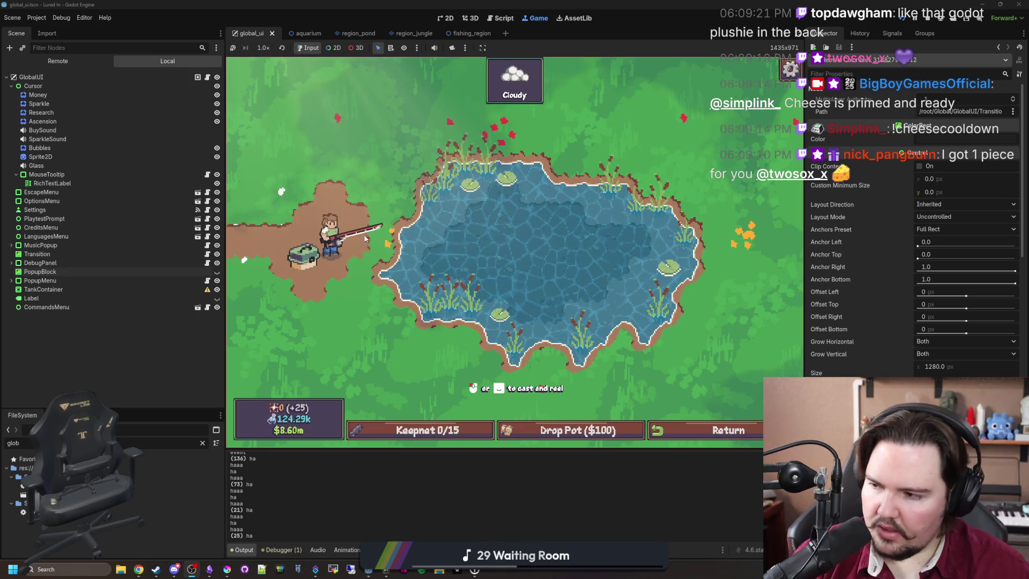
{"action": "left_click", "coordinate": [490, 172]}
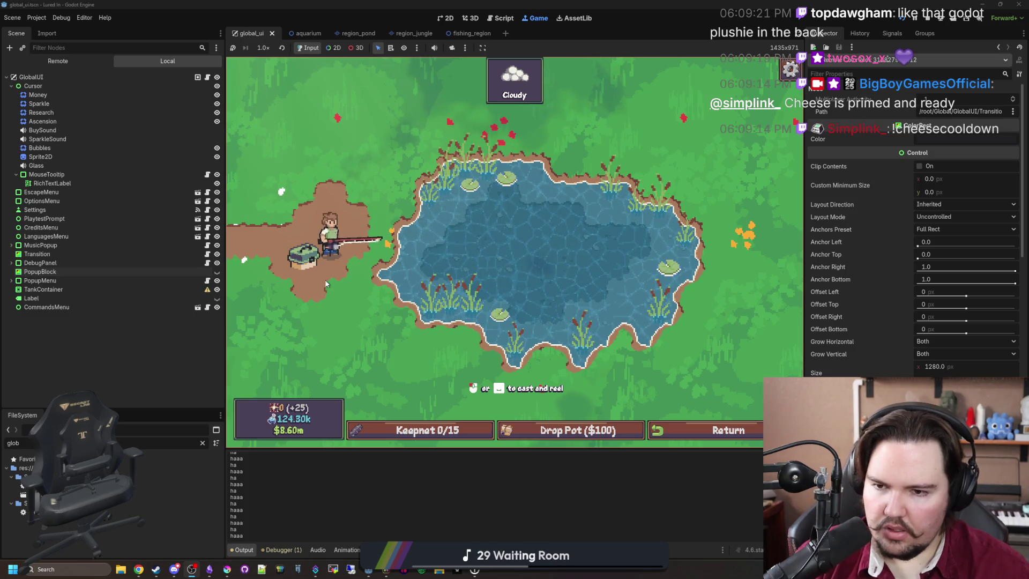
Stop the game, open fishing_region.gd, and step through the 'Input' search matches.
{"action": "key", "text": "F8"}
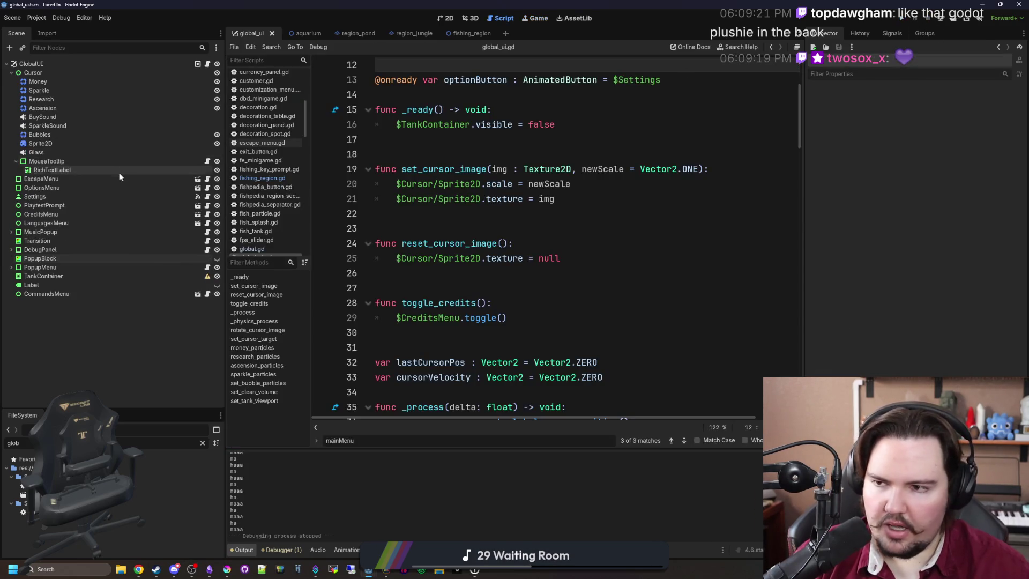
{"action": "left_click", "coordinate": [257, 178]}
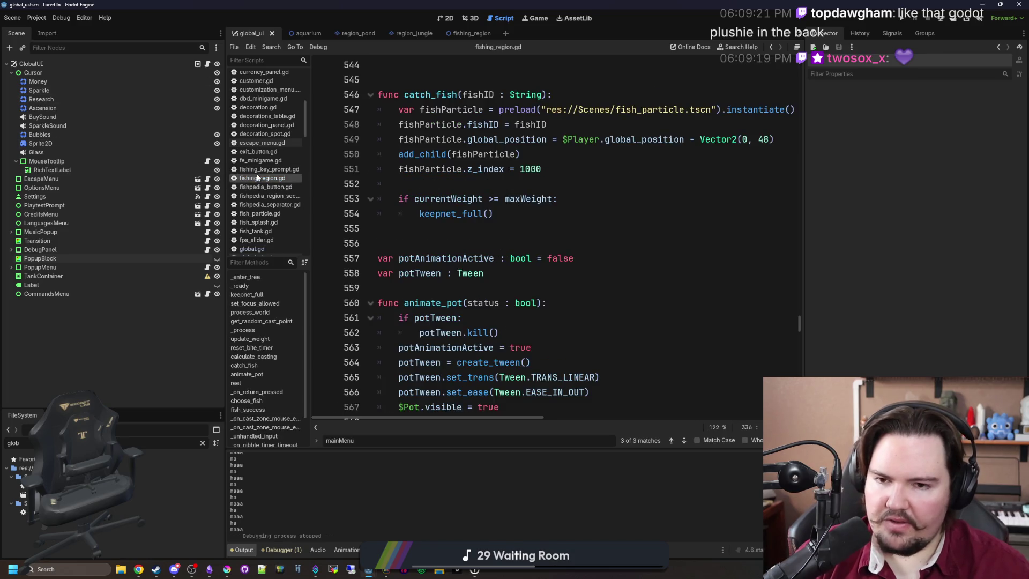
{"action": "left_click", "coordinate": [585, 229]}
{"action": "left_click", "coordinate": [525, 237]}
{"action": "key", "text": "ctrl+f"}
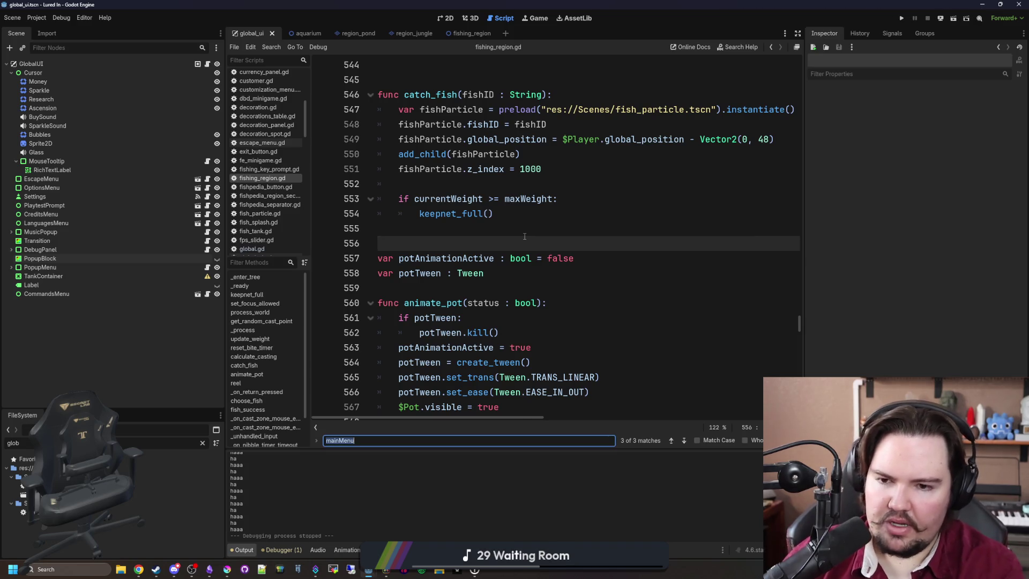
{"action": "type", "text": "Input"}
{"action": "key", "text": "Return"}
{"action": "key", "text": "Return"}
{"action": "key", "text": "Return"}
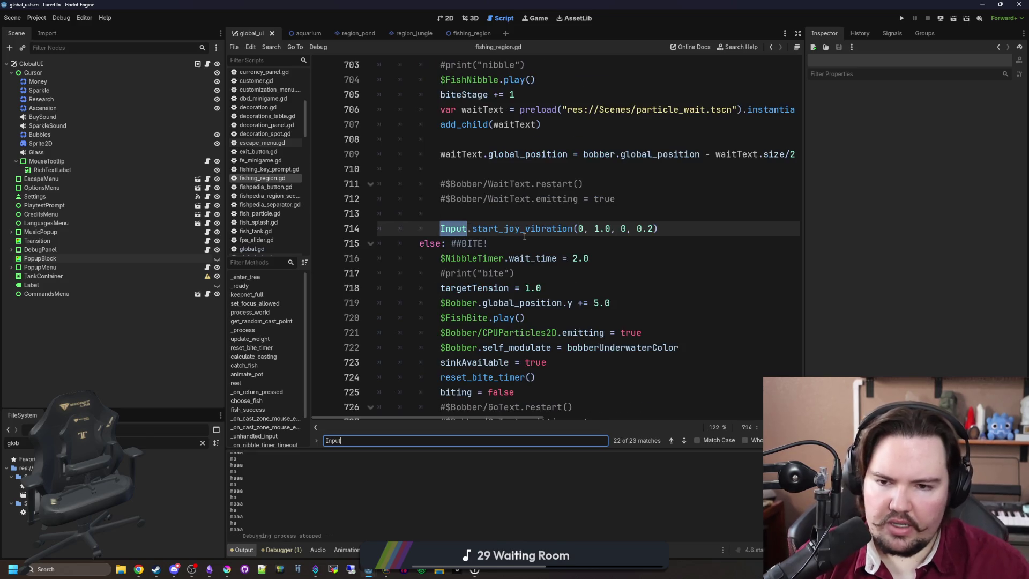
{"action": "key", "text": "Return"}
{"action": "key", "text": "Return"}
{"action": "key", "text": "Return"}
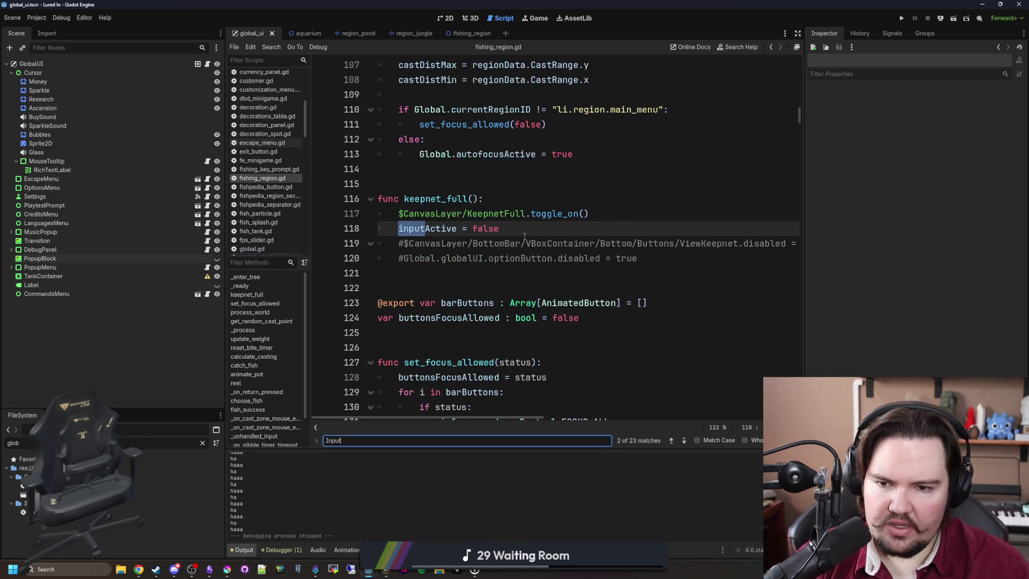
{"action": "key", "text": "Return"}
{"action": "key", "text": "Return"}
{"action": "key", "text": "Return"}
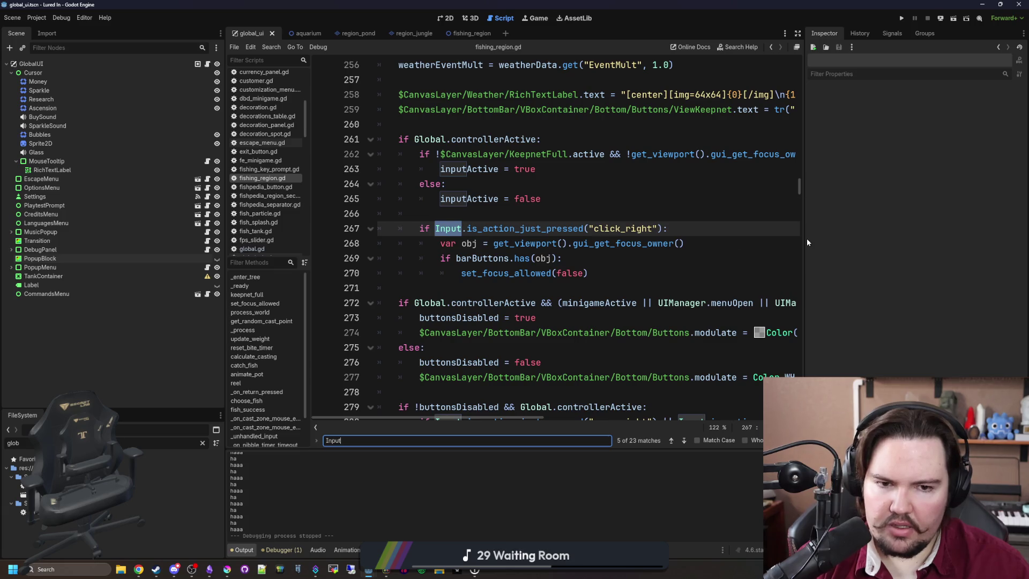
Widen the code area and search 'calculate' to reach the calculate_casting(delta) call on line 303.
{"action": "left_click_drag", "start_coordinate": [806, 242], "coordinate": [998, 242]}
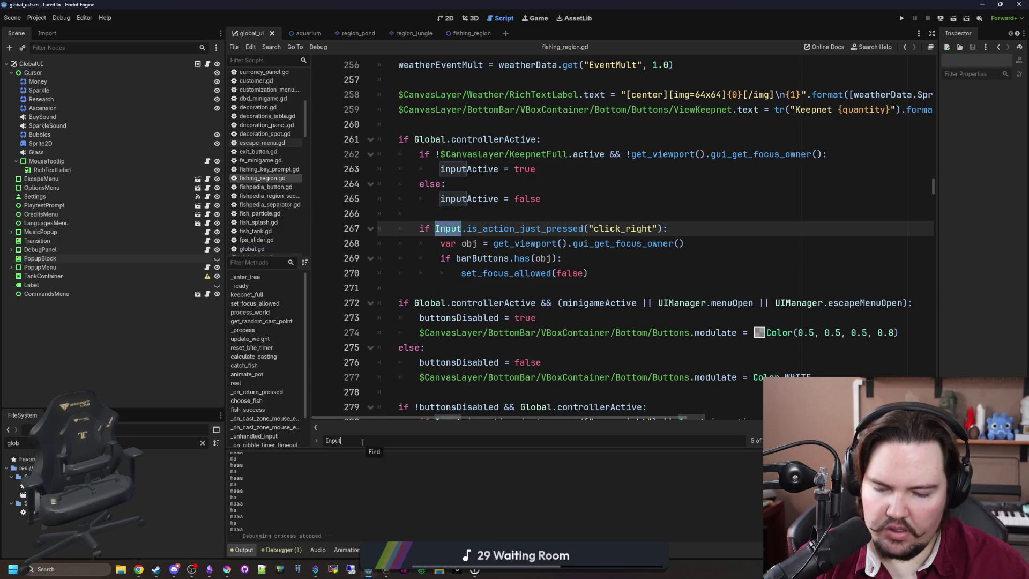
{"action": "double_click", "coordinate": [331, 440]}
{"action": "type", "text": "calculate"}
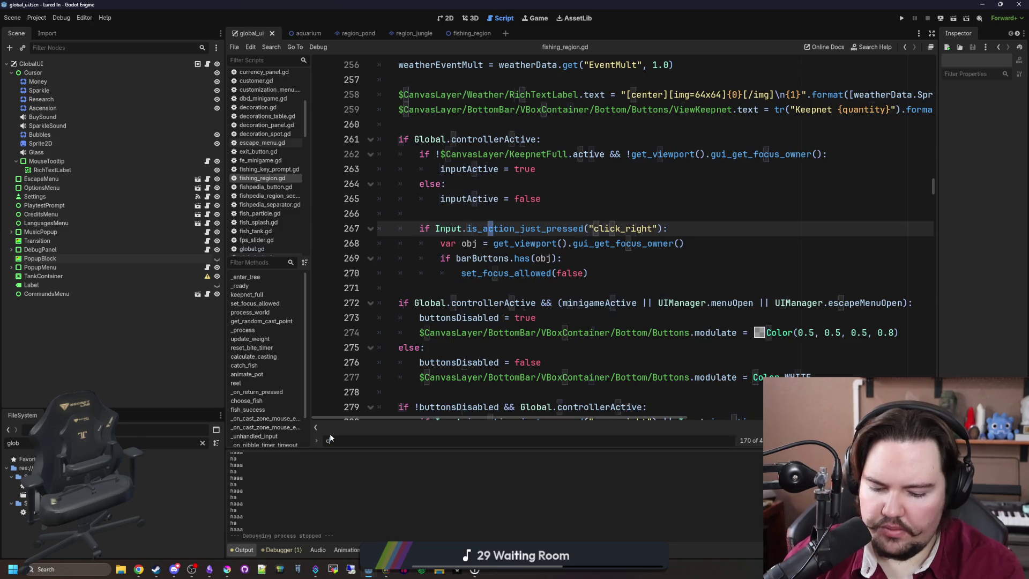
{"action": "left_click", "coordinate": [438, 217]}
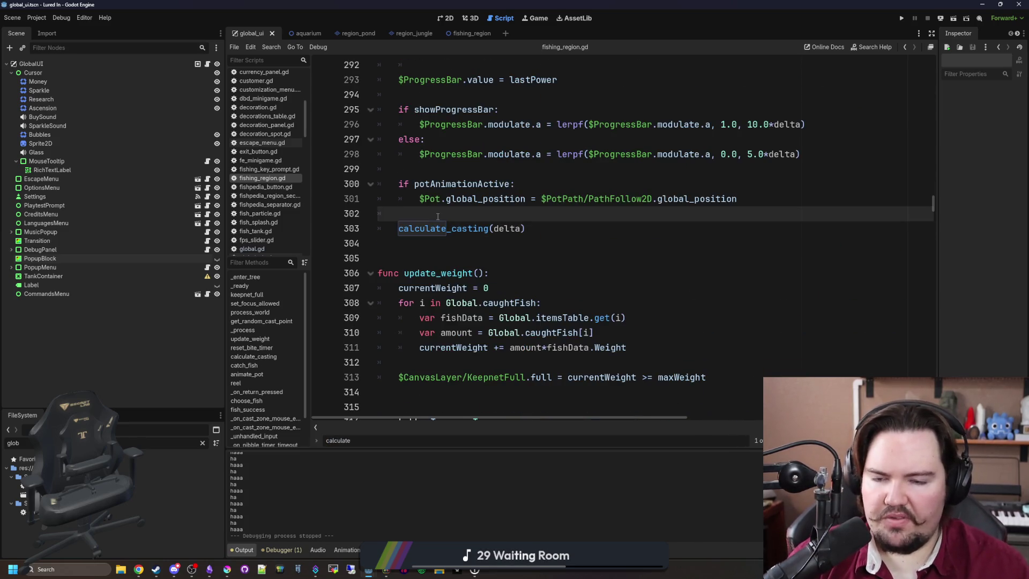
Insert a 'return' line above calculate_casting(delta) and save fishing_region.gd.
{"action": "key", "text": "Return"}
{"action": "type", "text": "return"}
{"action": "left_click", "coordinate": [438, 217]}
{"action": "key", "text": "ctrl+s"}
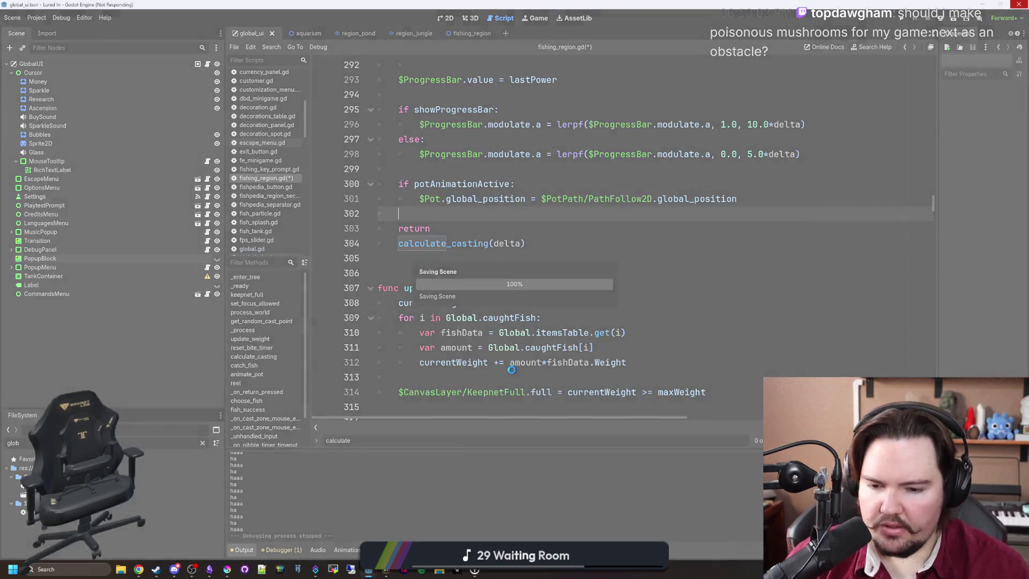
Reposition the caret near line 302 and run the game to test the early return.
{"action": "left_click", "coordinate": [423, 377]}
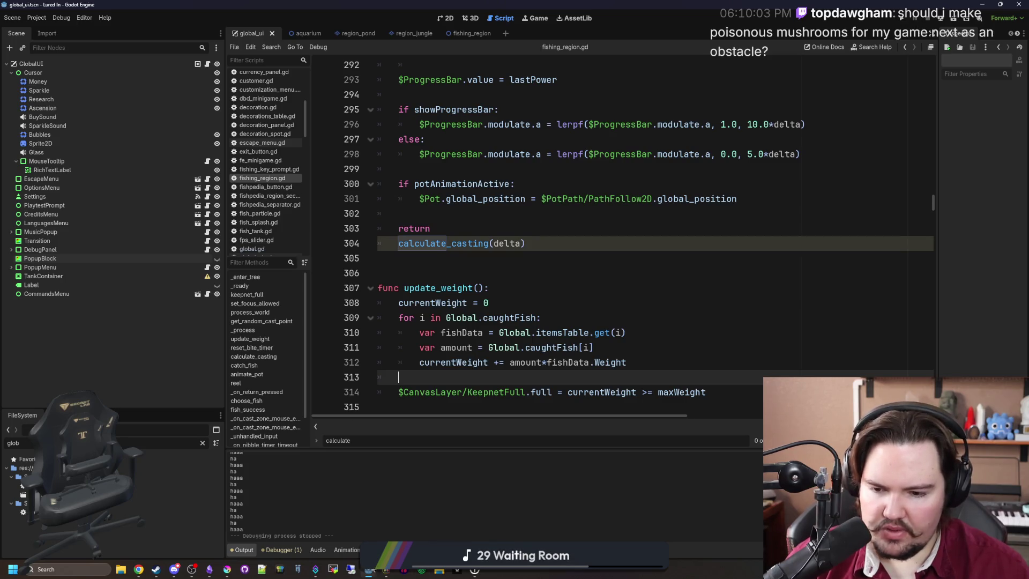
{"action": "key", "text": "Up"}
{"action": "key", "text": "Up"}
{"action": "key", "text": "Up"}
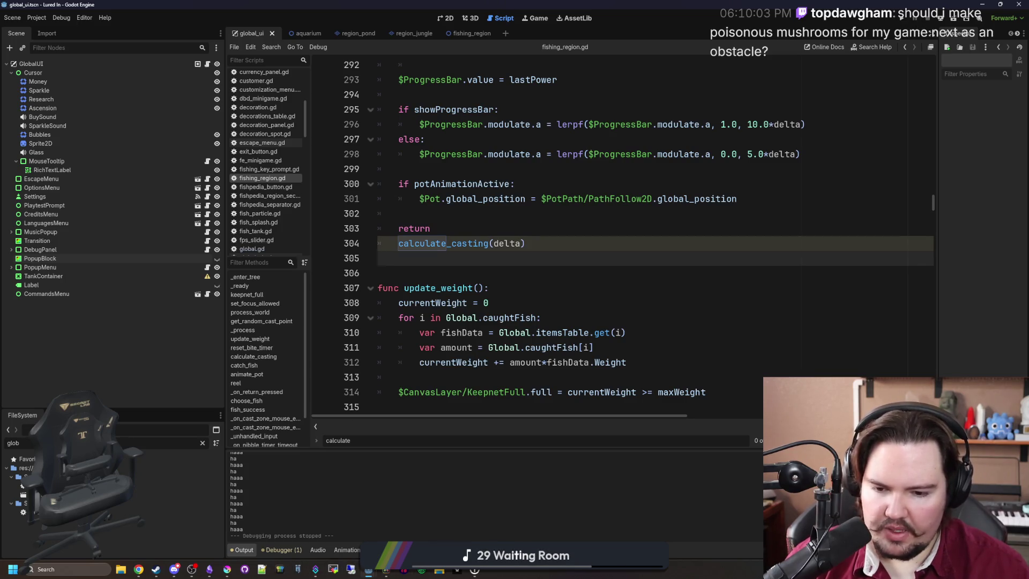
{"action": "left_click", "coordinate": [732, 207]}
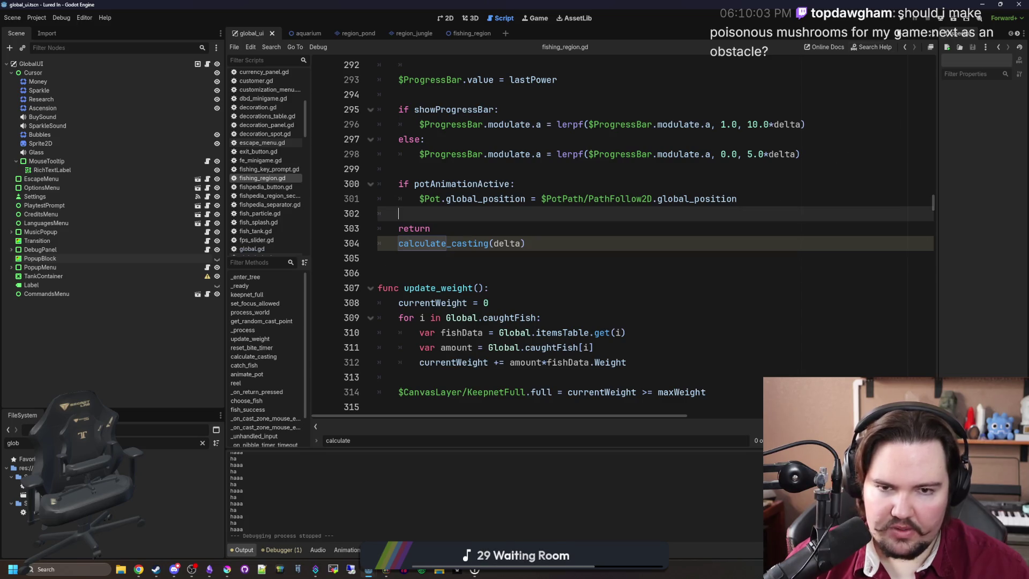
{"action": "left_click", "coordinate": [903, 17]}
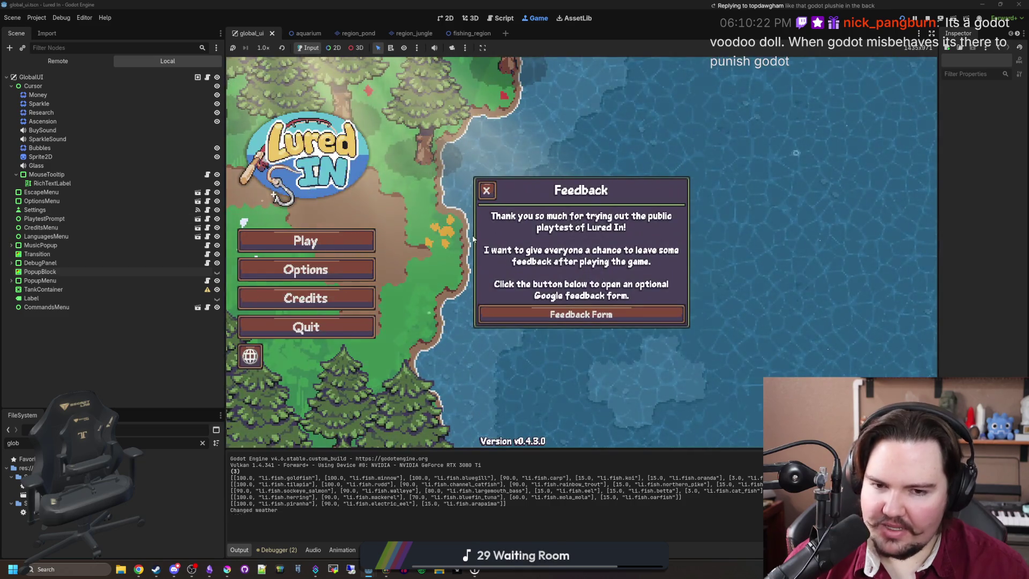
Dismiss Feedback, start Play, travel to the Pond, toggle the Keepnet panel, then return to fishing_region.gd.
{"action": "left_click", "coordinate": [495, 196]}
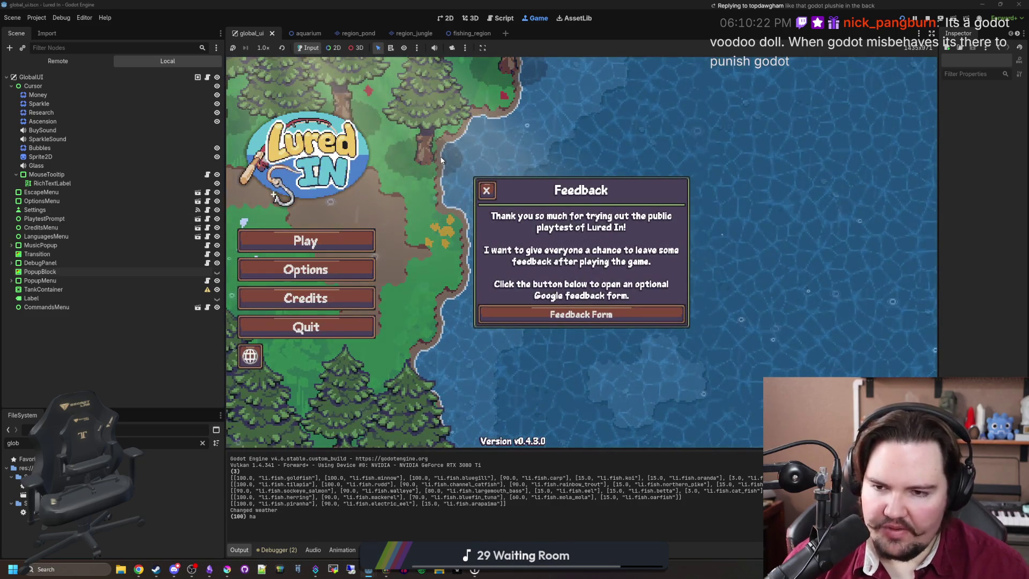
{"action": "left_click", "coordinate": [244, 240]}
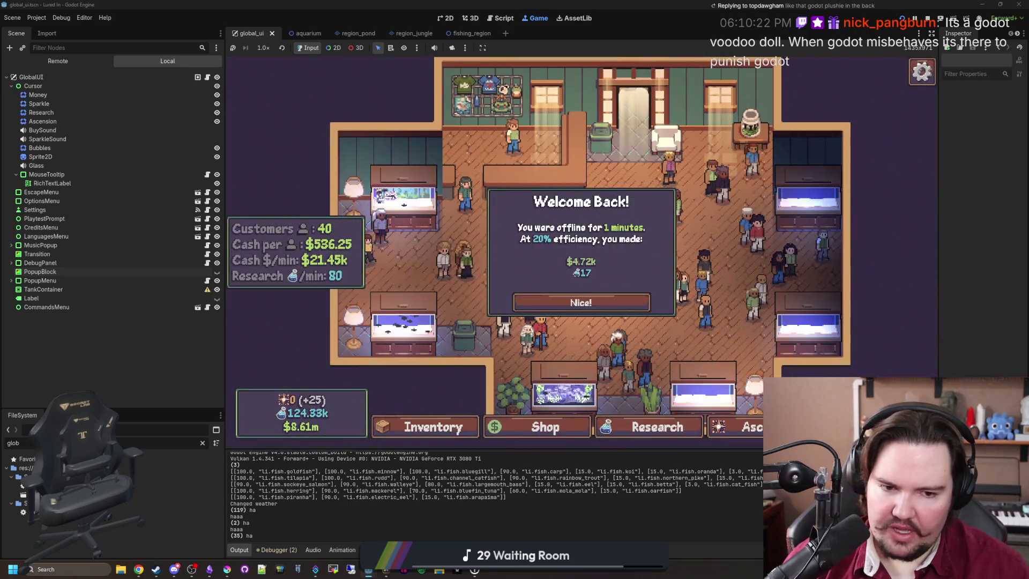
{"action": "left_click", "coordinate": [712, 188]}
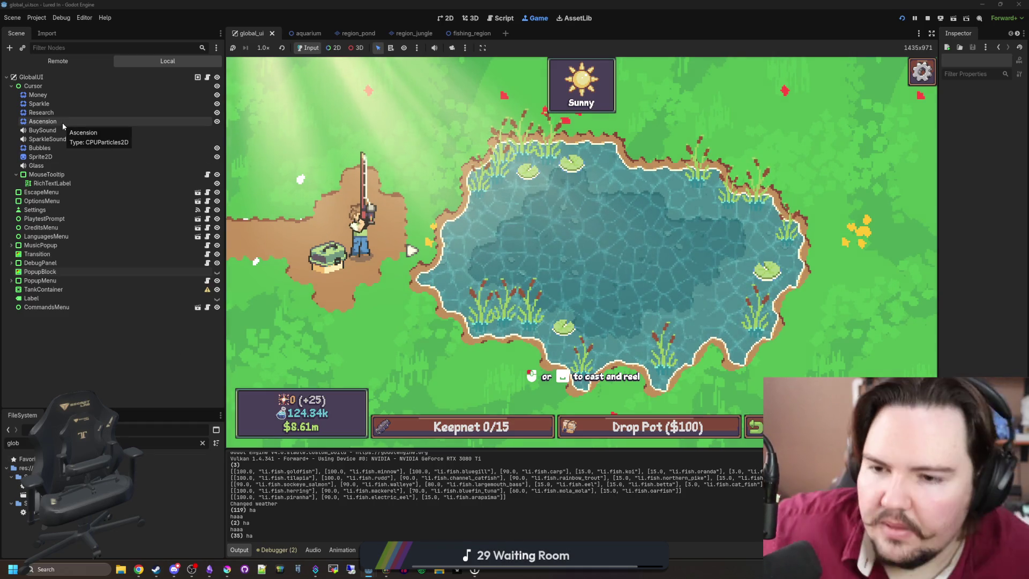
{"action": "left_click", "coordinate": [478, 427]}
{"action": "left_click", "coordinate": [479, 427]}
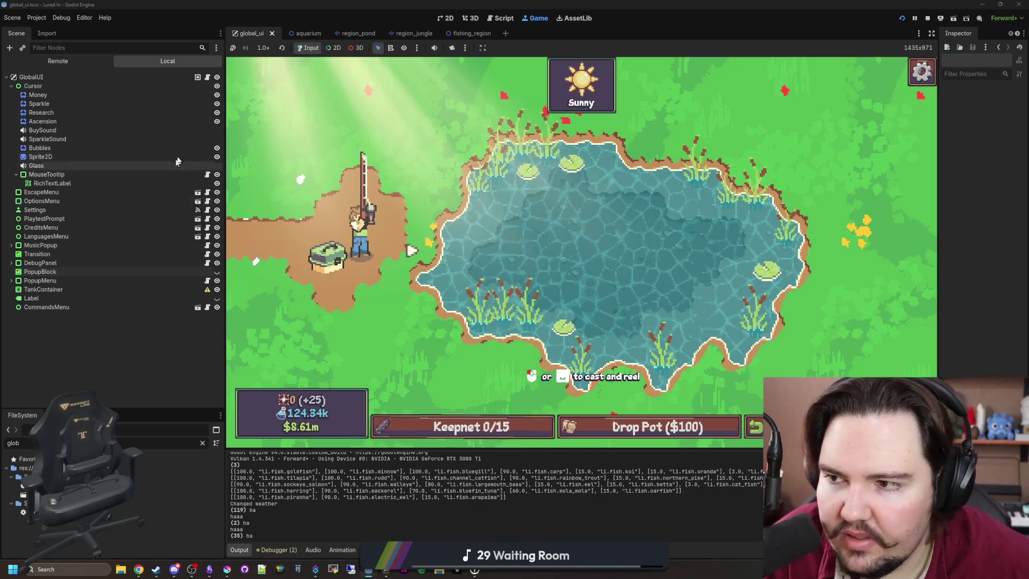
{"action": "left_click", "coordinate": [467, 34]}
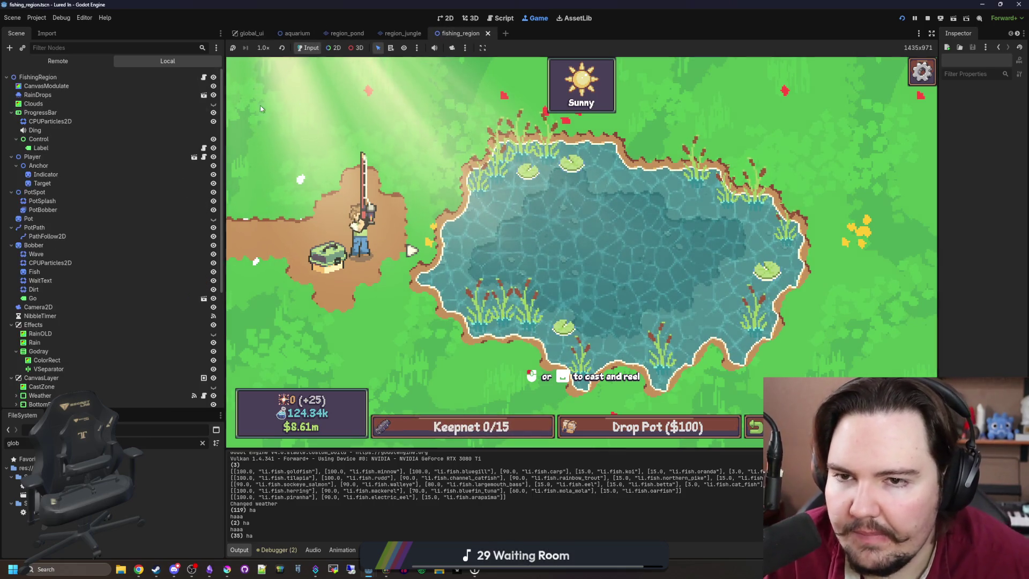
{"action": "left_click", "coordinate": [204, 76]}
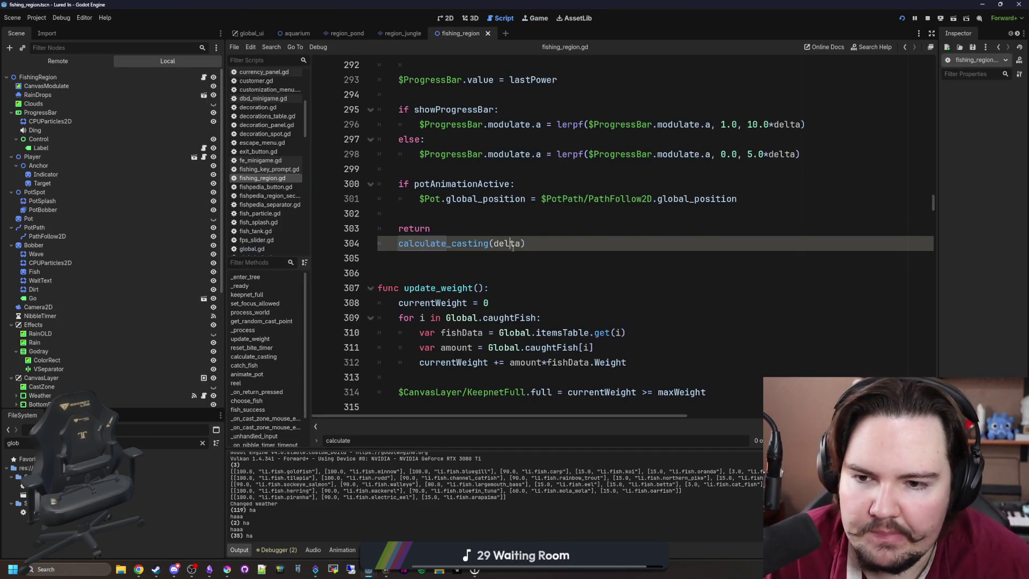
Add an early 'return' on line 252 after the main_menu check and save the script.
{"action": "scroll", "coordinate": [483, 278], "scroll_direction": "up", "scroll_amount": 2}
{"action": "left_click", "coordinate": [420, 318]}
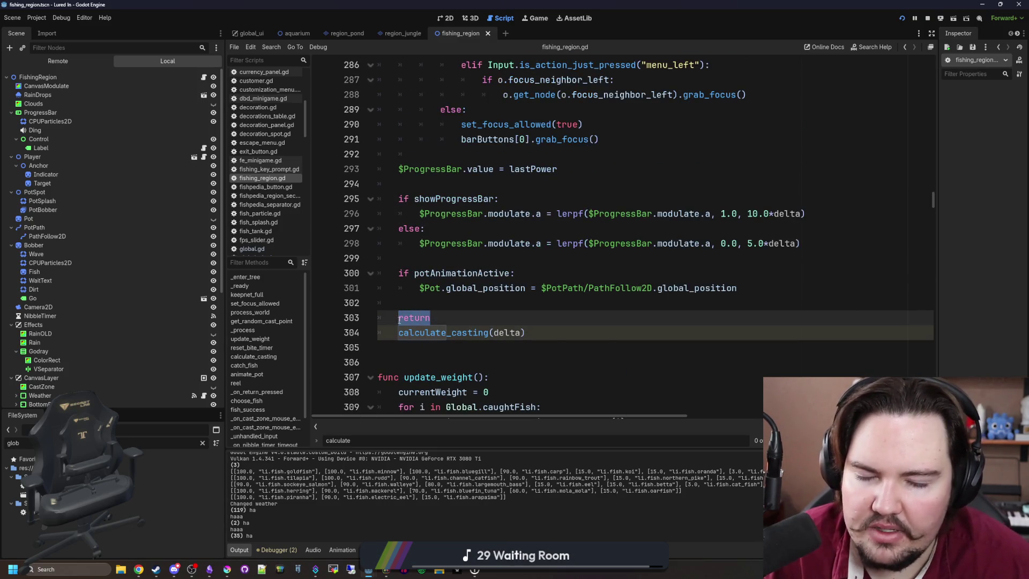
{"action": "scroll", "coordinate": [399, 320], "scroll_direction": "up", "scroll_amount": 15}
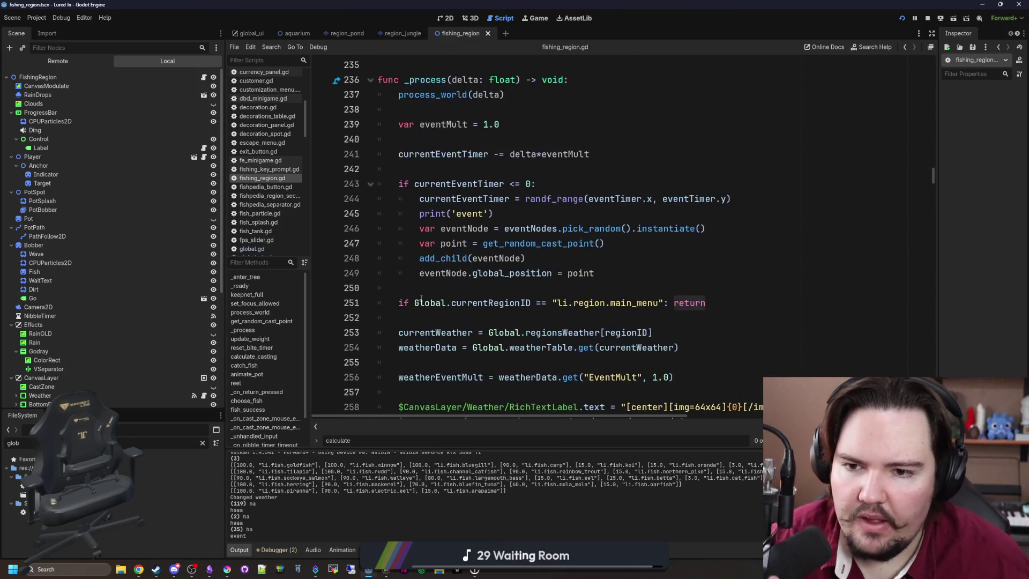
{"action": "scroll", "coordinate": [421, 299], "scroll_direction": "up", "scroll_amount": 2}
{"action": "scroll", "coordinate": [420, 194], "scroll_direction": "down", "scroll_amount": 2}
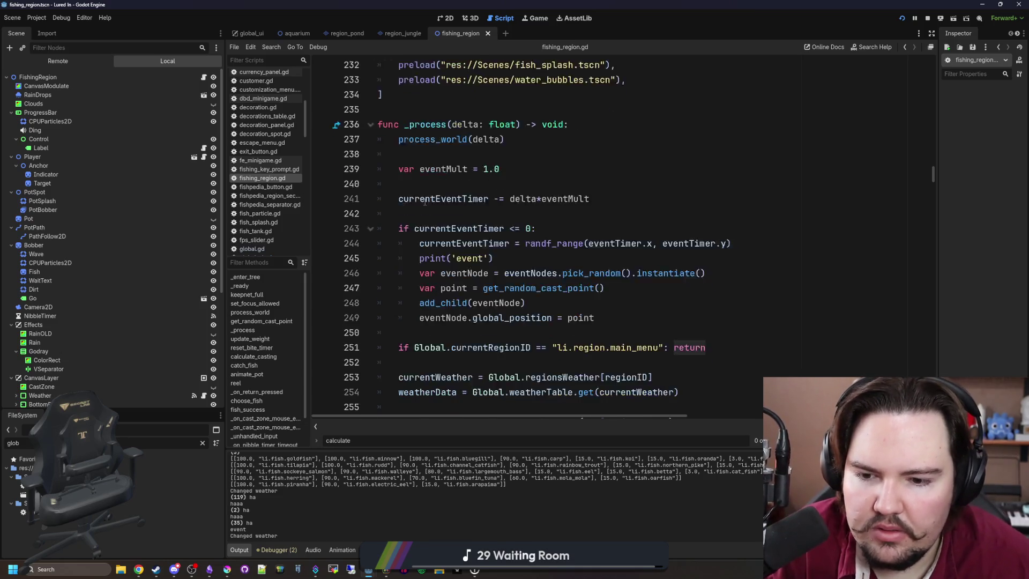
{"action": "left_click", "coordinate": [449, 321]}
{"action": "key", "text": "Return"}
{"action": "key", "text": "Up"}
{"action": "type", "text": "return"}
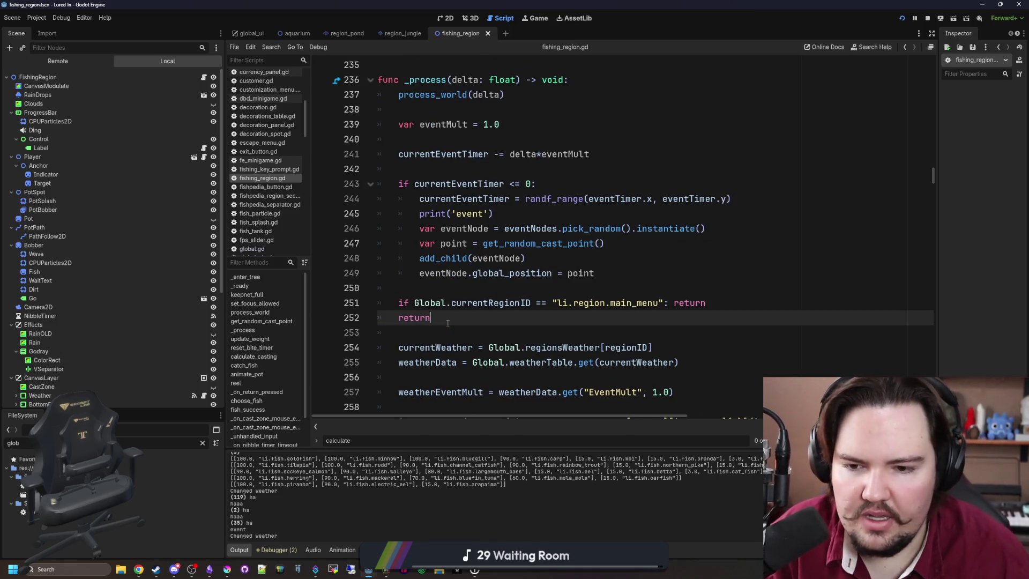
{"action": "key", "text": "ctrl+s"}
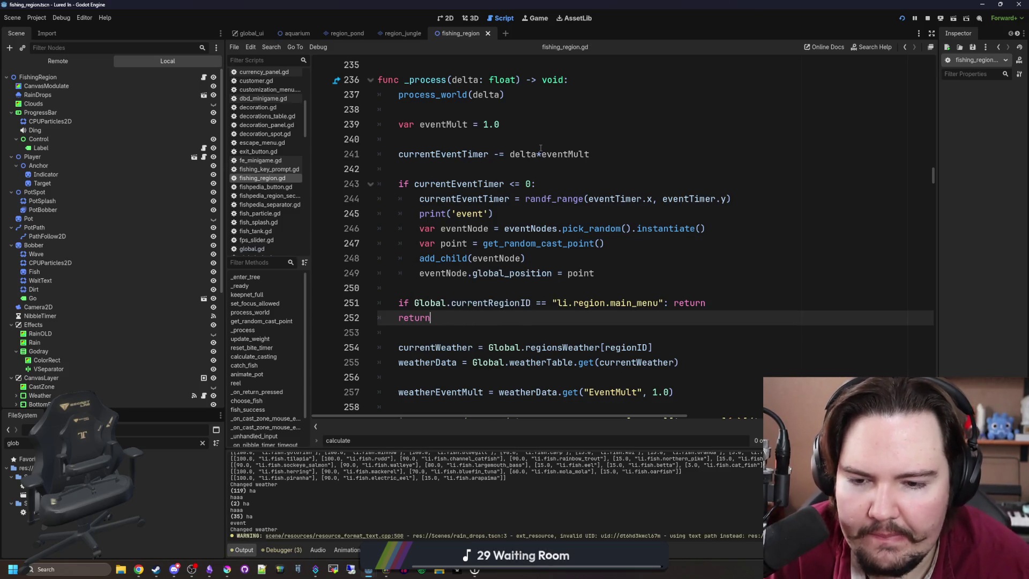
Relaunch the game with F6 and test the Keepnet panel.
{"action": "key", "text": "F6"}
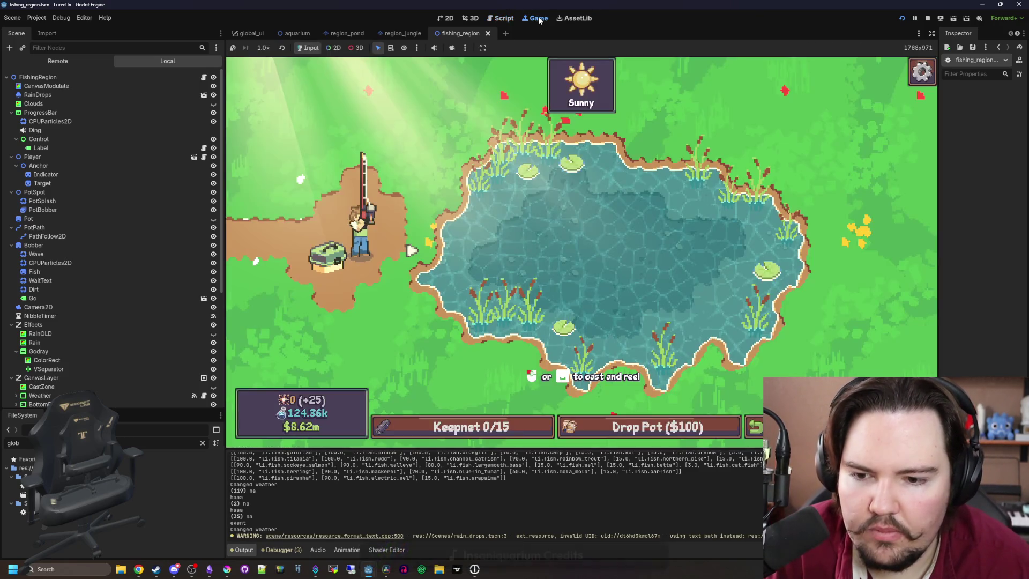
{"action": "left_click", "coordinate": [461, 427]}
{"action": "left_click", "coordinate": [456, 163]}
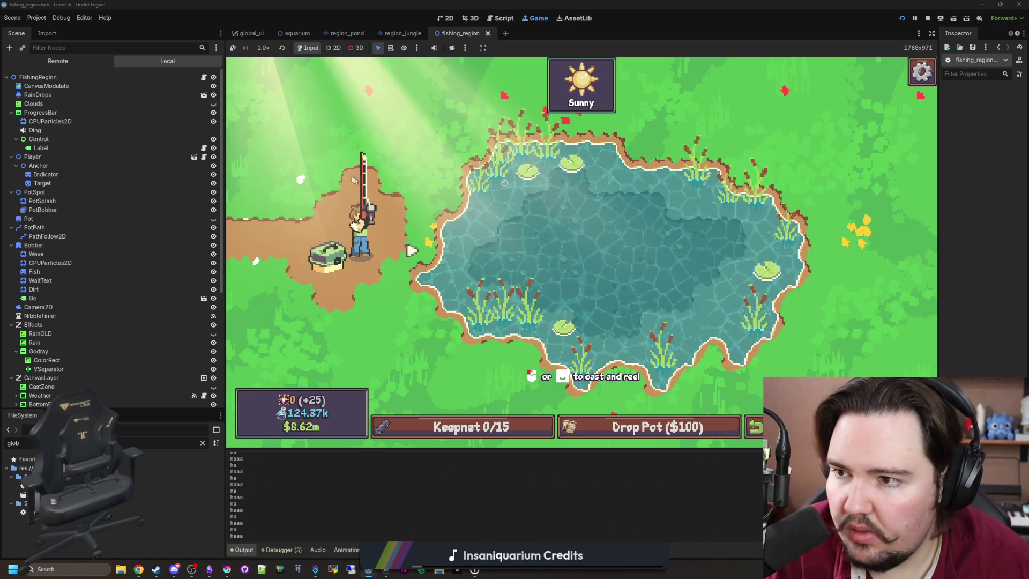
Move the 'return' to the first line of _process, save, and relaunch with F5.
{"action": "key", "text": "ctrl+F3"}
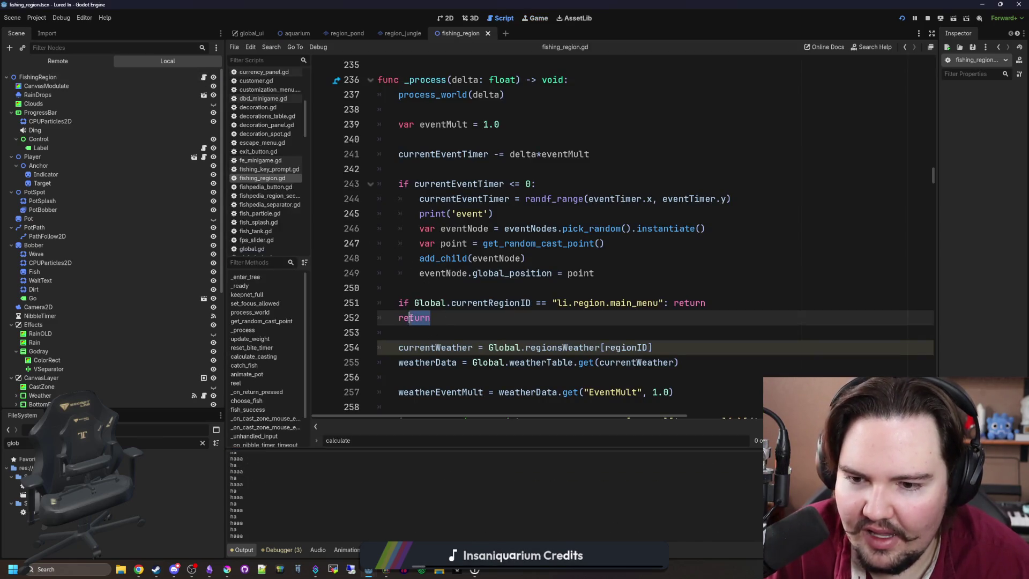
{"action": "key", "text": "BackSpace"}
{"action": "key", "text": "BackSpace"}
{"action": "key", "text": "BackSpace"}
{"action": "scroll", "coordinate": [510, 182], "scroll_direction": "up", "scroll_amount": 2}
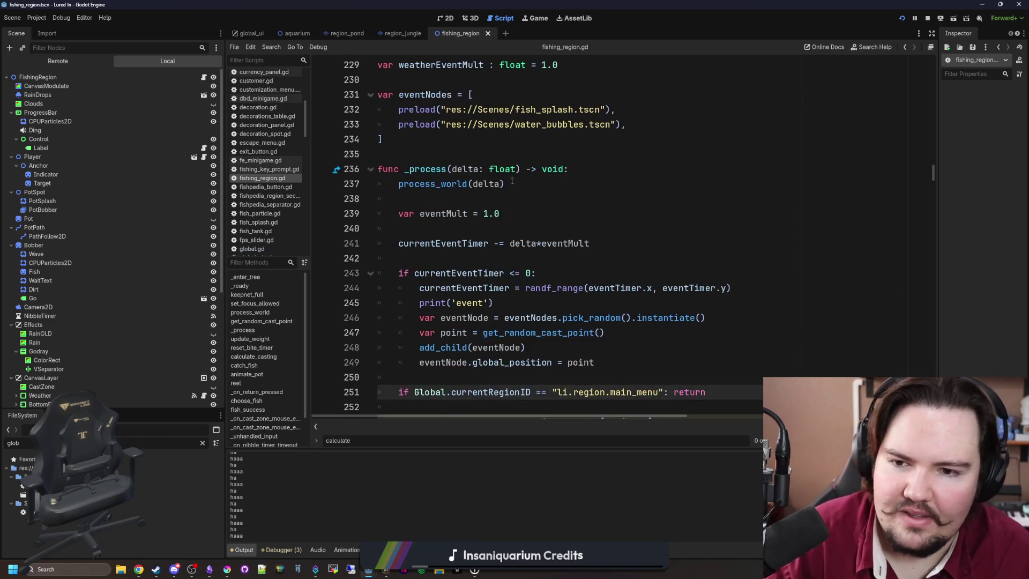
{"action": "left_click", "coordinate": [576, 168]}
{"action": "key", "text": "Return"}
{"action": "type", "text": "return"}
{"action": "left_click", "coordinate": [635, 152]}
{"action": "key", "text": "ctrl+s"}
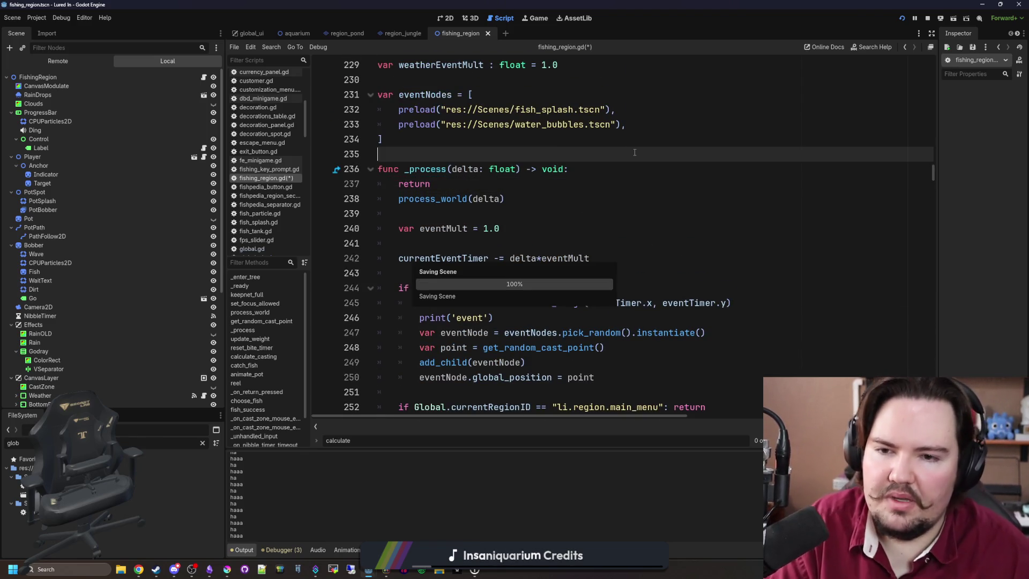
{"action": "key", "text": "F5"}
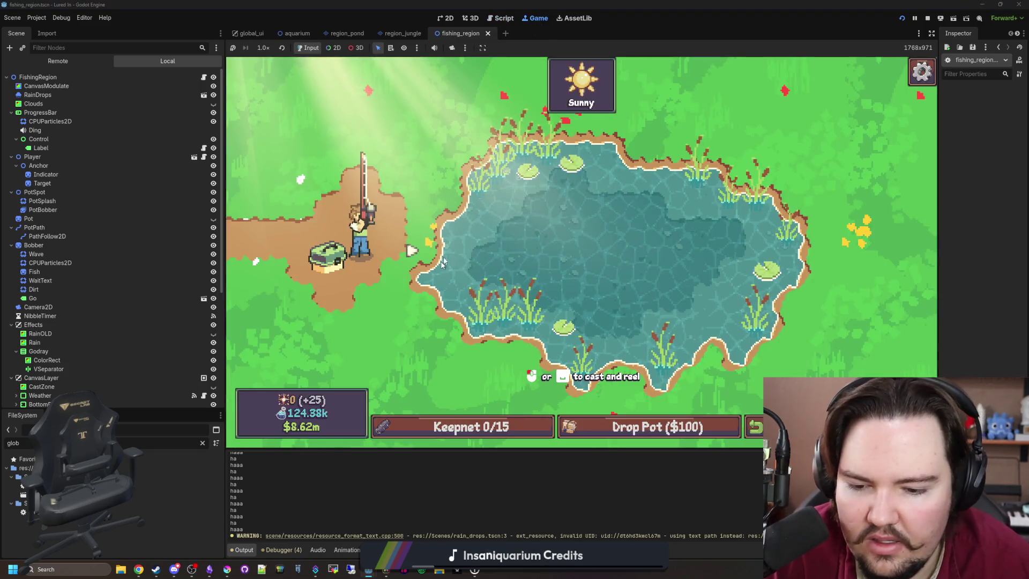
Test the Keepnet panel in the running game, then go back to fishing_region.gd.
{"action": "left_click", "coordinate": [472, 424]}
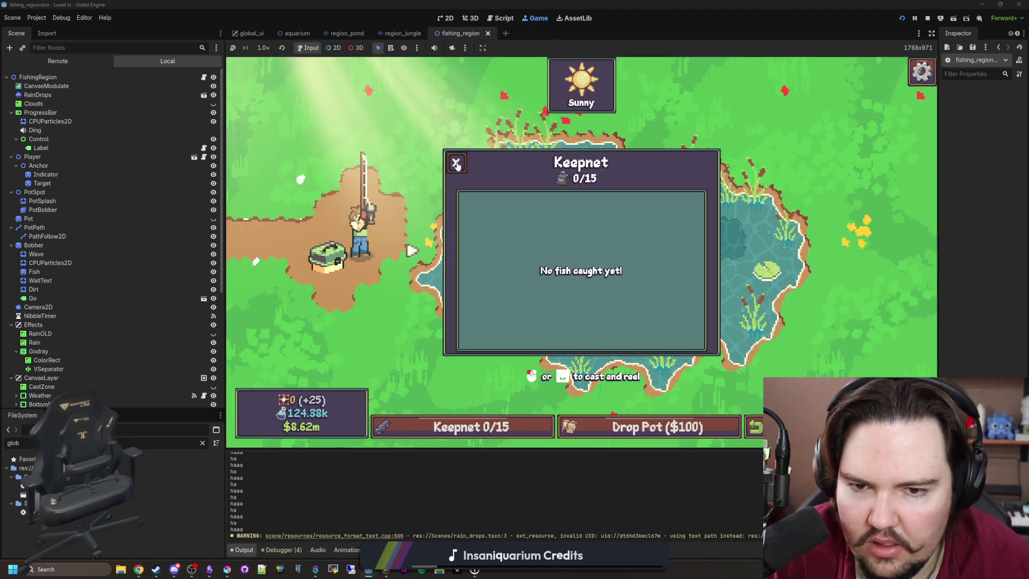
{"action": "left_click", "coordinate": [471, 424]}
{"action": "left_click", "coordinate": [204, 77]}
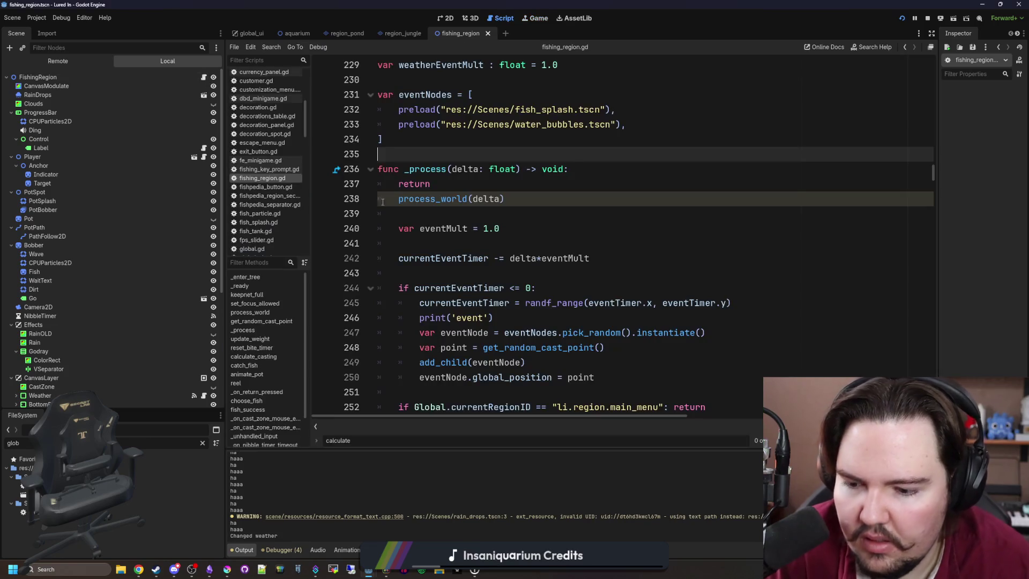
Delete the early returns at the top of _process and above calculate_casting(delta), then save.
{"action": "triple_click", "coordinate": [345, 184]}
{"action": "key", "text": "BackSpace"}
{"action": "scroll", "coordinate": [344, 184], "scroll_direction": "down", "scroll_amount": 20}
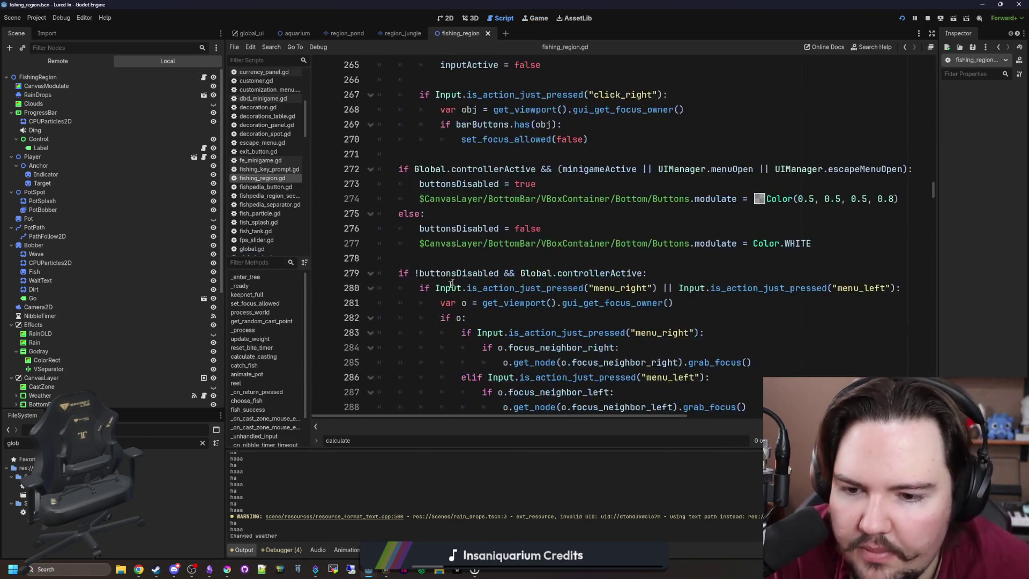
{"action": "type", "text": "return"}
{"action": "triple_click", "coordinate": [413, 228]}
{"action": "key", "text": "BackSpace"}
{"action": "key", "text": "BackSpace"}
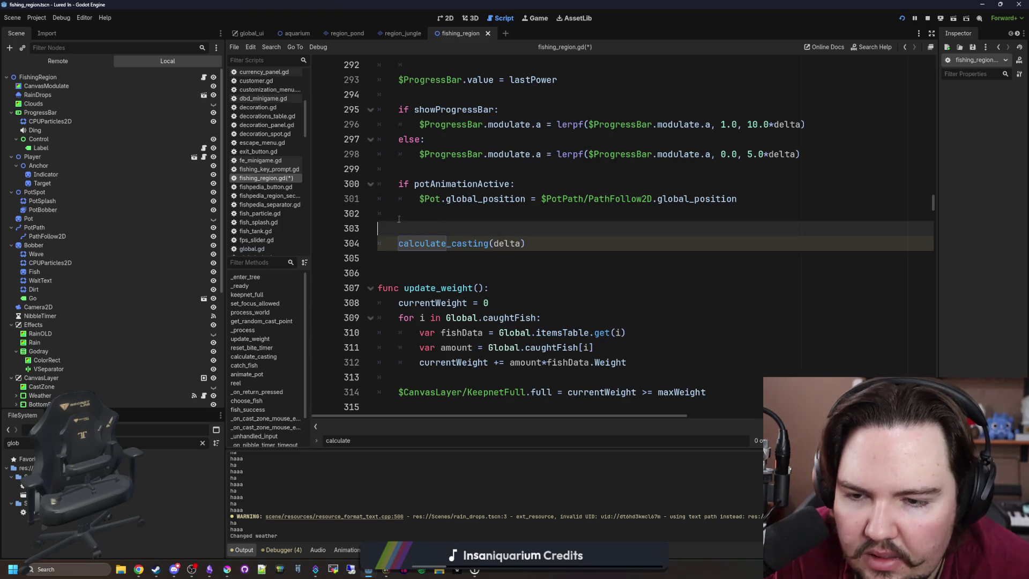
{"action": "scroll", "coordinate": [414, 214], "scroll_direction": "down", "scroll_amount": 1}
{"action": "left_click", "coordinate": [425, 213]}
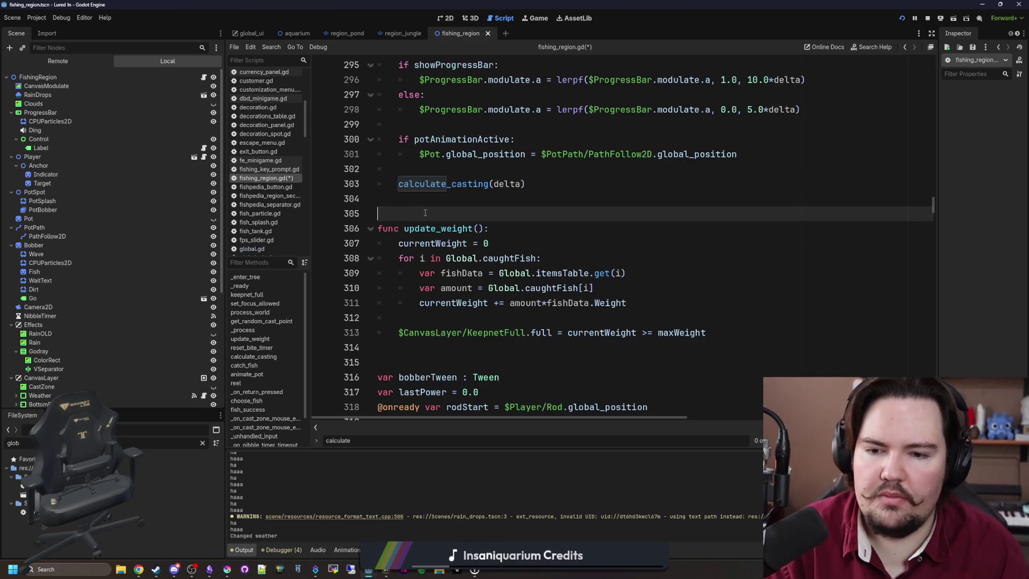
{"action": "key", "text": "ctrl+s"}
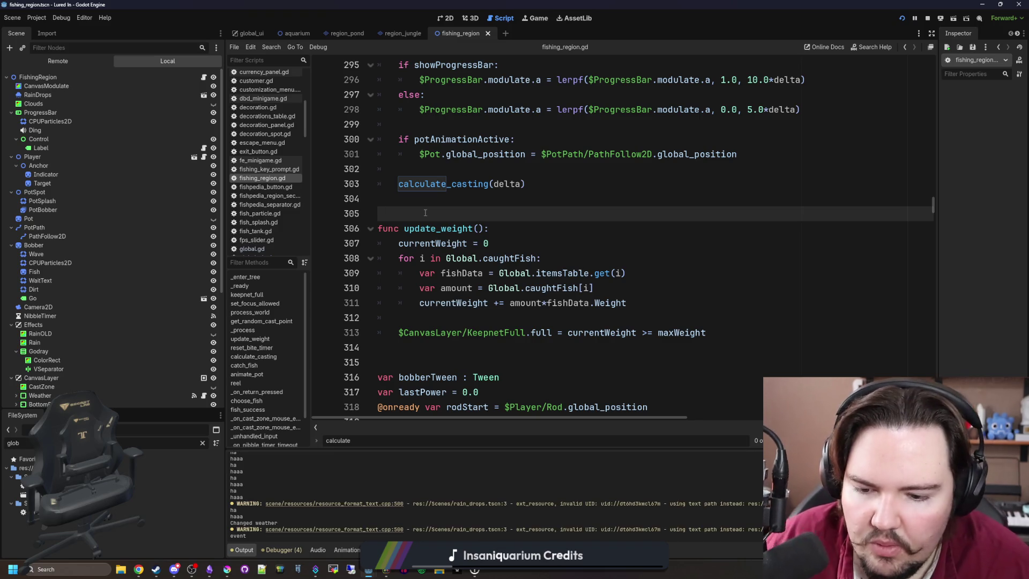
{"action": "scroll", "coordinate": [520, 266], "scroll_direction": "up", "scroll_amount": 20}
{"action": "scroll", "coordinate": [503, 310], "scroll_direction": "up", "scroll_amount": 4}
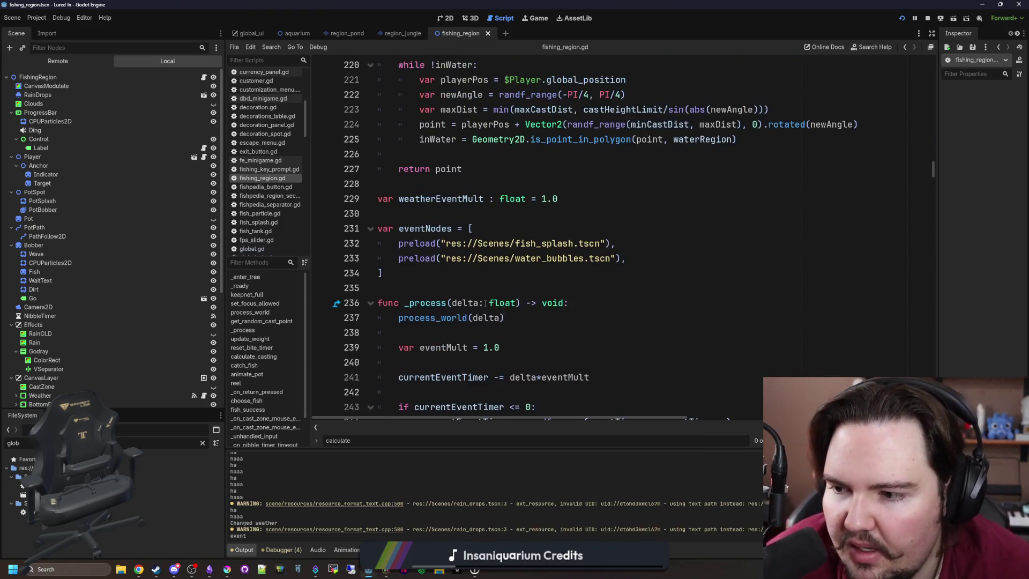
Select CanvasLayer in the Scene tree, switch to the Game workspace, and hide CanvasLayer with its eye icon.
{"action": "scroll", "coordinate": [124, 278], "scroll_direction": "down", "scroll_amount": 5}
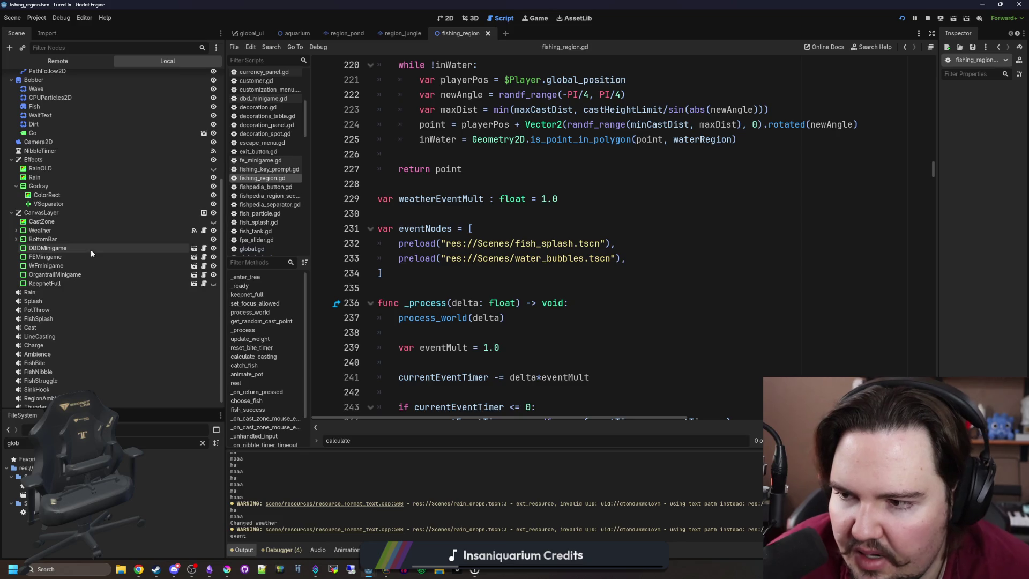
{"action": "left_click", "coordinate": [114, 212]}
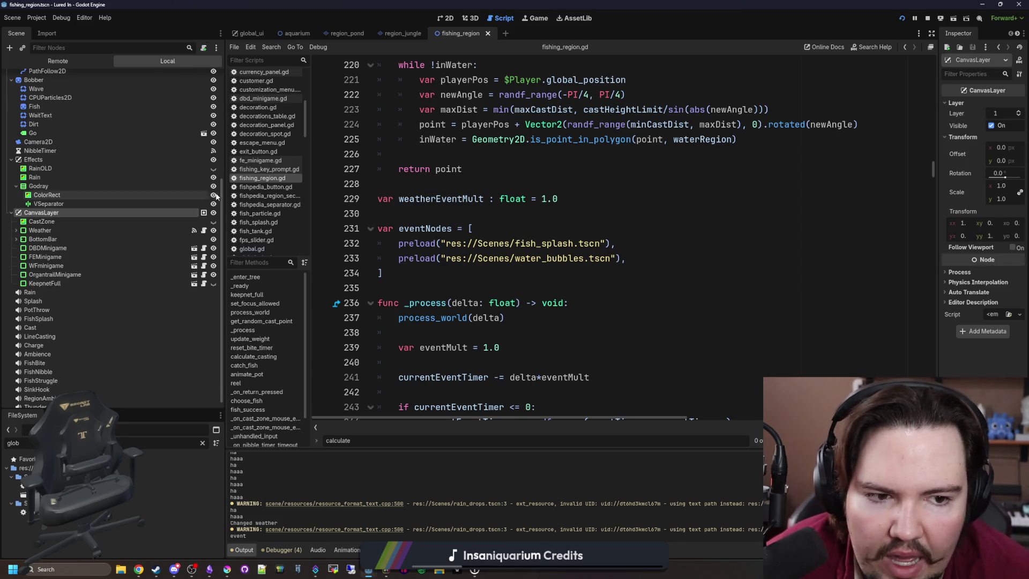
{"action": "left_click_drag", "start_coordinate": [938, 207], "coordinate": [888, 206]}
{"action": "scroll", "coordinate": [352, 257], "scroll_direction": "up", "scroll_amount": 5}
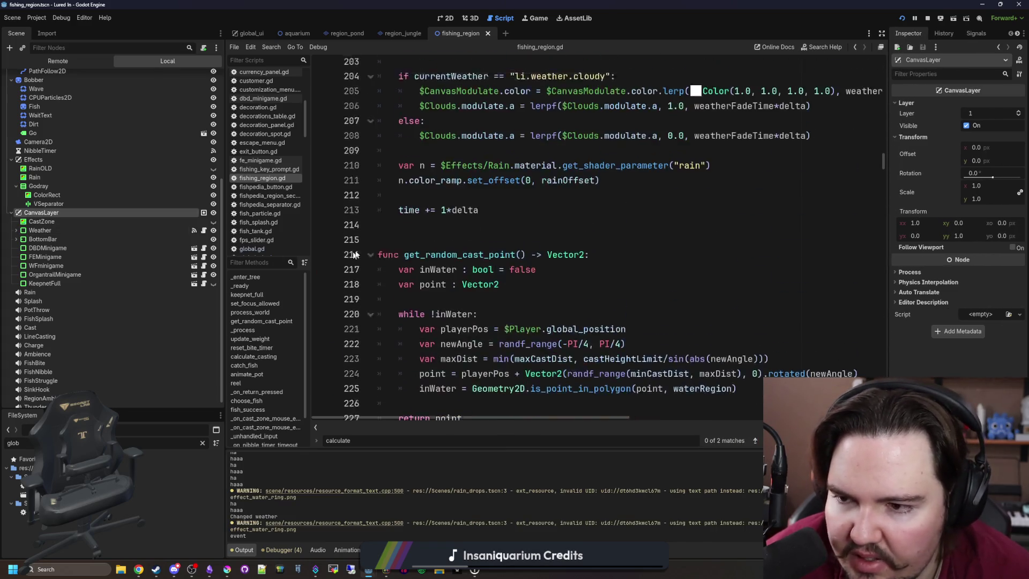
{"action": "scroll", "coordinate": [352, 257], "scroll_direction": "up", "scroll_amount": 3}
{"action": "left_click", "coordinate": [535, 18]}
{"action": "left_click", "coordinate": [214, 213]}
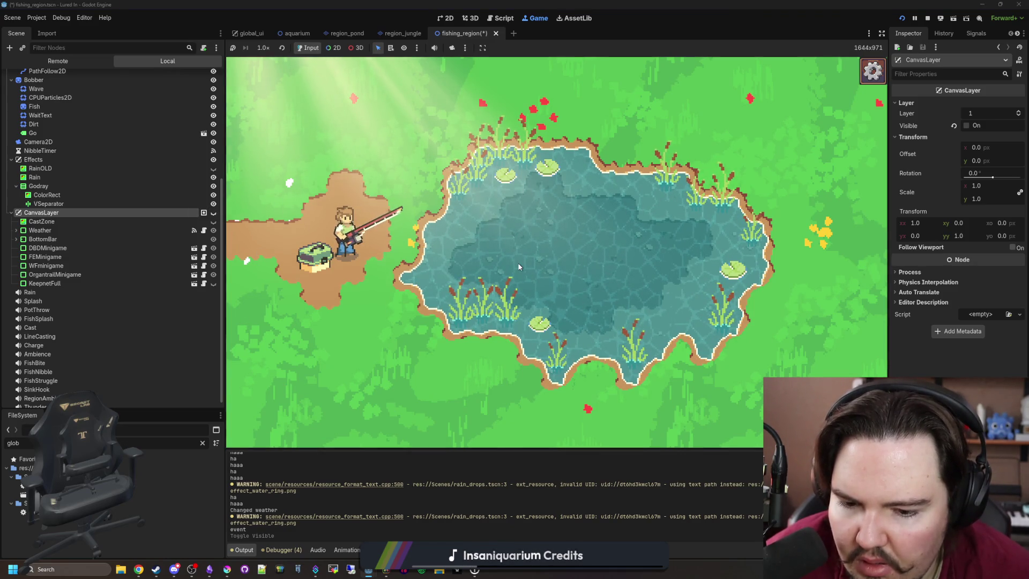
Show CanvasLayer again, hide the FE, WF, Organtrail and DBD minigame popups, and reel in.
{"action": "left_click", "coordinate": [214, 212]}
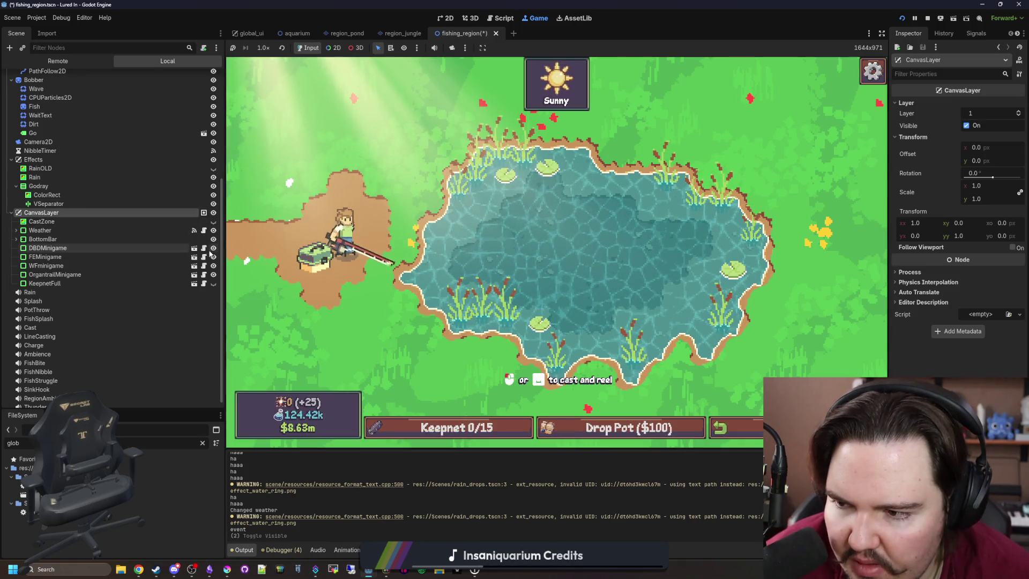
{"action": "left_click", "coordinate": [214, 275]}
{"action": "left_click", "coordinate": [214, 266]}
{"action": "left_click", "coordinate": [214, 257]}
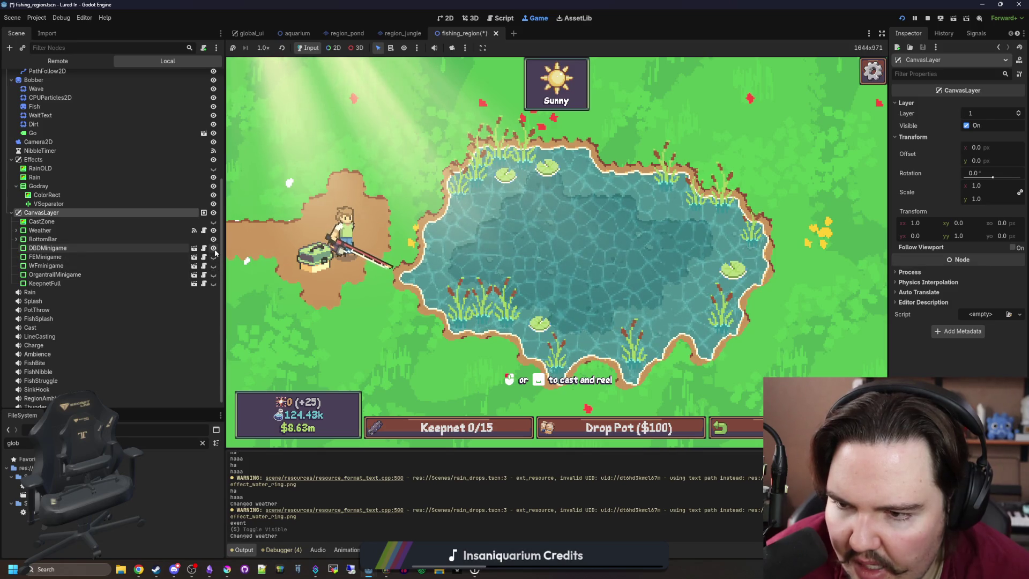
{"action": "left_click", "coordinate": [213, 249]}
{"action": "left_click", "coordinate": [785, 216]}
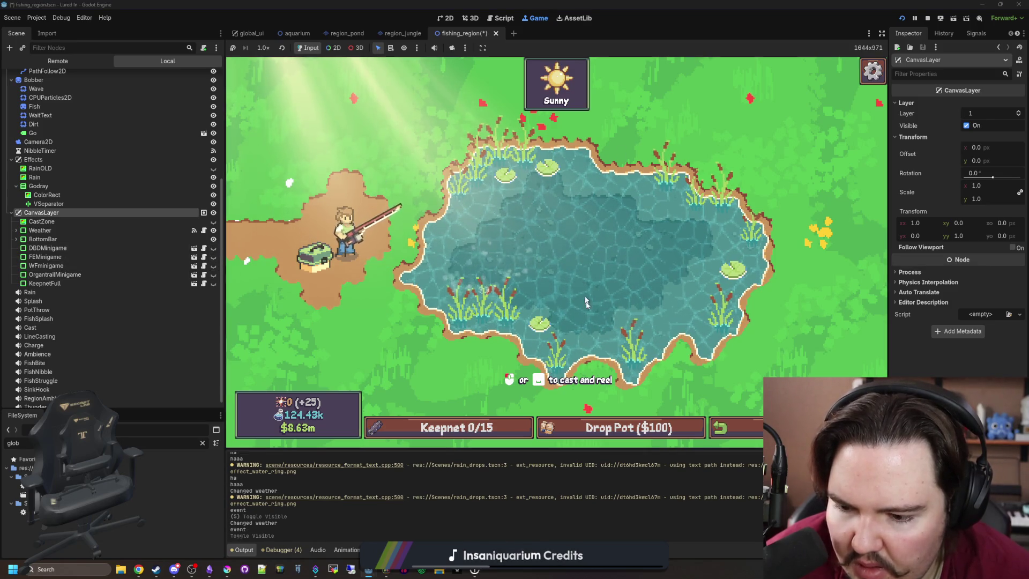
Hide the bottom bar and Sunny weather panel, and briefly show then hide CastZone.
{"action": "left_click", "coordinate": [213, 239]}
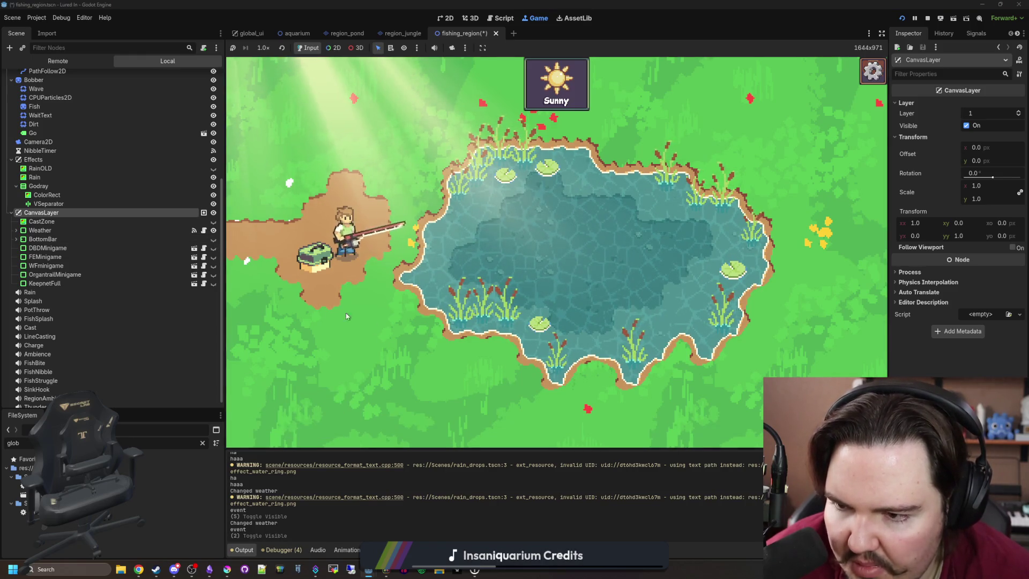
{"action": "left_click", "coordinate": [214, 231]}
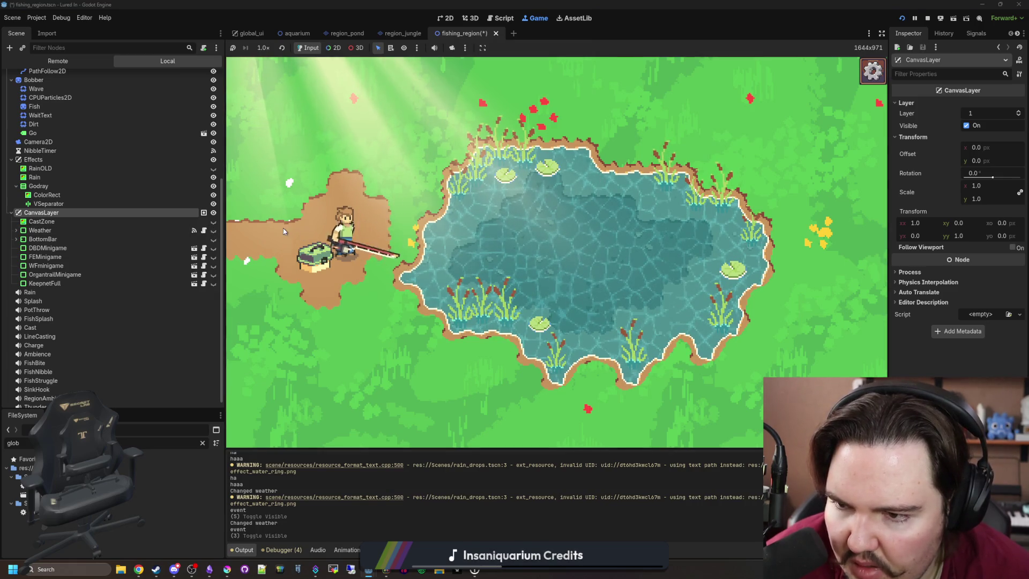
{"action": "left_click", "coordinate": [213, 222]}
{"action": "left_click", "coordinate": [213, 223]}
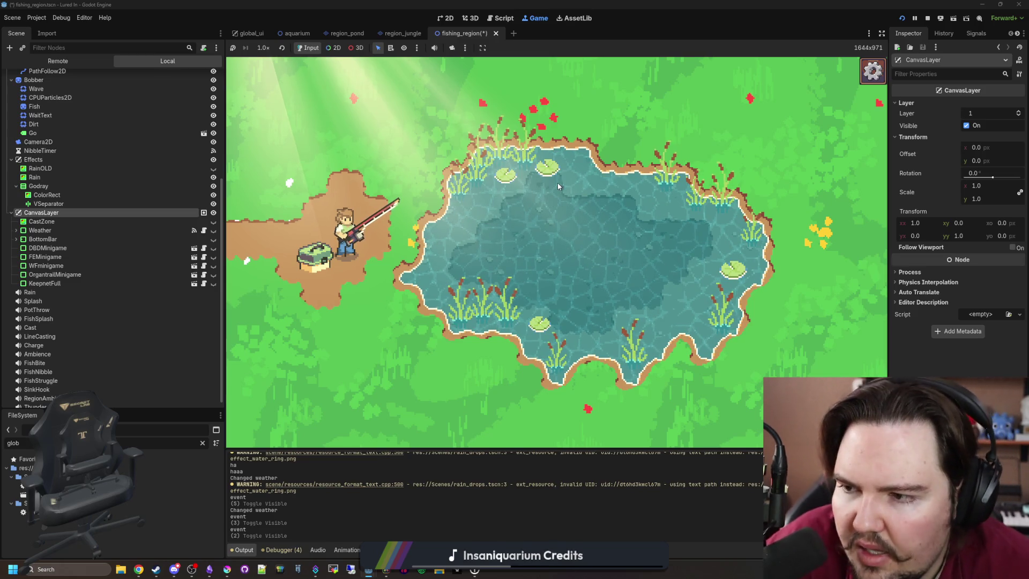
Turn the CanvasLayer and Effects layers' Visible checkbox off and back on in the Inspector.
{"action": "left_click", "coordinate": [179, 159]}
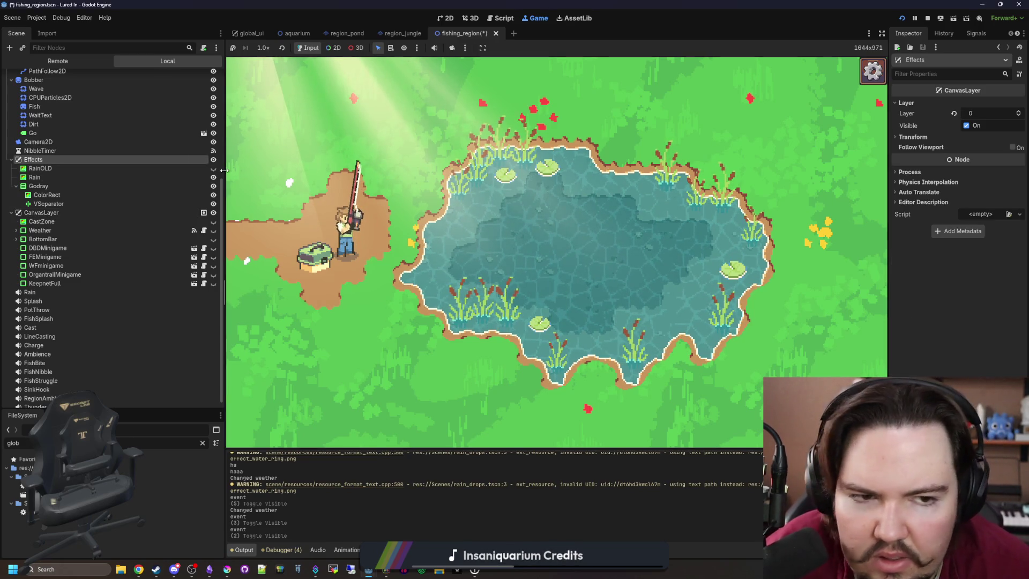
{"action": "left_click", "coordinate": [41, 212]}
{"action": "left_click", "coordinate": [967, 126]}
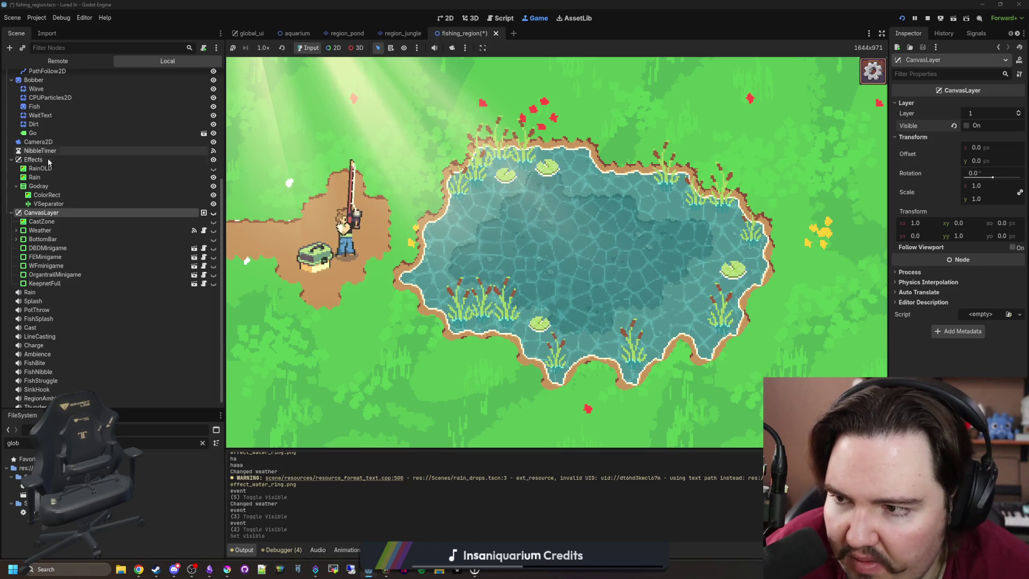
{"action": "left_click", "coordinate": [179, 159]}
{"action": "left_click", "coordinate": [968, 126]}
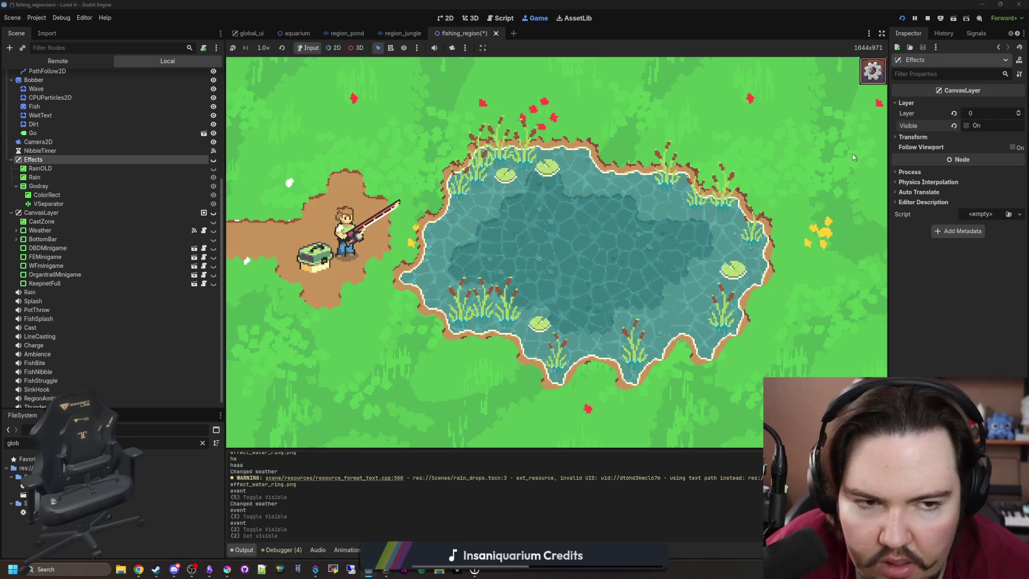
{"action": "left_click", "coordinate": [968, 127]}
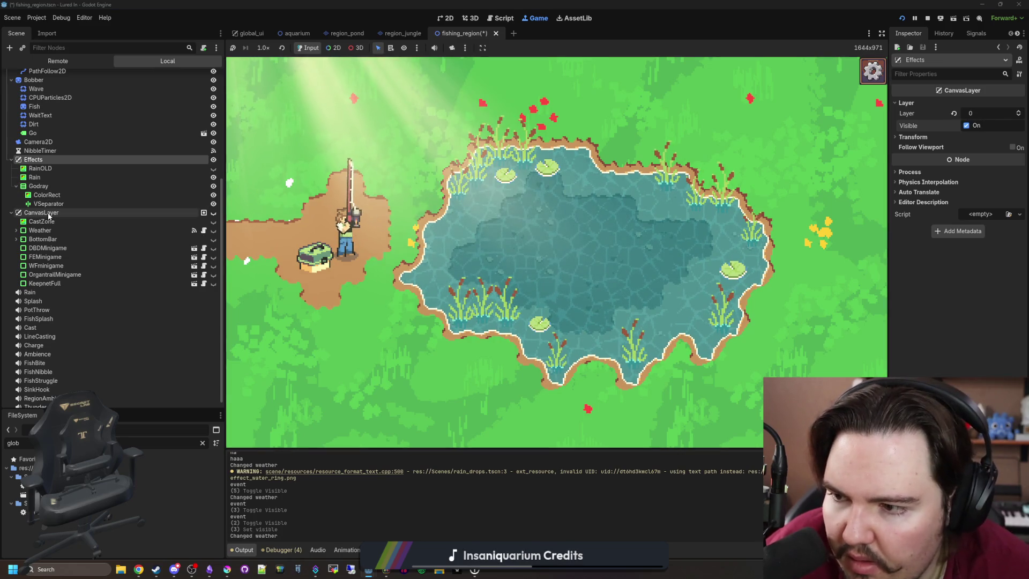
{"action": "left_click", "coordinate": [98, 212]}
{"action": "left_click", "coordinate": [968, 126]}
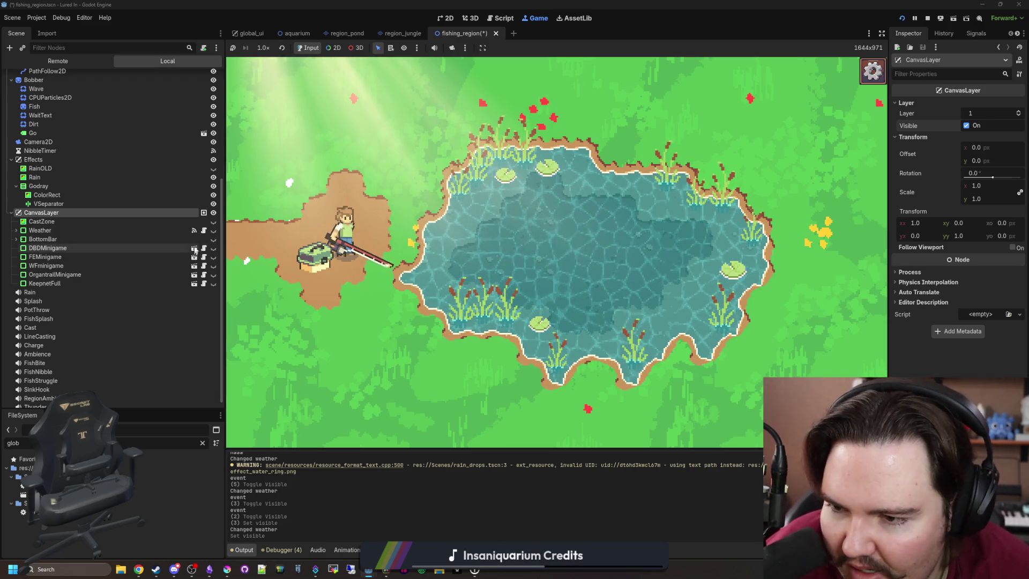
Restore the Weather panel, bottom bar and all minigame popups, toggle KeepnetFull, and stop the game.
{"action": "left_click", "coordinate": [214, 230]}
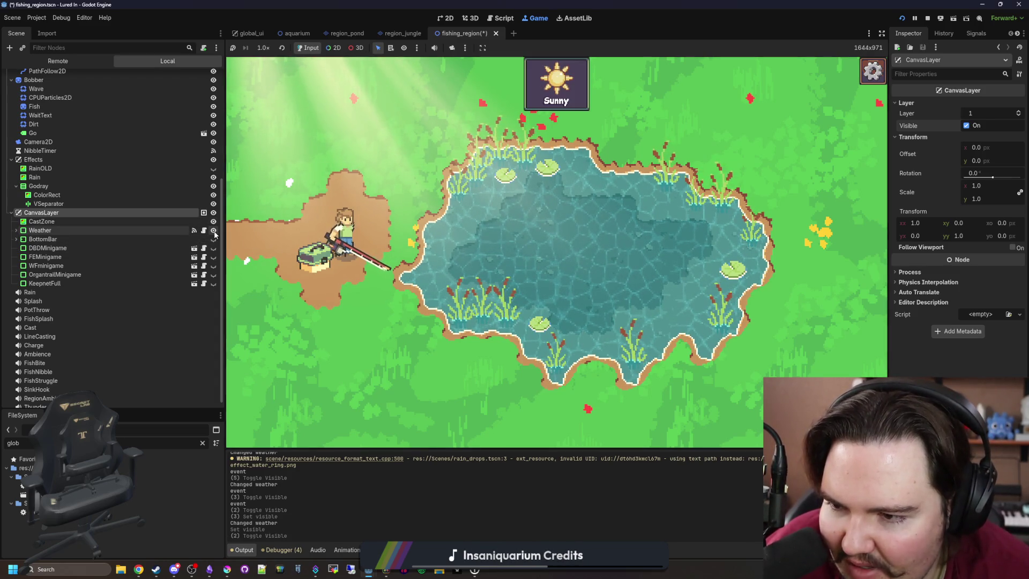
{"action": "left_click", "coordinate": [213, 239]}
{"action": "left_click", "coordinate": [214, 247]}
{"action": "left_click", "coordinate": [213, 257]}
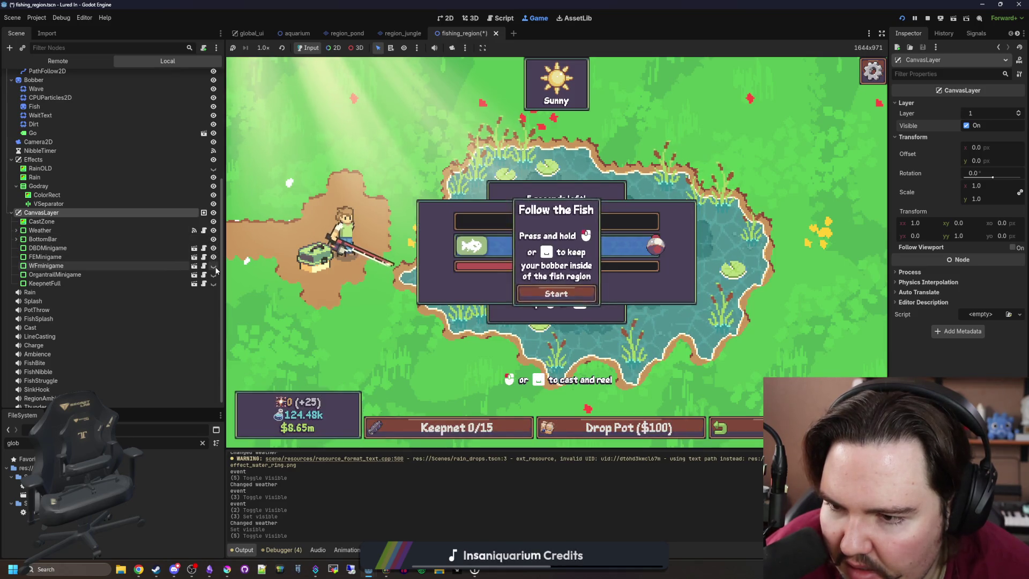
{"action": "left_click", "coordinate": [214, 265]}
{"action": "left_click", "coordinate": [214, 274]}
{"action": "left_click", "coordinate": [213, 283]}
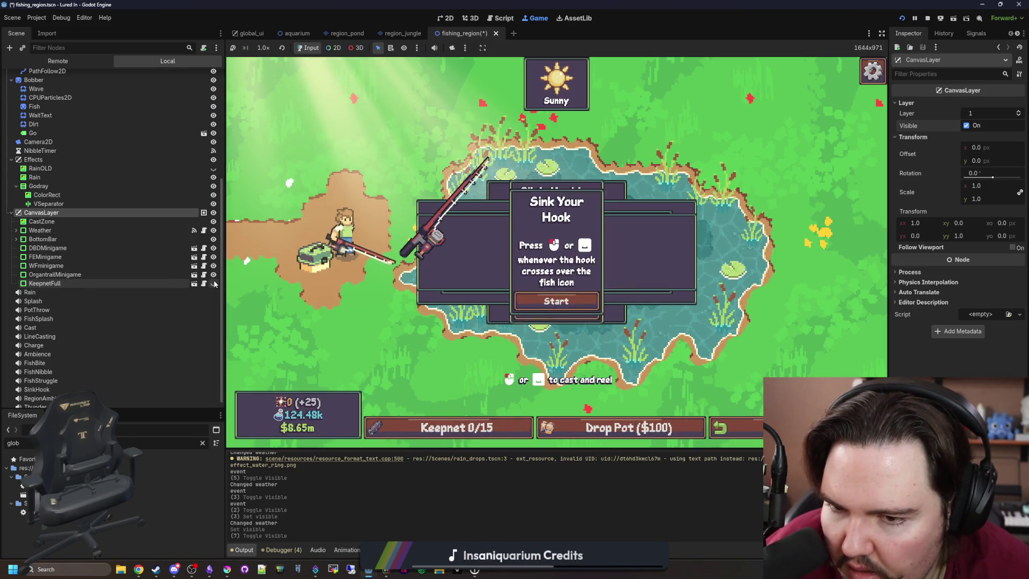
{"action": "left_click", "coordinate": [928, 18]}
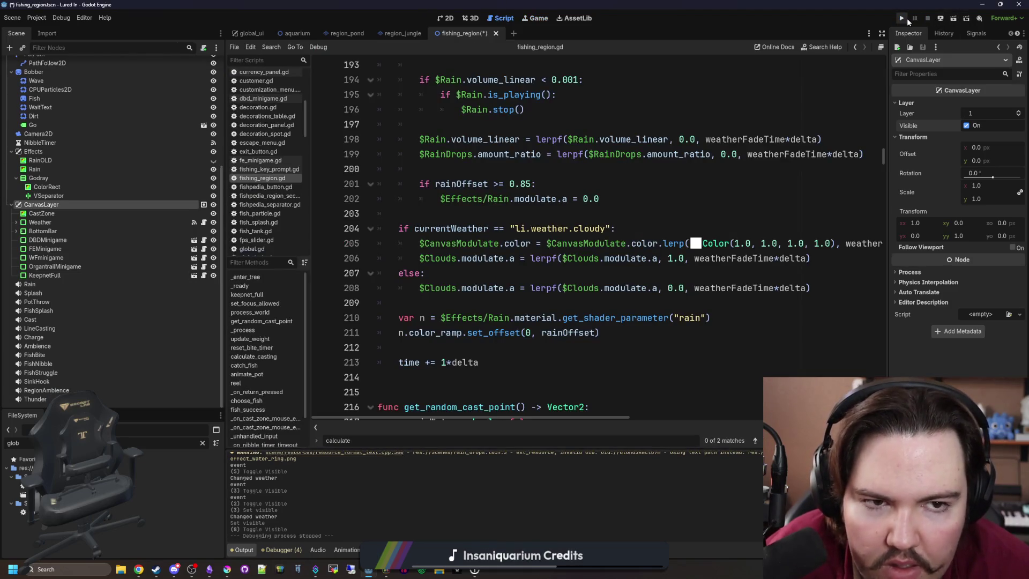
Run the game to the Lured In title screen, stop it, and return to line 203.
{"action": "left_click", "coordinate": [902, 18]}
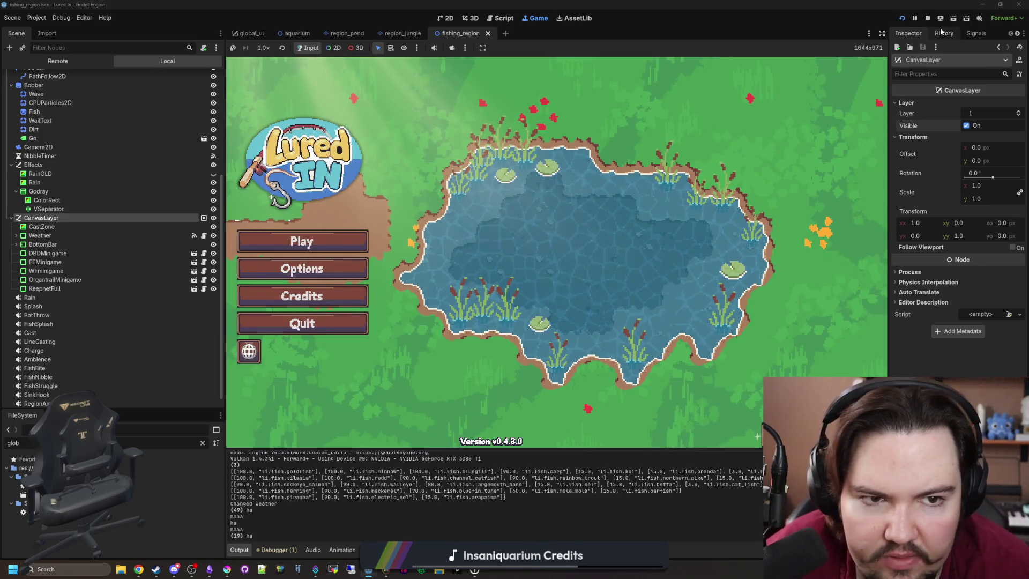
{"action": "left_click", "coordinate": [926, 19]}
{"action": "left_click", "coordinate": [463, 212]}
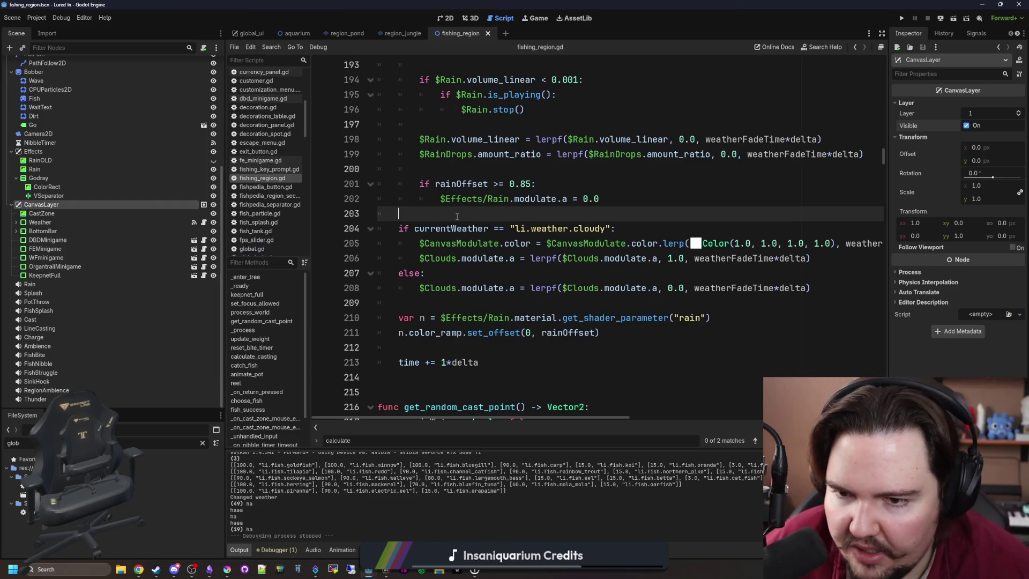
Select CastZone and connect its mouse_entered signal to the FishingRegion script.
{"action": "left_click", "coordinate": [39, 213]}
{"action": "left_click", "coordinate": [971, 34]}
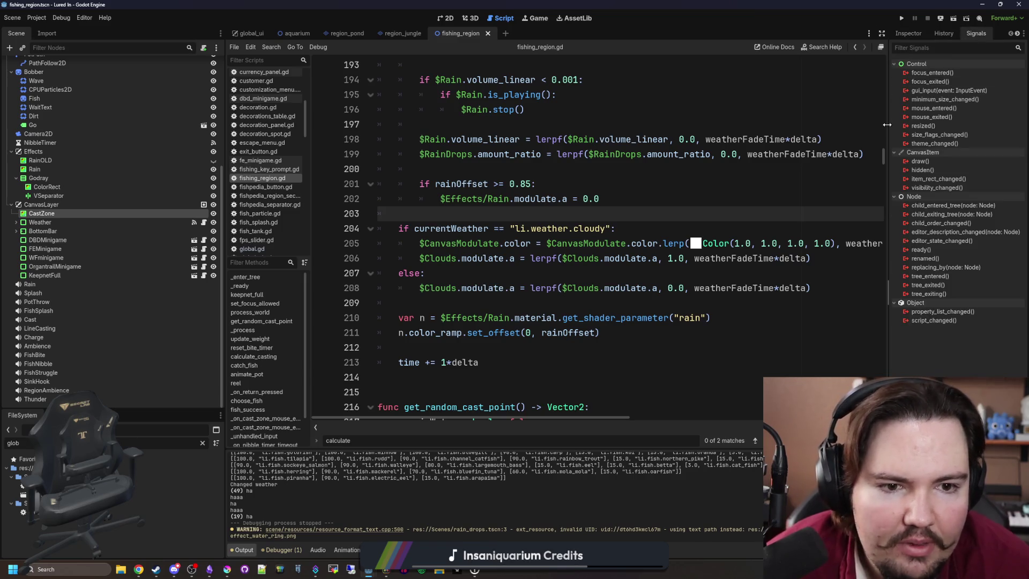
{"action": "left_click_drag", "start_coordinate": [663, 138], "coordinate": [628, 123]}
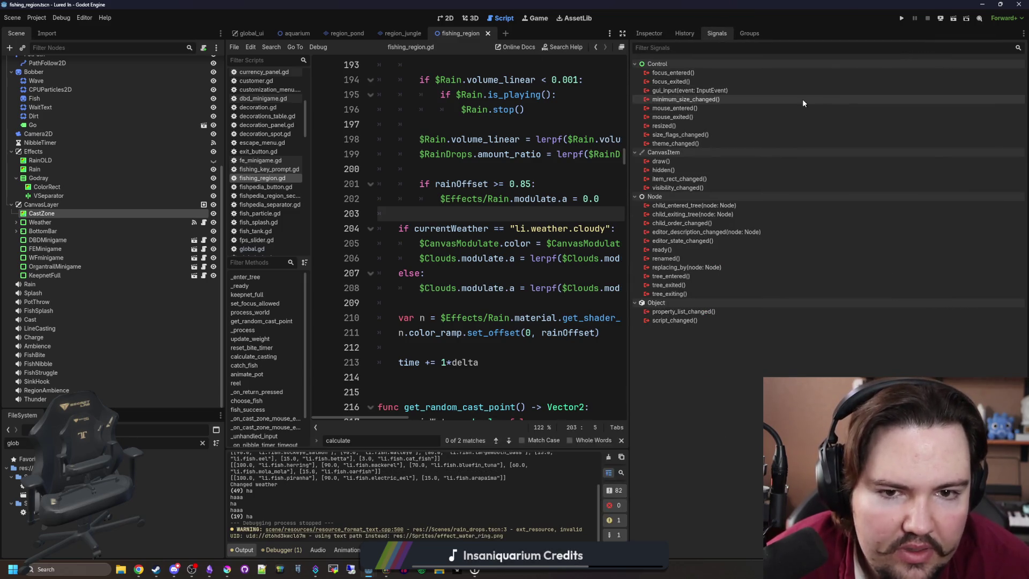
{"action": "right_click", "coordinate": [663, 110]}
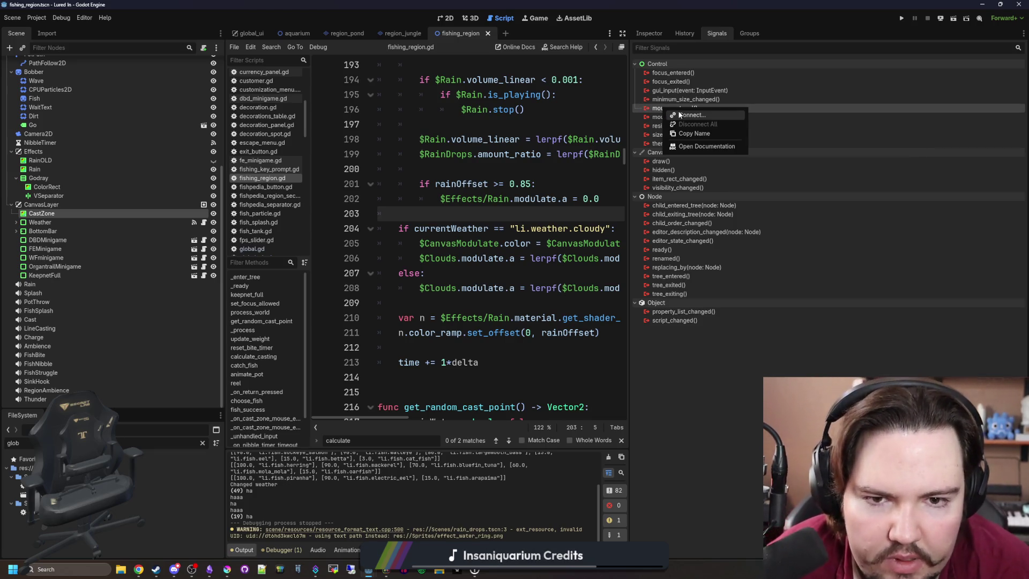
{"action": "left_click", "coordinate": [680, 115]}
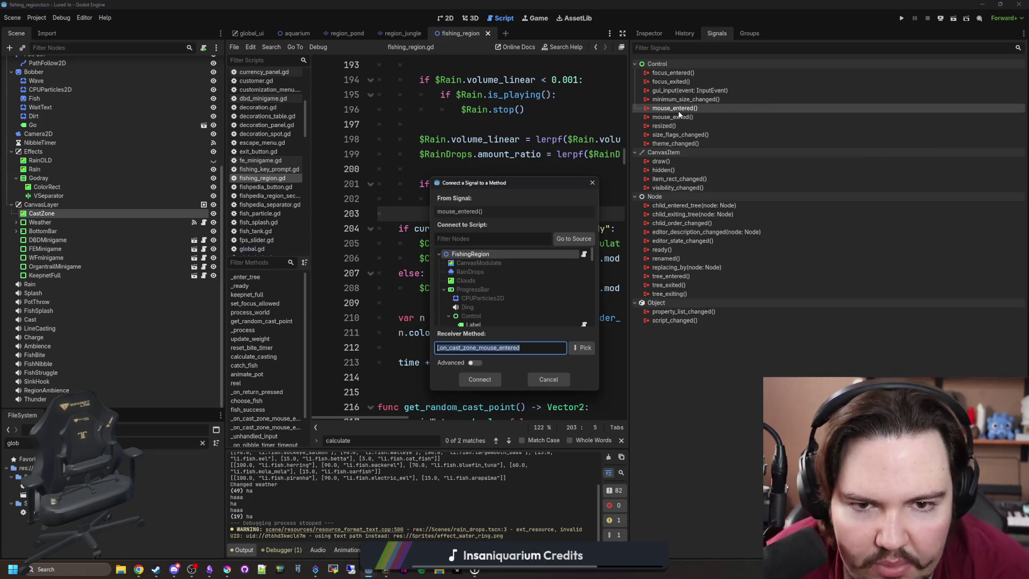
{"action": "double_click", "coordinate": [484, 256]}
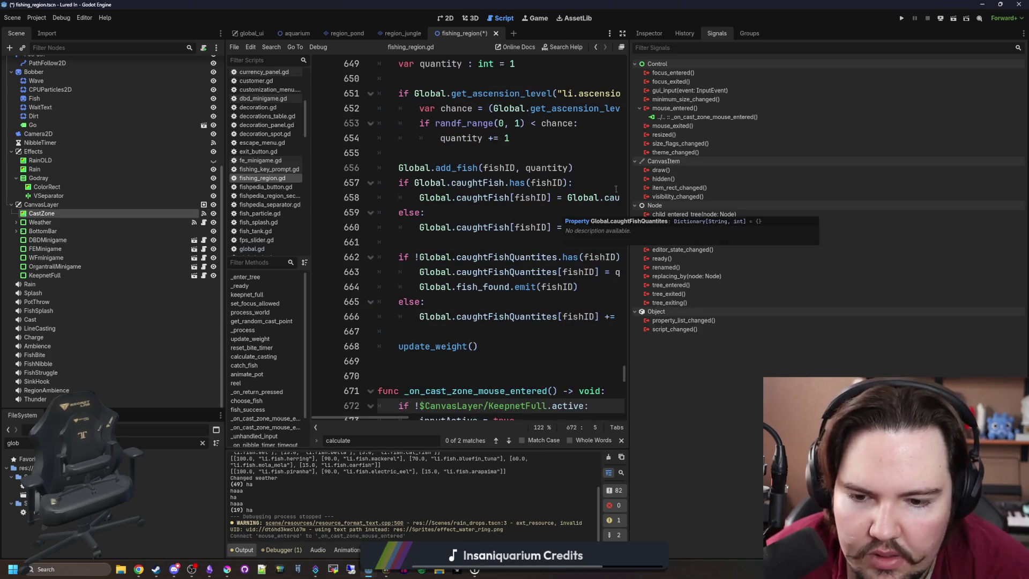
Connect CastZone's mouse_exited signal to the FishingRegion script as well.
{"action": "right_click", "coordinate": [688, 131]}
{"action": "left_click", "coordinate": [707, 133]}
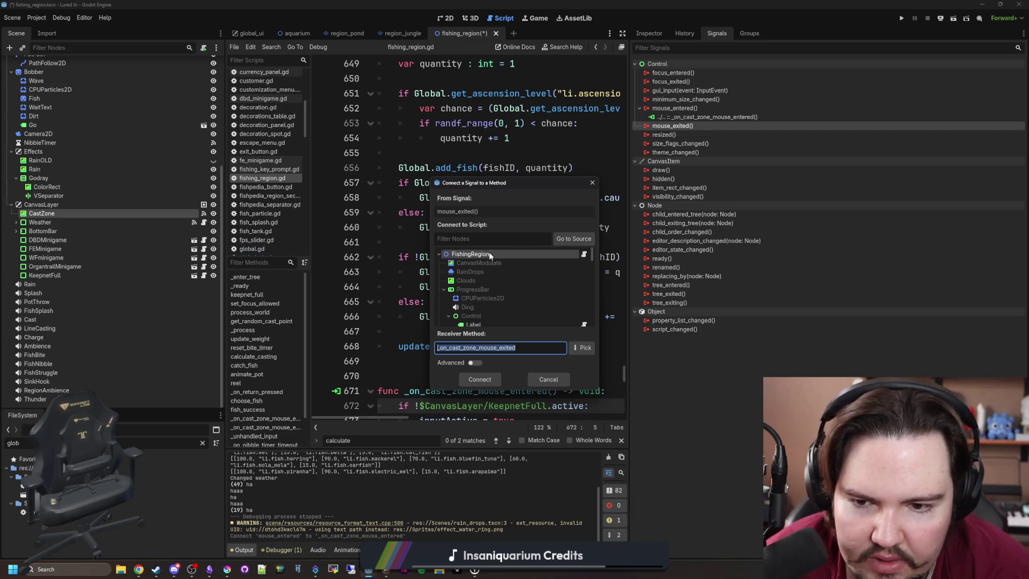
{"action": "double_click", "coordinate": [489, 256]}
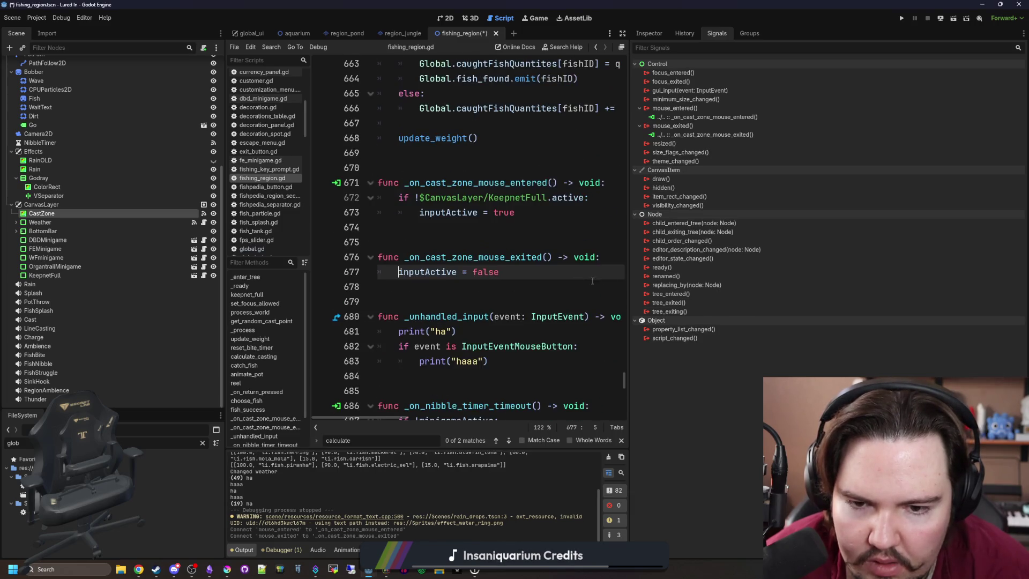
{"action": "left_click_drag", "start_coordinate": [628, 273], "coordinate": [908, 272]}
Add bgHovered lines to the cast-zone handlers, setting bgHovered = false on exit, and save.
{"action": "scroll", "coordinate": [470, 289], "scroll_direction": "up", "scroll_amount": 1}
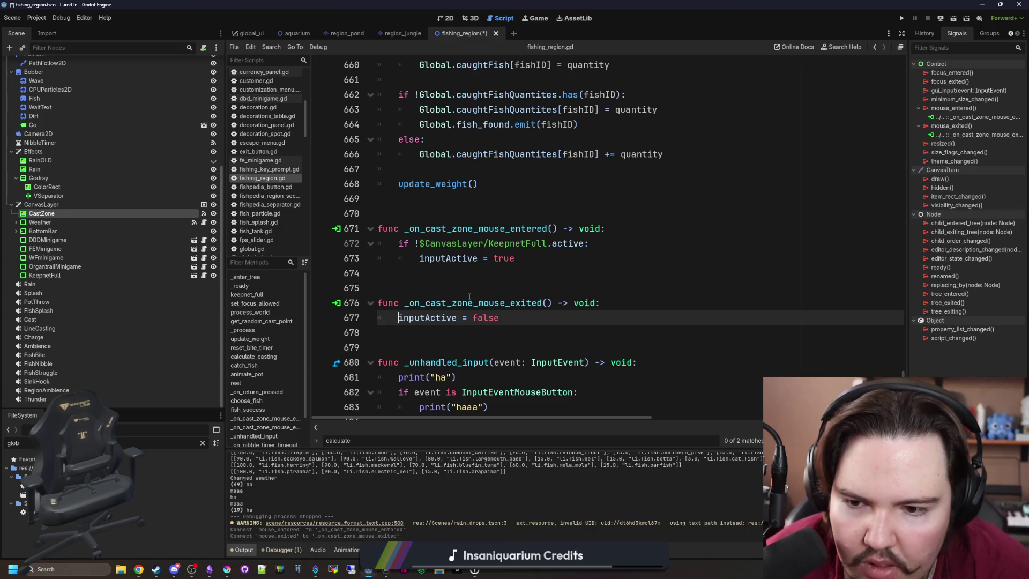
{"action": "left_click", "coordinate": [468, 302]}
{"action": "left_click", "coordinate": [619, 231]}
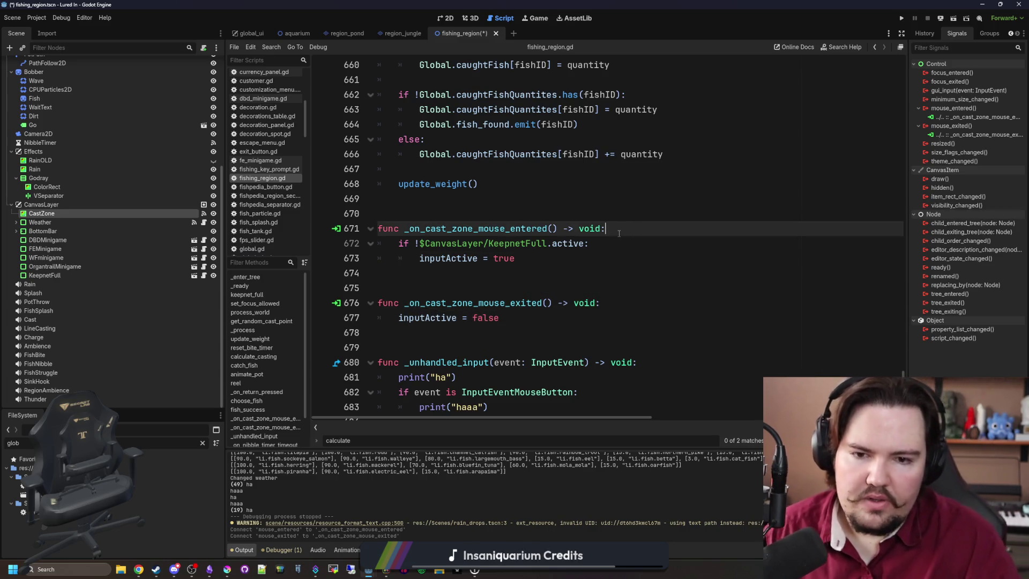
{"action": "key", "text": "Return"}
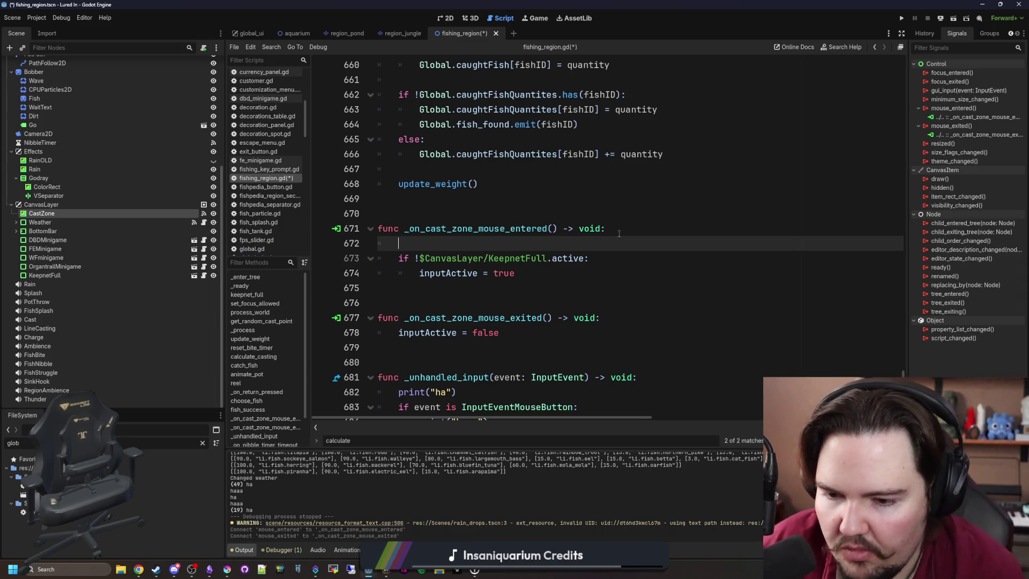
{"action": "key", "text": "Up"}
{"action": "key", "text": "Up"}
{"action": "key", "text": "Up"}
{"action": "key", "text": "Return"}
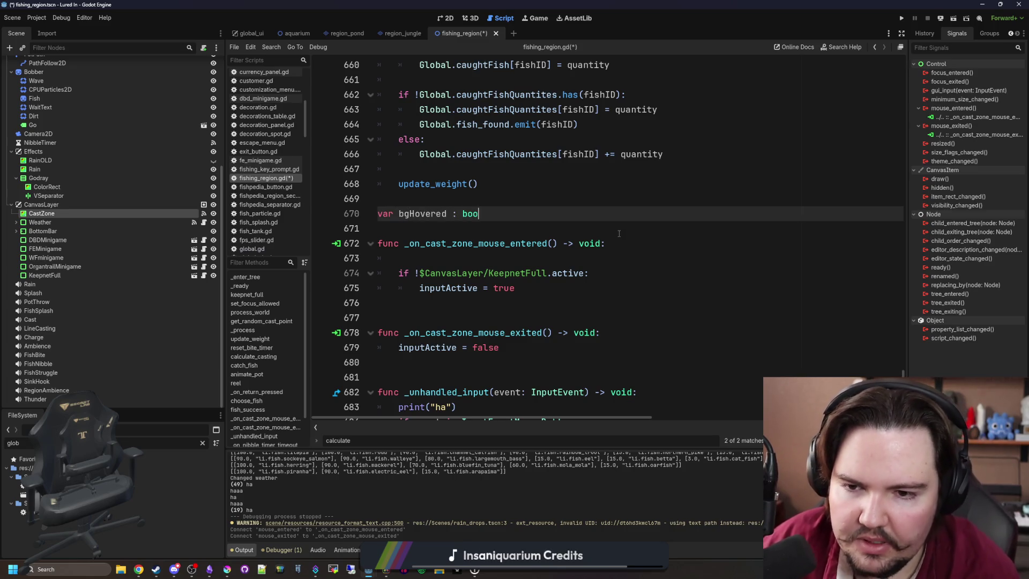
{"action": "left_click", "coordinate": [496, 263]}
{"action": "type", "text": "bgHovered = true"}
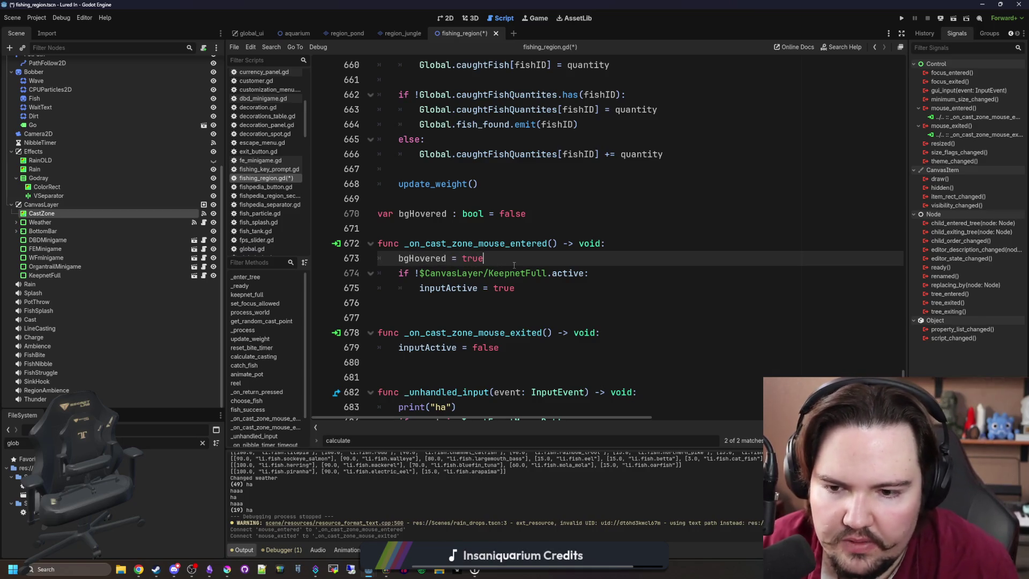
{"action": "left_click", "coordinate": [625, 334]}
{"action": "key", "text": "Return"}
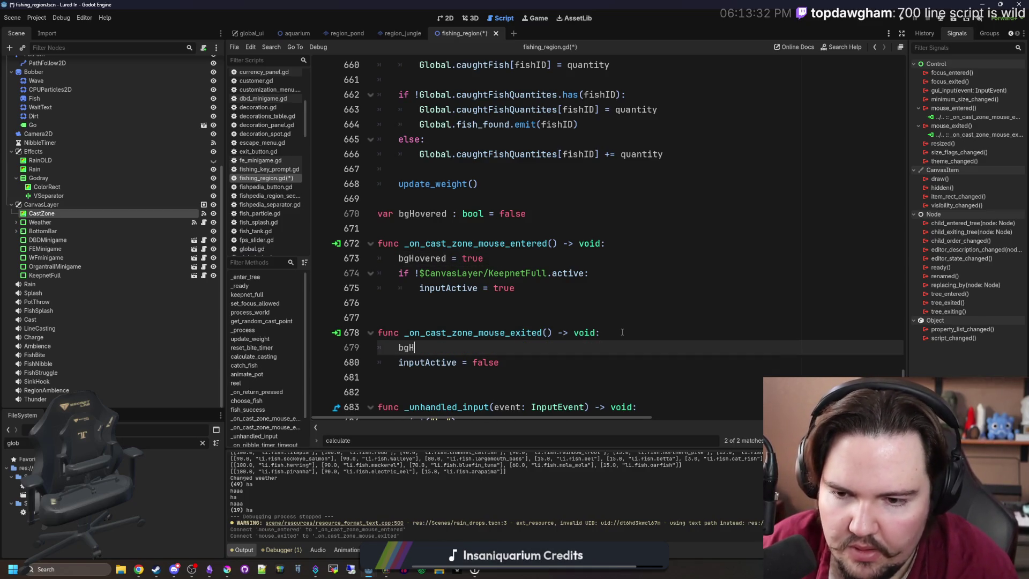
{"action": "type", "text": "overed = false"}
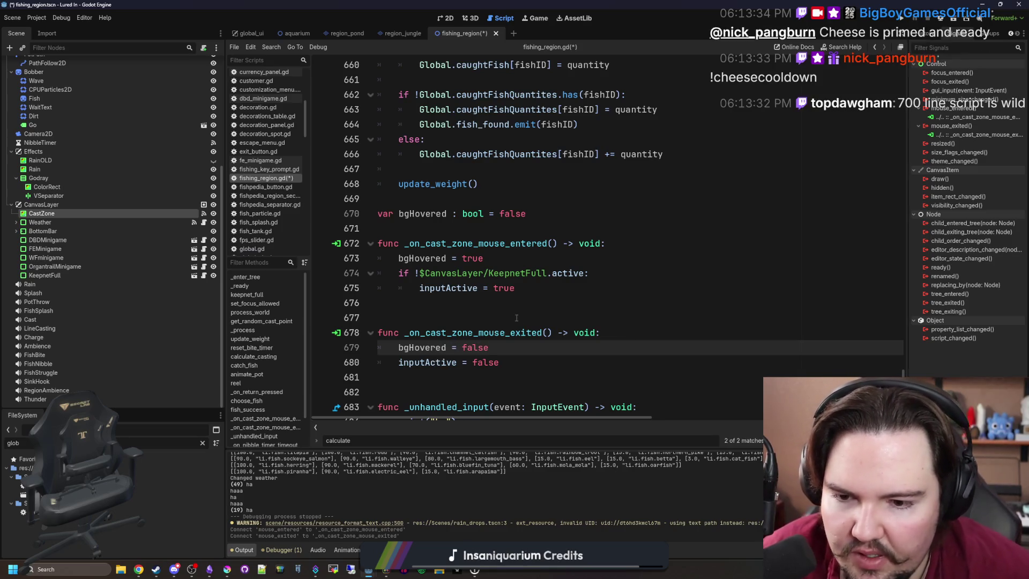
{"action": "left_click", "coordinate": [510, 317]}
{"action": "key", "text": "ctrl+s"}
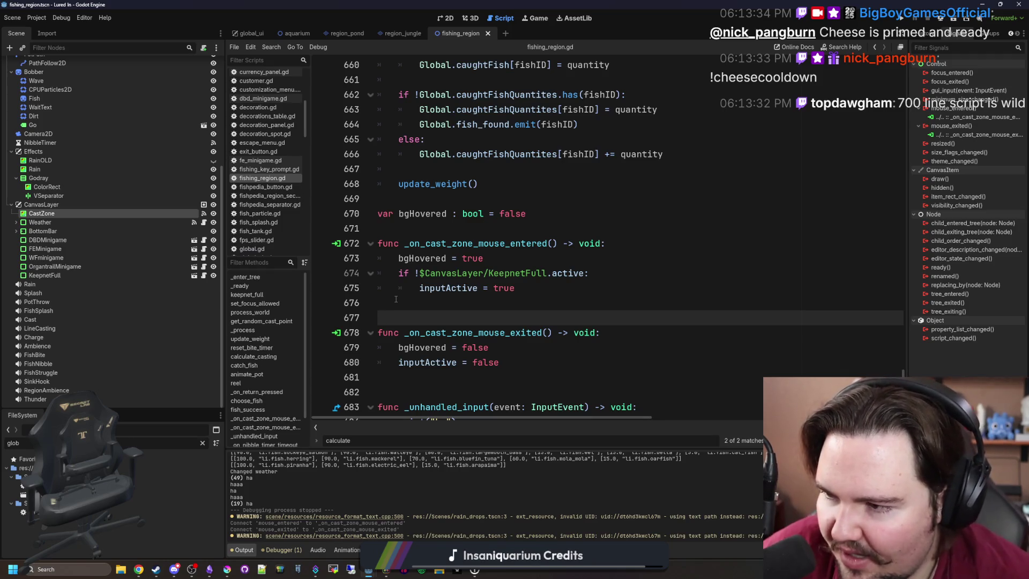
Highlight bgHovered on line 673 to check its other uses in the script.
{"action": "left_click", "coordinate": [423, 303]}
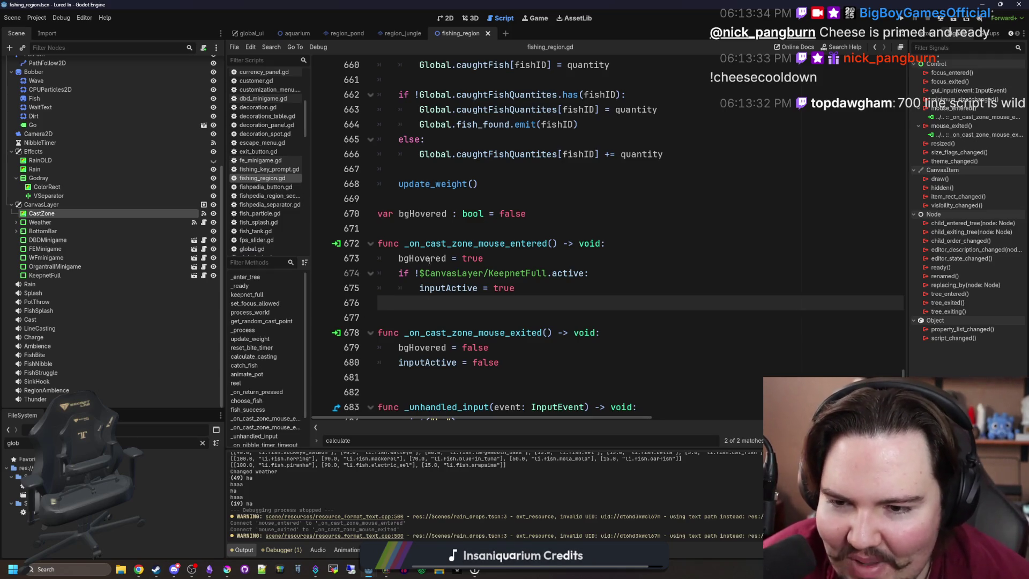
{"action": "left_click", "coordinate": [424, 228]}
{"action": "double_click", "coordinate": [424, 258]}
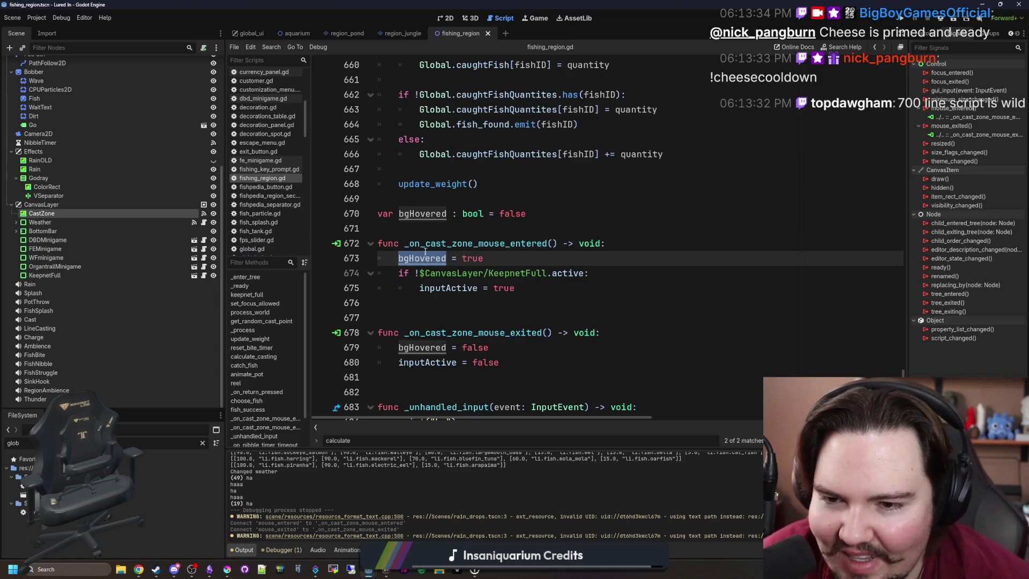
{"action": "left_click", "coordinate": [427, 228]}
{"action": "double_click", "coordinate": [429, 257]}
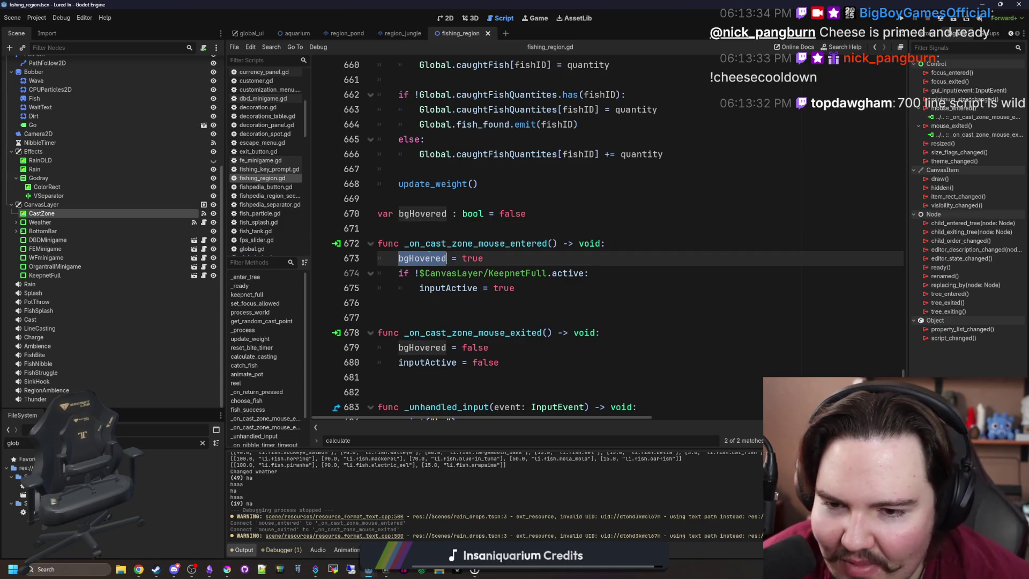
{"action": "left_click", "coordinate": [445, 234]}
{"action": "double_click", "coordinate": [428, 258]}
{"action": "left_click", "coordinate": [429, 229]}
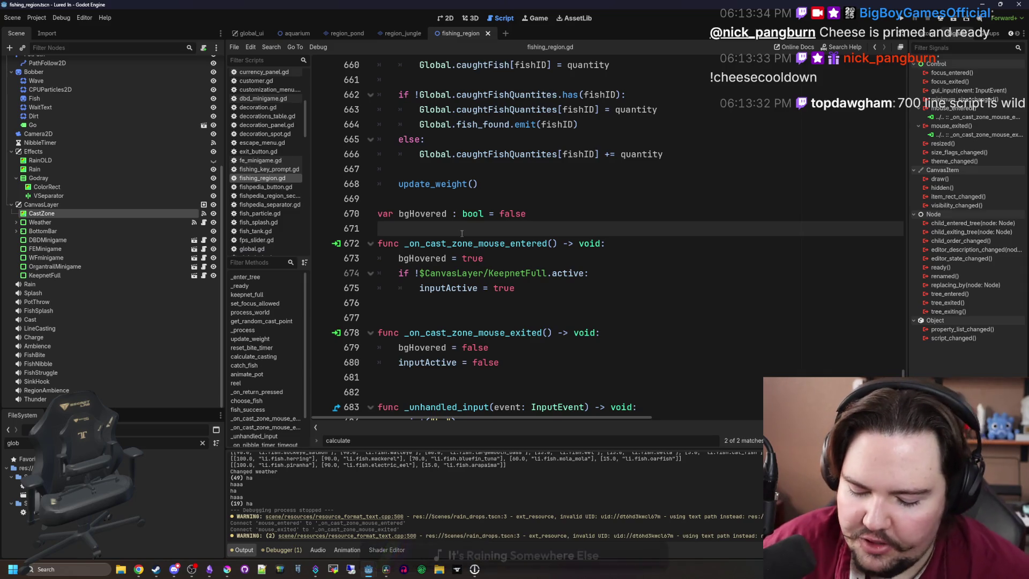
Search the script for '_pro' to locate the _process function.
{"action": "key", "text": "ctrl+f"}
{"action": "type", "text": "_pro"}
{"action": "scroll", "coordinate": [445, 239], "scroll_direction": "down", "scroll_amount": 5}
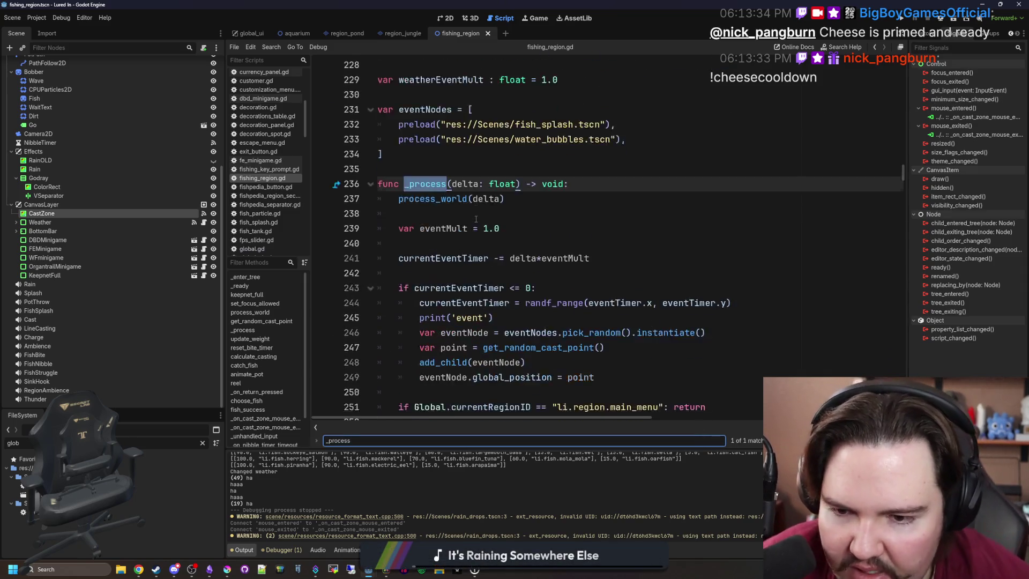
{"action": "scroll", "coordinate": [424, 246], "scroll_direction": "down", "scroll_amount": 9}
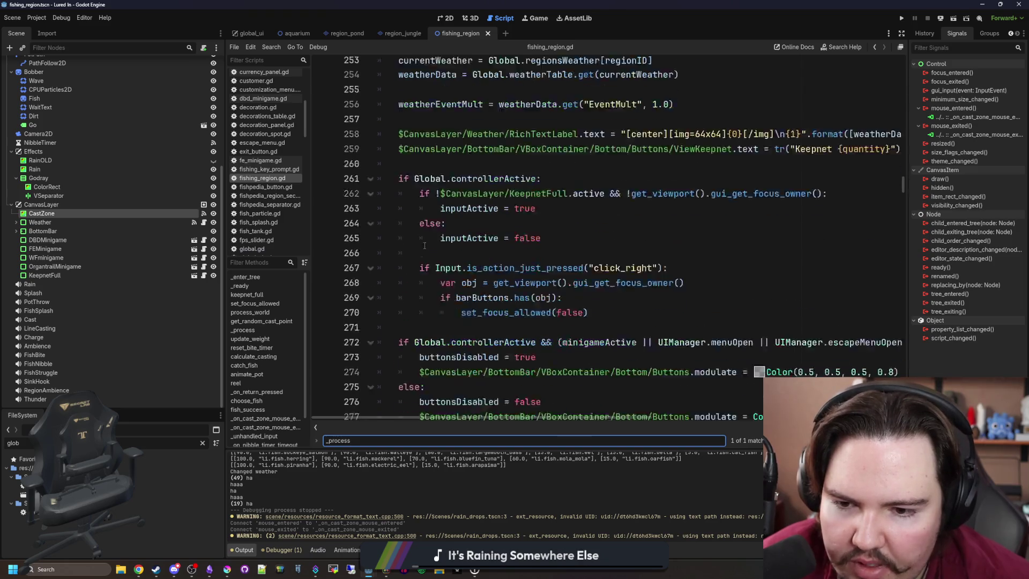
{"action": "scroll", "coordinate": [424, 246], "scroll_direction": "down", "scroll_amount": 8}
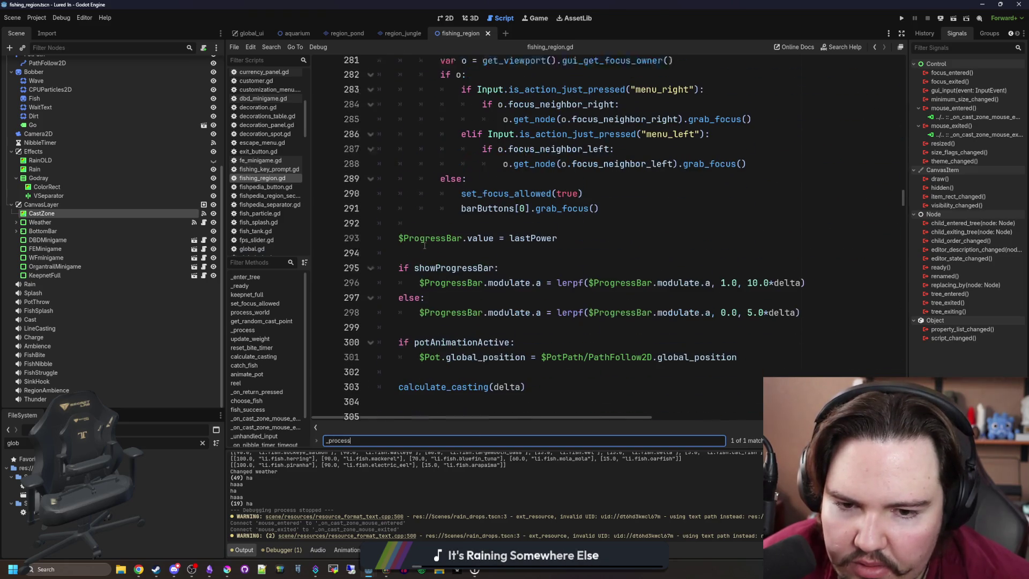
Jump to calculate_casting and open a blank line under its mouse-aiming else.
{"action": "left_click", "coordinate": [442, 244], "text": "ctrl"}
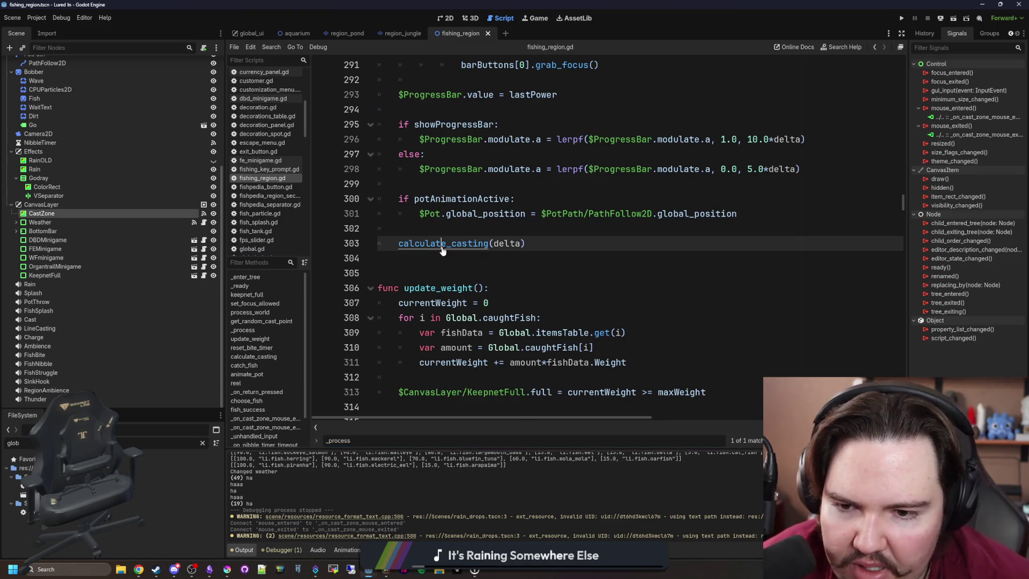
{"action": "left_click", "coordinate": [434, 258]}
{"action": "scroll", "coordinate": [434, 258], "scroll_direction": "down", "scroll_amount": 1}
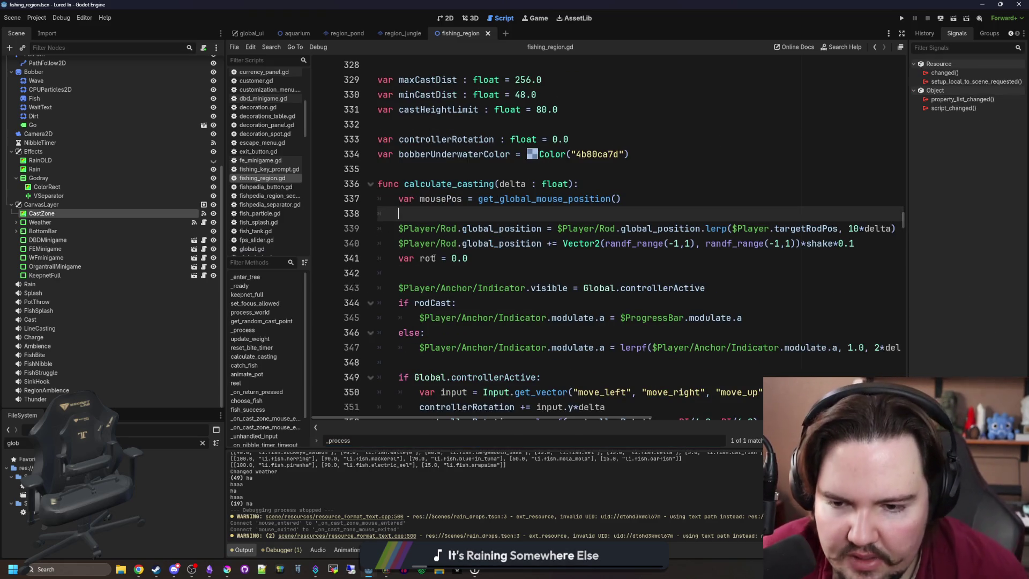
{"action": "scroll", "coordinate": [455, 288], "scroll_direction": "down", "scroll_amount": 1}
{"action": "left_click", "coordinate": [455, 318]}
{"action": "scroll", "coordinate": [455, 288], "scroll_direction": "down", "scroll_amount": 3}
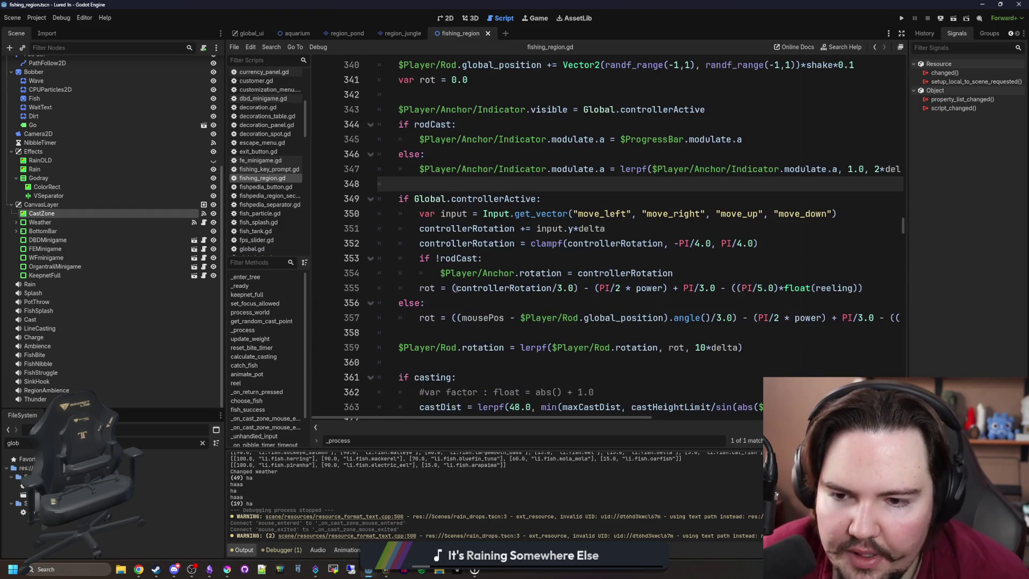
{"action": "left_click", "coordinate": [444, 305]}
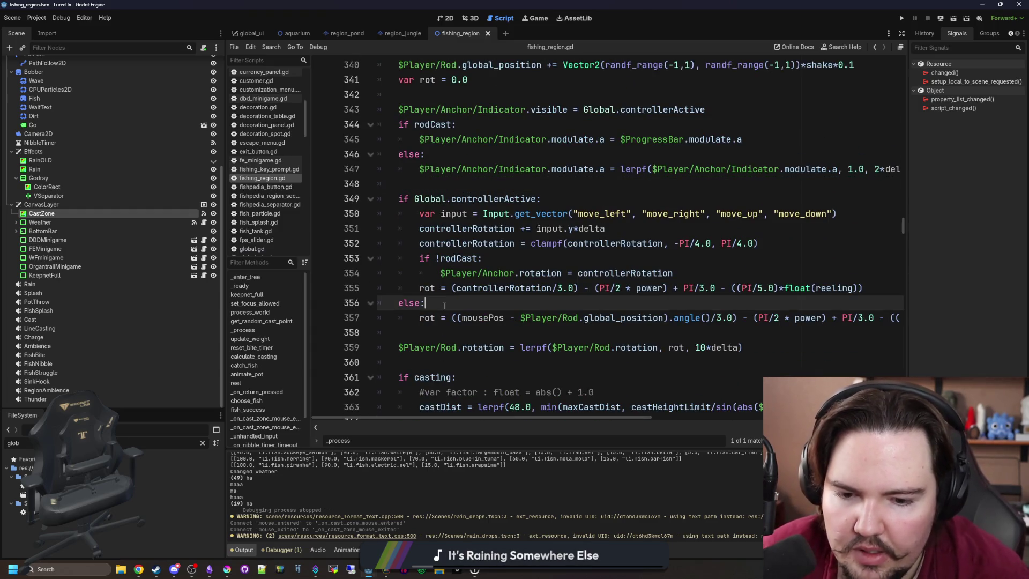
{"action": "key", "text": "Return"}
{"action": "key", "text": "Return"}
Add 'if Input.is_action_just_pressed("click_right") && bgHovered' under the else line.
{"action": "key", "text": "Up"}
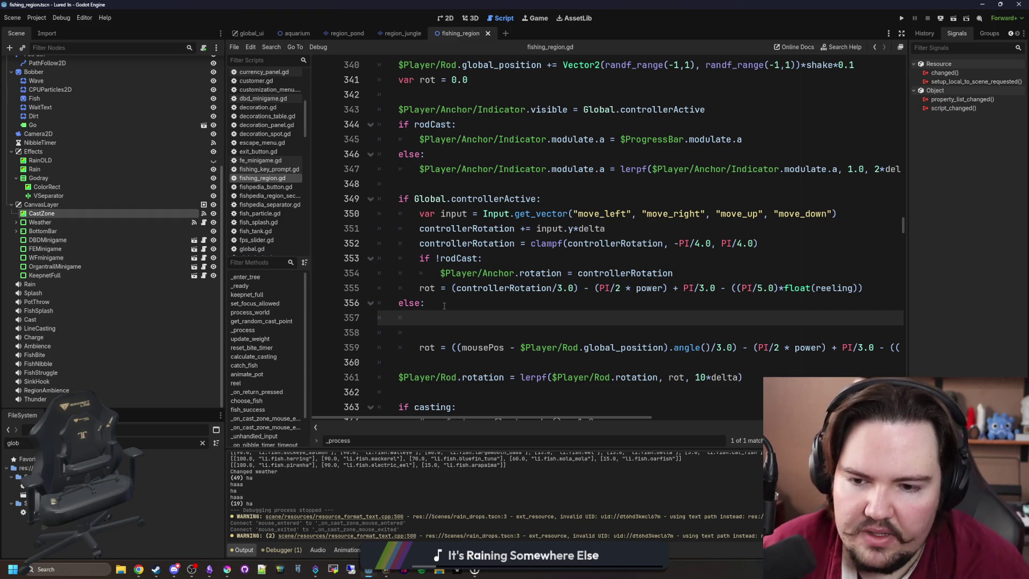
{"action": "key", "text": "Up"}
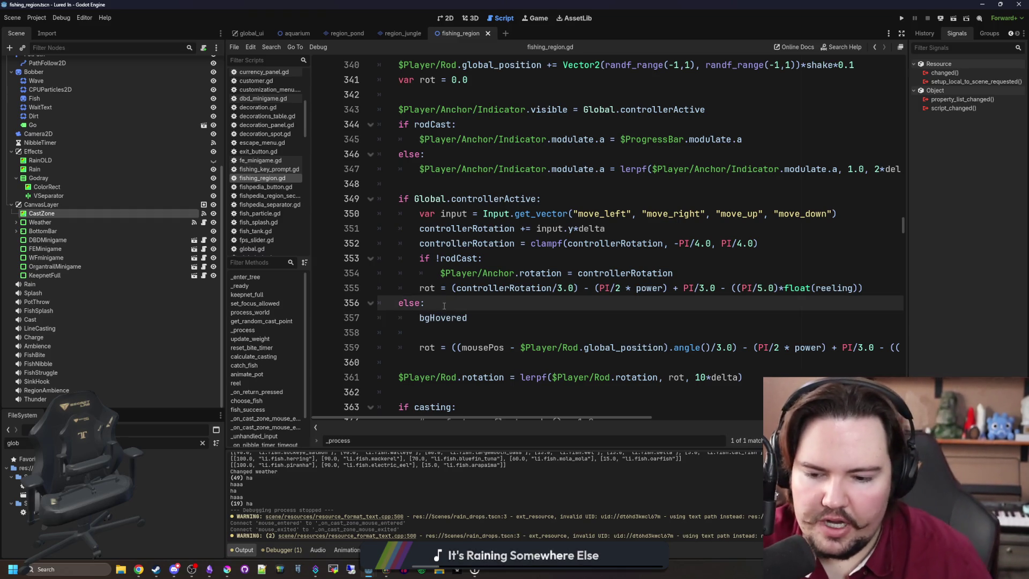
{"action": "key", "text": "Return"}
{"action": "type", "text": "if Input.is_action_just_pressed(\"cl"}
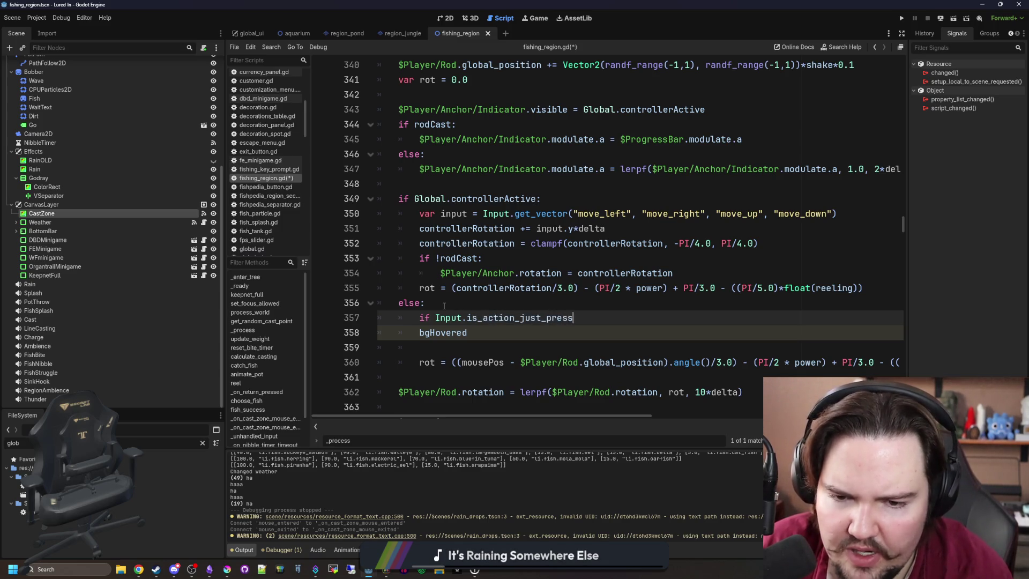
{"action": "type", "text": "ick_right"}
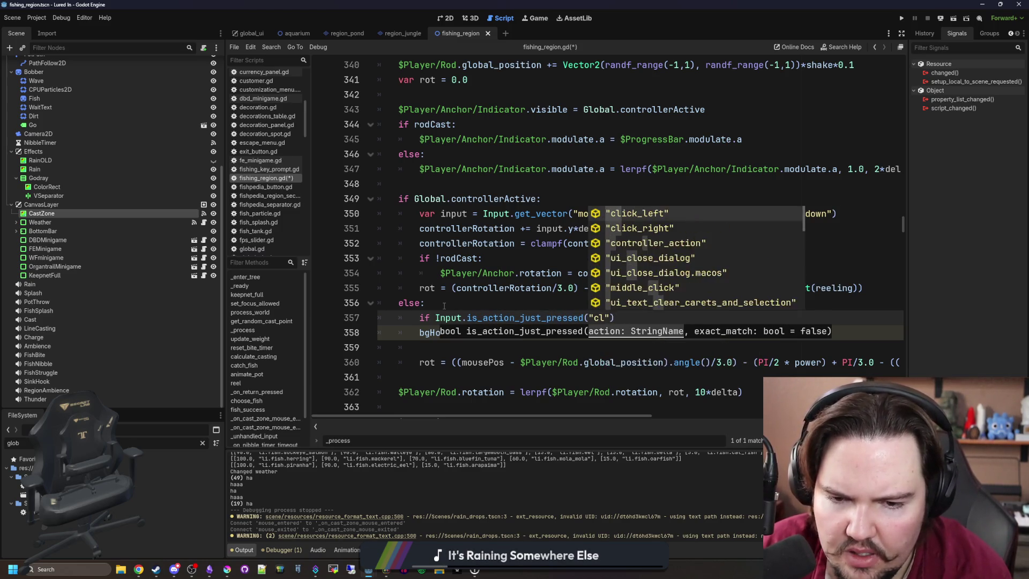
{"action": "type", "text": "\")"}
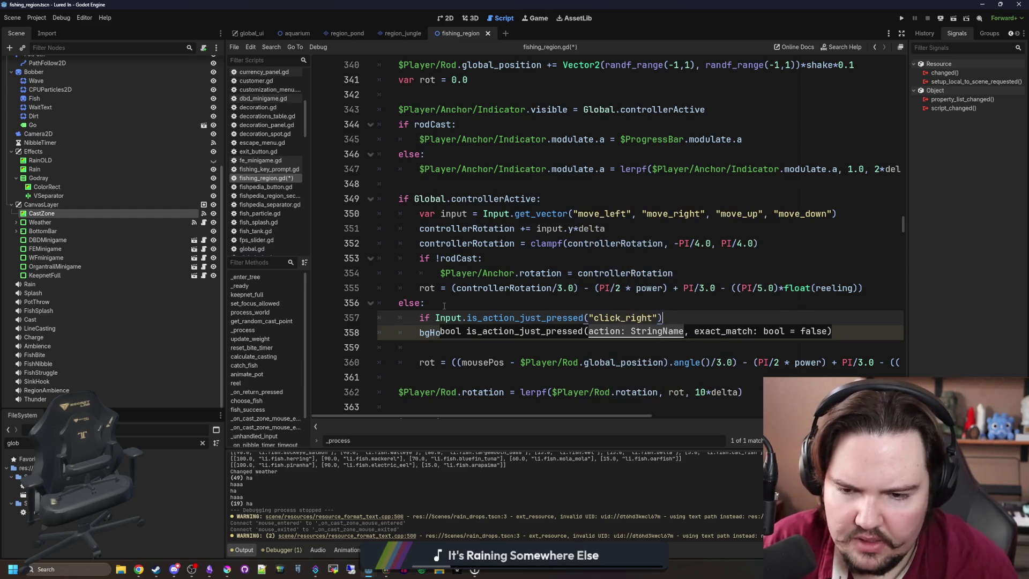
{"action": "type", "text": " && bg"}
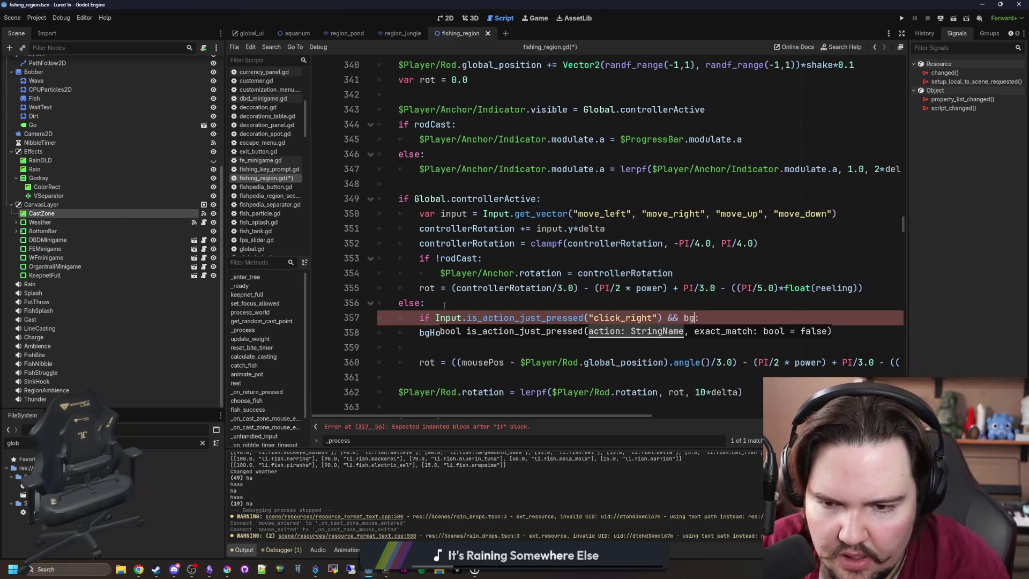
{"action": "type", "text": "Hovere"}
{"action": "key", "text": "Return"}
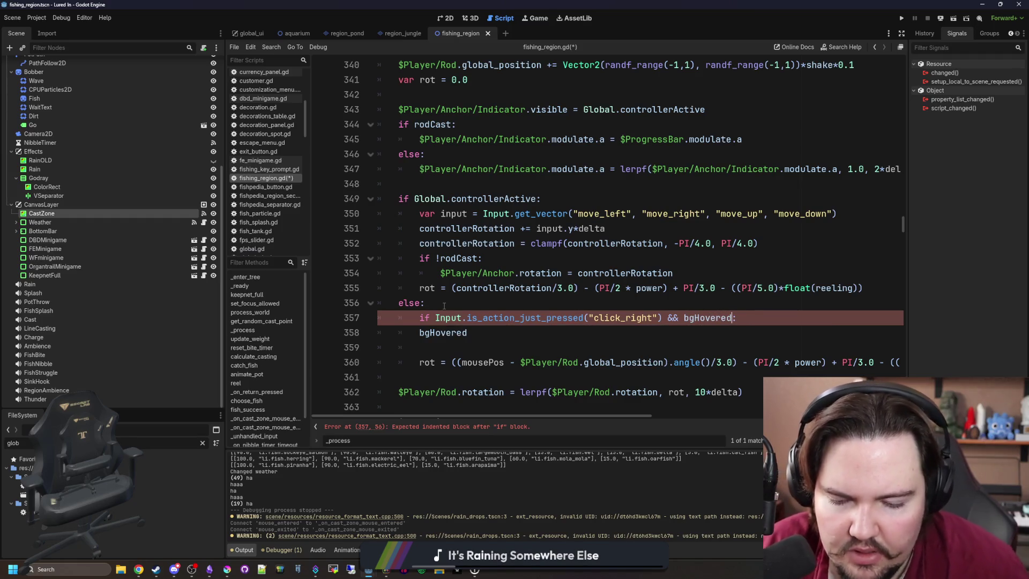
{"action": "left_click_drag", "start_coordinate": [470, 333], "coordinate": [421, 333]}
{"action": "key", "text": "BackSpace"}
{"action": "key", "text": "Tab"}
Nest 'if UIManager.activeMenu:' calling UIManager.toggle_escape_menu() beneath it, and save.
{"action": "type", "text": "Global."}
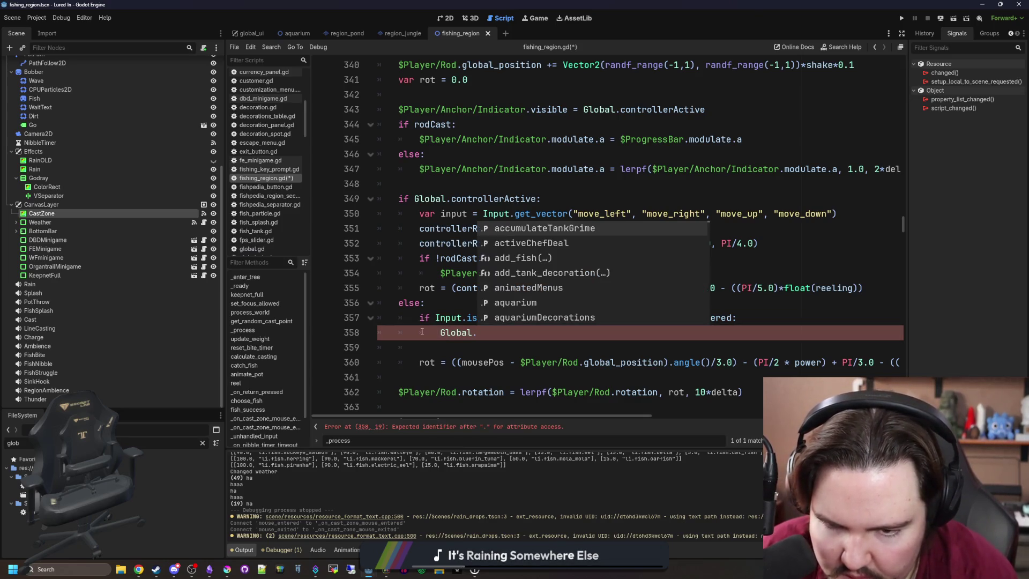
{"action": "key", "text": "BackSpace"}
{"action": "key", "text": "BackSpace"}
{"action": "key", "text": "BackSpace"}
{"action": "type", "text": "if"}
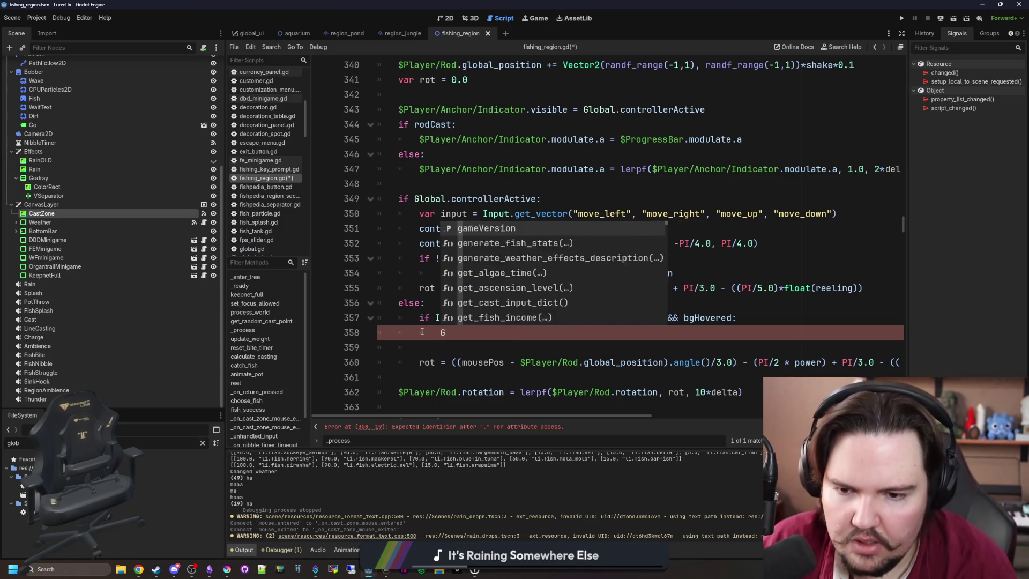
{"action": "type", "text": " UIManager.act"}
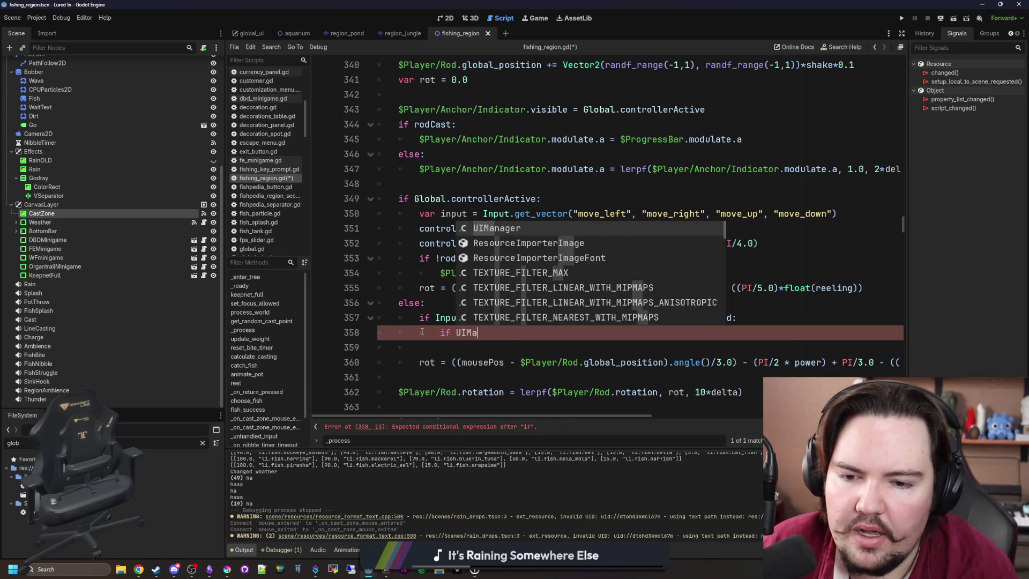
{"action": "key", "text": "Return"}
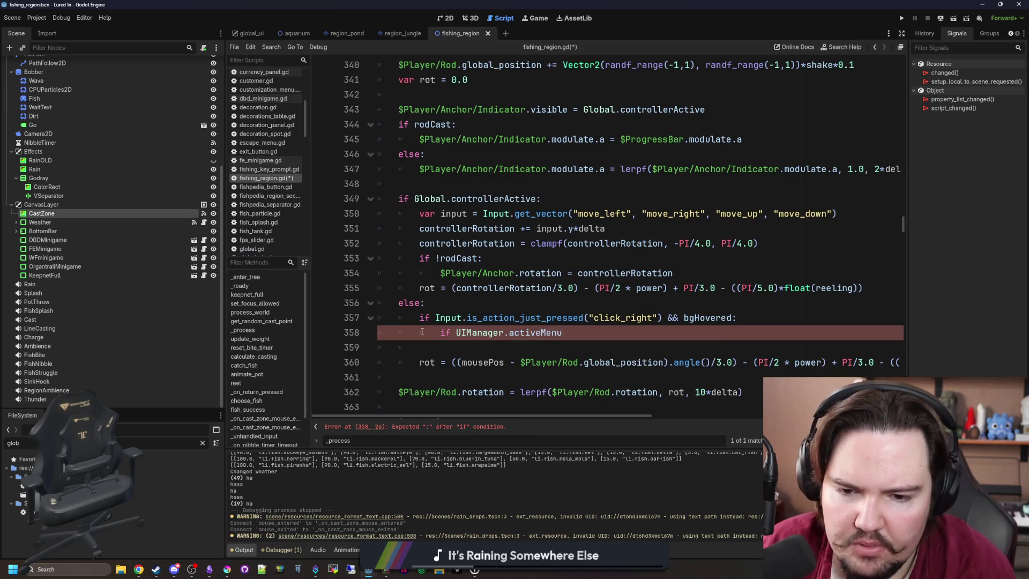
{"action": "type", "text": ":"}
{"action": "key", "text": "Return"}
{"action": "key", "text": "BackSpace"}
{"action": "key", "text": "BackSpace"}
{"action": "type", "text": "UIM"}
{"action": "key", "text": "Return"}
{"action": "type", "text": ".toggle"}
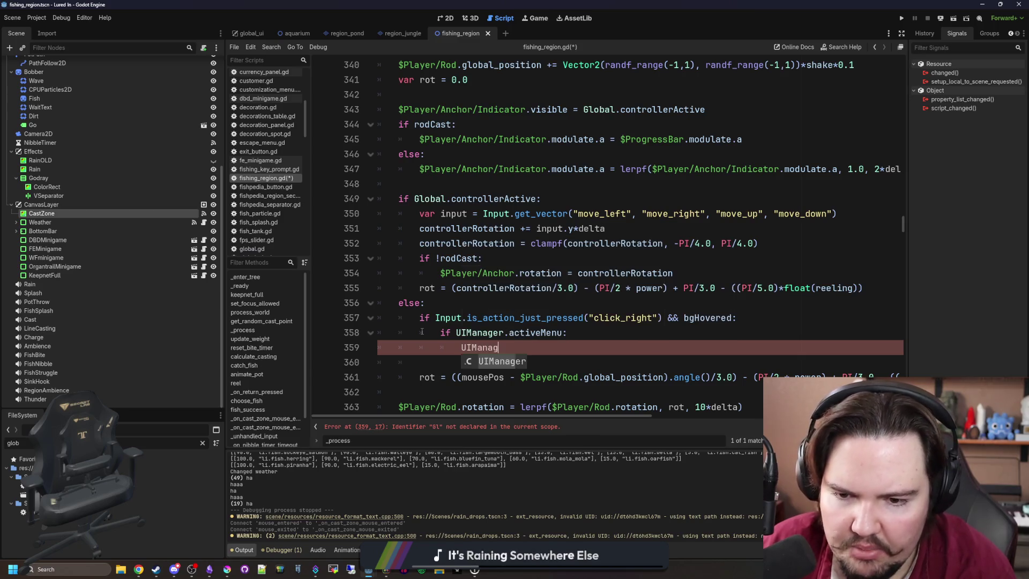
{"action": "key", "text": "Return"}
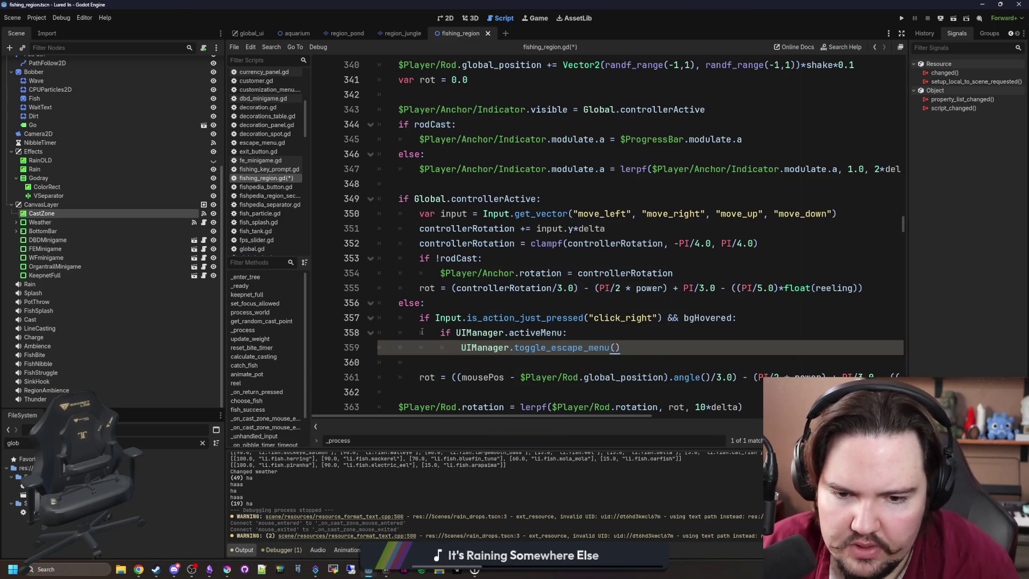
{"action": "scroll", "coordinate": [456, 327], "scroll_direction": "down", "scroll_amount": 1}
{"action": "left_click", "coordinate": [488, 323]}
{"action": "key", "text": "ctrl+s"}
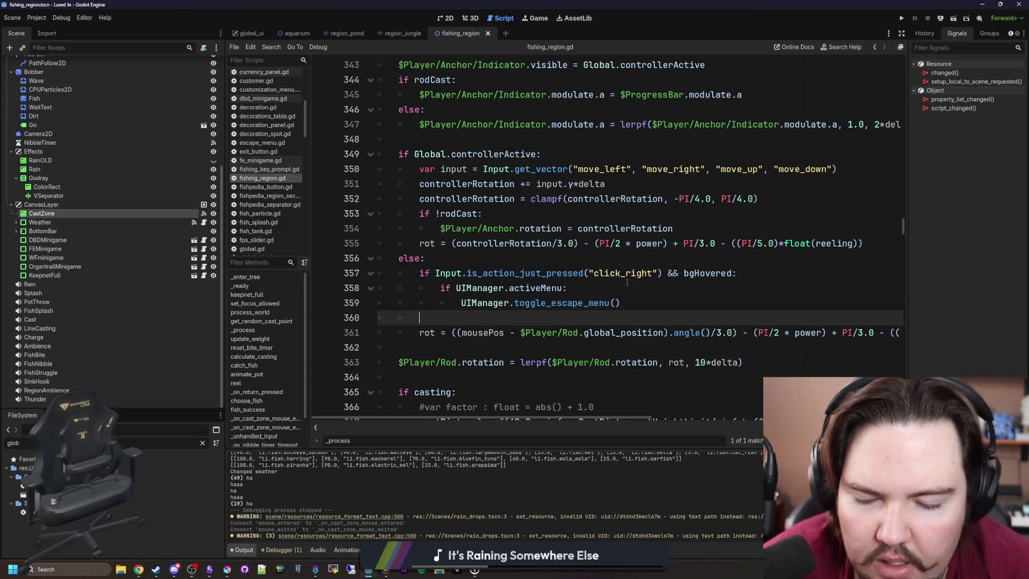
Change the action from click_right to click_left and save the script.
{"action": "left_click", "coordinate": [653, 273]}
{"action": "key", "text": "BackSpace"}
{"action": "key", "text": "BackSpace"}
{"action": "key", "text": "BackSpace"}
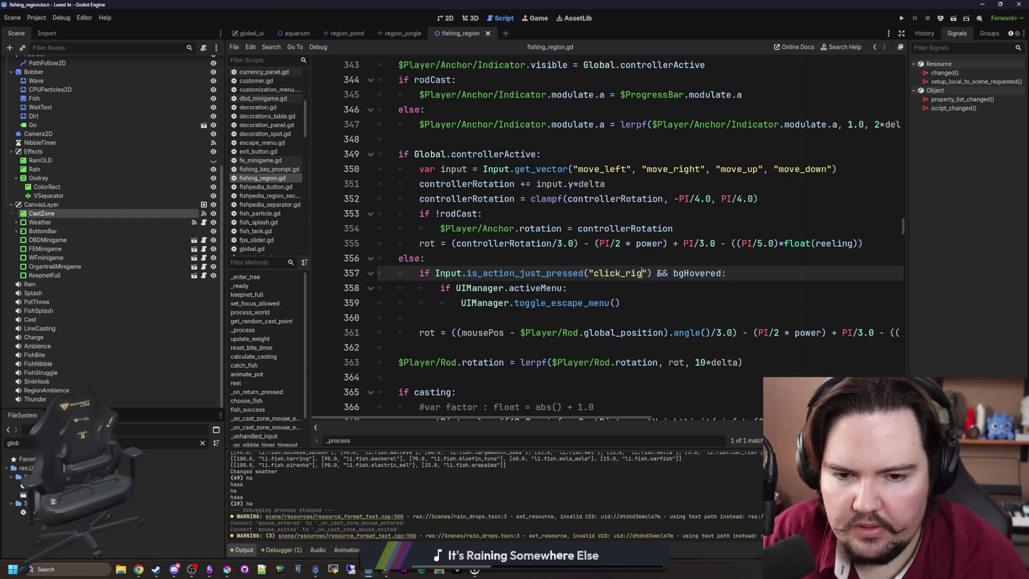
{"action": "type", "text": "left"}
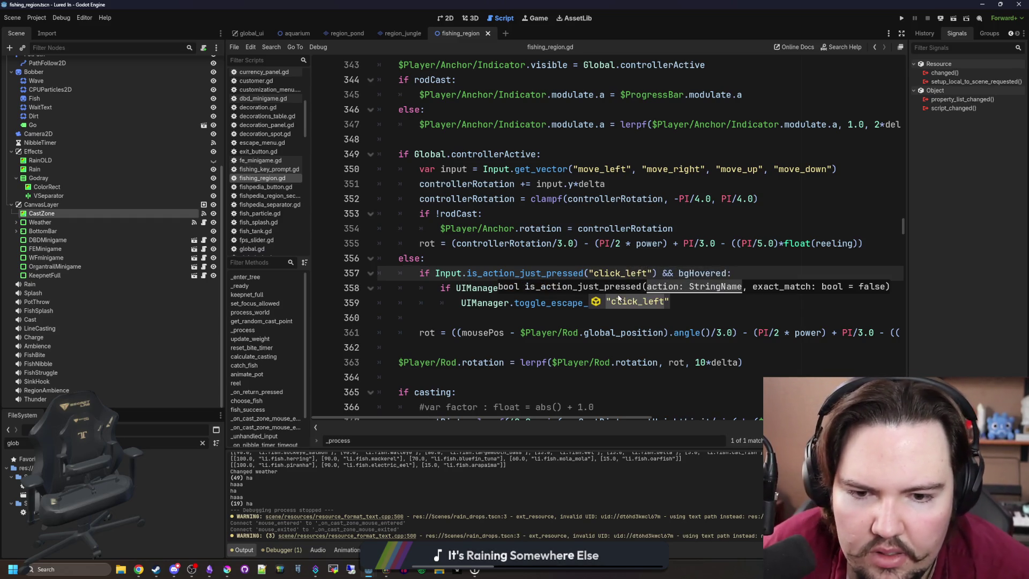
{"action": "left_click", "coordinate": [532, 303]}
{"action": "left_click", "coordinate": [512, 322]}
{"action": "key", "text": "ctrl+s"}
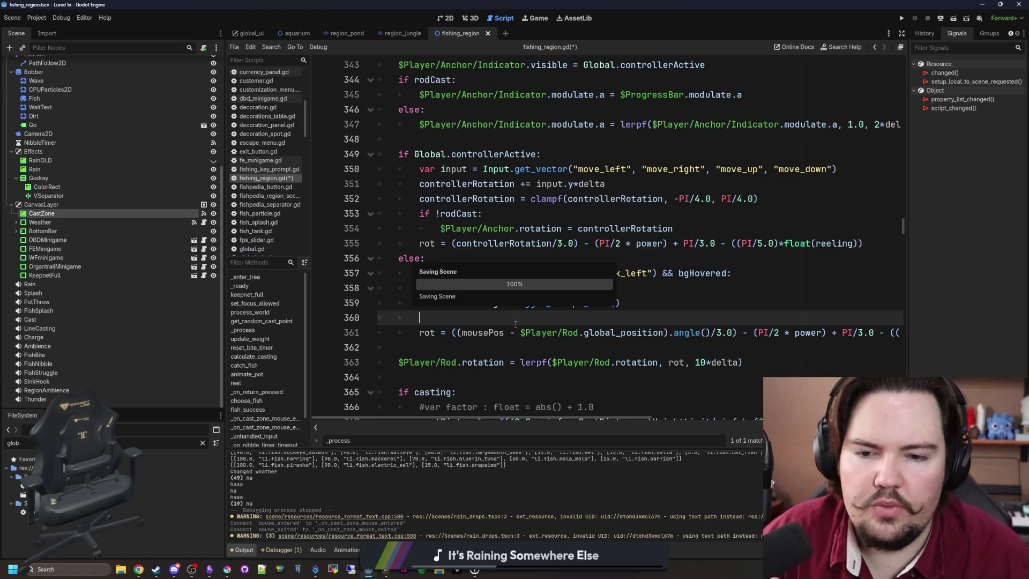
Run the project and close the Feedback notice on the Lured In main menu.
{"action": "left_click", "coordinate": [904, 18]}
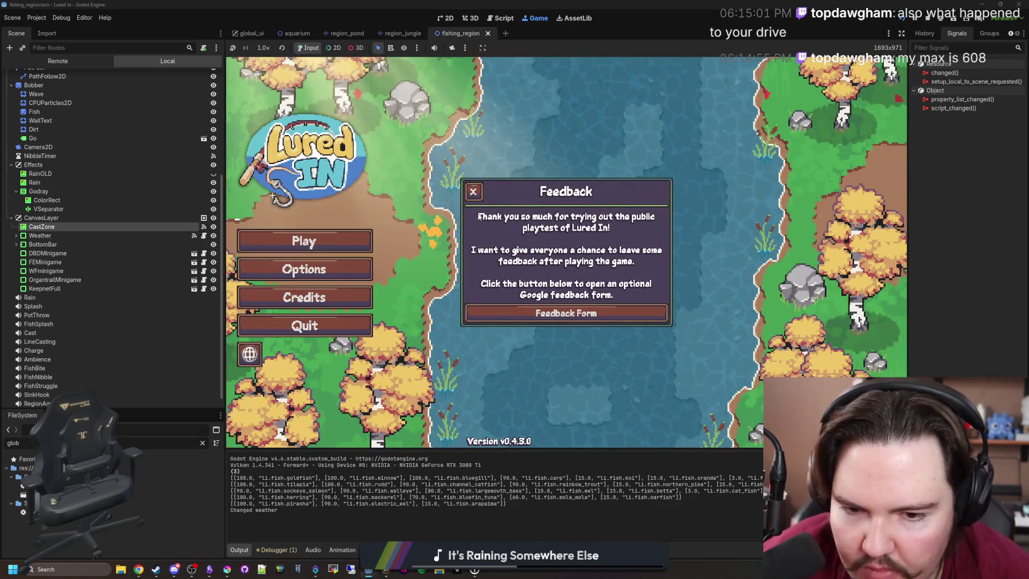
{"action": "left_click", "coordinate": [473, 191]}
Start the game, dismiss the Welcome Back earnings popup, and travel to the Pond.
{"action": "left_click", "coordinate": [304, 242]}
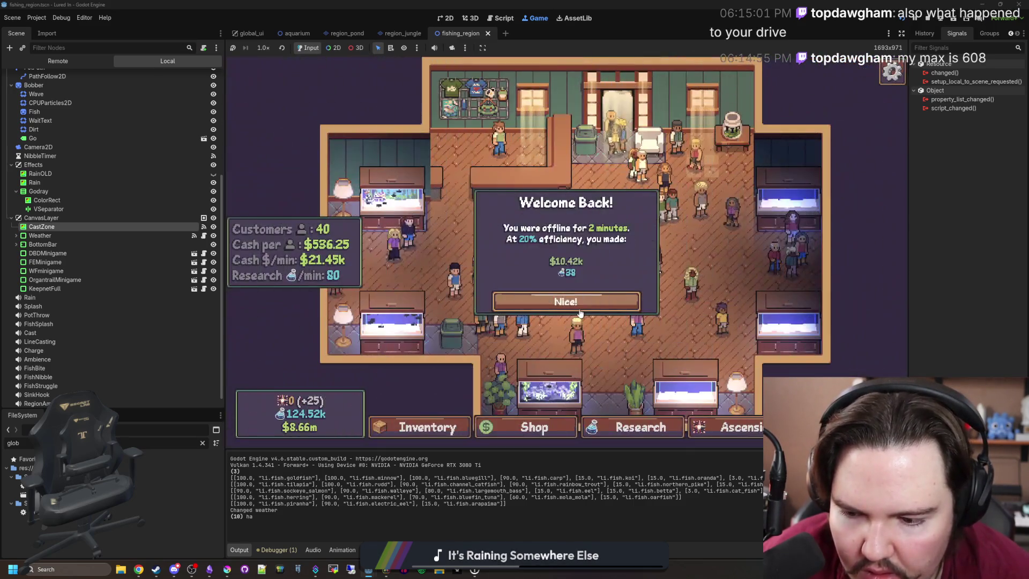
{"action": "left_click", "coordinate": [578, 304]}
{"action": "left_click", "coordinate": [672, 185]}
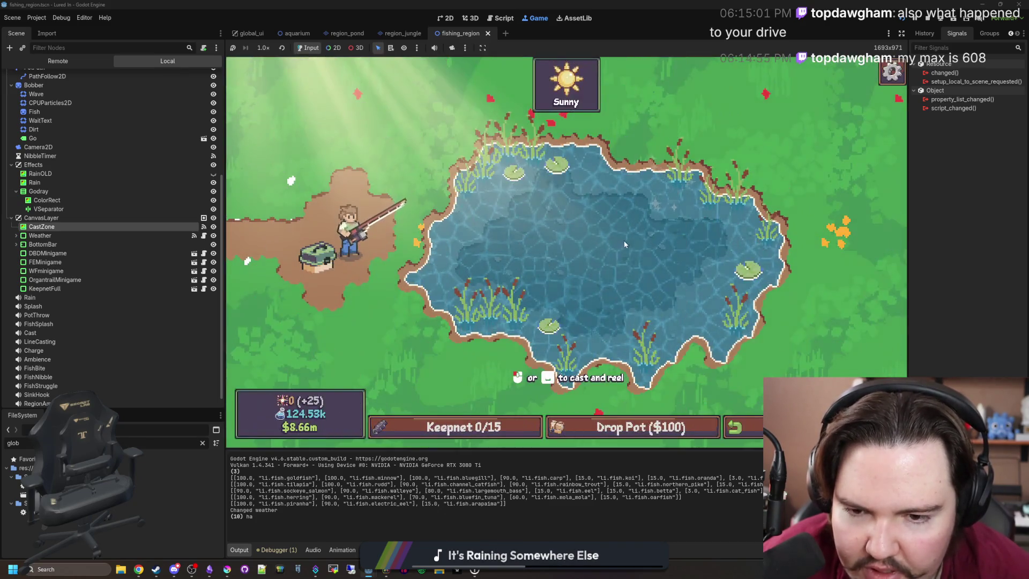
Toggle the keepnet popup by clicking and with Tab, then stop the game.
{"action": "left_click", "coordinate": [491, 428]}
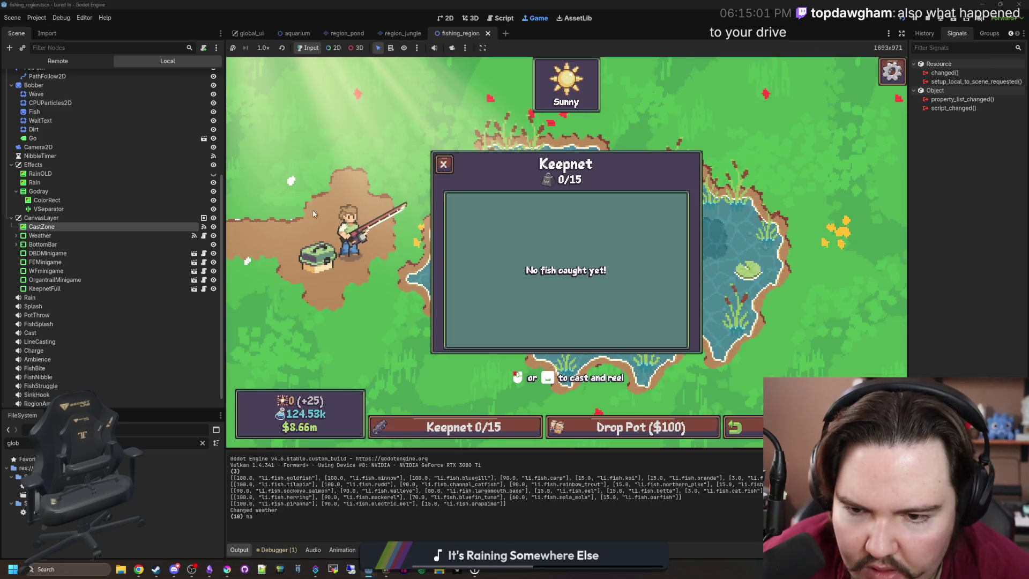
{"action": "left_click", "coordinate": [498, 425]}
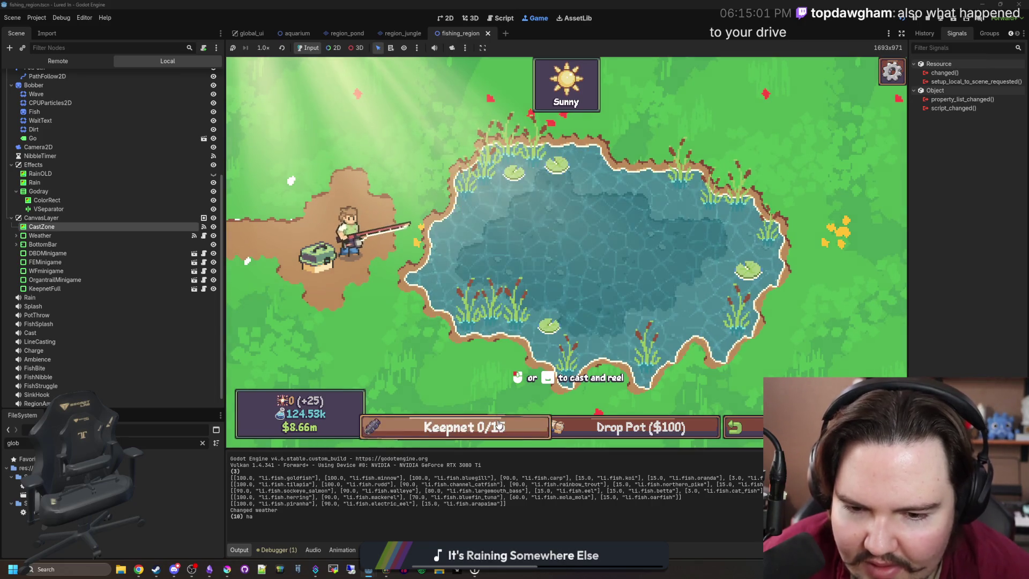
{"action": "left_click", "coordinate": [498, 426]}
{"action": "key", "text": "Tab"}
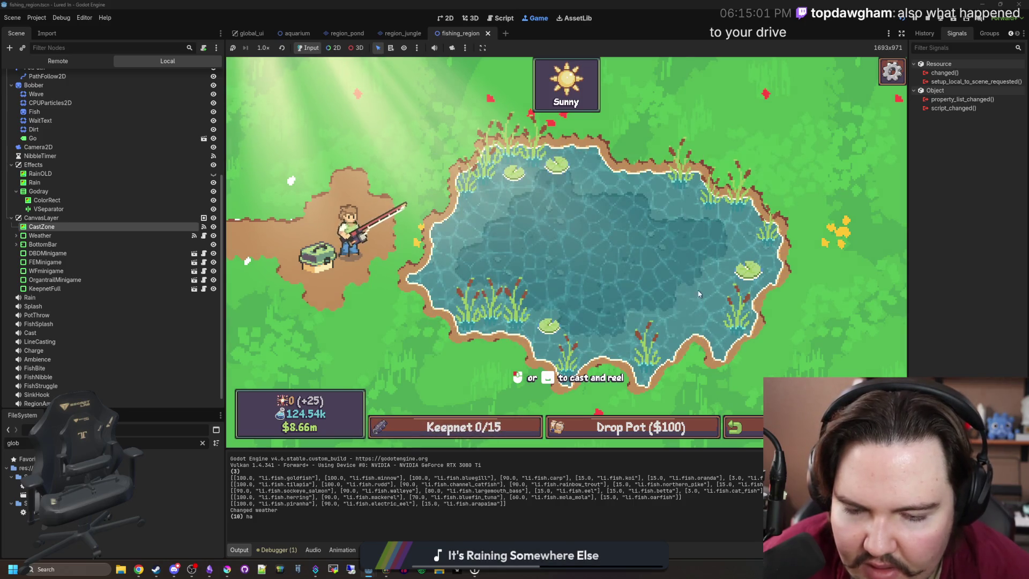
{"action": "key", "text": "Tab"}
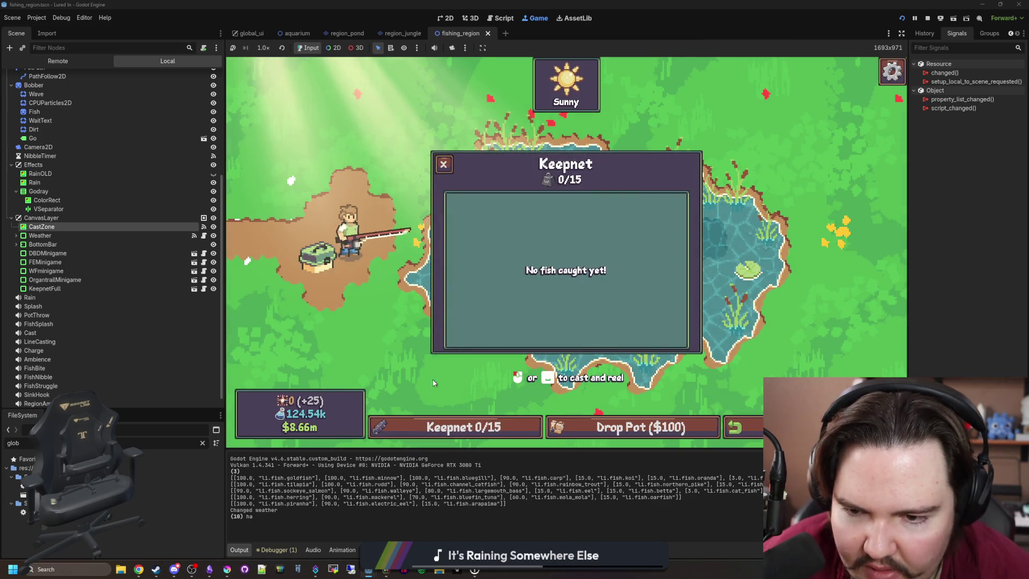
{"action": "key", "text": "Tab"}
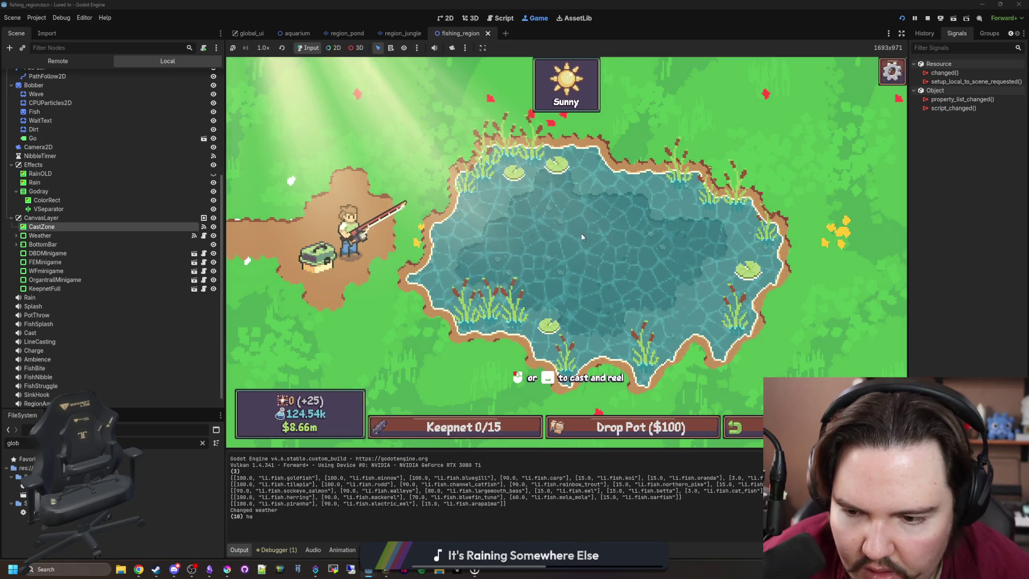
{"action": "left_click", "coordinate": [928, 18]}
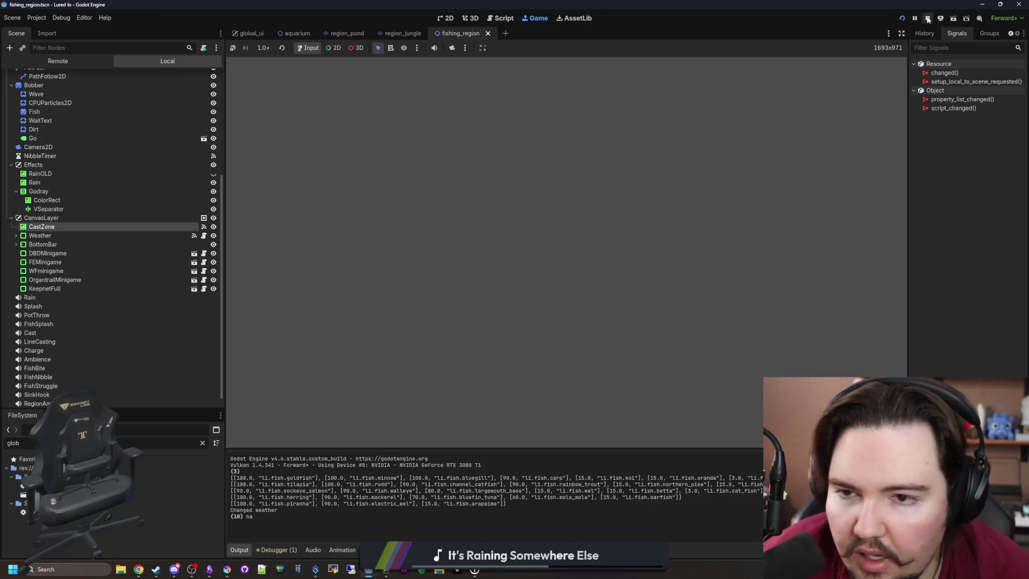
{"action": "left_click", "coordinate": [85, 216]}
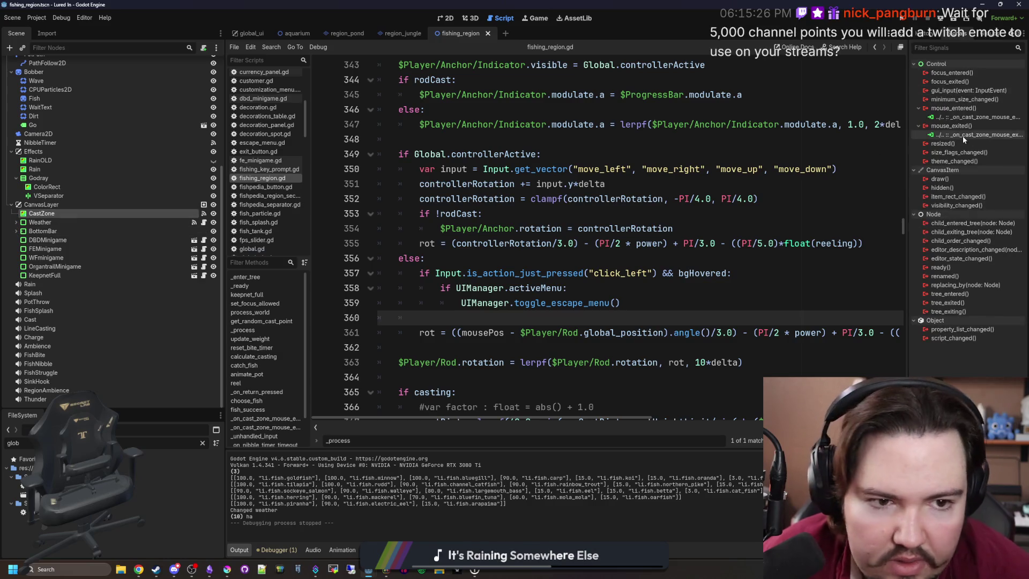
Dismiss the stray code menu, widen the right dock, and show CastZone in the Inspector.
{"action": "left_click", "coordinate": [925, 33]}
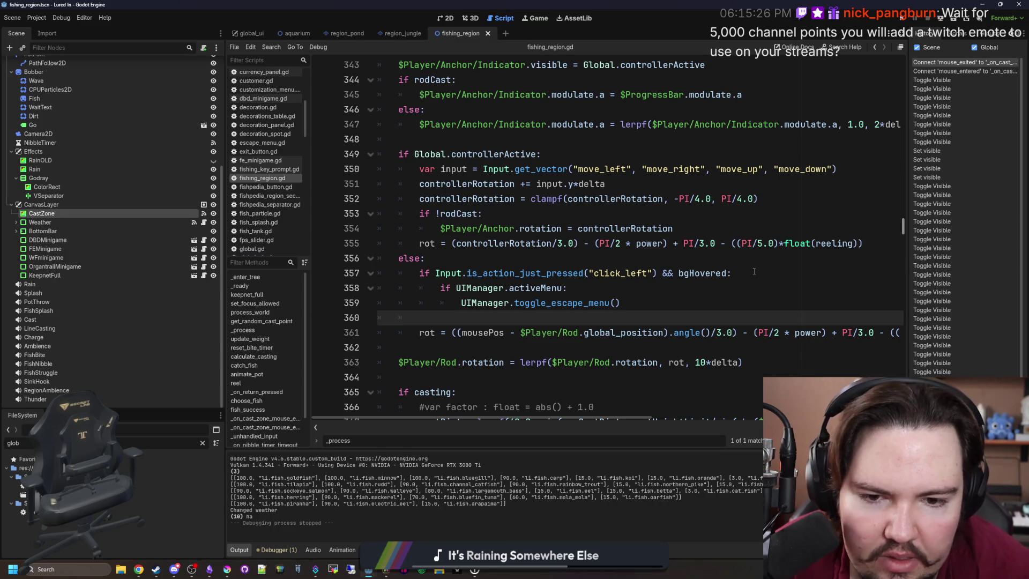
{"action": "key", "text": "Up"}
{"action": "key", "text": "Up"}
{"action": "key", "text": "Up"}
{"action": "key", "text": "End"}
{"action": "key", "text": "Menu"}
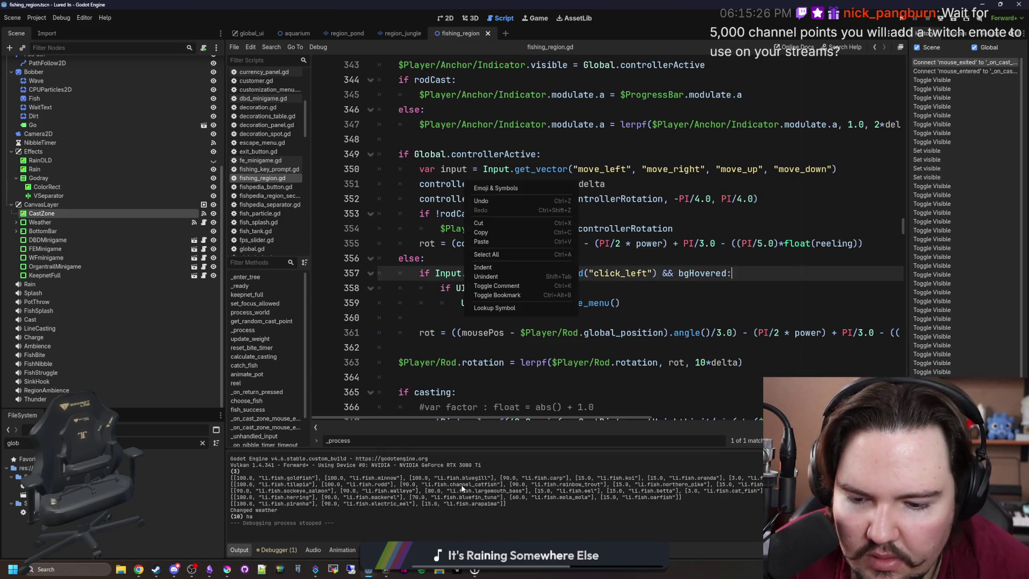
{"action": "key", "text": "Escape"}
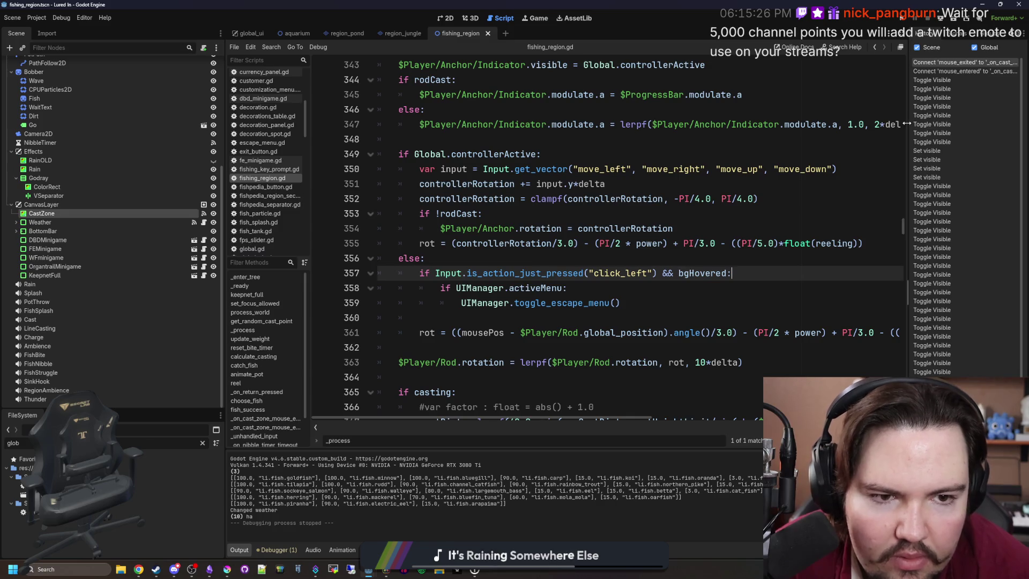
{"action": "left_click_drag", "start_coordinate": [909, 225], "coordinate": [768, 107]}
{"action": "left_click", "coordinate": [788, 33]}
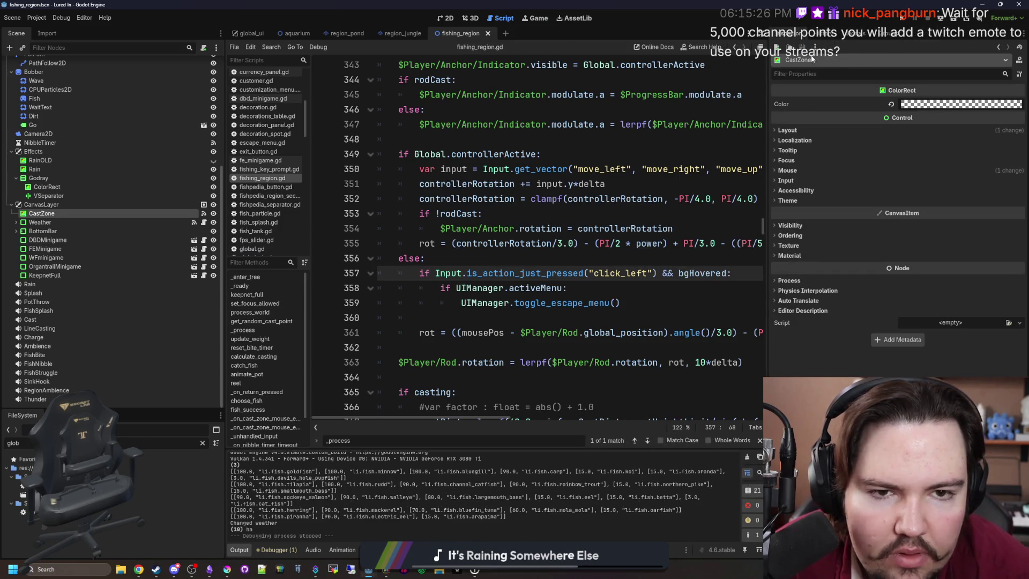
Set CastZone's Layout Anchors Preset to Full Rect and save.
{"action": "left_click", "coordinate": [788, 130]}
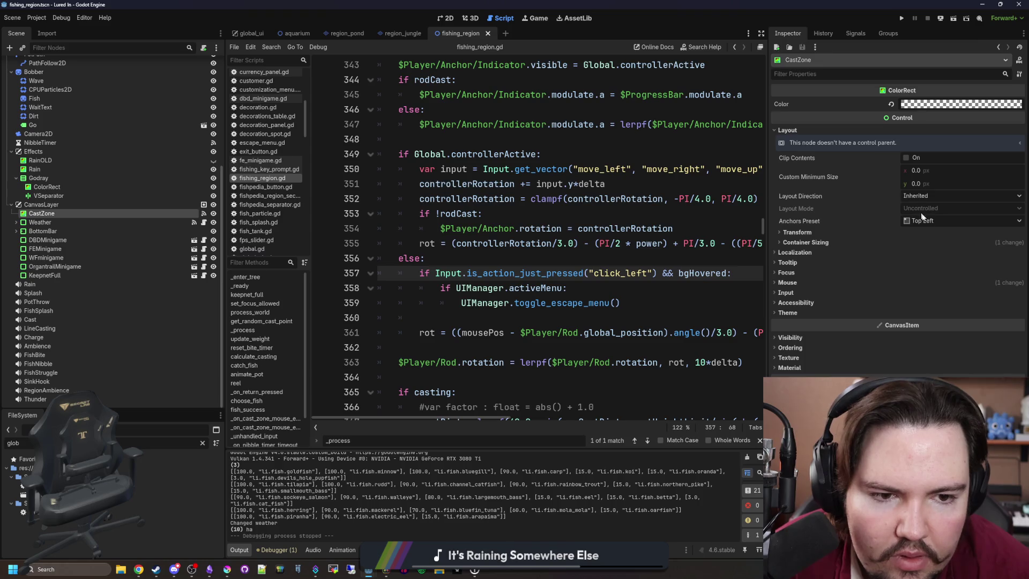
{"action": "left_click", "coordinate": [962, 221]}
{"action": "left_click", "coordinate": [922, 373]}
{"action": "left_click", "coordinate": [602, 169]}
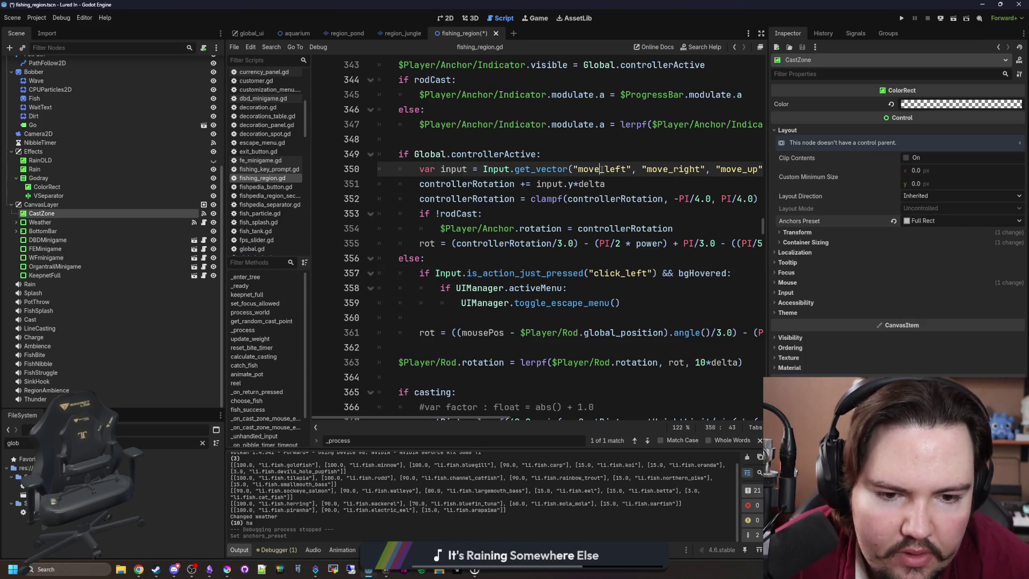
{"action": "key", "text": "ctrl+s"}
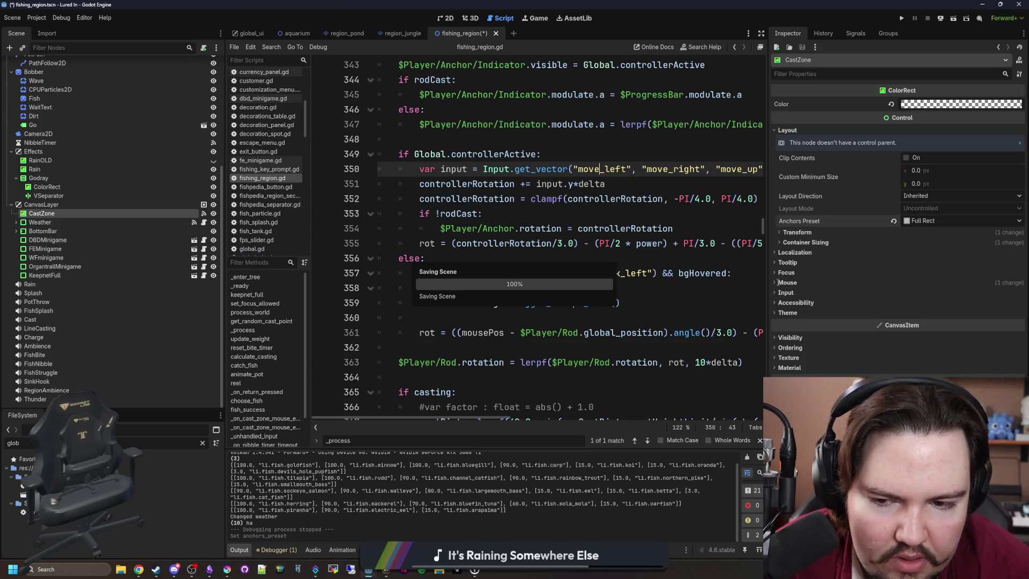
Set CastZone's Mouse Filter to Stop, save, and relaunch the game.
{"action": "left_click", "coordinate": [777, 282]}
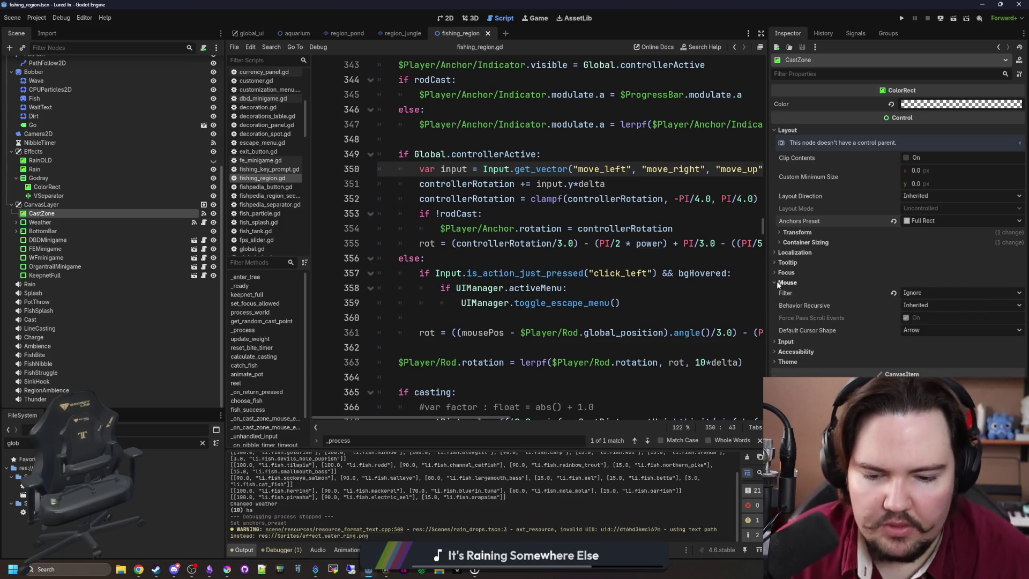
{"action": "left_click", "coordinate": [933, 293]}
{"action": "left_click", "coordinate": [935, 305]}
{"action": "left_click", "coordinate": [604, 244]}
{"action": "left_click", "coordinate": [596, 263]}
{"action": "key", "text": "ctrl+s"}
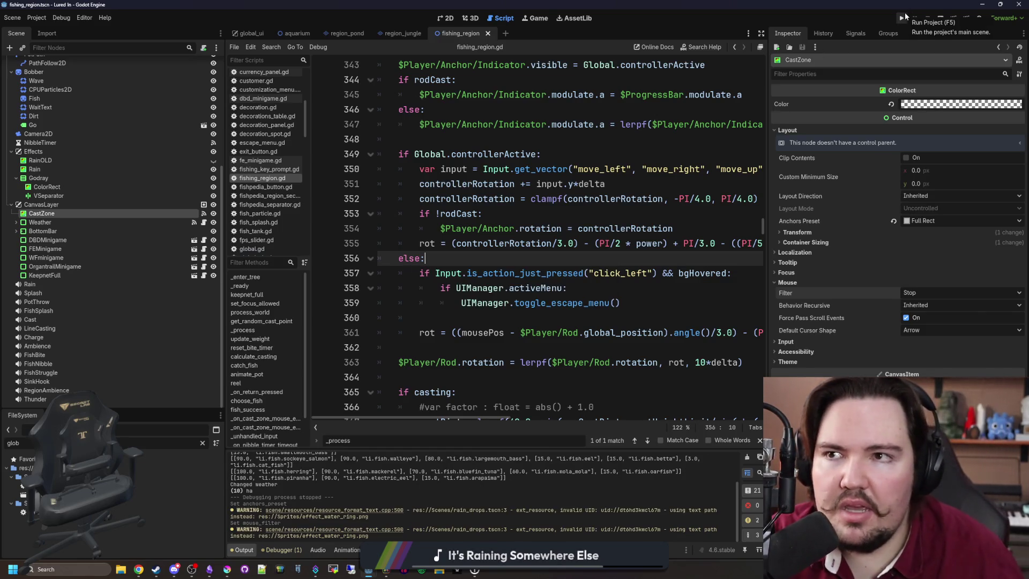
{"action": "left_click", "coordinate": [902, 15]}
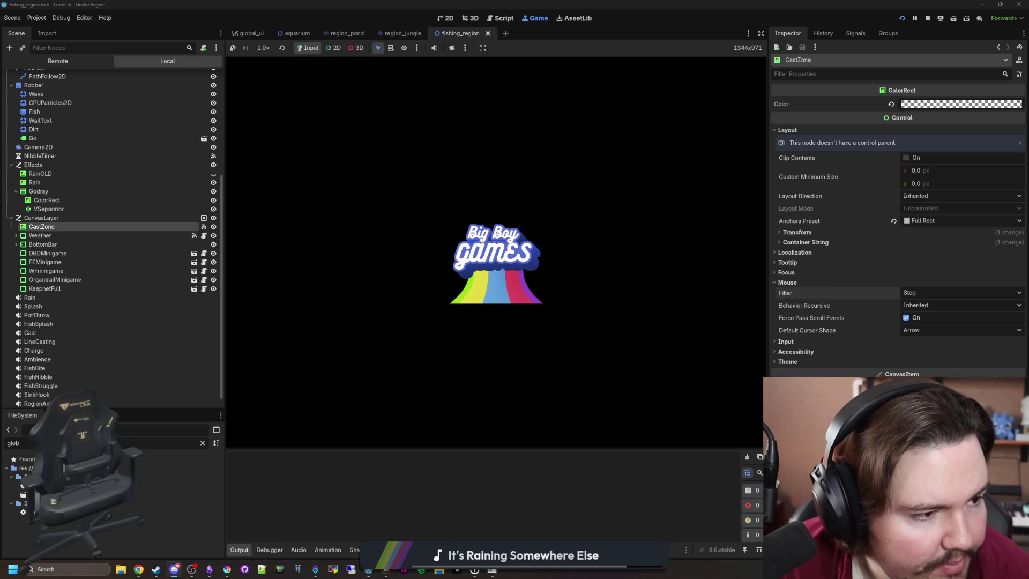
Switch to Discord's mc-general channel while the game keeps running behind it.
{"action": "key", "text": "alt+Tab"}
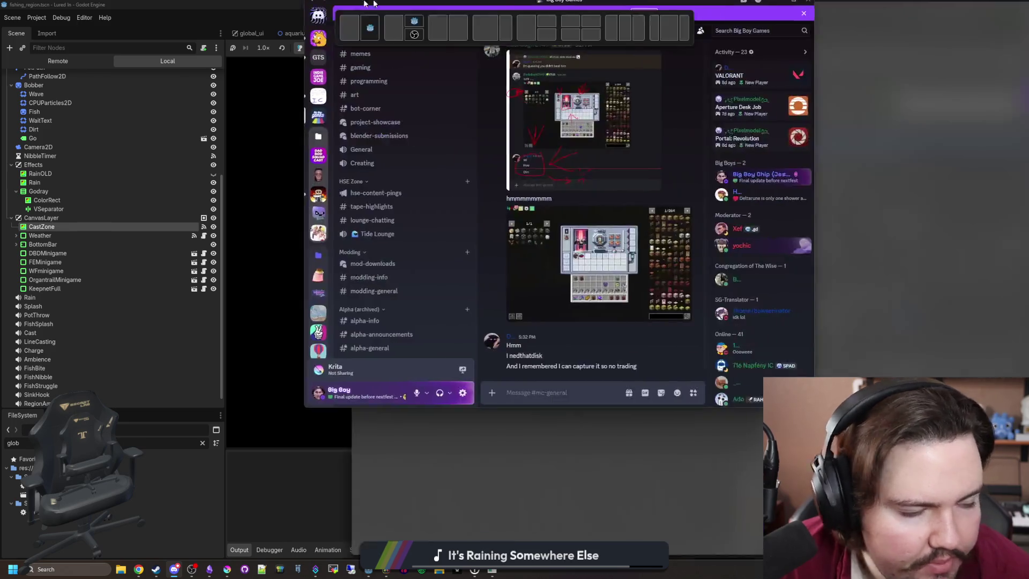
Open the #general channel and view the cracked aligner photo at full size.
{"action": "scroll", "coordinate": [104, 321], "scroll_direction": "up", "scroll_amount": 5}
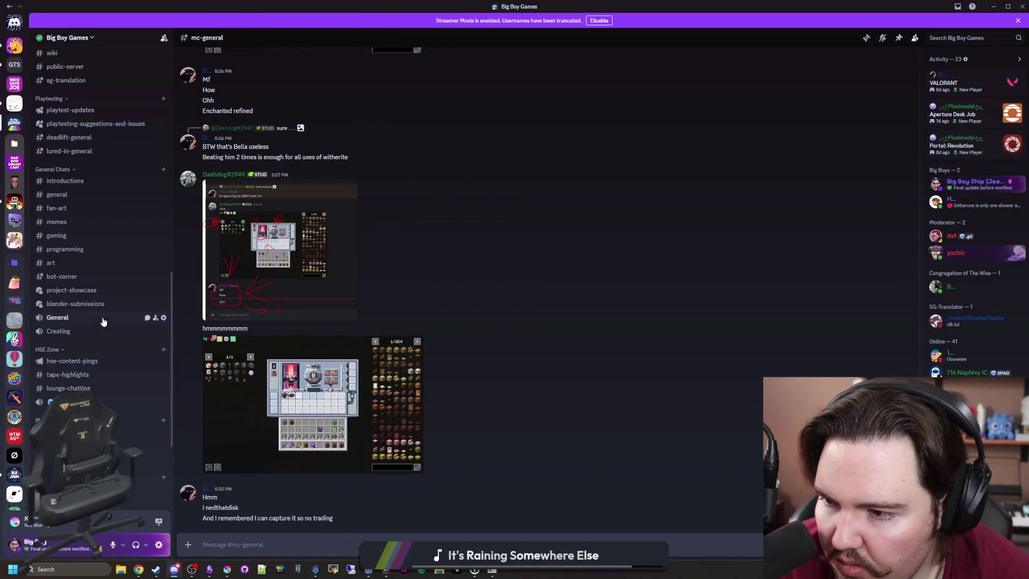
{"action": "scroll", "coordinate": [70, 245], "scroll_direction": "up", "scroll_amount": 2}
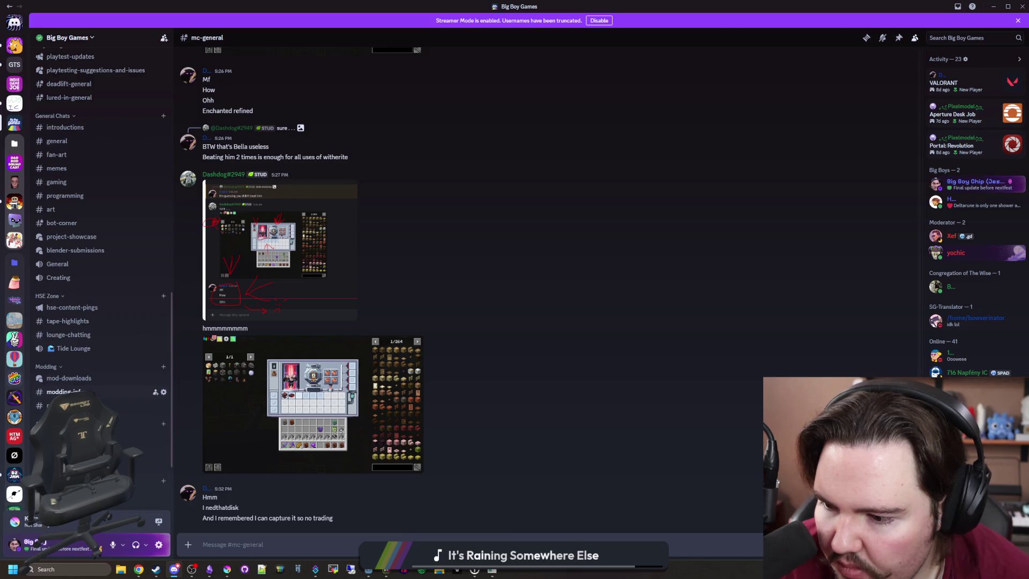
{"action": "left_click", "coordinate": [70, 248]}
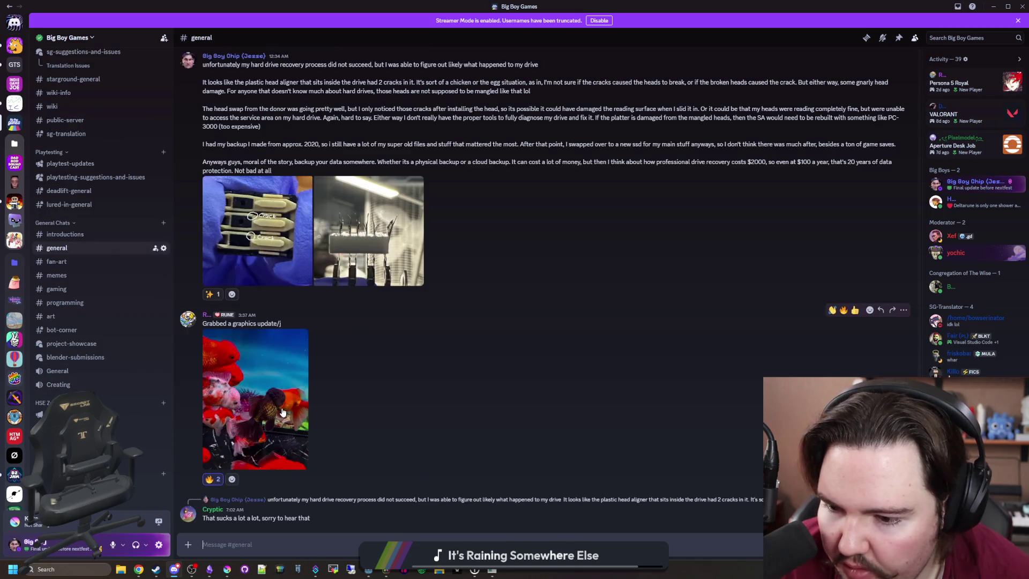
{"action": "left_click", "coordinate": [271, 242]}
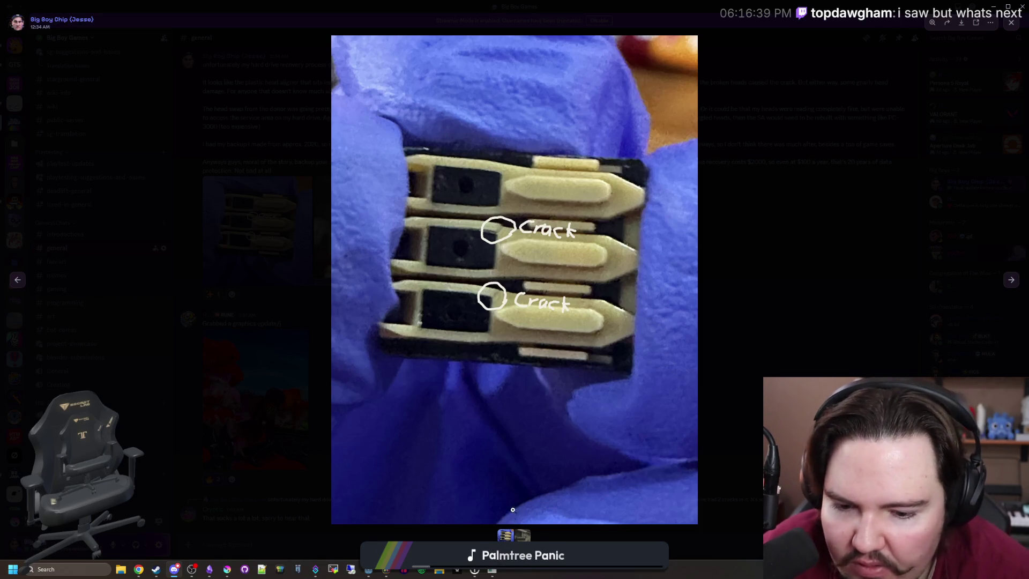
Move to the second photo and zoom in and out on the broken drive pins.
{"action": "left_click", "coordinate": [523, 535]}
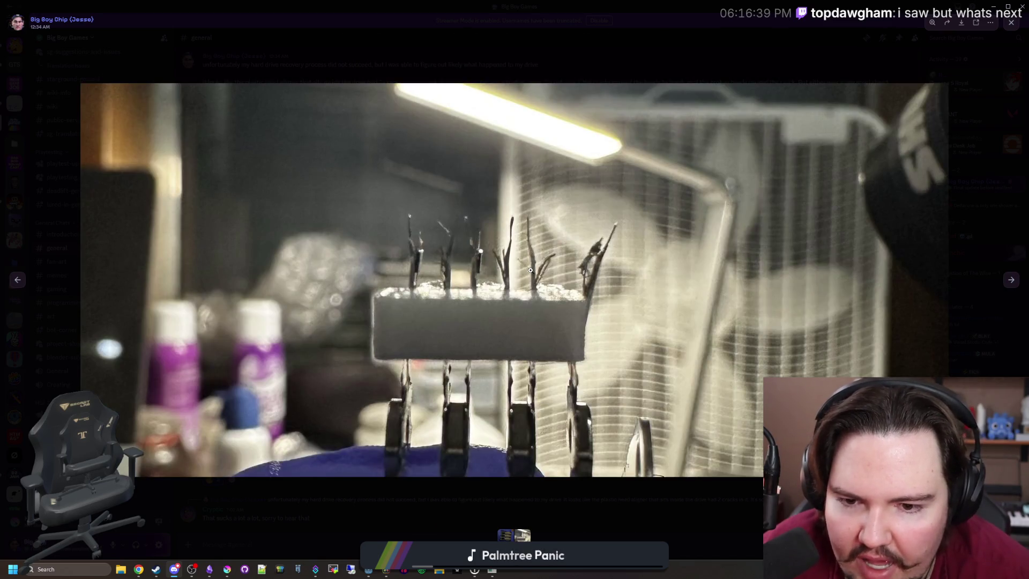
{"action": "left_click", "coordinate": [531, 270]}
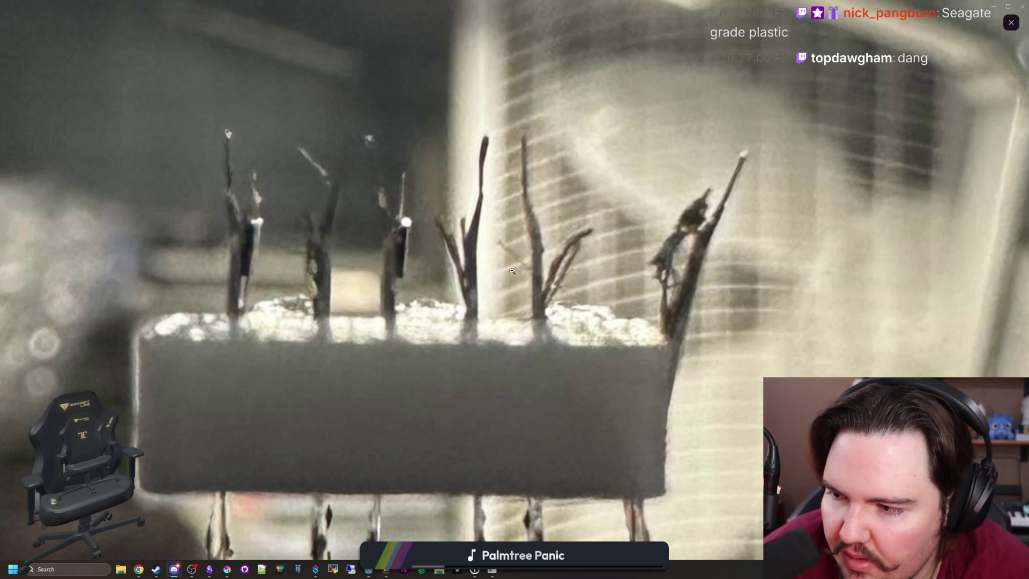
{"action": "left_click", "coordinate": [511, 271]}
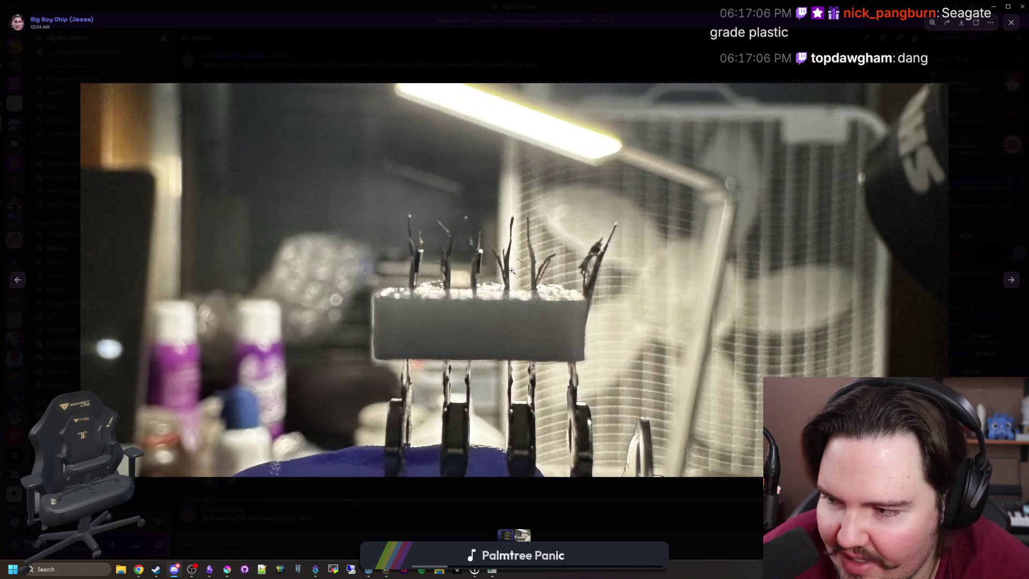
{"action": "left_click", "coordinate": [512, 271]}
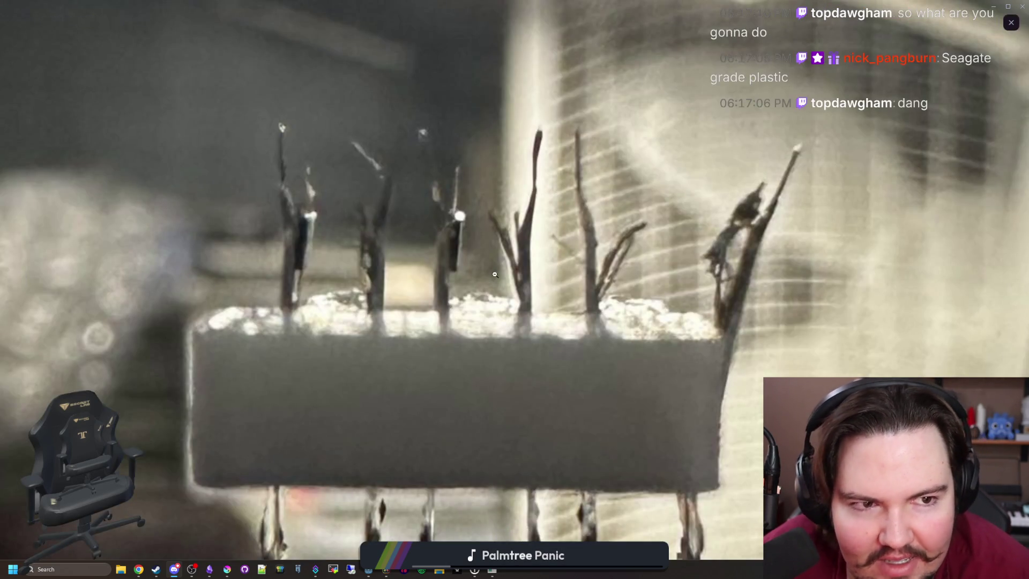
{"action": "left_click", "coordinate": [457, 183]}
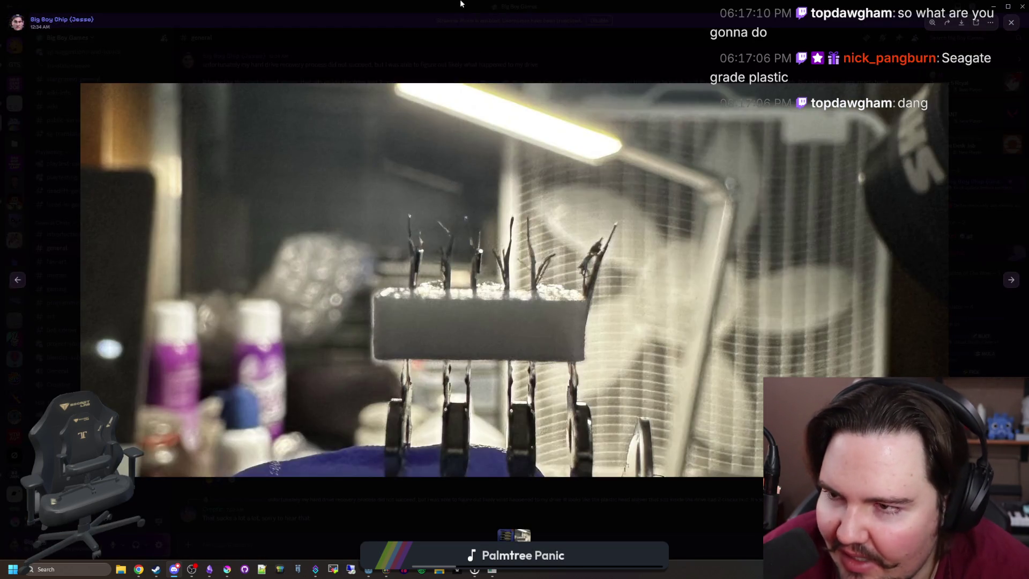
{"action": "key", "text": "alt+Tab"}
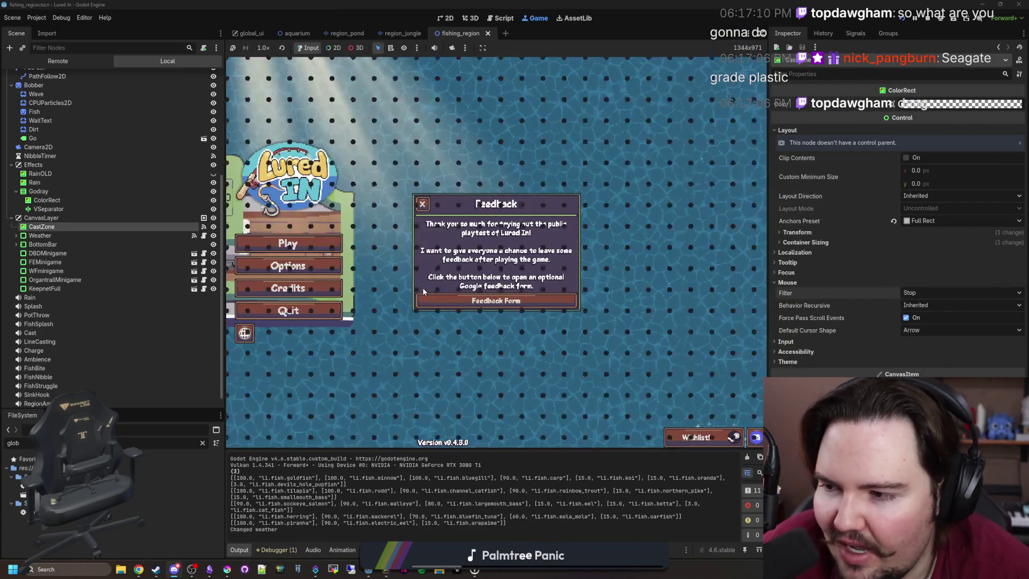
Dismiss the Feedback popup, start the game with Play, and zoom out on the shop.
{"action": "left_click", "coordinate": [423, 204]}
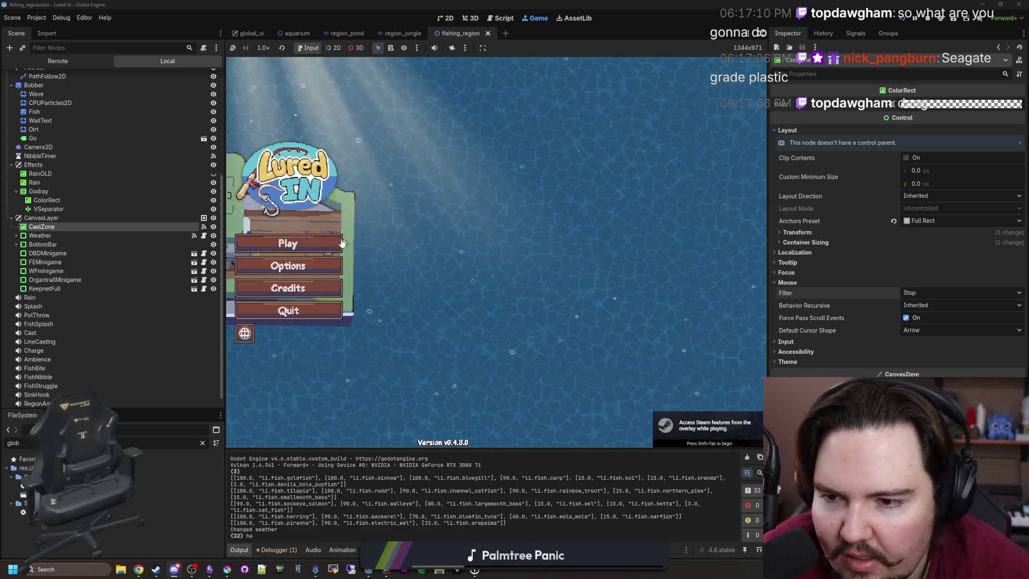
{"action": "left_click", "coordinate": [322, 246]}
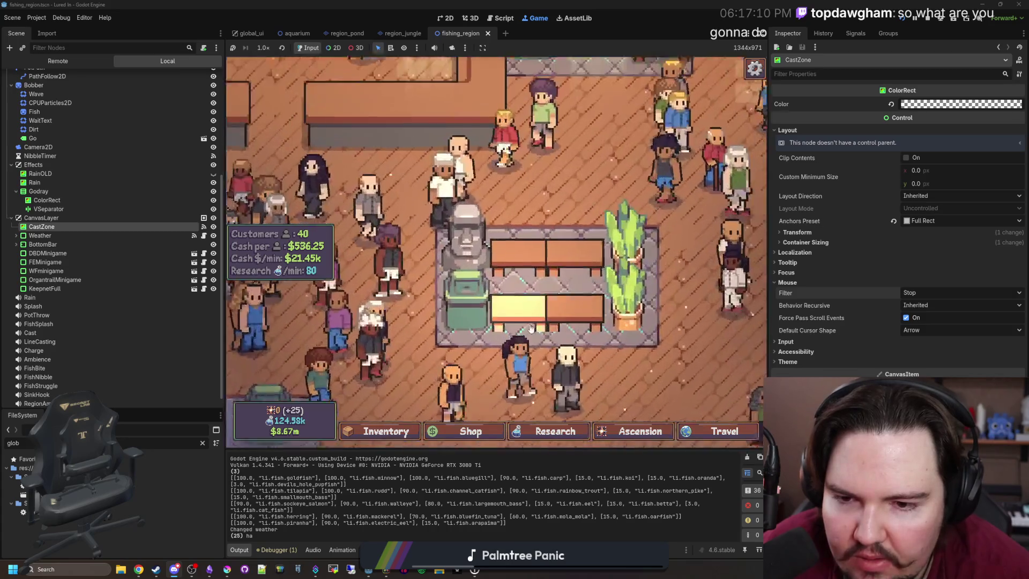
{"action": "scroll", "coordinate": [532, 328], "scroll_direction": "down", "scroll_amount": 3}
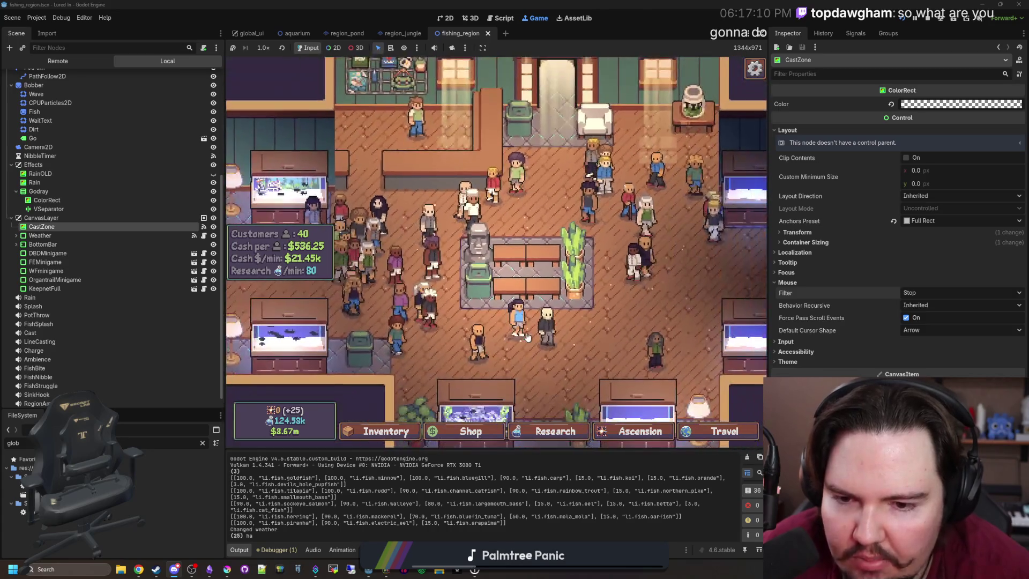
{"action": "scroll", "coordinate": [525, 347], "scroll_direction": "down", "scroll_amount": 5}
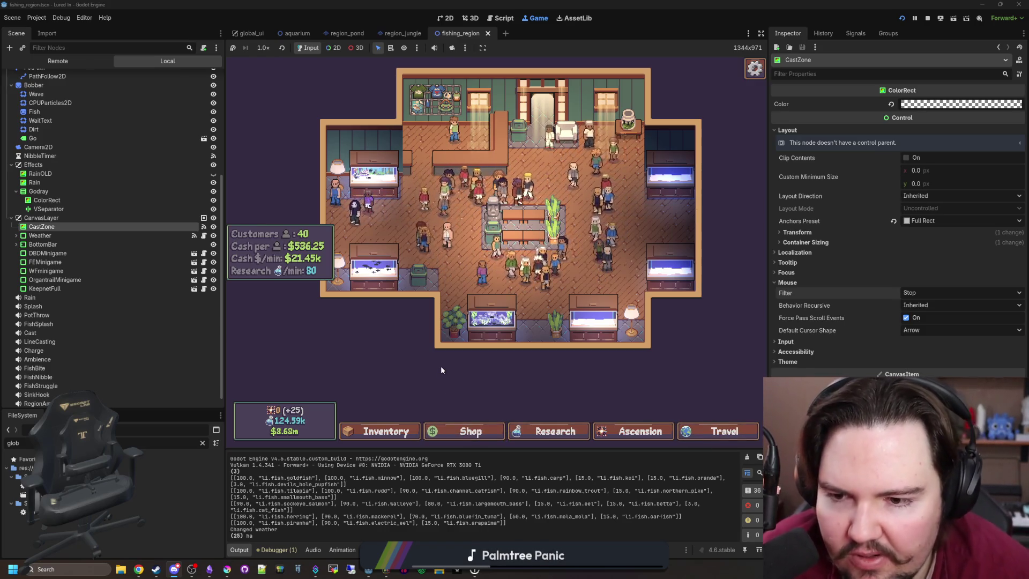
Choose Travel (FREE) next to Pond in the shop's destination list.
{"action": "left_click", "coordinate": [681, 432]}
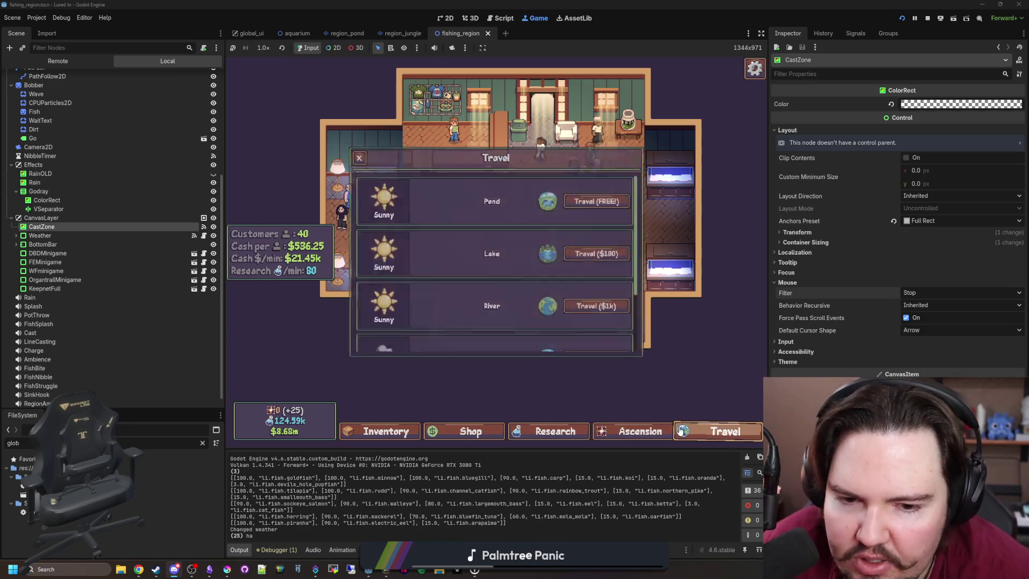
{"action": "scroll", "coordinate": [478, 278], "scroll_direction": "down", "scroll_amount": 3}
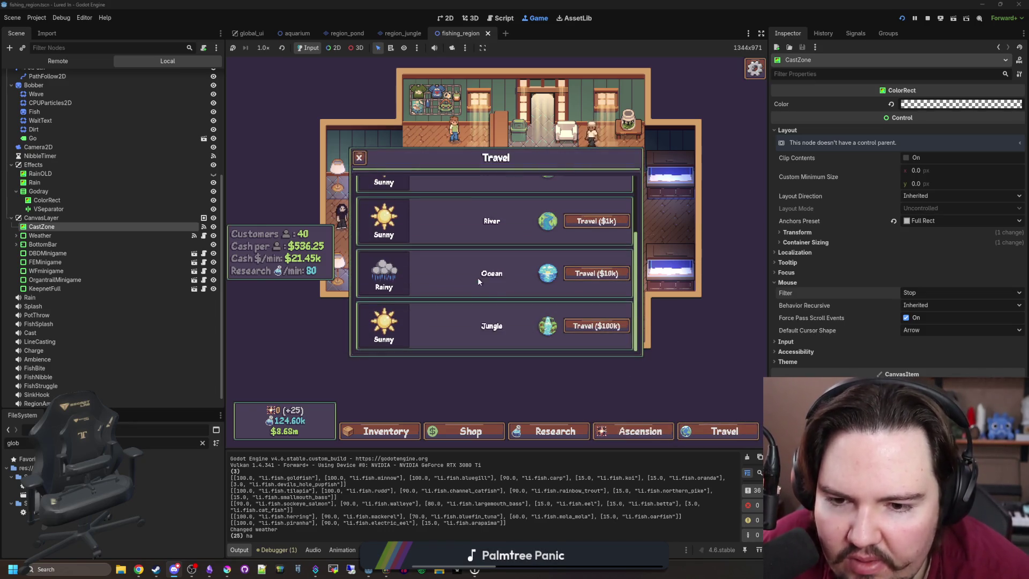
{"action": "scroll", "coordinate": [487, 278], "scroll_direction": "up", "scroll_amount": 3}
{"action": "scroll", "coordinate": [487, 277], "scroll_direction": "down", "scroll_amount": 3}
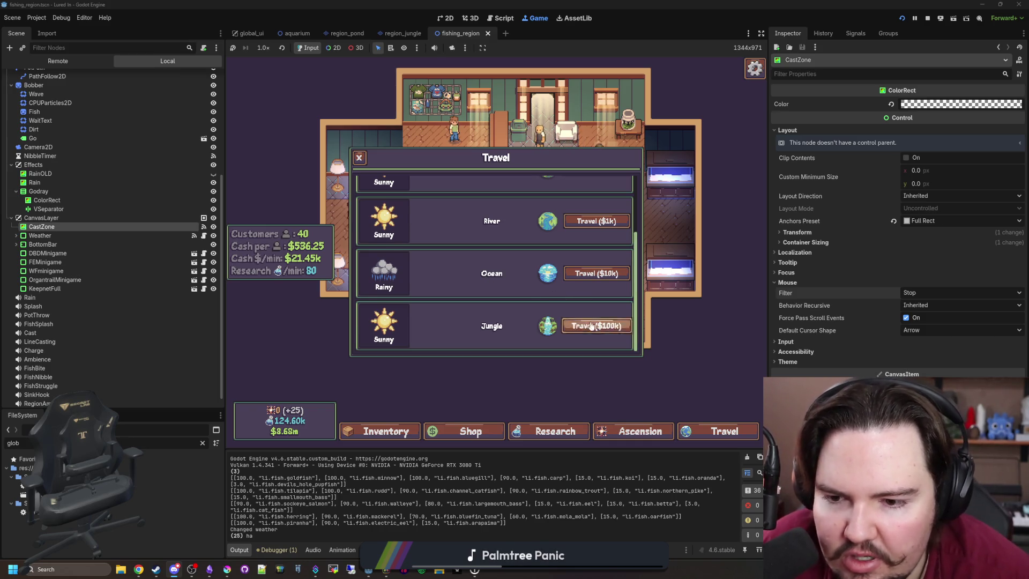
{"action": "scroll", "coordinate": [570, 276], "scroll_direction": "up", "scroll_amount": 3}
{"action": "left_click", "coordinate": [611, 202]}
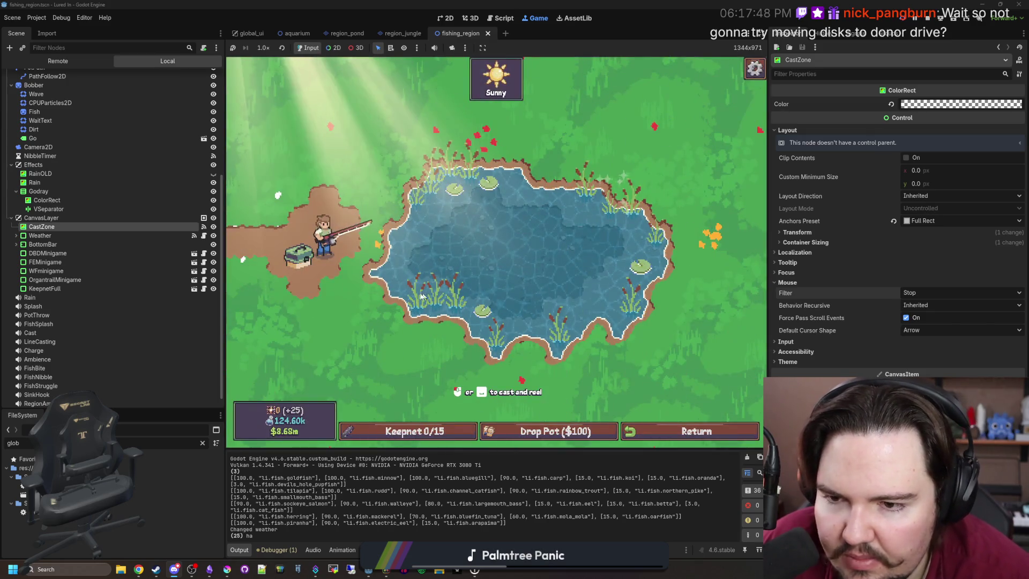
Cast the line into the pond, then open and close the Keepnet popup repeatedly to confirm it's empty.
{"action": "left_click", "coordinate": [481, 255]}
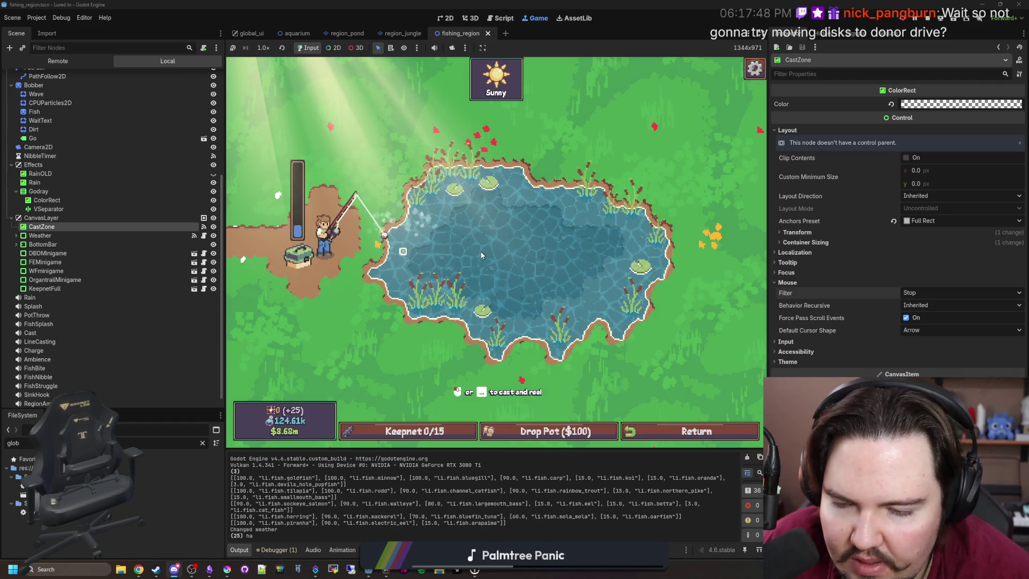
{"action": "left_click", "coordinate": [412, 431]}
{"action": "left_click", "coordinate": [634, 292]}
{"action": "left_click", "coordinate": [408, 436]}
{"action": "left_click", "coordinate": [407, 436]}
{"action": "left_click", "coordinate": [407, 435]}
{"action": "left_click", "coordinate": [407, 435]}
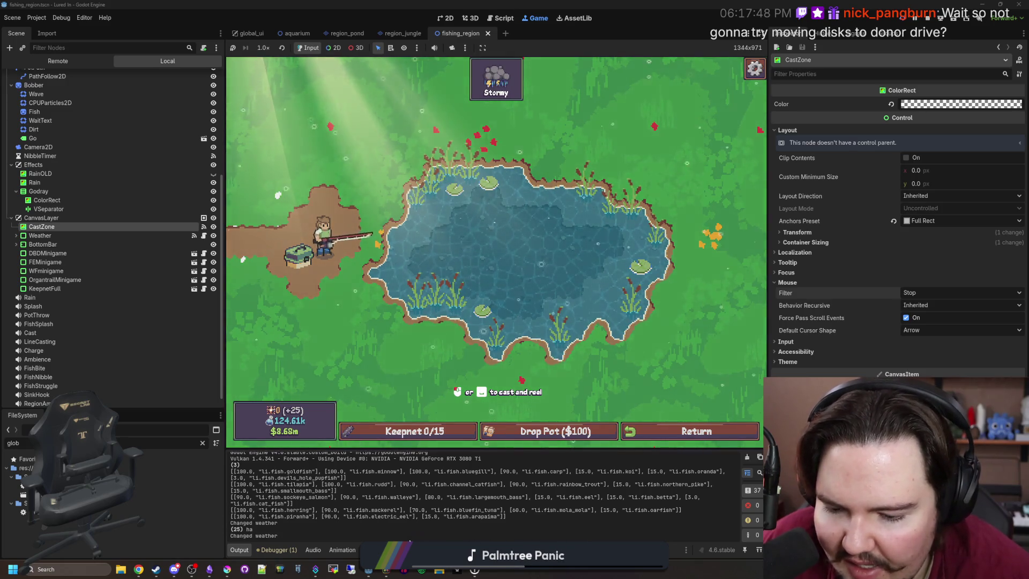
{"action": "mouse_move", "coordinate": [386, 569]}
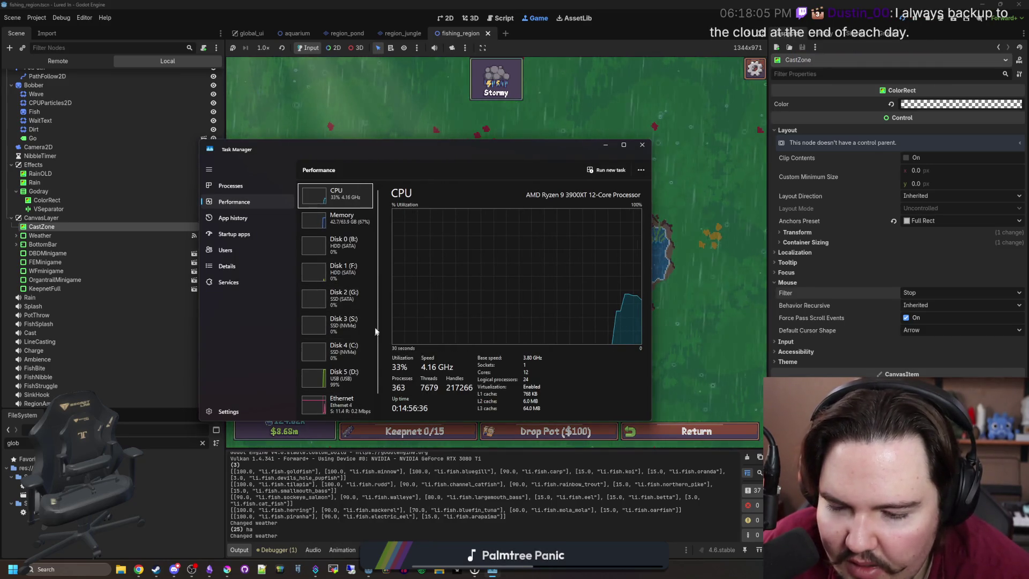
Compare the Disk 5 (D:) and Disk 4 (C:) graphs, ending on Disk 5 at 100% active time.
{"action": "left_click", "coordinate": [343, 378]}
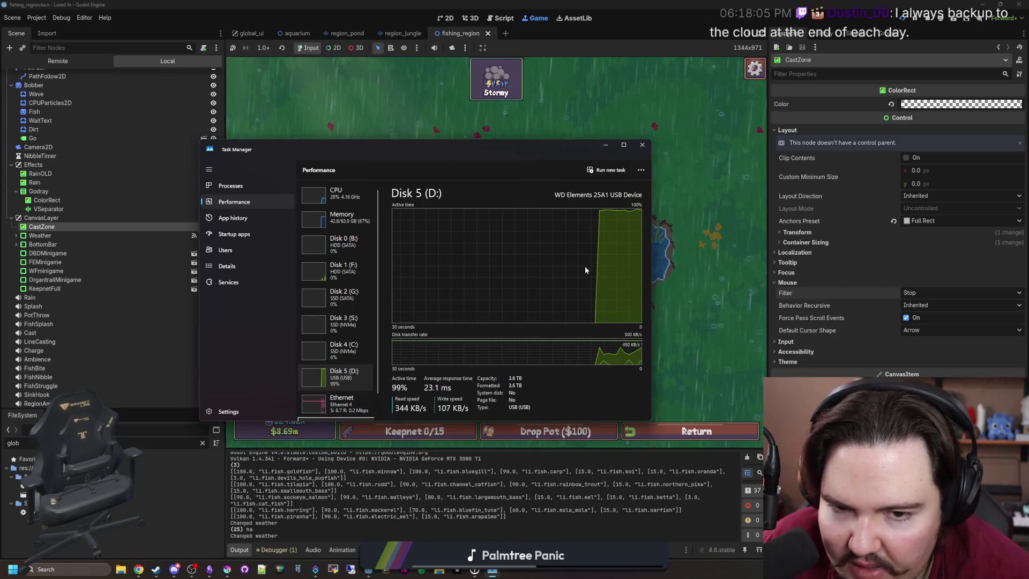
{"action": "scroll", "coordinate": [360, 289], "scroll_direction": "down", "scroll_amount": 1}
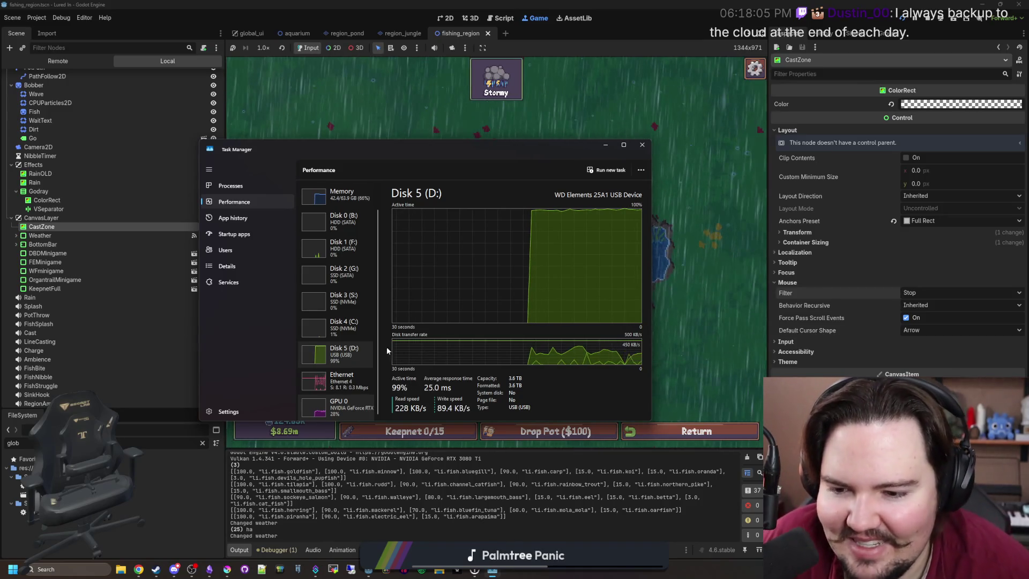
{"action": "scroll", "coordinate": [362, 272], "scroll_direction": "up", "scroll_amount": 1}
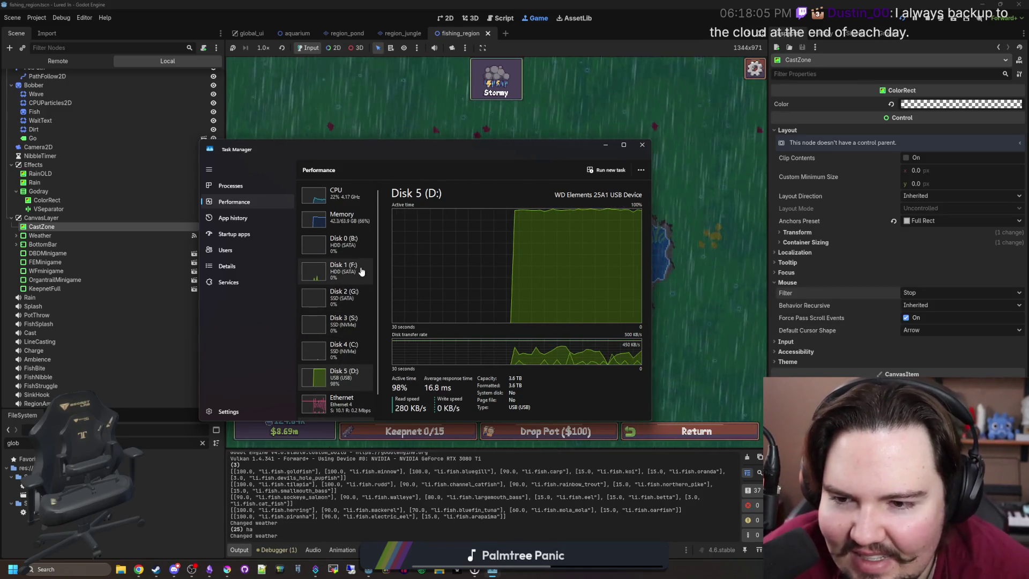
{"action": "left_click", "coordinate": [335, 351]}
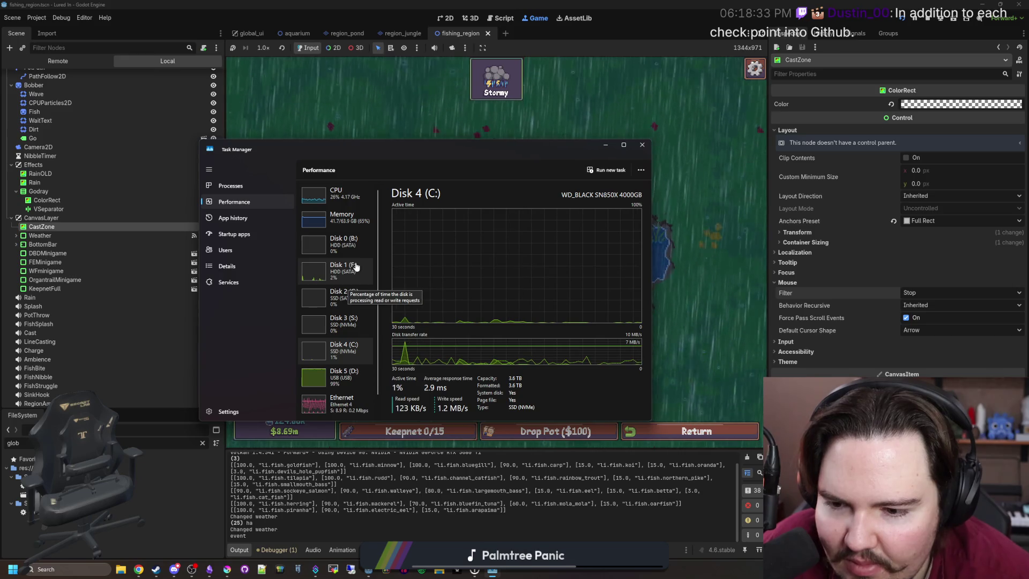
{"action": "scroll", "coordinate": [355, 321], "scroll_direction": "down", "scroll_amount": 1}
{"action": "left_click", "coordinate": [355, 359]}
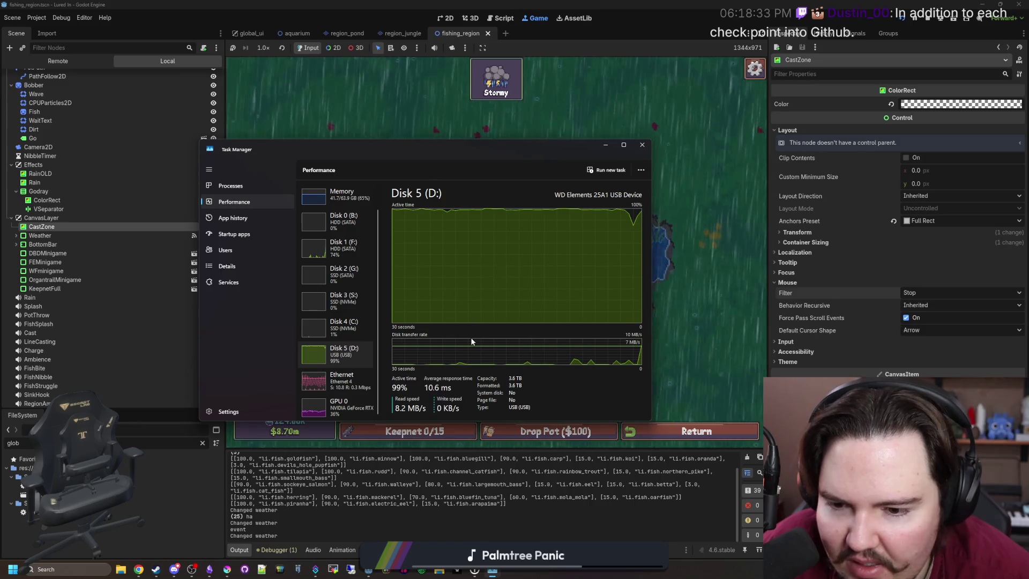
{"action": "scroll", "coordinate": [365, 380], "scroll_direction": "up", "scroll_amount": 1}
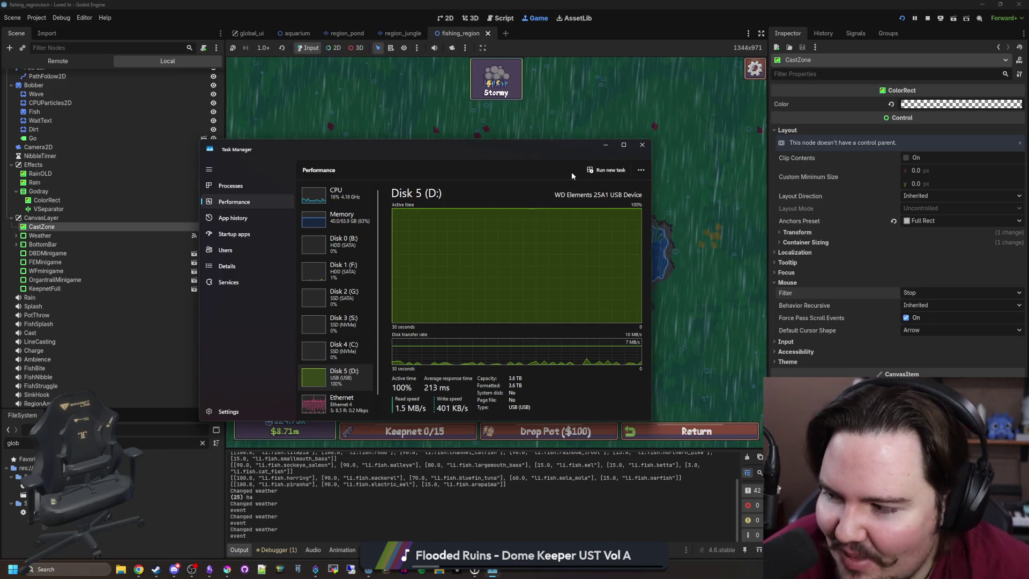
Recheck the empty keepnet during the storm, return to the shop, and select the RainOLD node.
{"action": "left_click", "coordinate": [605, 145]}
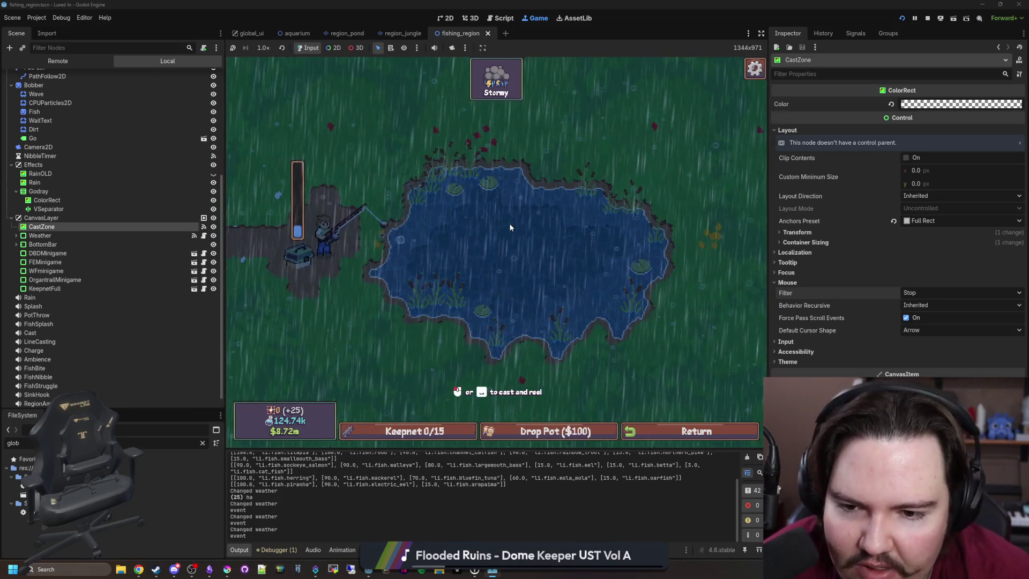
{"action": "left_click", "coordinate": [411, 431]}
{"action": "left_click", "coordinate": [640, 285]}
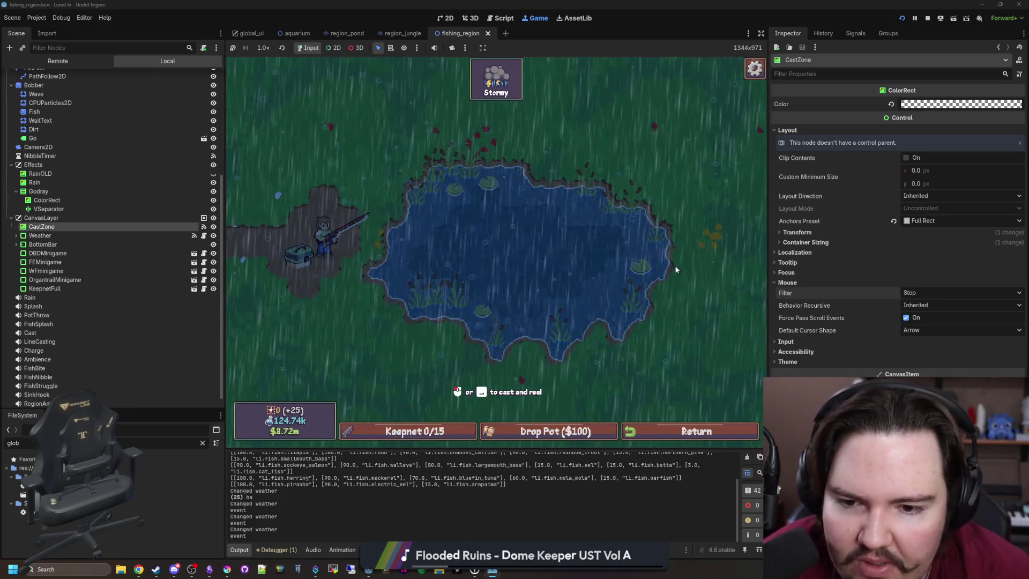
{"action": "left_click", "coordinate": [455, 426]}
{"action": "left_click", "coordinate": [662, 307]}
{"action": "left_click", "coordinate": [410, 431]}
{"action": "left_click", "coordinate": [588, 304]}
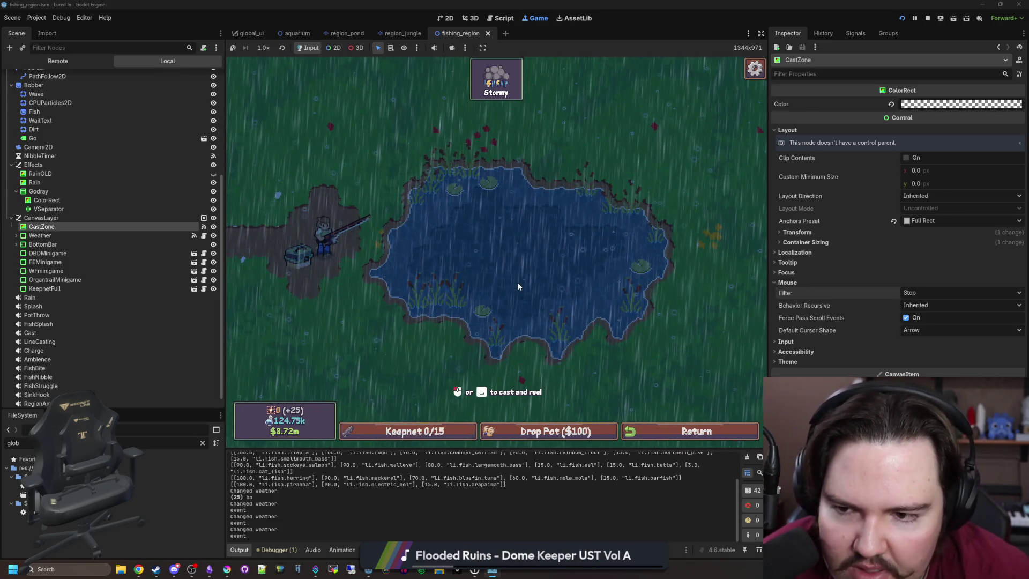
{"action": "left_click", "coordinate": [691, 431]}
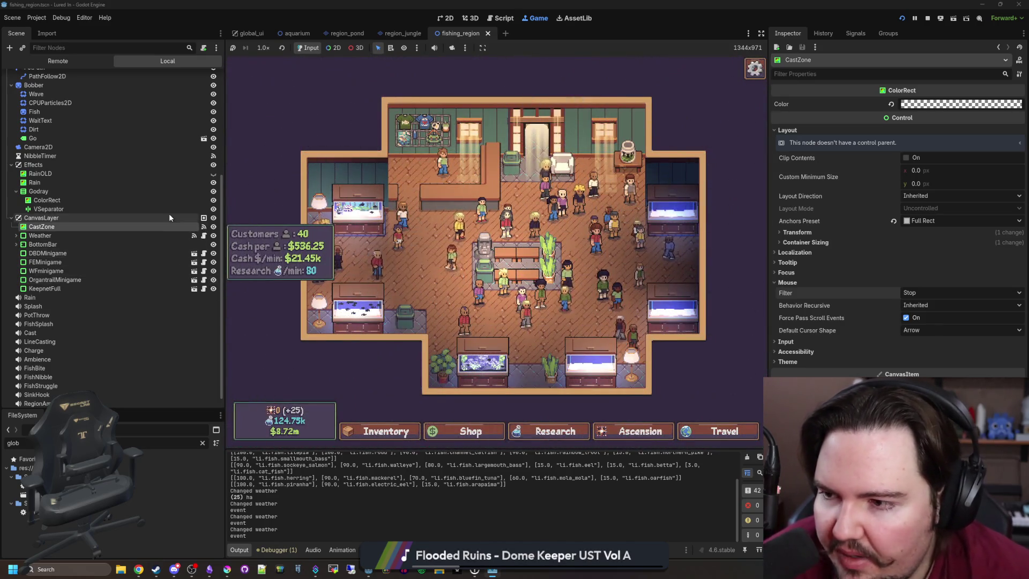
{"action": "left_click", "coordinate": [176, 172]}
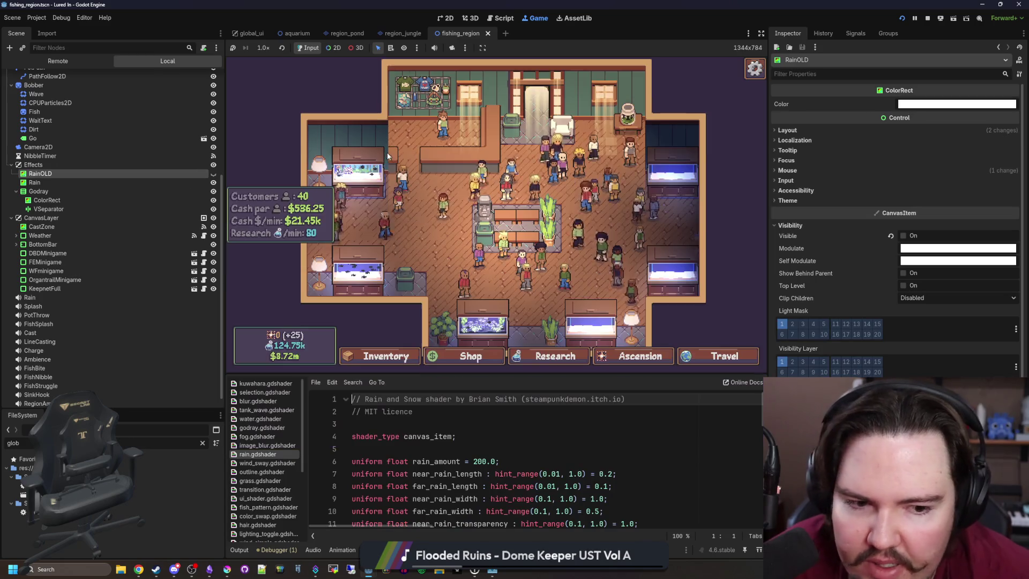
Show RainOLD in the 2D view, then delete the node and confirm.
{"action": "left_click", "coordinate": [445, 18]}
{"action": "left_click", "coordinate": [213, 174]}
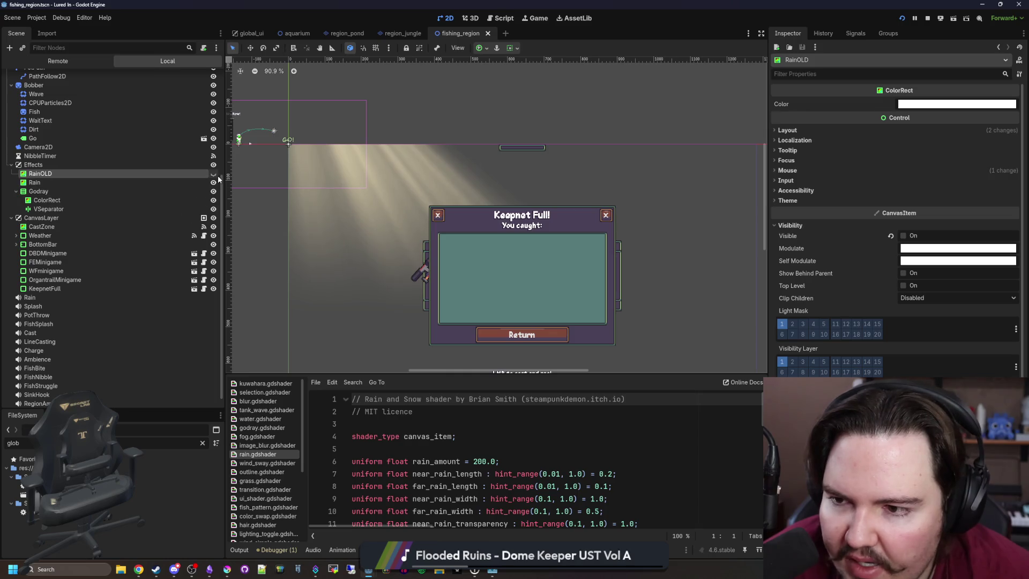
{"action": "scroll", "coordinate": [547, 227], "scroll_direction": "down", "scroll_amount": 3}
{"action": "scroll", "coordinate": [614, 288], "scroll_direction": "up", "scroll_amount": 8}
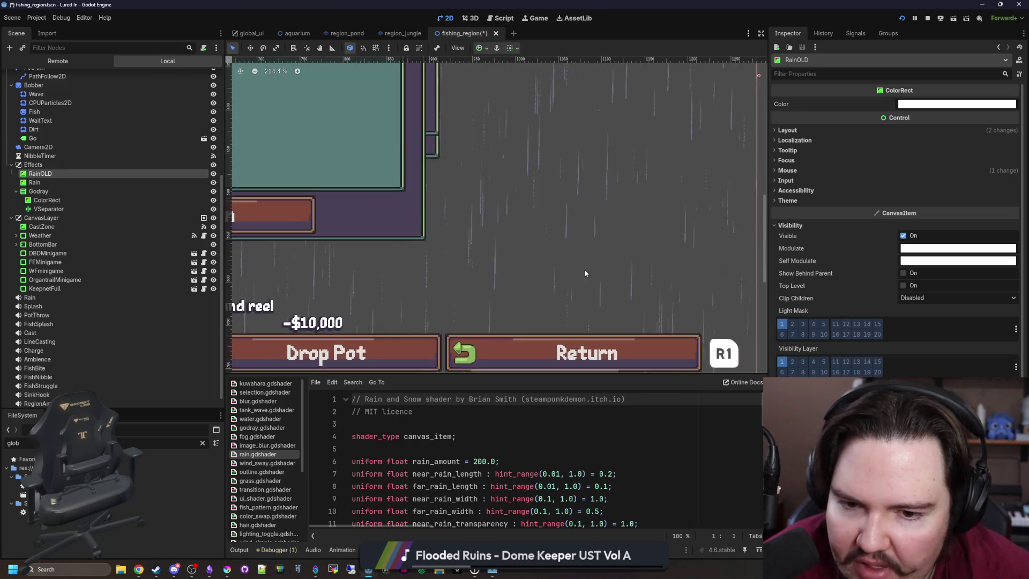
{"action": "scroll", "coordinate": [595, 286], "scroll_direction": "down", "scroll_amount": 10}
{"action": "scroll", "coordinate": [515, 236], "scroll_direction": "up", "scroll_amount": 4}
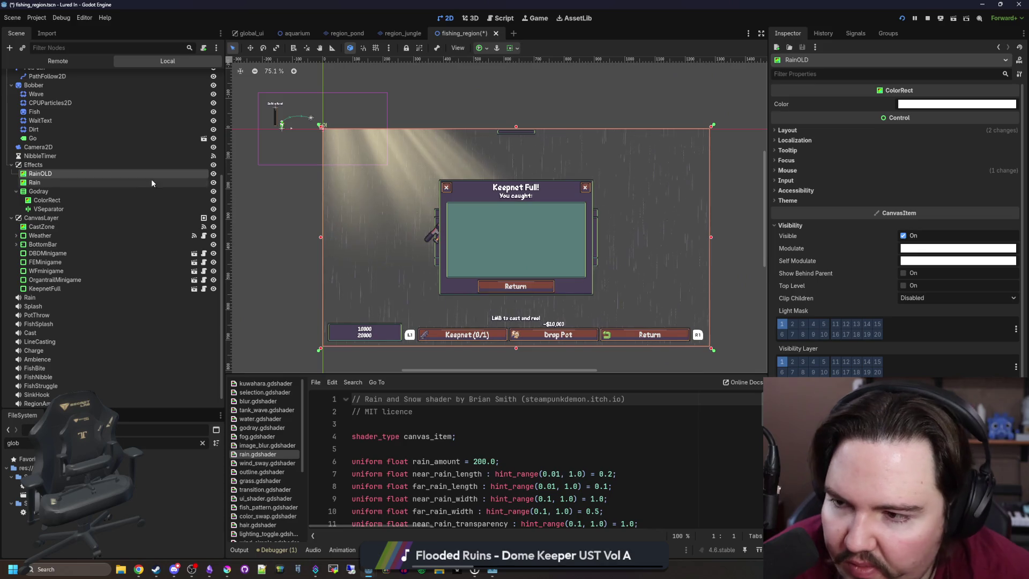
{"action": "left_click", "coordinate": [161, 408]}
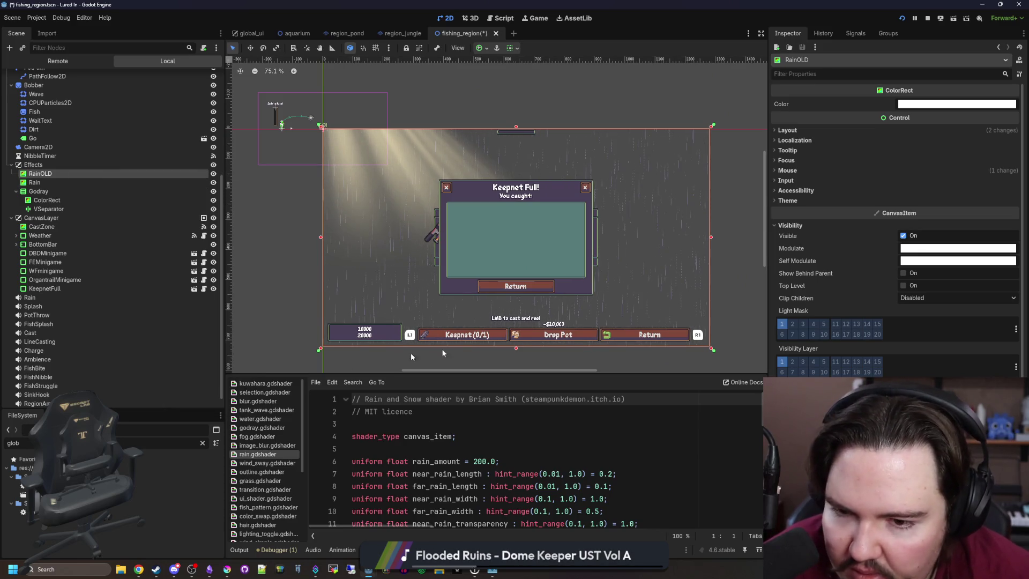
{"action": "left_click", "coordinate": [508, 304]}
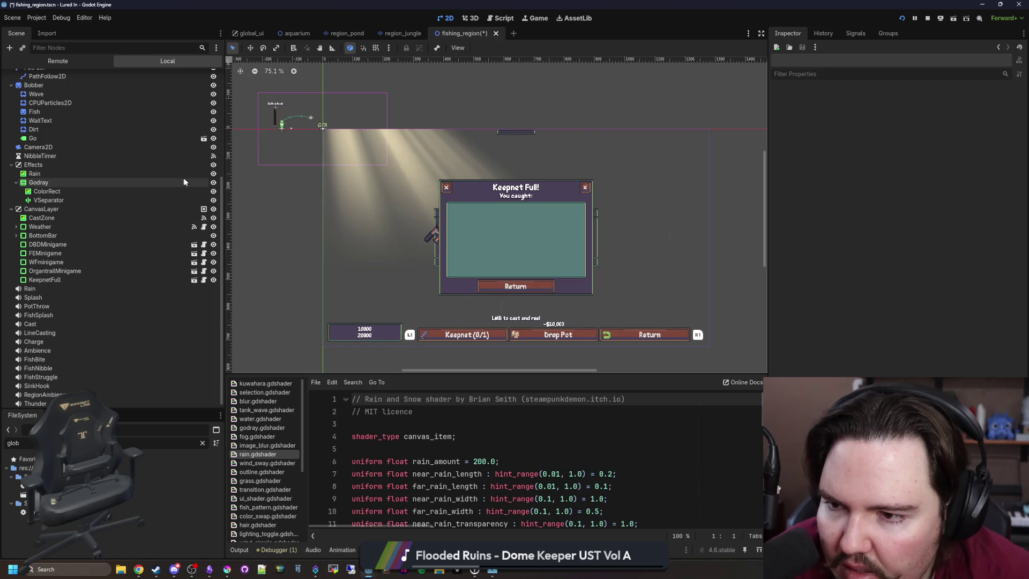
Select the Rain node and look through its rain2.gdshader code.
{"action": "left_click", "coordinate": [182, 175]}
{"action": "scroll", "coordinate": [857, 295], "scroll_direction": "down", "scroll_amount": 10}
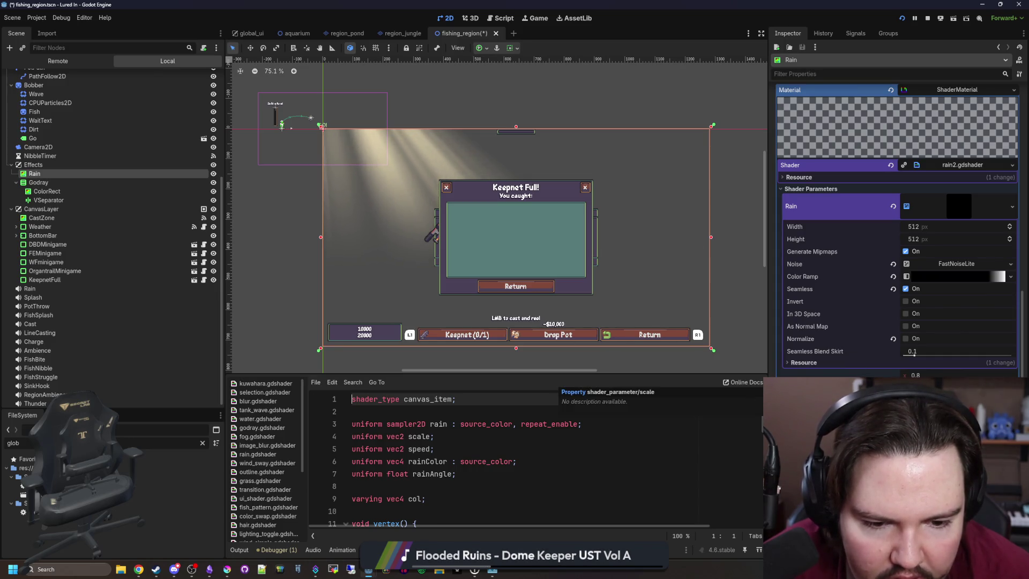
{"action": "left_click", "coordinate": [427, 474]}
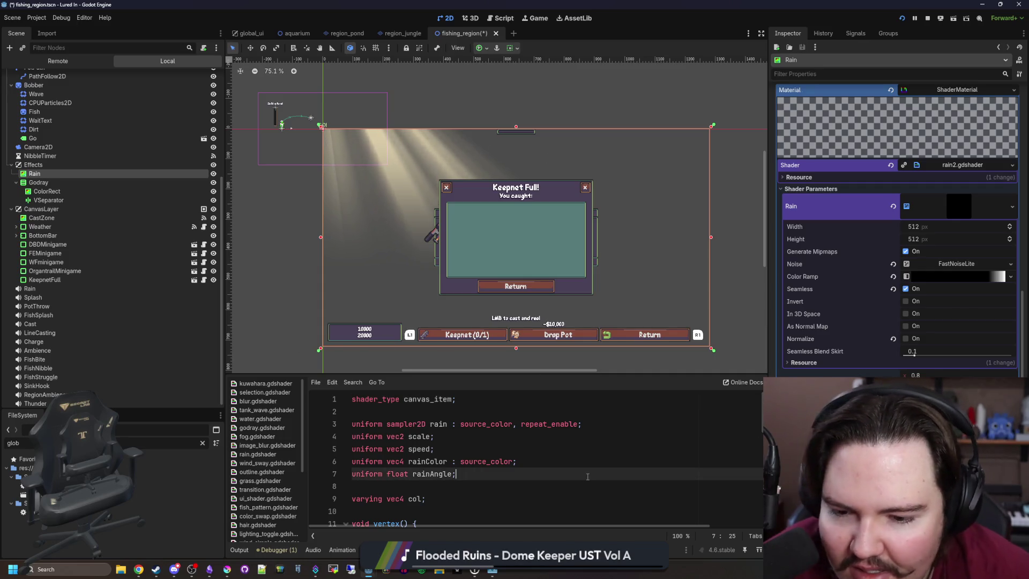
{"action": "left_click", "coordinate": [429, 411]}
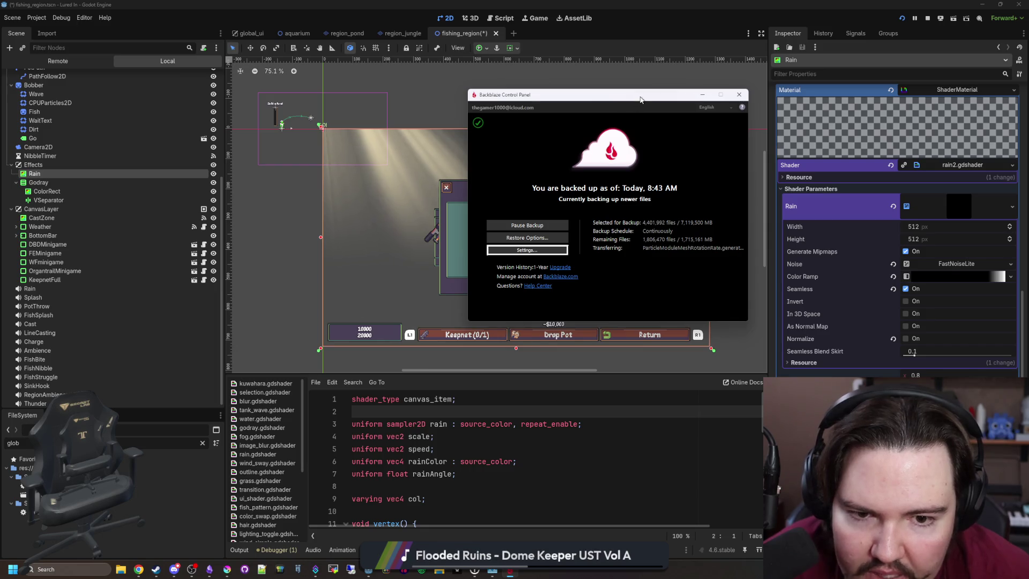
Move the Backblaze control panel aside, then open and close the backup Preferences.
{"action": "left_click_drag", "start_coordinate": [641, 99], "coordinate": [516, 145]}
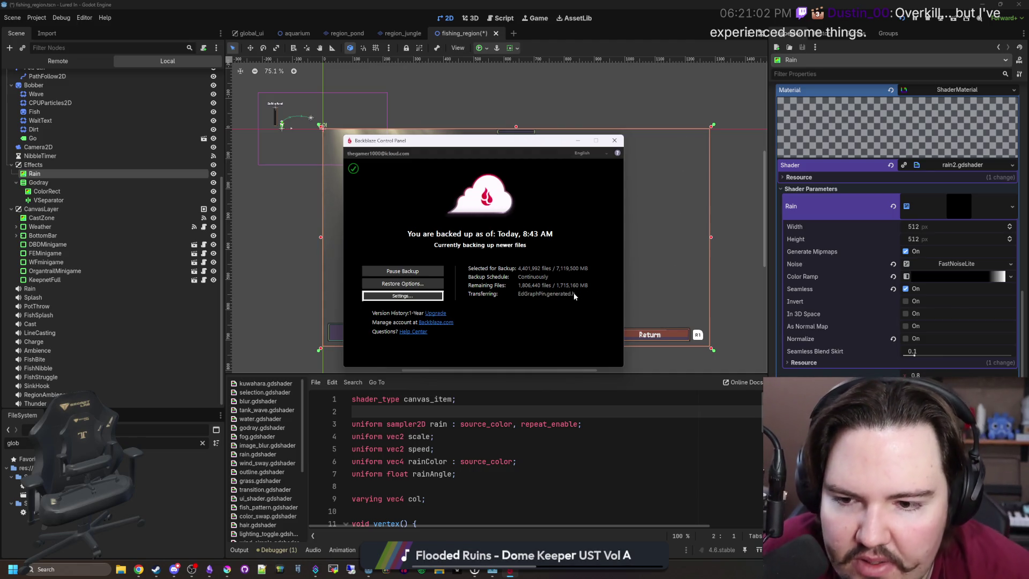
{"action": "left_click", "coordinate": [424, 296]}
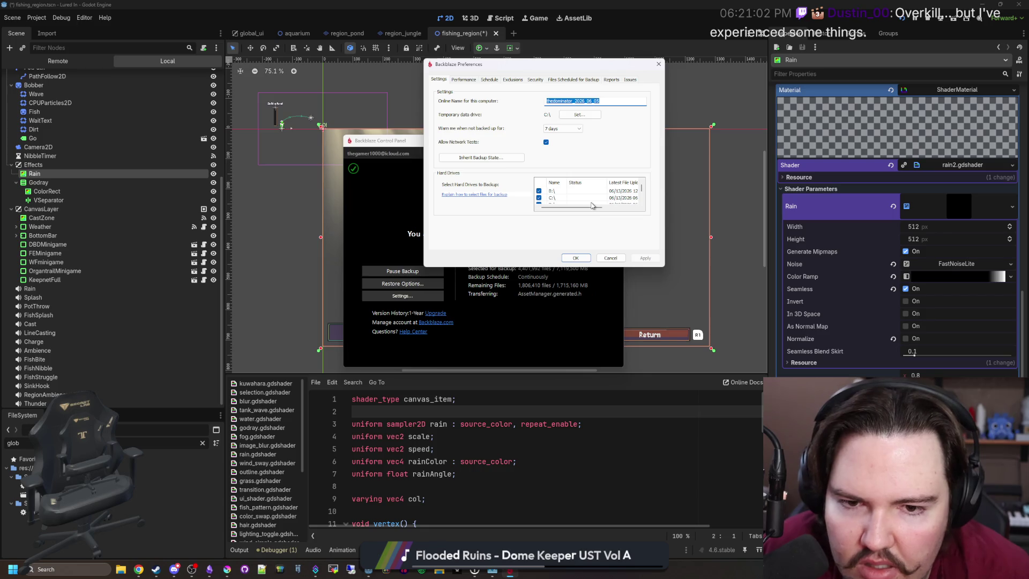
{"action": "left_click", "coordinate": [658, 64]}
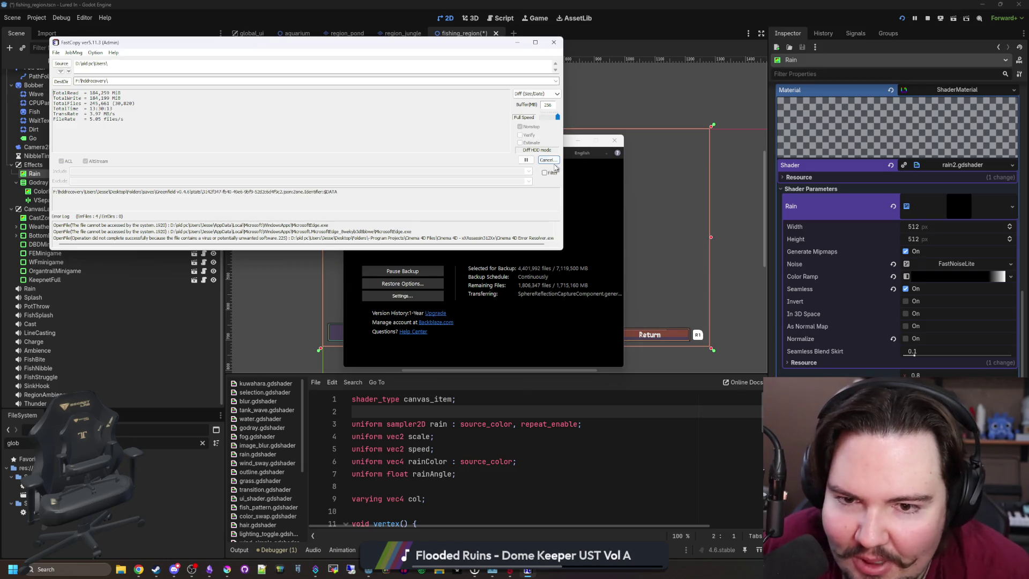
Cancel the running FastCopy job, confirm the stop, and close the FastCopy window.
{"action": "left_click", "coordinate": [550, 161]}
{"action": "left_click", "coordinate": [100, 117]}
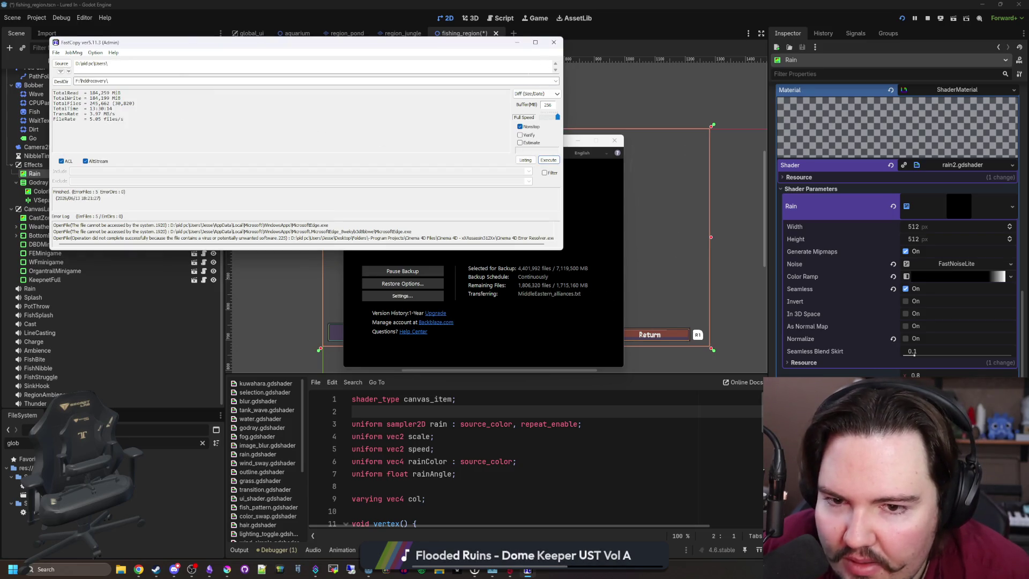
{"action": "left_click", "coordinate": [552, 43]}
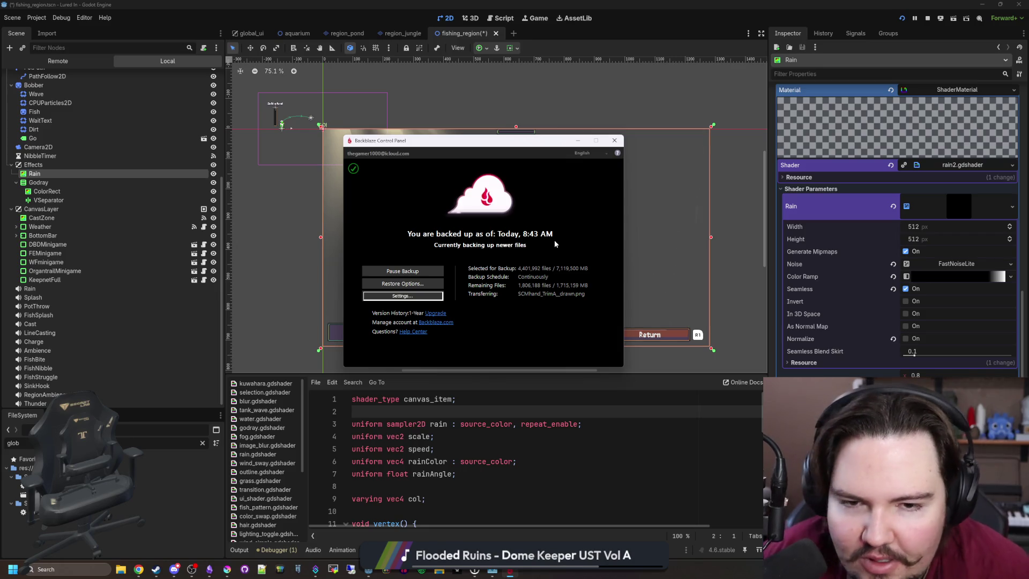
{"action": "mouse_move", "coordinate": [840, 312]}
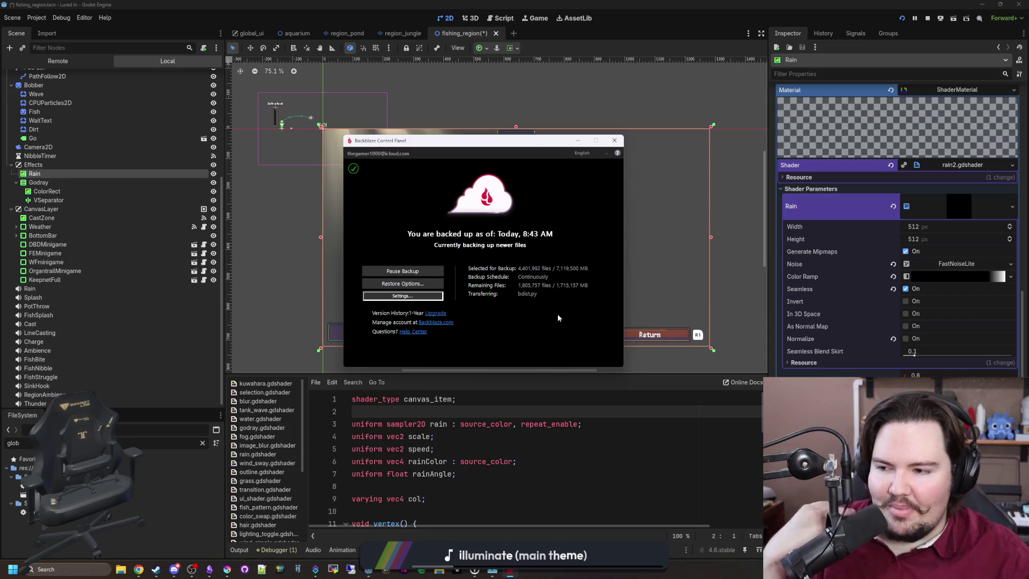
Bring the Godot editor to the front and pan and zoom around the fishing_region scene.
{"action": "left_click", "coordinate": [560, 375]}
{"action": "left_click", "coordinate": [561, 477]}
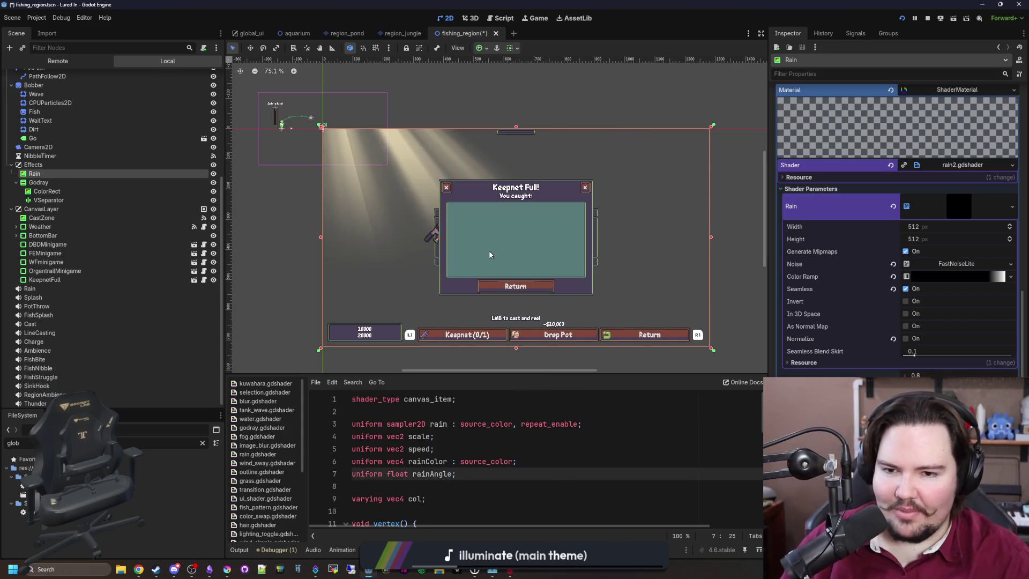
{"action": "left_click_drag", "start_coordinate": [489, 250], "coordinate": [452, 252]}
{"action": "scroll", "coordinate": [452, 252], "scroll_direction": "down", "scroll_amount": 1}
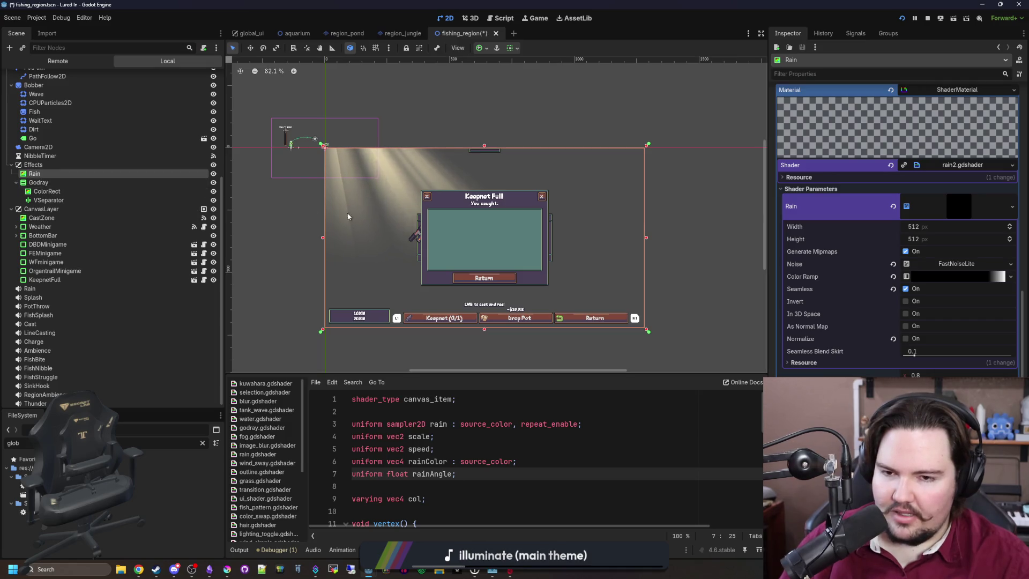
{"action": "scroll", "coordinate": [536, 289], "scroll_direction": "up", "scroll_amount": 1}
{"action": "scroll", "coordinate": [613, 339], "scroll_direction": "up", "scroll_amount": 4}
{"action": "scroll", "coordinate": [610, 326], "scroll_direction": "up", "scroll_amount": 2}
{"action": "scroll", "coordinate": [579, 319], "scroll_direction": "down", "scroll_amount": 2}
{"action": "scroll", "coordinate": [670, 332], "scroll_direction": "down", "scroll_amount": 3}
{"action": "scroll", "coordinate": [637, 313], "scroll_direction": "up", "scroll_amount": 1}
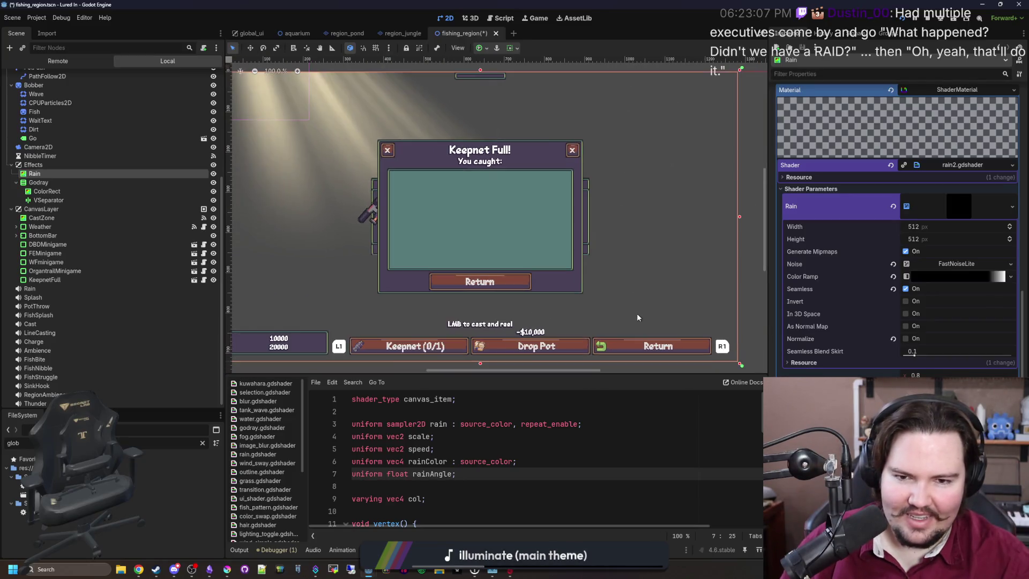
{"action": "scroll", "coordinate": [413, 96], "scroll_direction": "up", "scroll_amount": 2}
{"action": "scroll", "coordinate": [549, 104], "scroll_direction": "up", "scroll_amount": 5}
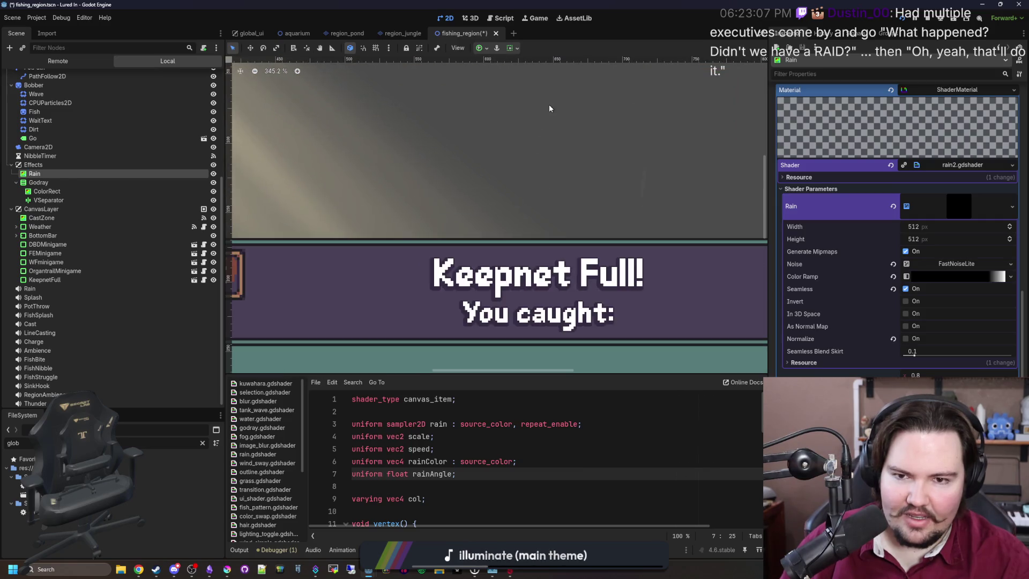
{"action": "scroll", "coordinate": [528, 210], "scroll_direction": "down", "scroll_amount": 10}
{"action": "scroll", "coordinate": [582, 283], "scroll_direction": "up", "scroll_amount": 3}
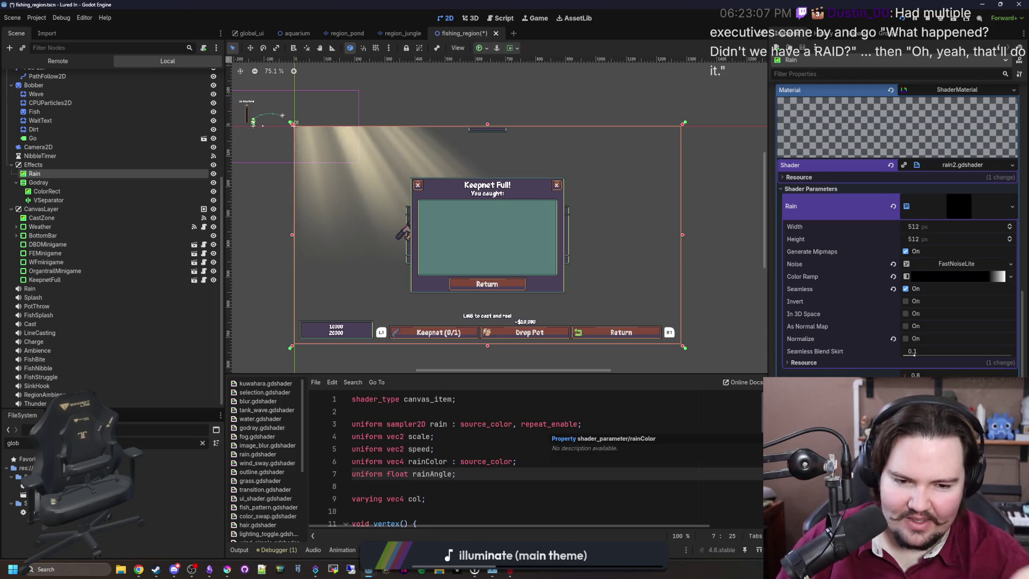
Check the Godray node, then reselect Rain to view its rain2.gdshader material.
{"action": "left_click", "coordinate": [97, 182]}
{"action": "left_click", "coordinate": [96, 173]}
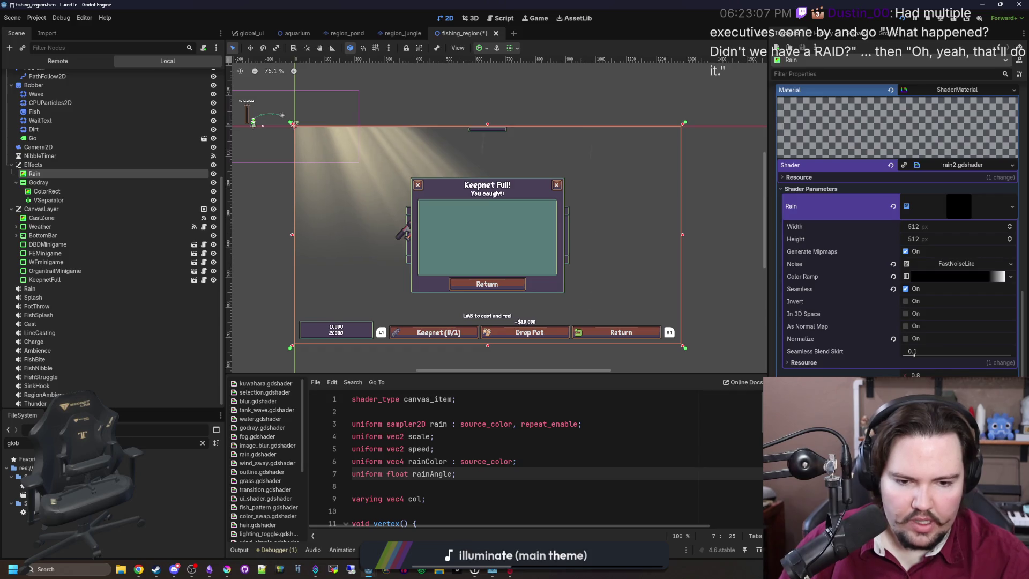
{"action": "scroll", "coordinate": [960, 205], "scroll_direction": "up", "scroll_amount": 5}
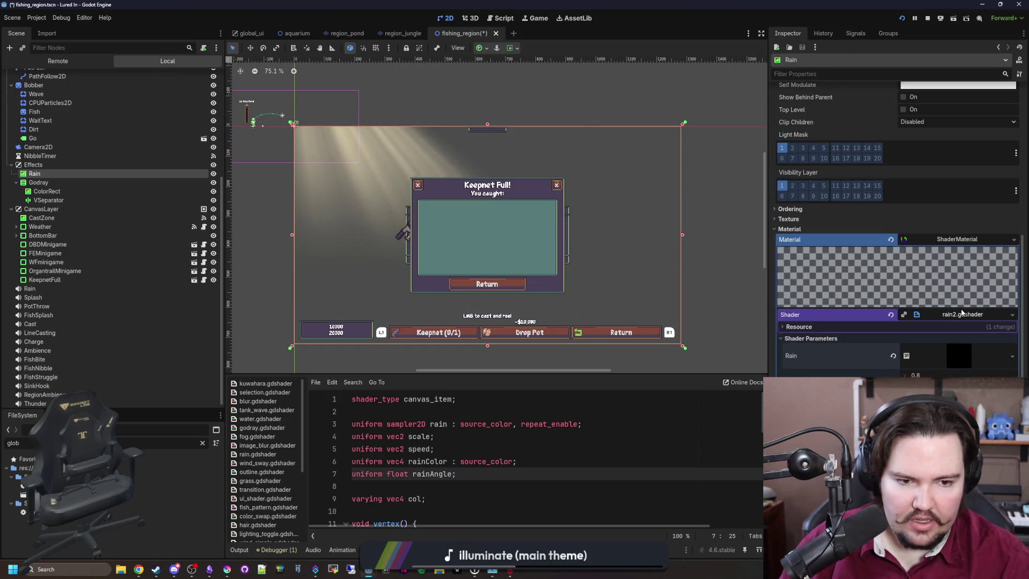
{"action": "scroll", "coordinate": [959, 240], "scroll_direction": "up", "scroll_amount": 5}
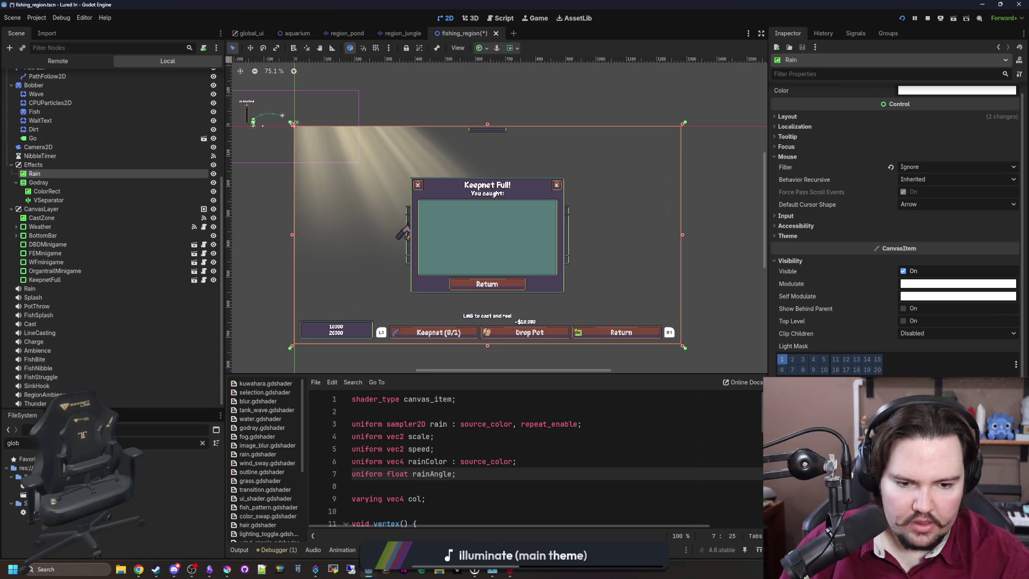
Filter the Inspector for 'instance', clear the filter, and save the scene with Ctrl+S.
{"action": "scroll", "coordinate": [895, 231], "scroll_direction": "down", "scroll_amount": 5}
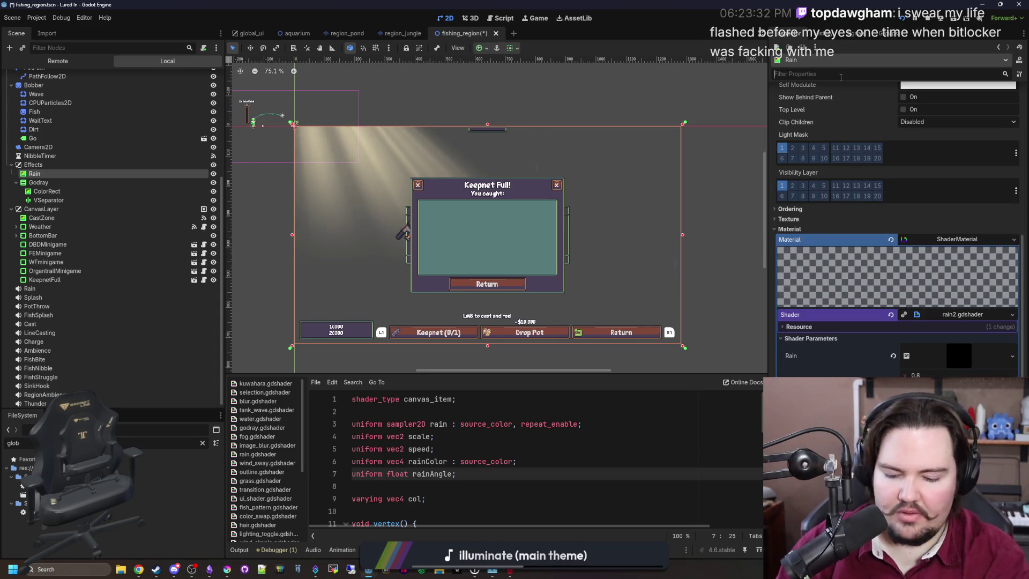
{"action": "type", "text": "i"}
{"action": "left_click", "coordinate": [509, 474]}
{"action": "type", "text": "nstance"}
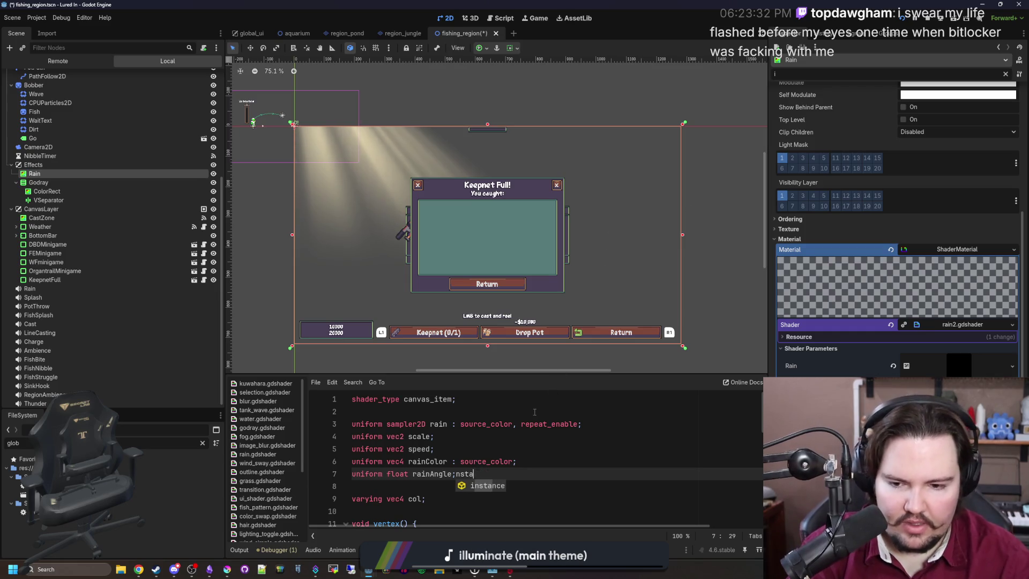
{"action": "key", "text": "BackSpace"}
{"action": "key", "text": "BackSpace"}
{"action": "key", "text": "BackSpace"}
{"action": "left_click", "coordinate": [822, 73]}
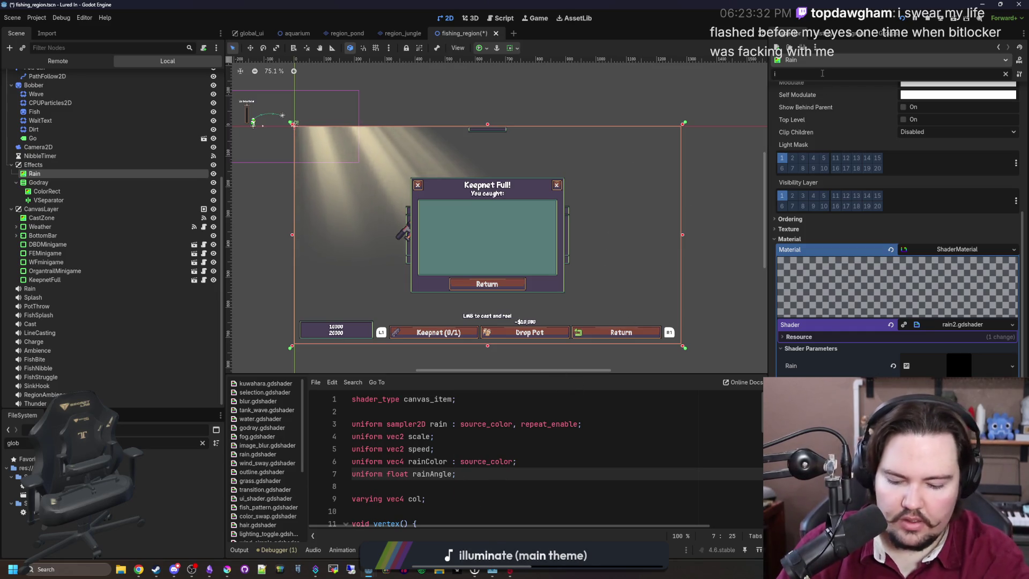
{"action": "type", "text": "nstance"}
{"action": "key", "text": "BackSpace"}
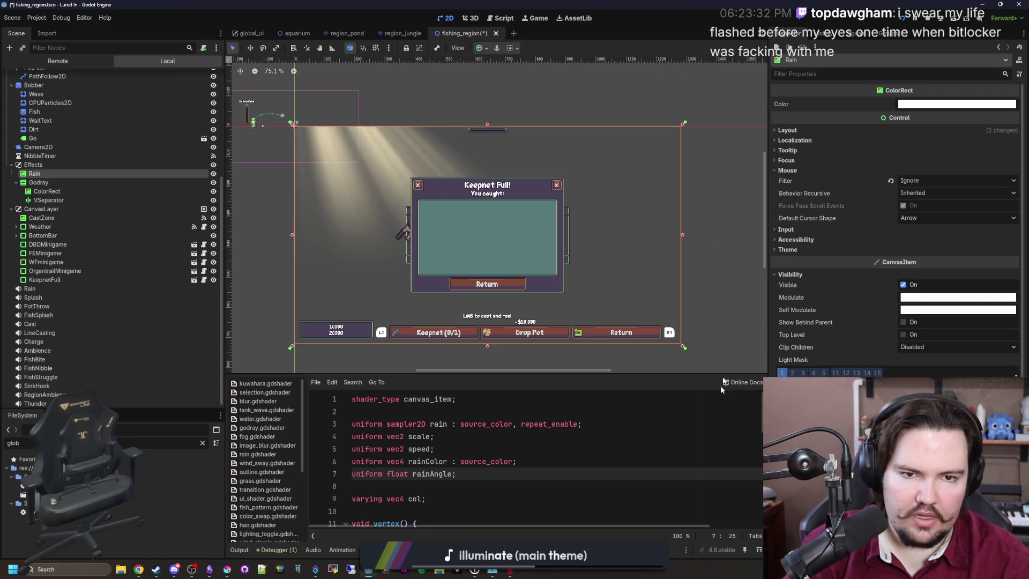
{"action": "left_click", "coordinate": [460, 449]}
{"action": "left_click", "coordinate": [460, 412]}
{"action": "key", "text": "ctrl+s"}
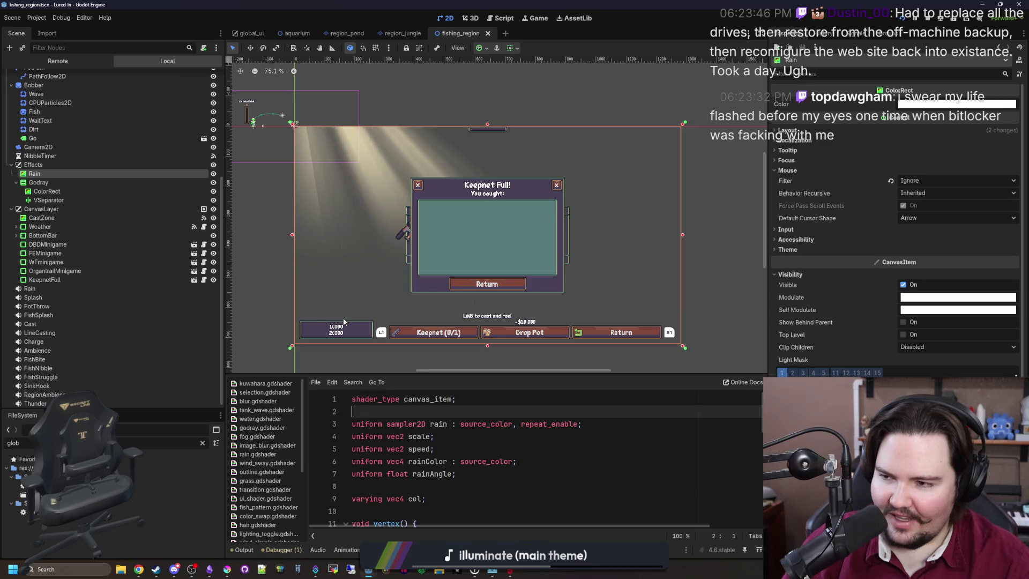
Review the rain shader's scale and blank lines while adjusting the scene view framing.
{"action": "left_click", "coordinate": [462, 462]}
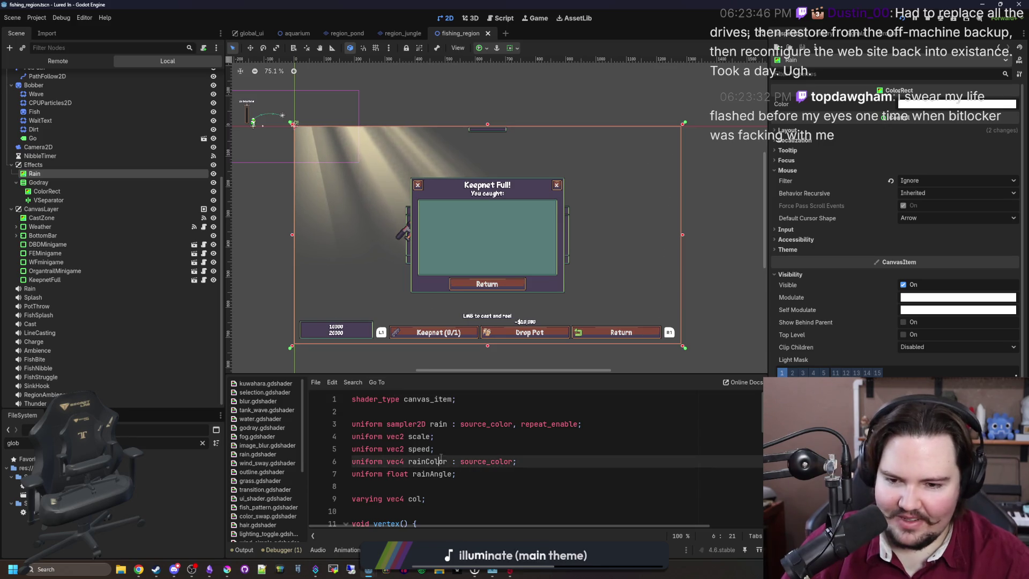
{"action": "left_click", "coordinate": [474, 438]}
{"action": "scroll", "coordinate": [470, 233], "scroll_direction": "down", "scroll_amount": 2}
{"action": "scroll", "coordinate": [456, 236], "scroll_direction": "up", "scroll_amount": 5}
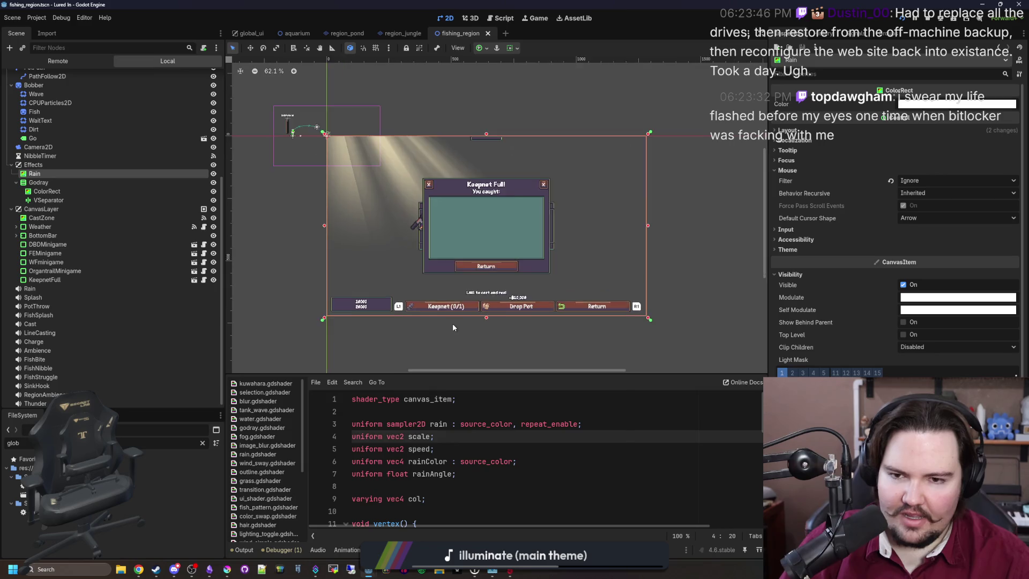
{"action": "scroll", "coordinate": [452, 166], "scroll_direction": "up", "scroll_amount": 2}
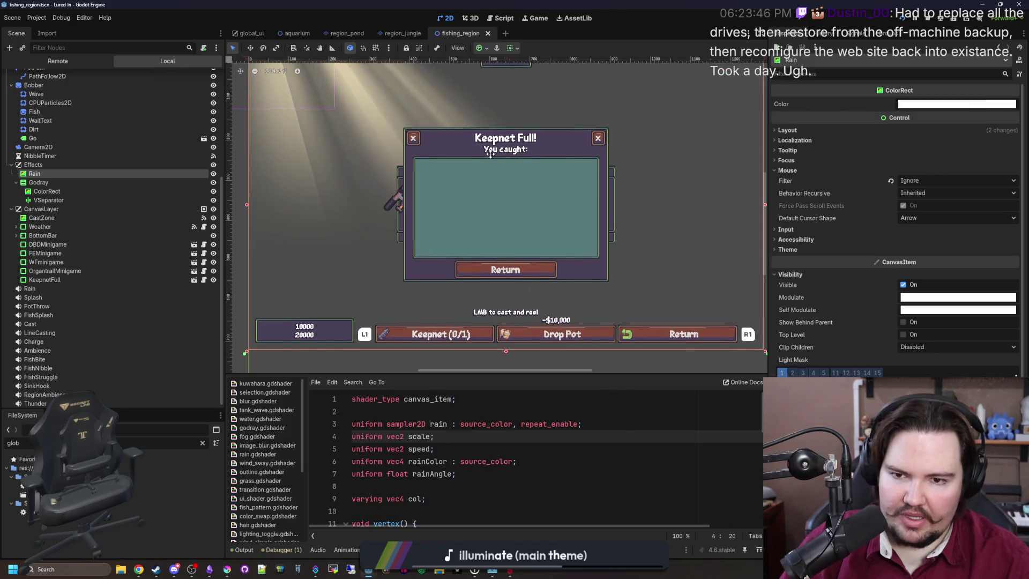
{"action": "left_click_drag", "start_coordinate": [483, 166], "coordinate": [484, 164]}
{"action": "scroll", "coordinate": [513, 237], "scroll_direction": "down", "scroll_amount": 5}
{"action": "scroll", "coordinate": [513, 236], "scroll_direction": "down", "scroll_amount": 2}
{"action": "scroll", "coordinate": [525, 265], "scroll_direction": "up", "scroll_amount": 3}
{"action": "left_click", "coordinate": [461, 474]}
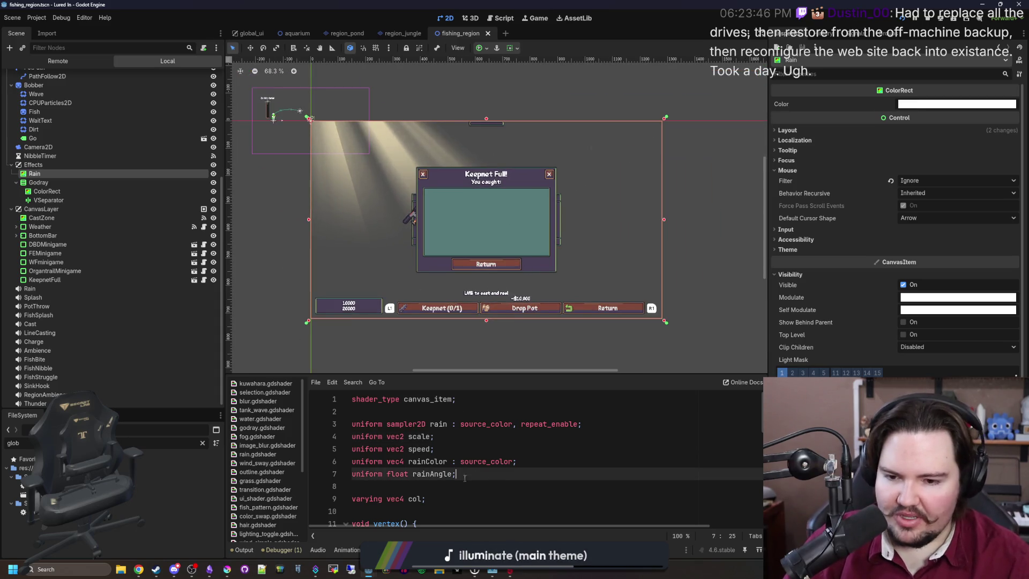
{"action": "left_click", "coordinate": [502, 412]}
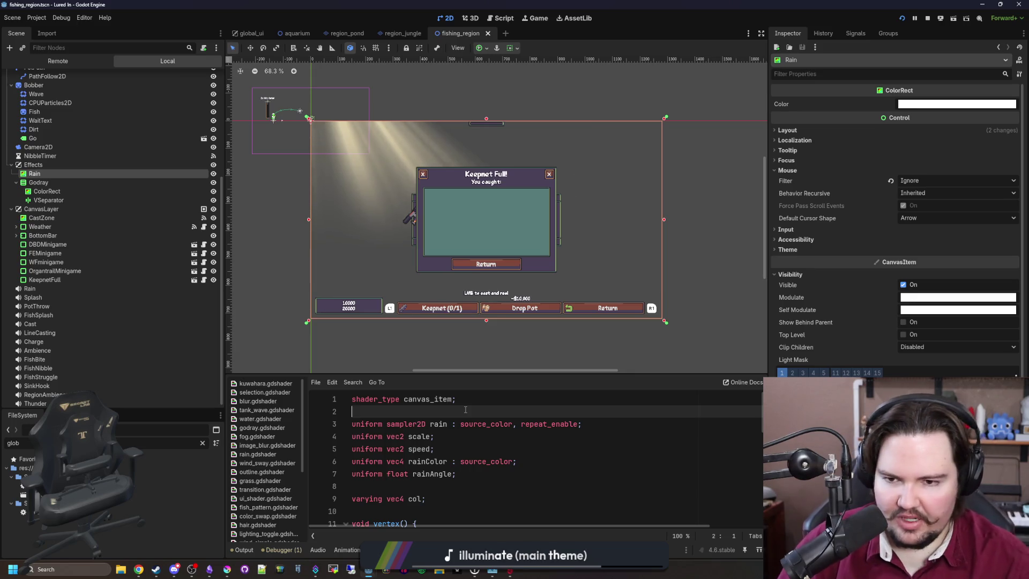
{"action": "left_click", "coordinate": [425, 487]}
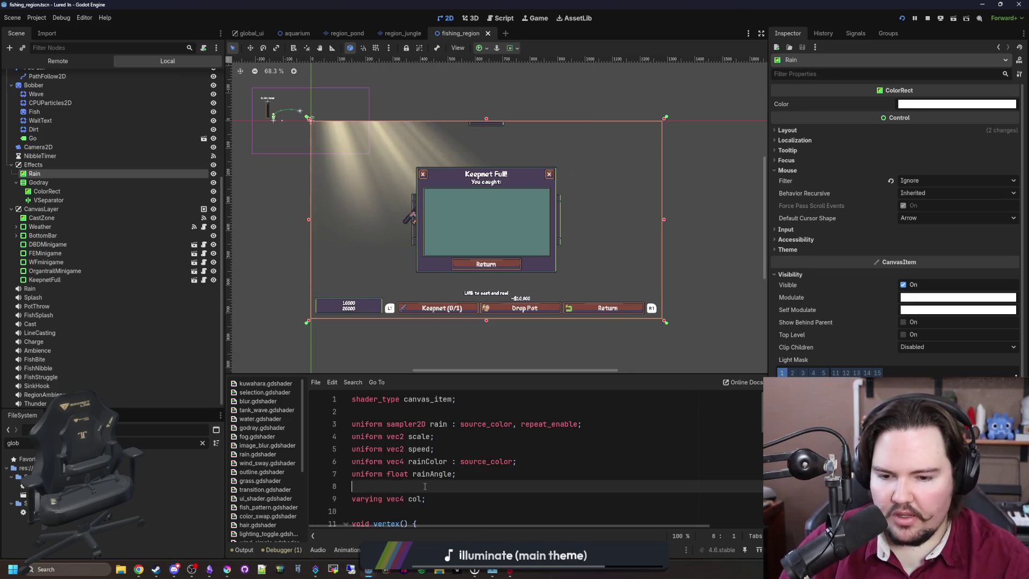
Glance at the Backblaze panel, save fishing_region again, and launch the game to test.
{"action": "left_click", "coordinate": [511, 571]}
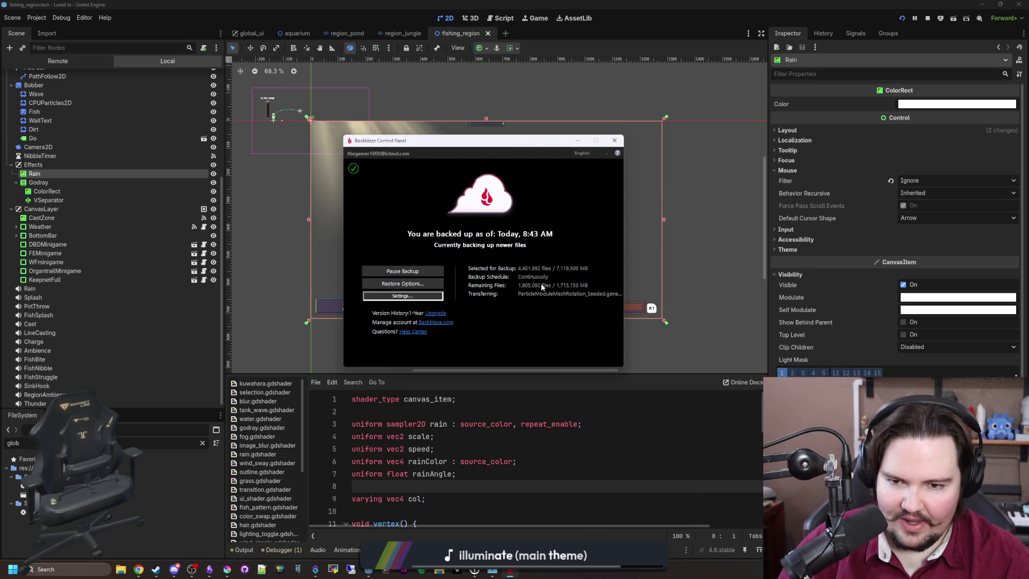
{"action": "left_click", "coordinate": [578, 141]}
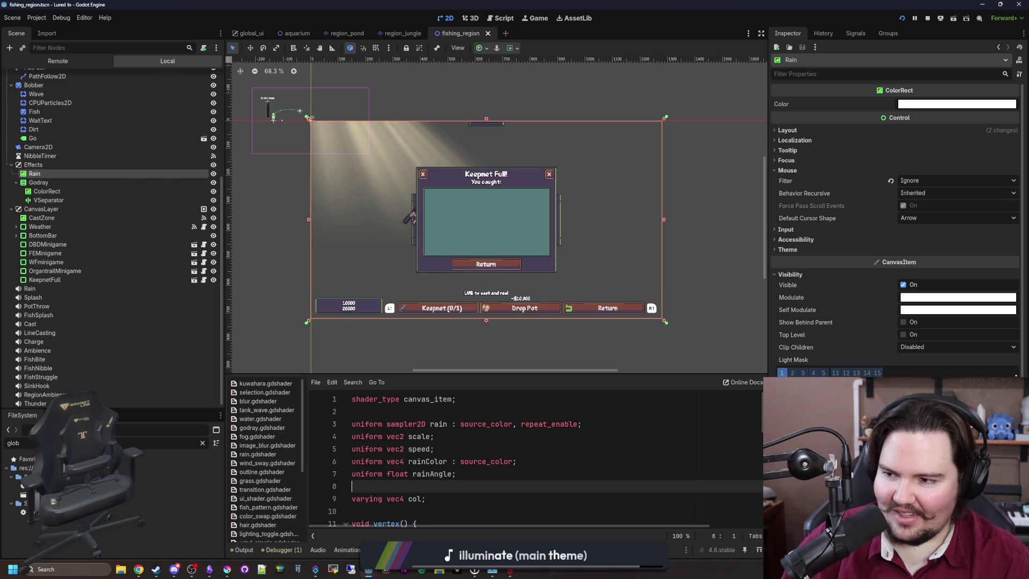
{"action": "left_click", "coordinate": [498, 432]}
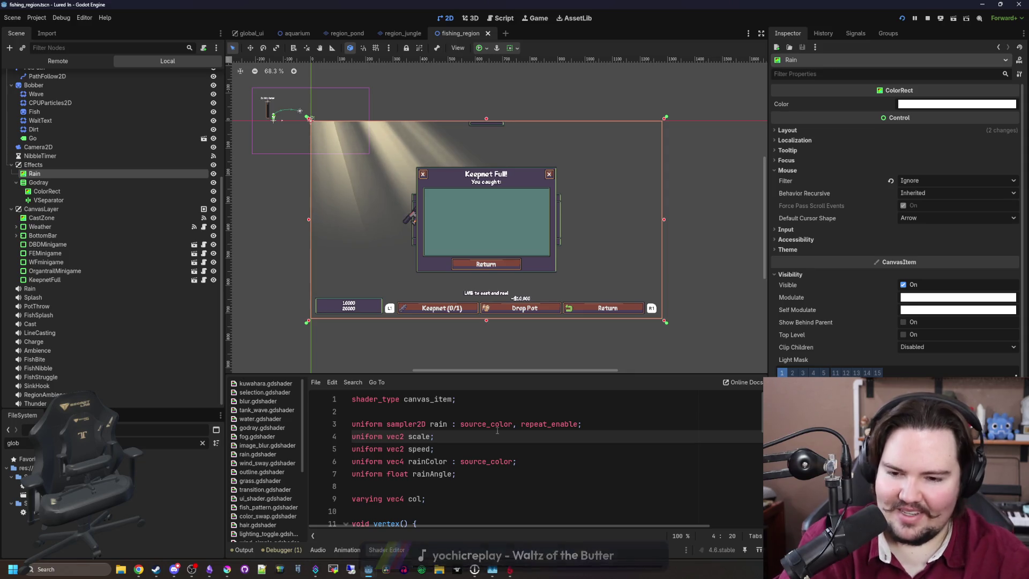
{"action": "key", "text": "ctrl+s"}
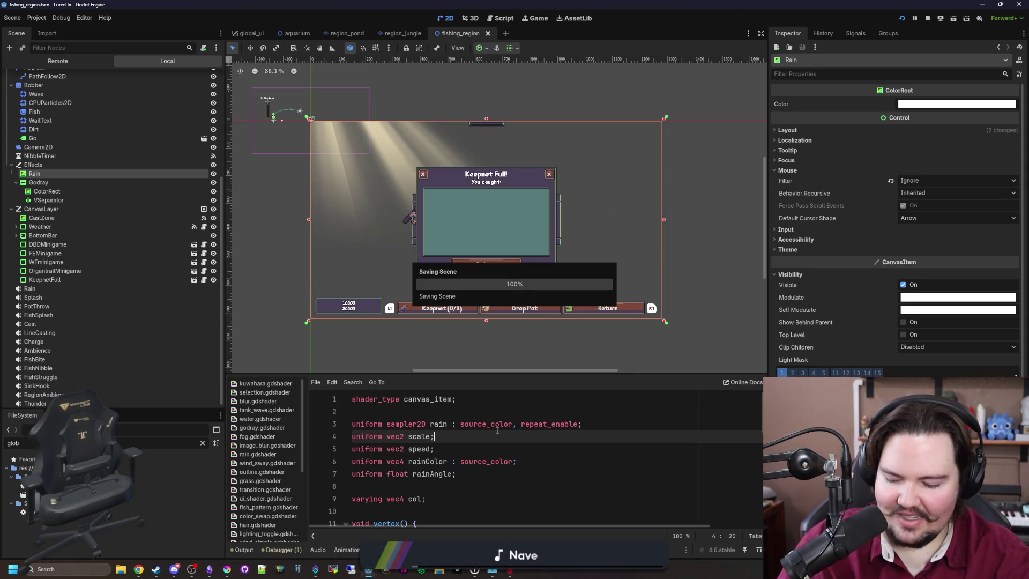
{"action": "left_click", "coordinate": [899, 19]}
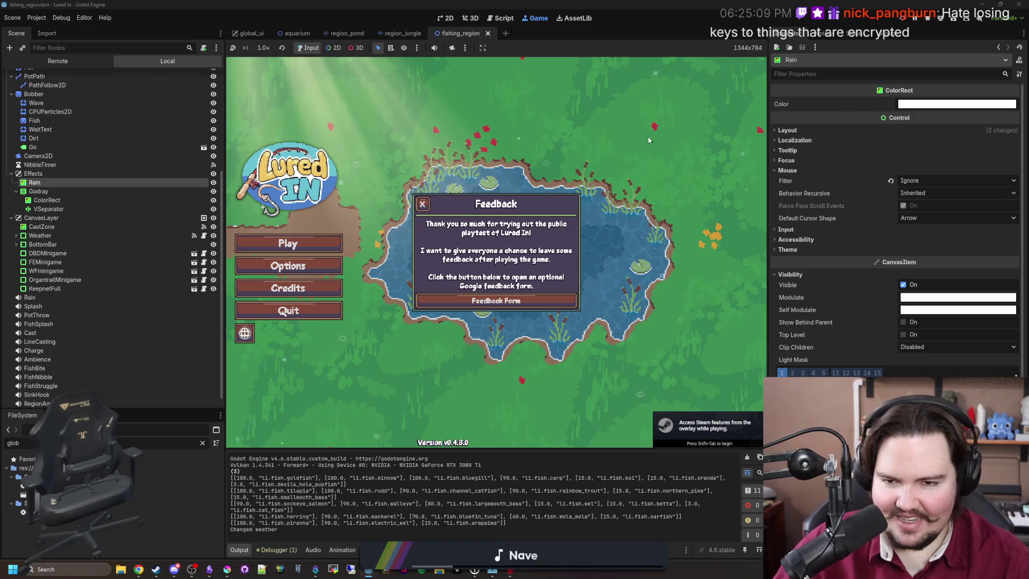
{"action": "left_click", "coordinate": [670, 178]}
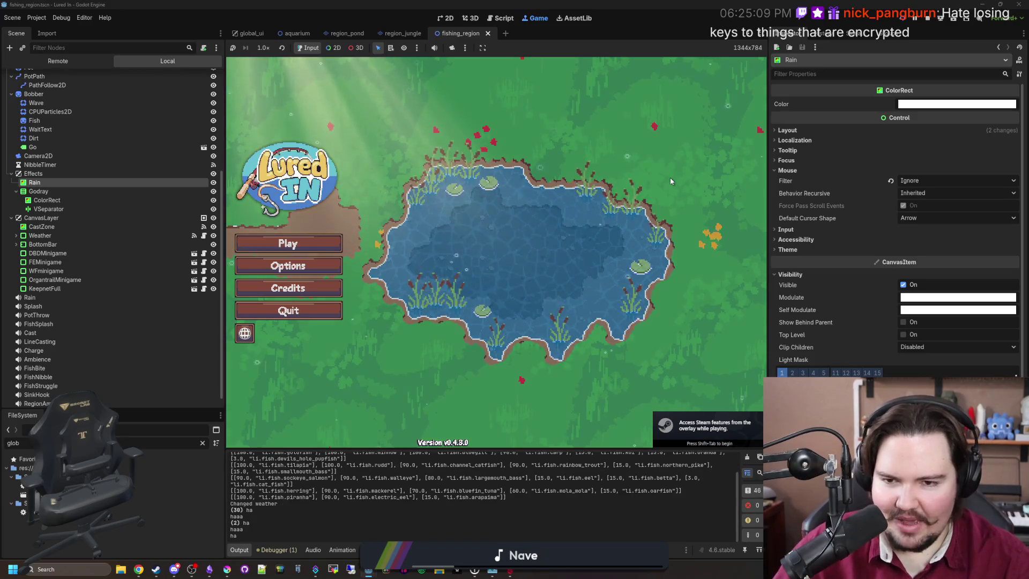
{"action": "left_click", "coordinate": [321, 243]}
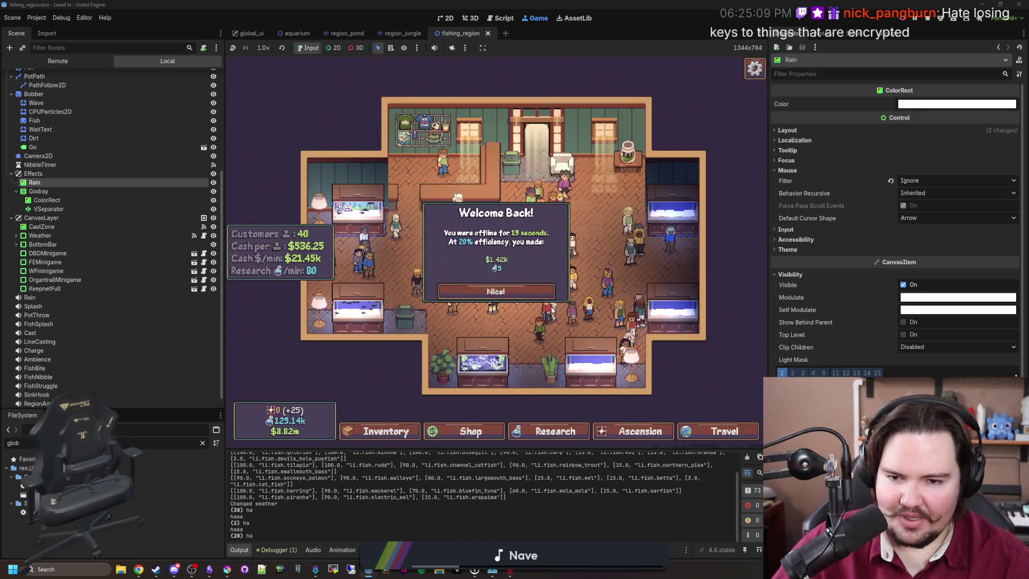
{"action": "left_click", "coordinate": [496, 291]}
{"action": "left_click", "coordinate": [724, 431]}
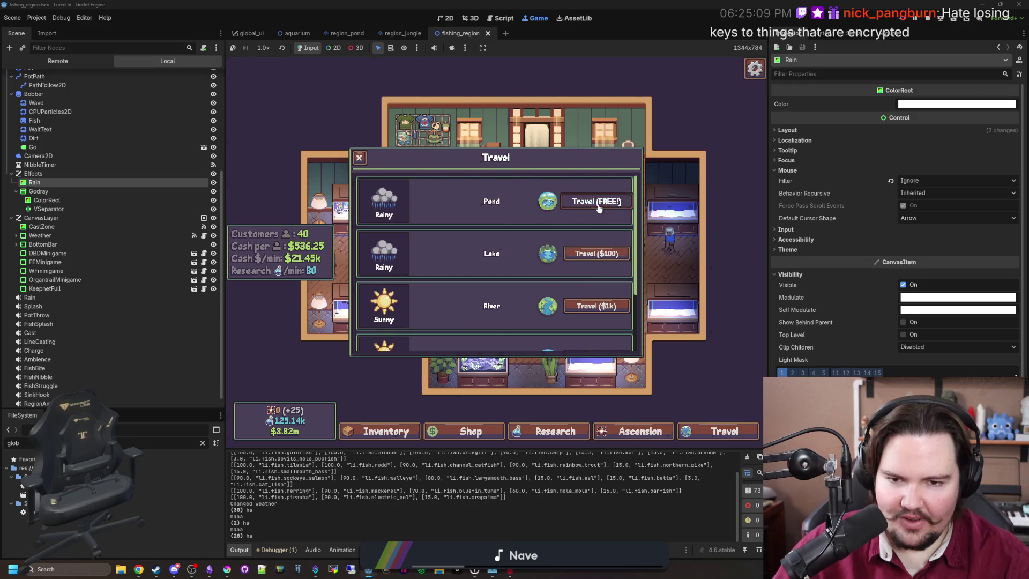
{"action": "left_click", "coordinate": [596, 201]}
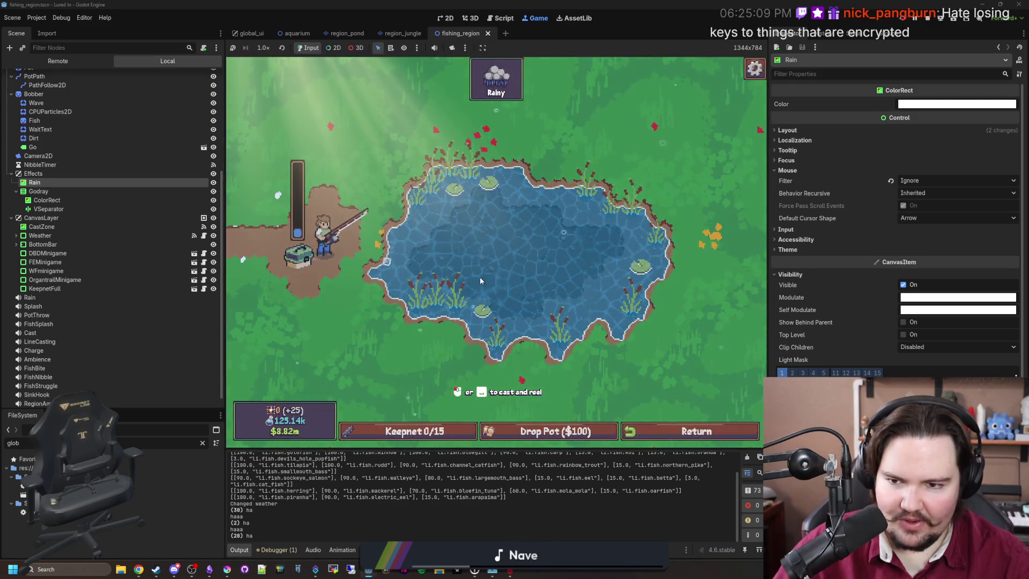
{"action": "left_click", "coordinate": [526, 229]}
{"action": "left_click", "coordinate": [433, 432]}
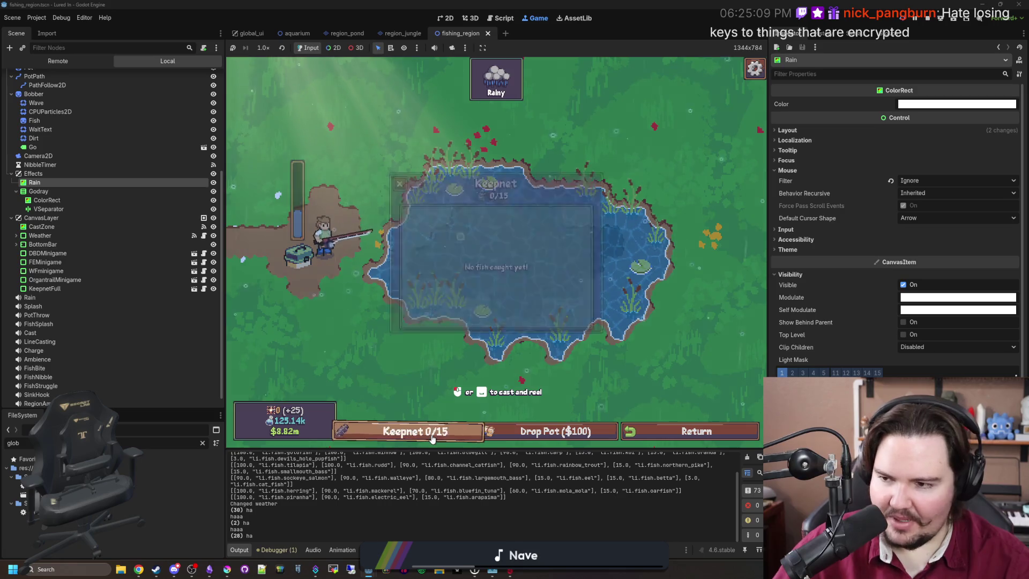
{"action": "left_click", "coordinate": [445, 437]}
{"action": "left_click", "coordinate": [448, 441]}
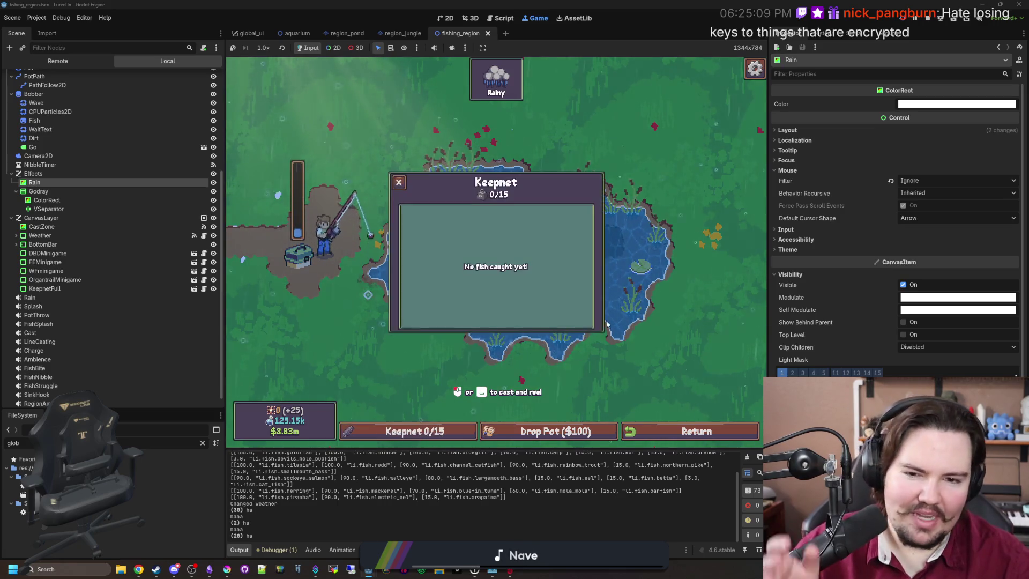
{"action": "left_click", "coordinate": [635, 272]}
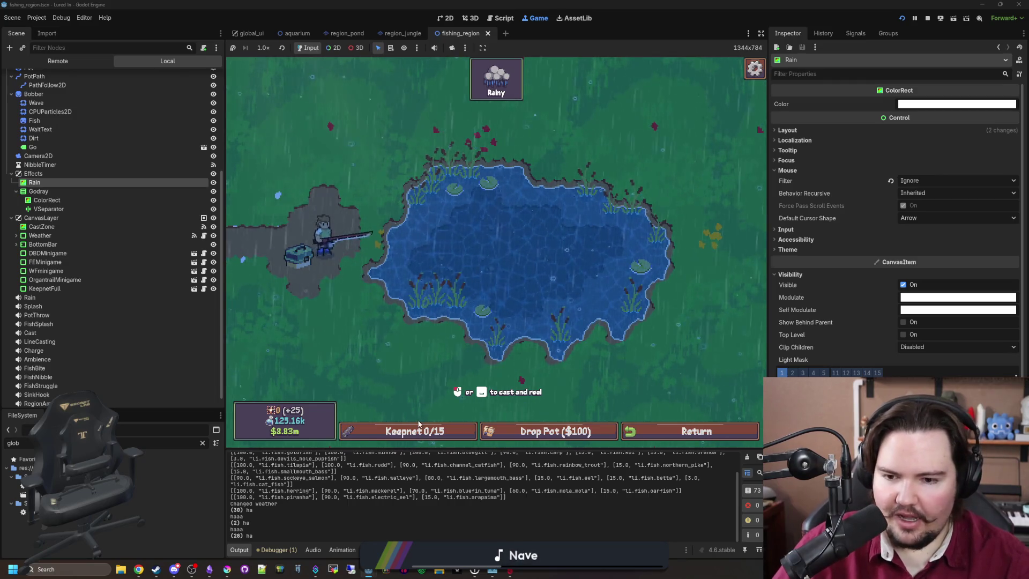
{"action": "left_click", "coordinate": [690, 229]}
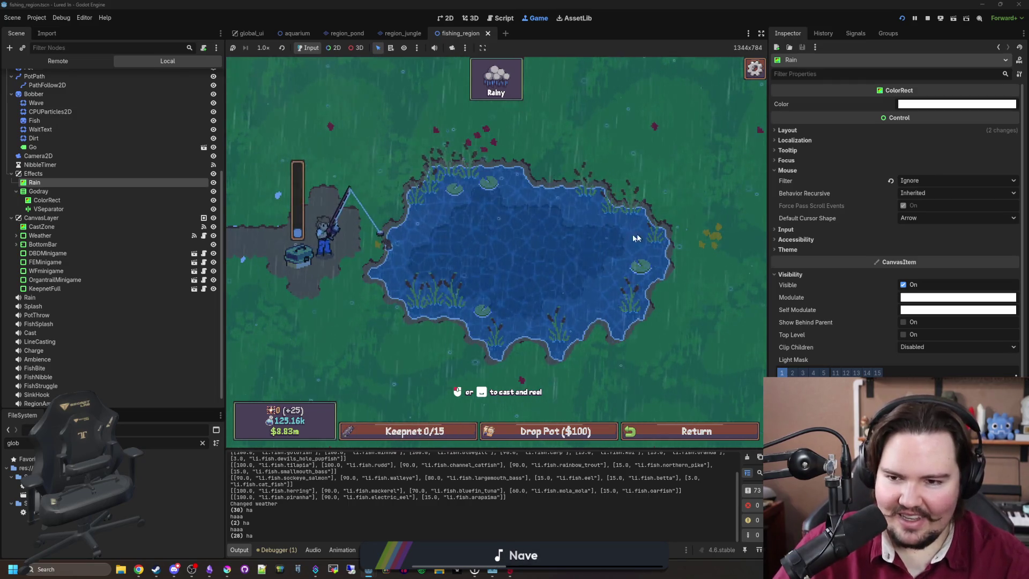
{"action": "left_click", "coordinate": [410, 431]}
{"action": "left_click", "coordinate": [399, 185]}
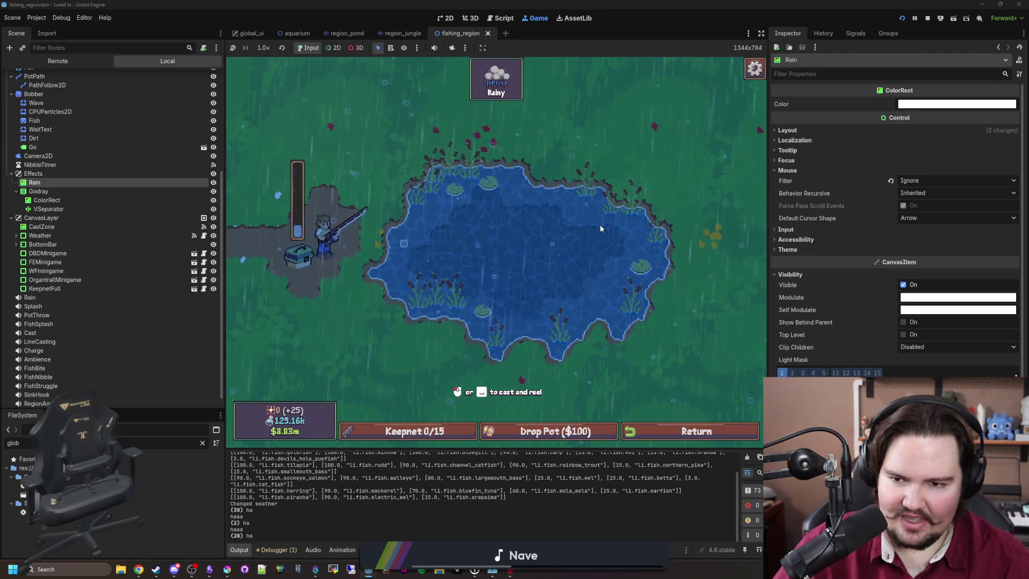
{"action": "left_click", "coordinate": [634, 241]}
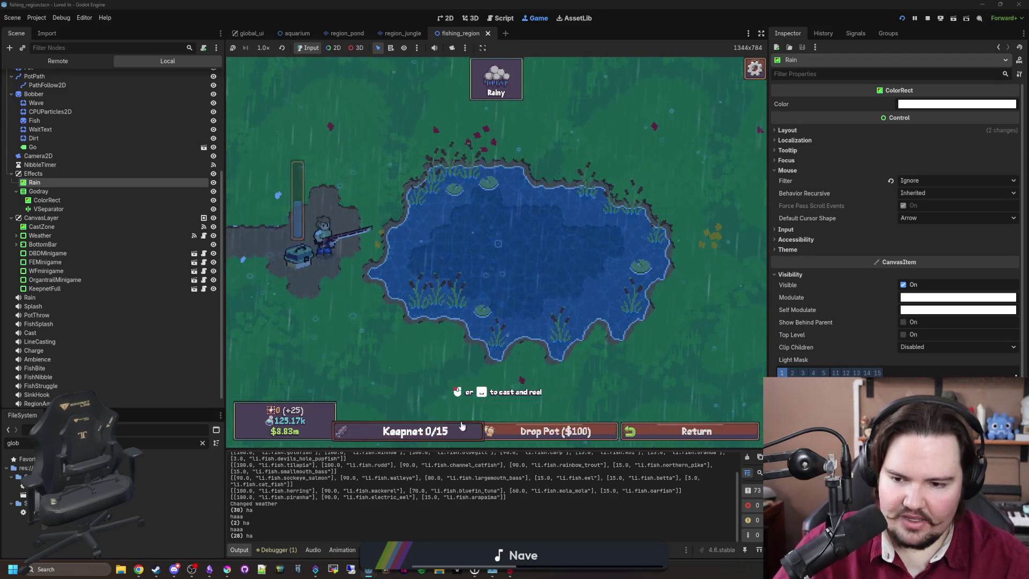
{"action": "left_click", "coordinate": [449, 332]}
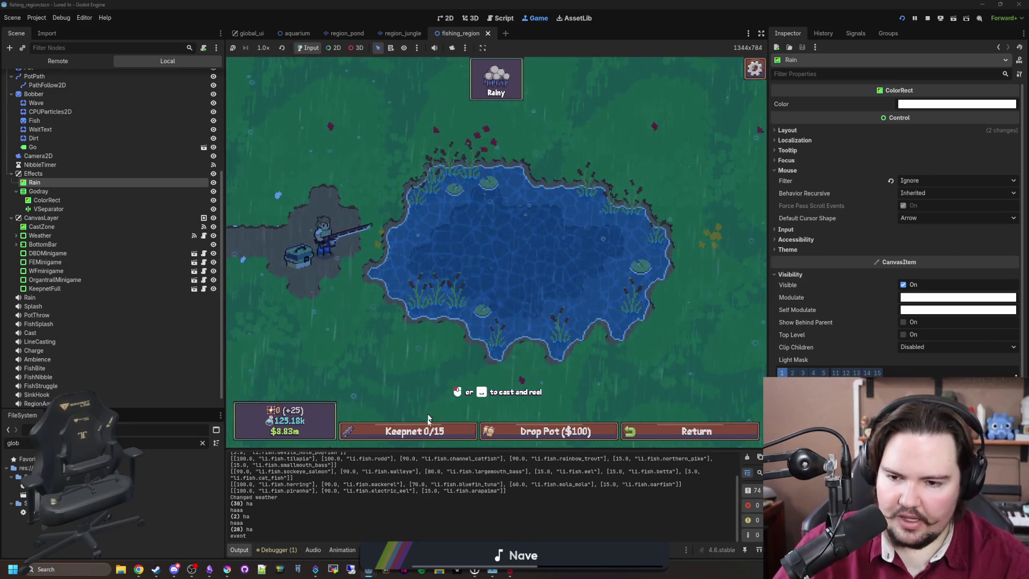
{"action": "left_click", "coordinate": [582, 242]}
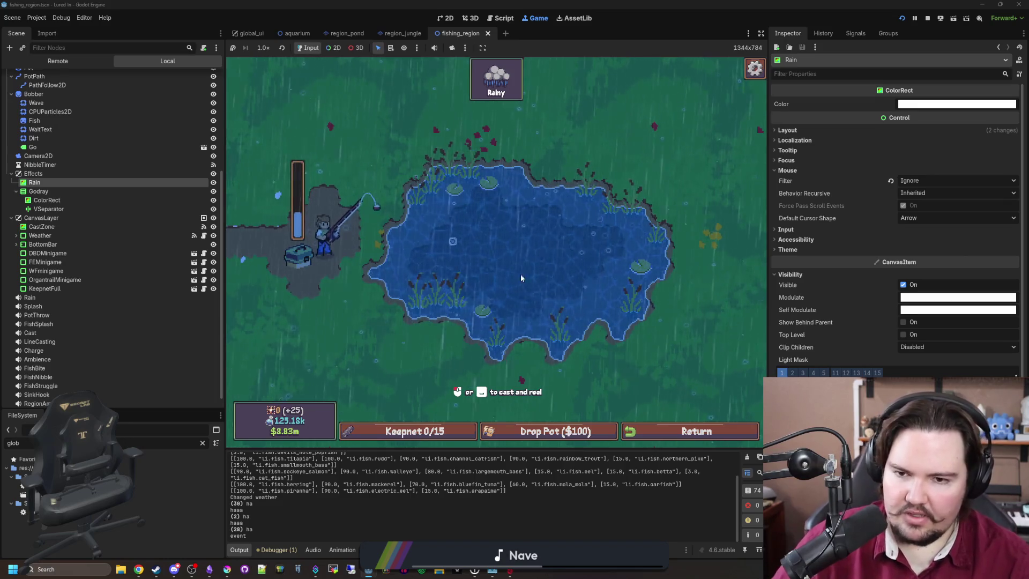
{"action": "left_click", "coordinate": [431, 443]}
{"action": "left_click", "coordinate": [586, 233]}
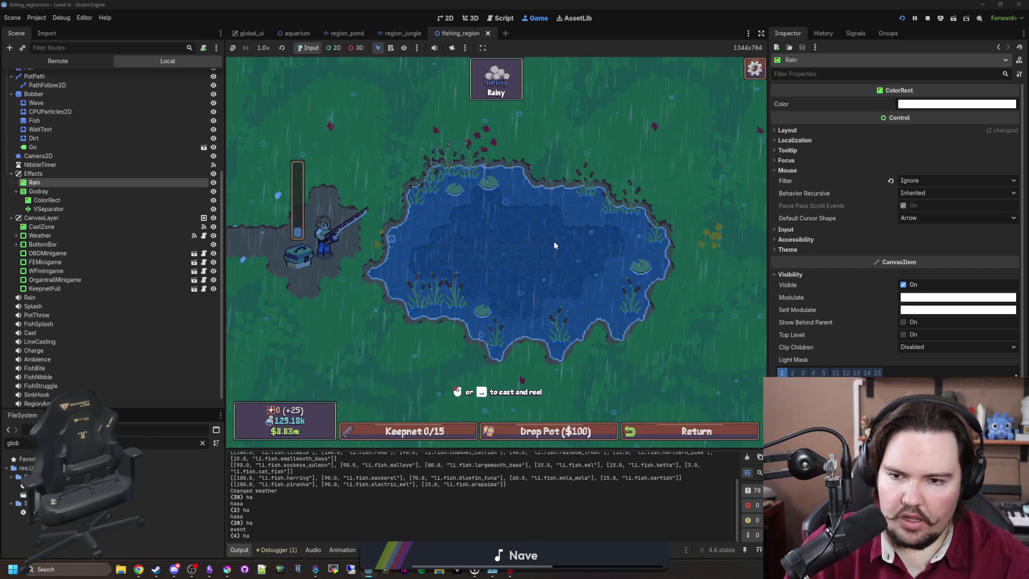
{"action": "left_click", "coordinate": [428, 439]}
{"action": "left_click", "coordinate": [597, 237]}
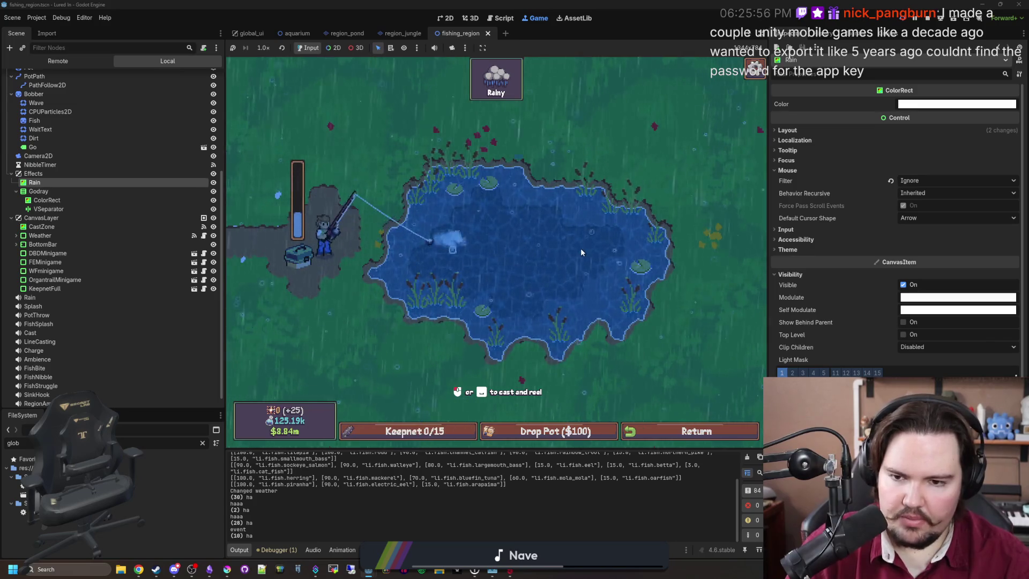
{"action": "left_click", "coordinate": [420, 431]}
{"action": "left_click", "coordinate": [668, 209]}
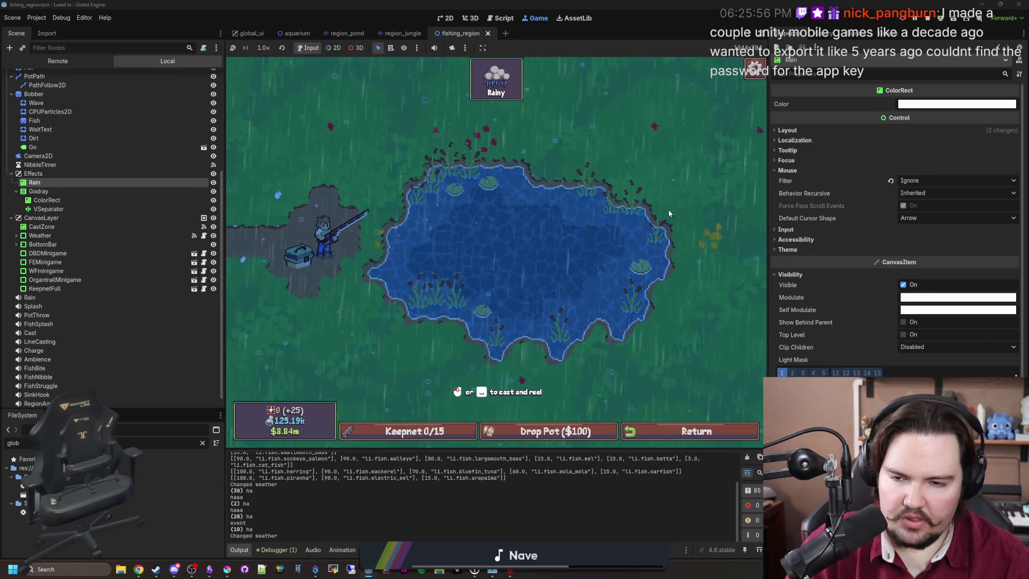
{"action": "scroll", "coordinate": [88, 134], "scroll_direction": "up", "scroll_amount": 5}
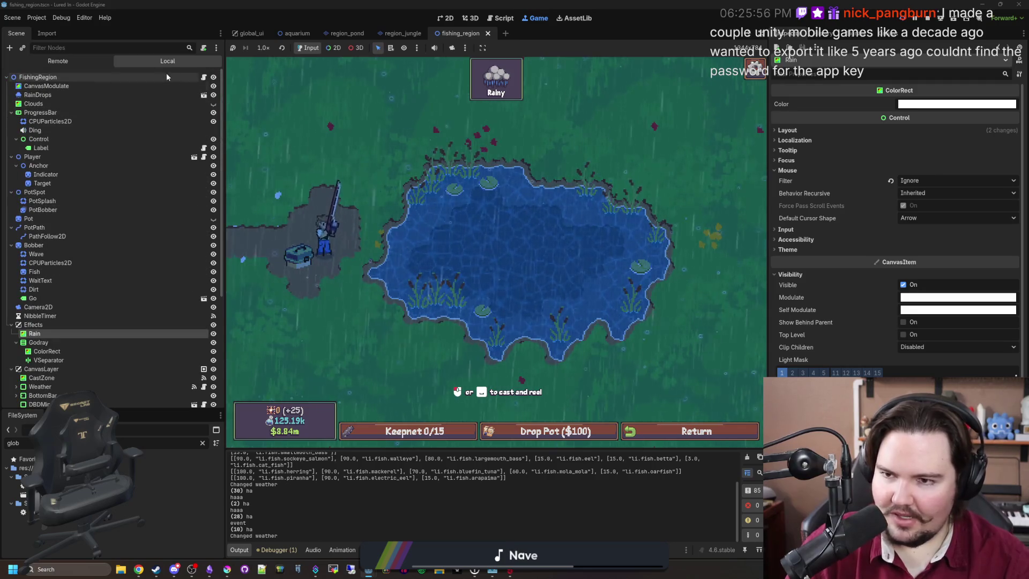
Open FishingRegion's script, widen the code area past the Inspector, and save the project.
{"action": "left_click", "coordinate": [204, 77]}
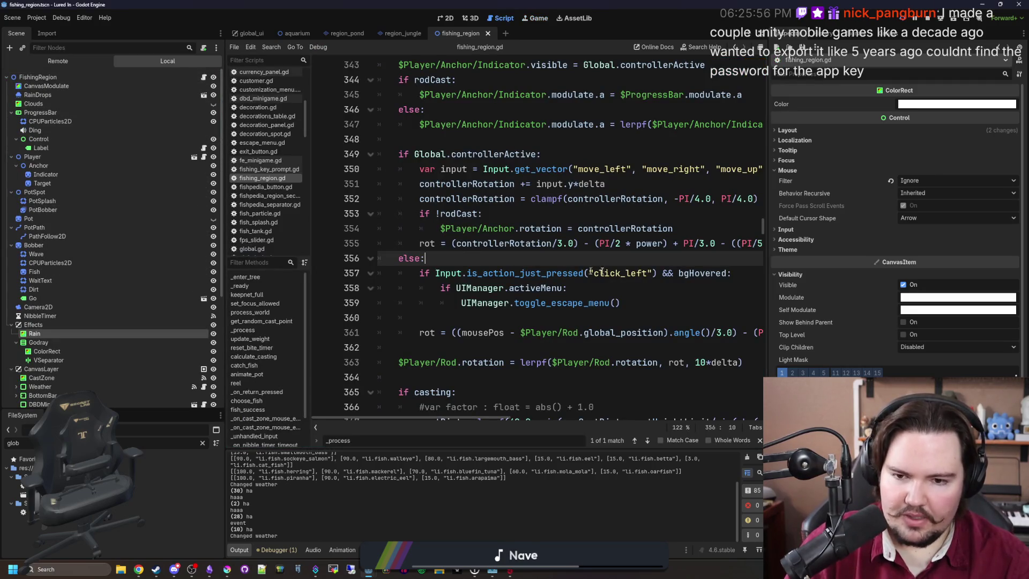
{"action": "left_click_drag", "start_coordinate": [769, 277], "coordinate": [963, 285]}
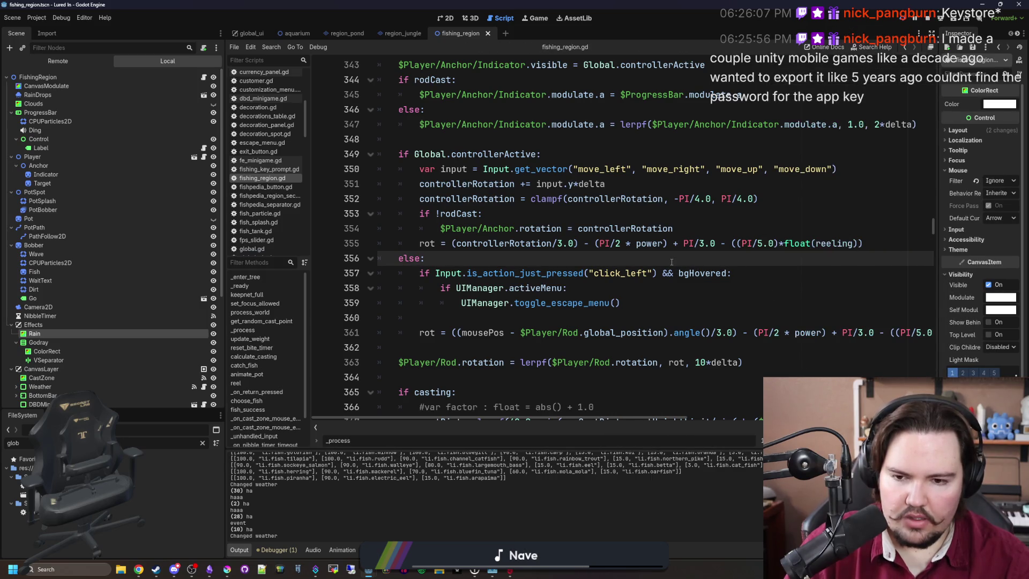
{"action": "key", "text": "ctrl+s"}
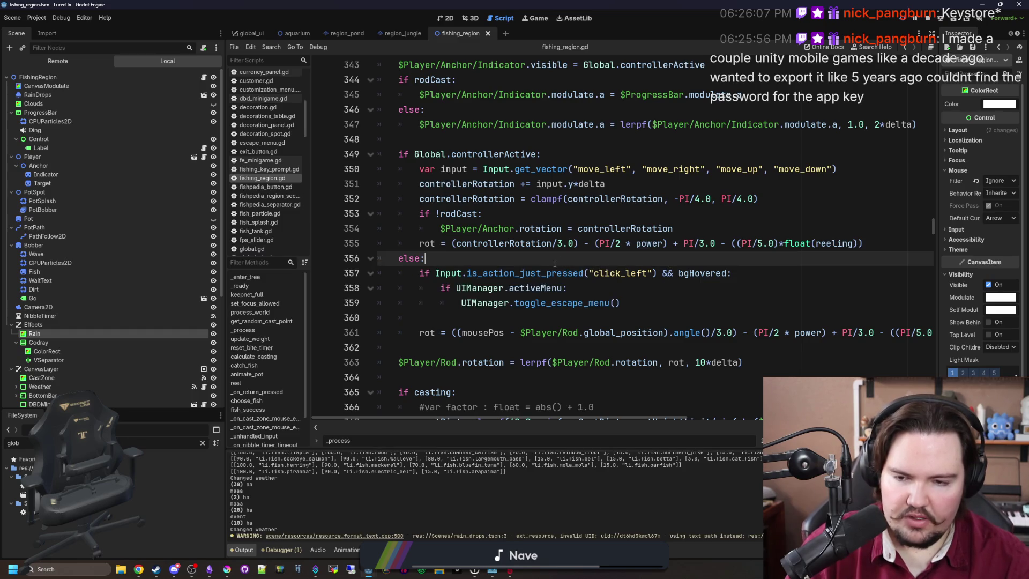
Delete the 'if UIManager.activeMenu' check on line 358, undo it, and save the restored script.
{"action": "left_click_drag", "start_coordinate": [567, 288], "coordinate": [360, 285]}
{"action": "key", "text": "BackSpace"}
{"action": "key", "text": "BackSpace"}
{"action": "key", "text": "ctrl+z"}
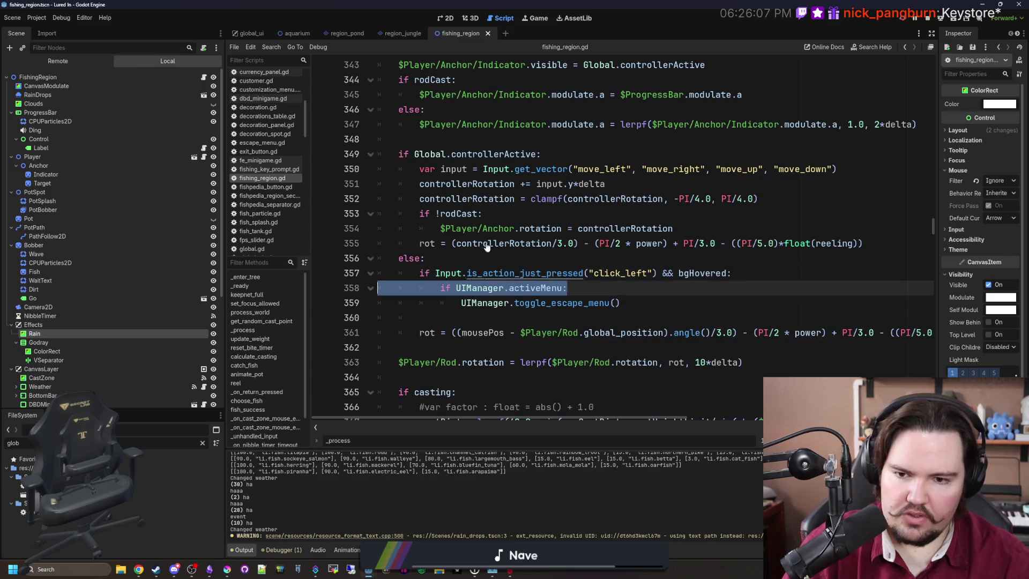
{"action": "left_click", "coordinate": [480, 252]}
{"action": "key", "text": "ctrl+s"}
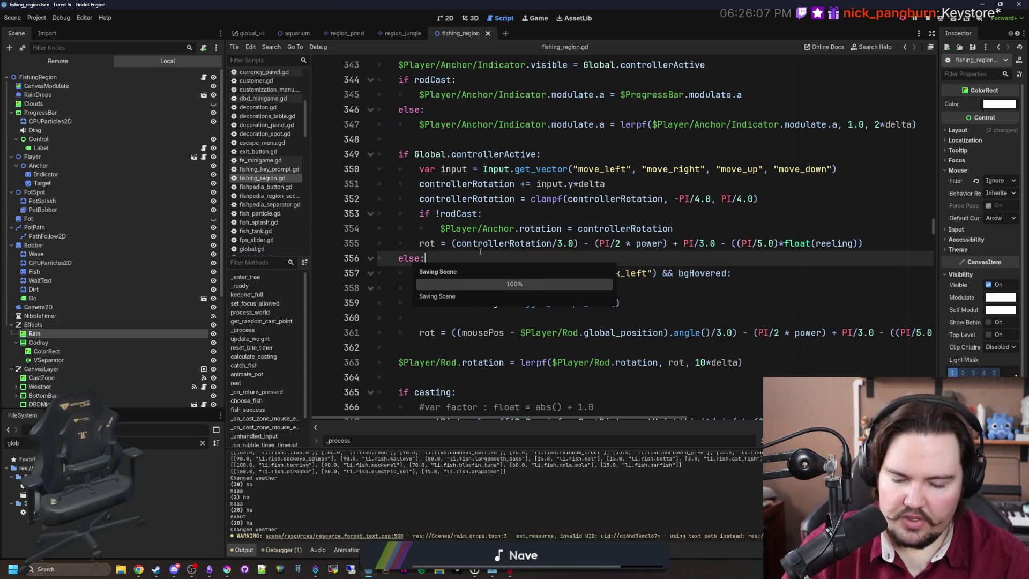
{"action": "key", "text": "ctrl+s"}
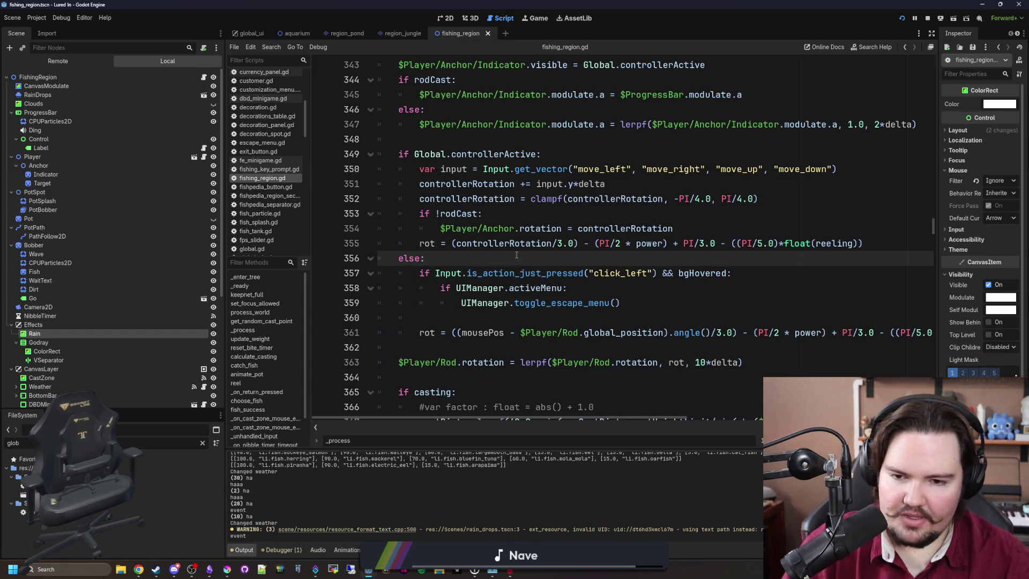
Check the activeMenu check and else: lines around the click_left escape-menu toggle in calculate_casting.
{"action": "left_click", "coordinate": [470, 332]}
{"action": "left_click", "coordinate": [467, 318]}
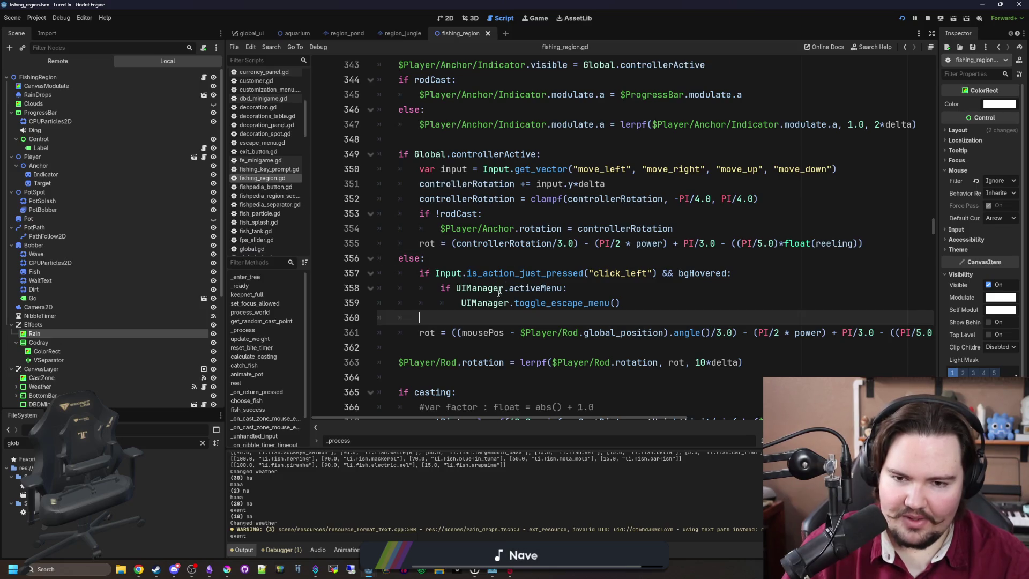
{"action": "left_click", "coordinate": [524, 252]}
{"action": "left_click", "coordinate": [607, 288]}
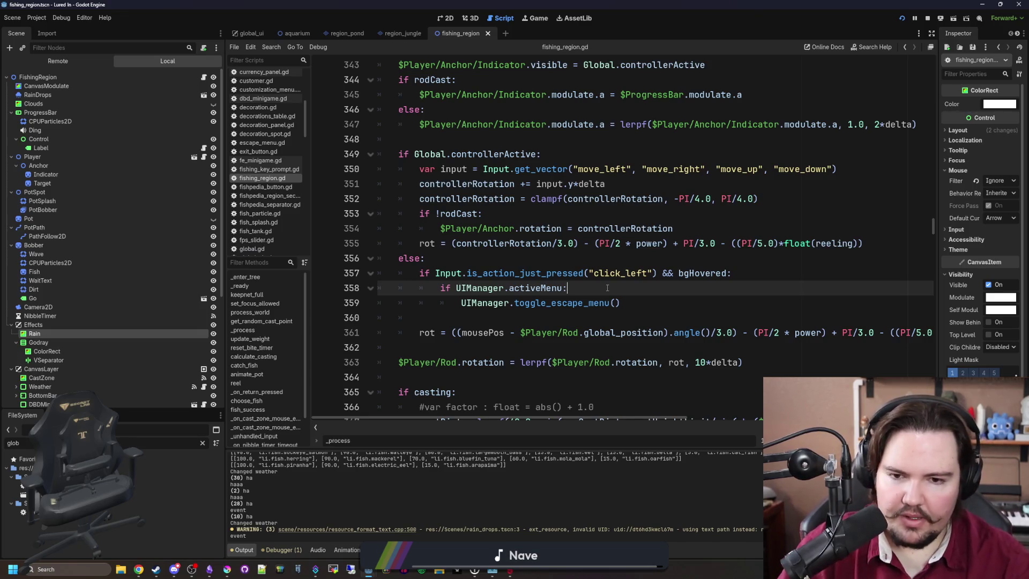
{"action": "left_click", "coordinate": [610, 258]}
{"action": "key", "text": "ctrl+f"}
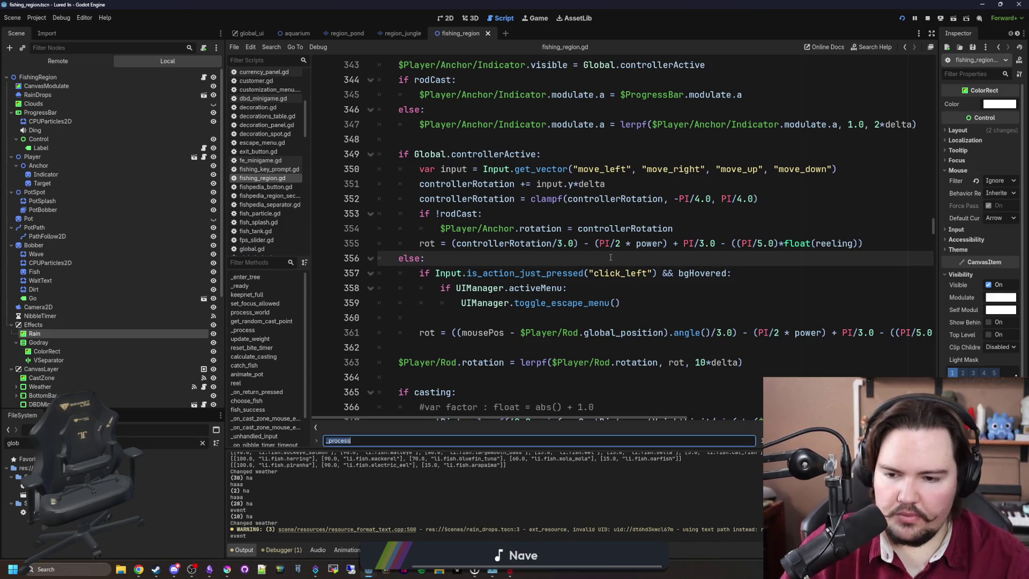
Search the script for 'Input.is_action' and 'inputActive' to find where inputActive is set true.
{"action": "type", "text": "Input.is_action"}
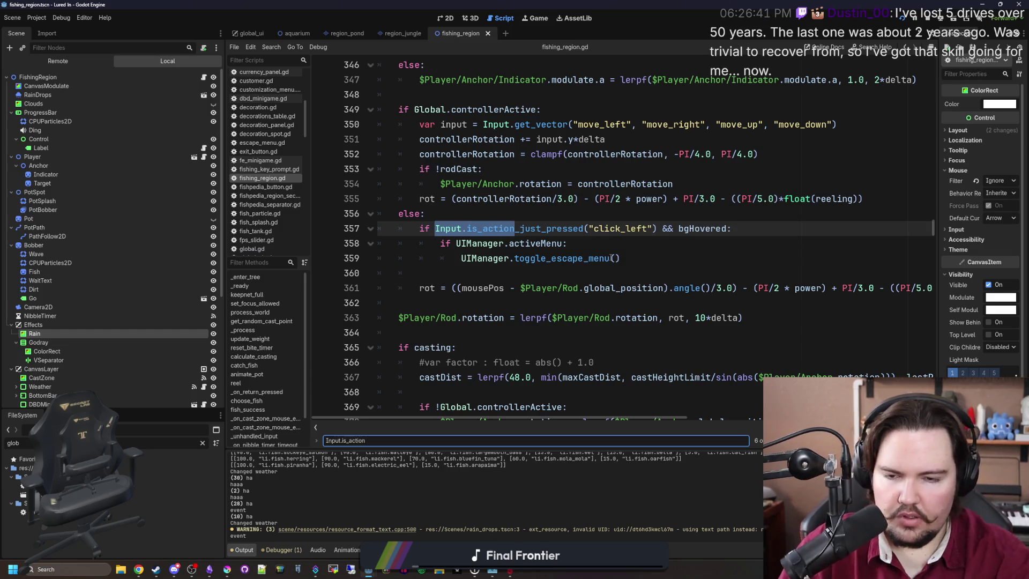
{"action": "key", "text": "Return"}
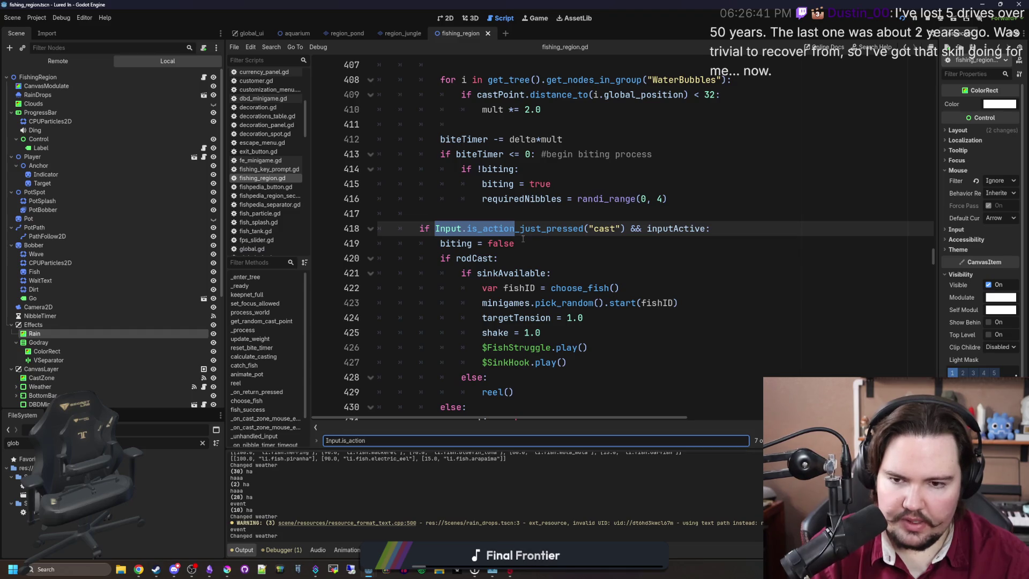
{"action": "key", "text": "ctrl+a"}
{"action": "type", "text": "inpu"}
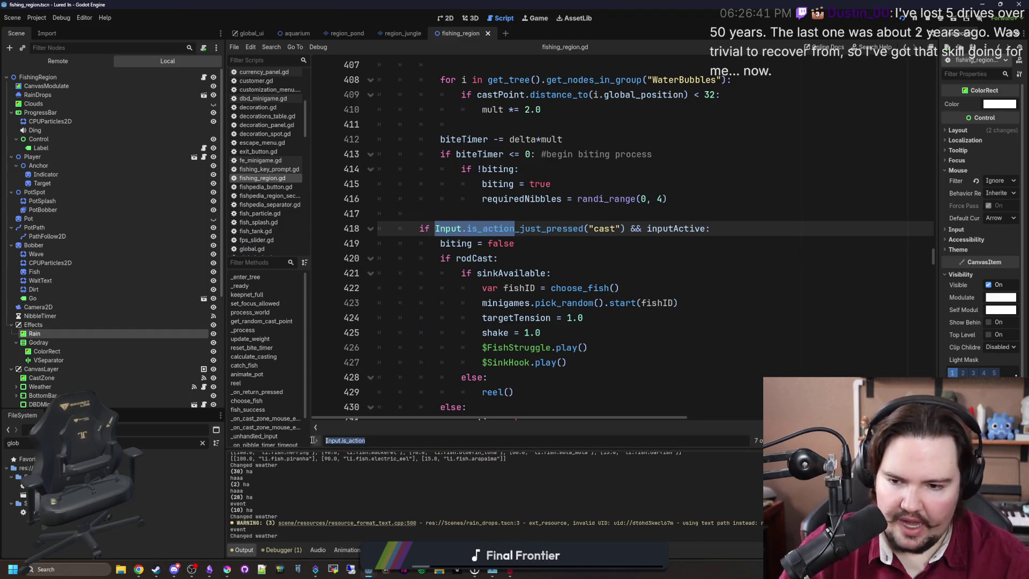
{"action": "type", "text": "tActive"}
{"action": "key", "text": "Return"}
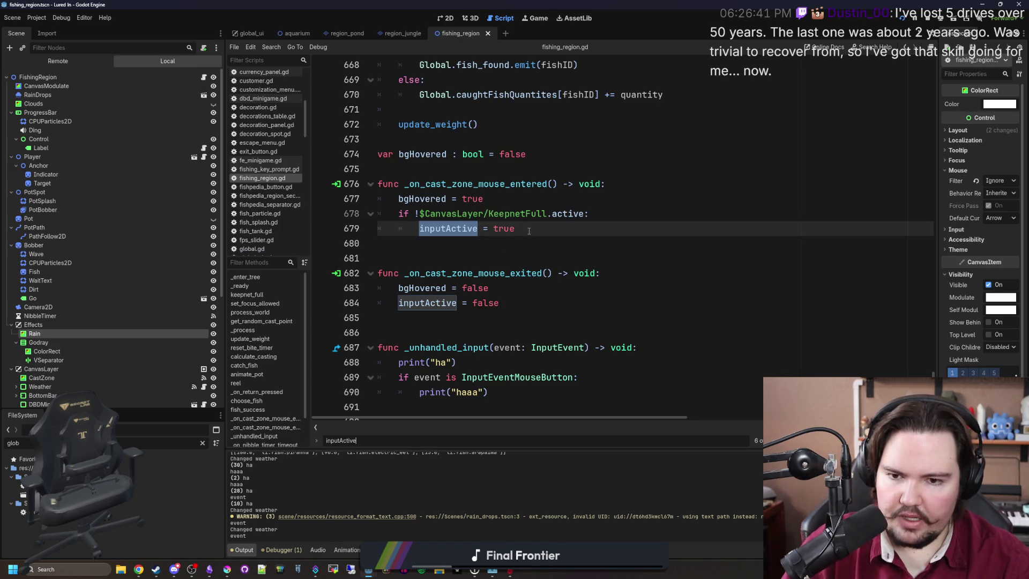
{"action": "left_click_drag", "start_coordinate": [529, 231], "coordinate": [418, 228]}
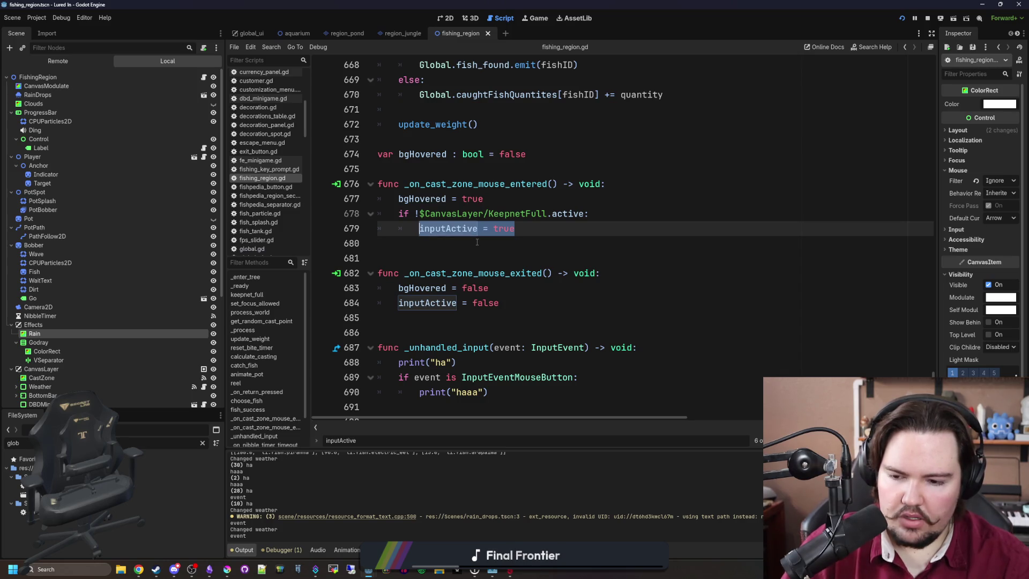
{"action": "left_click", "coordinate": [460, 253]}
Add 'inputActive = true' below UIManager.toggle_escape_menu(), save, then stop and relaunch the game.
{"action": "key", "text": "ctrl+f"}
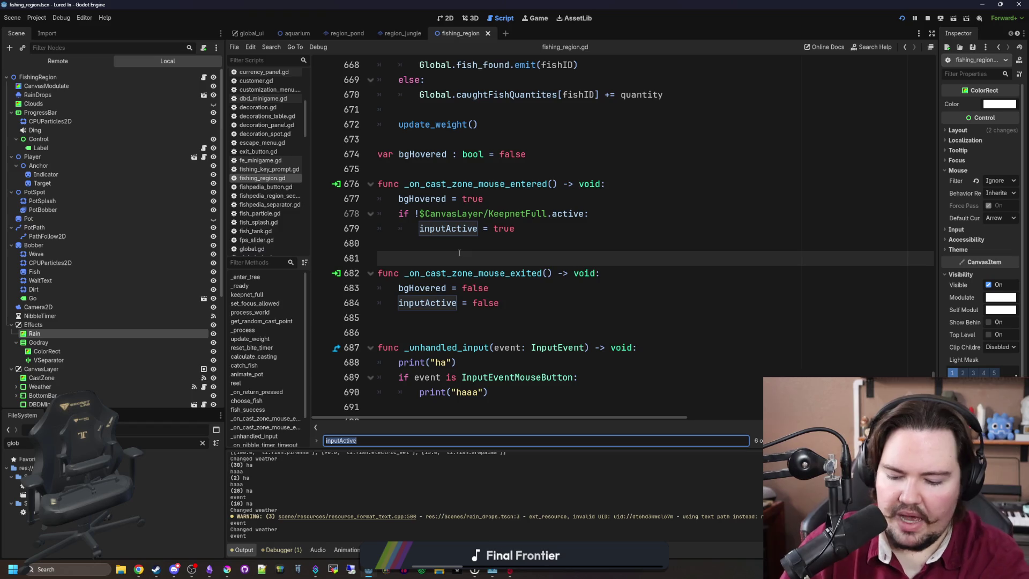
{"action": "type", "text": "toggl"}
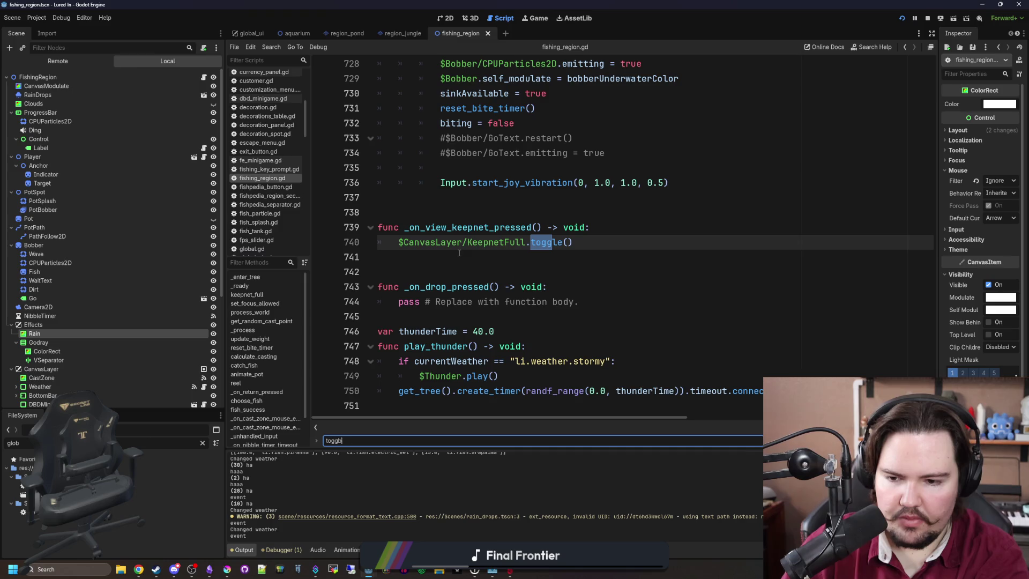
{"action": "type", "text": "e_escape"}
{"action": "left_click", "coordinate": [692, 224]}
{"action": "key", "text": "Return"}
{"action": "type", "text": "inputActive = true"}
{"action": "key", "text": "ctrl+s"}
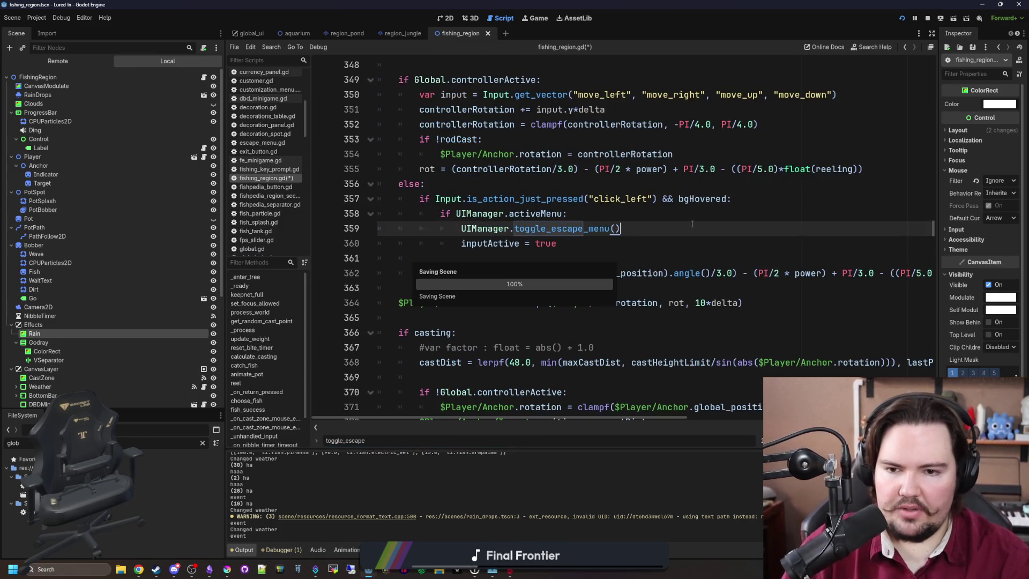
{"action": "left_click", "coordinate": [905, 20]}
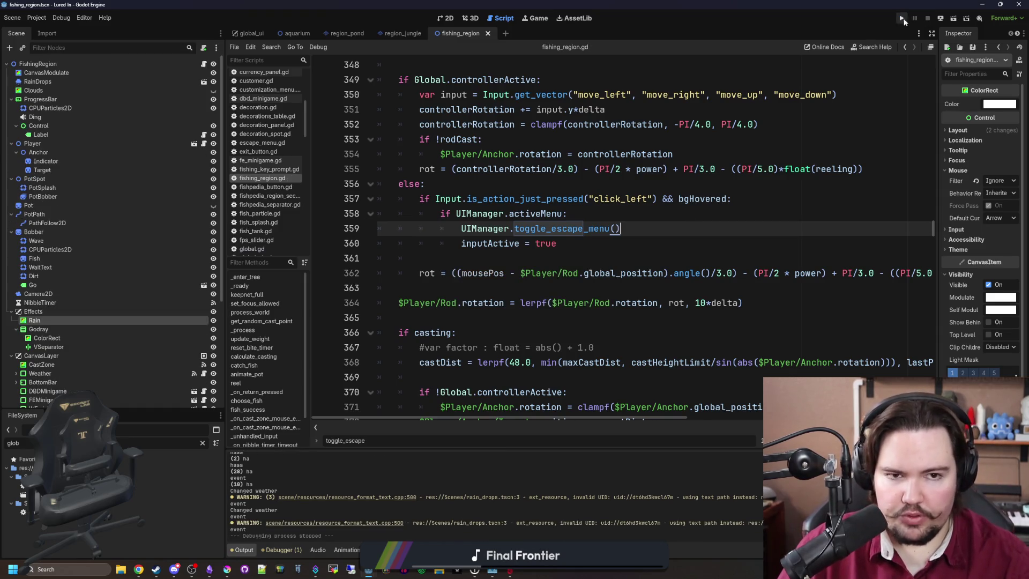
{"action": "left_click", "coordinate": [905, 20]}
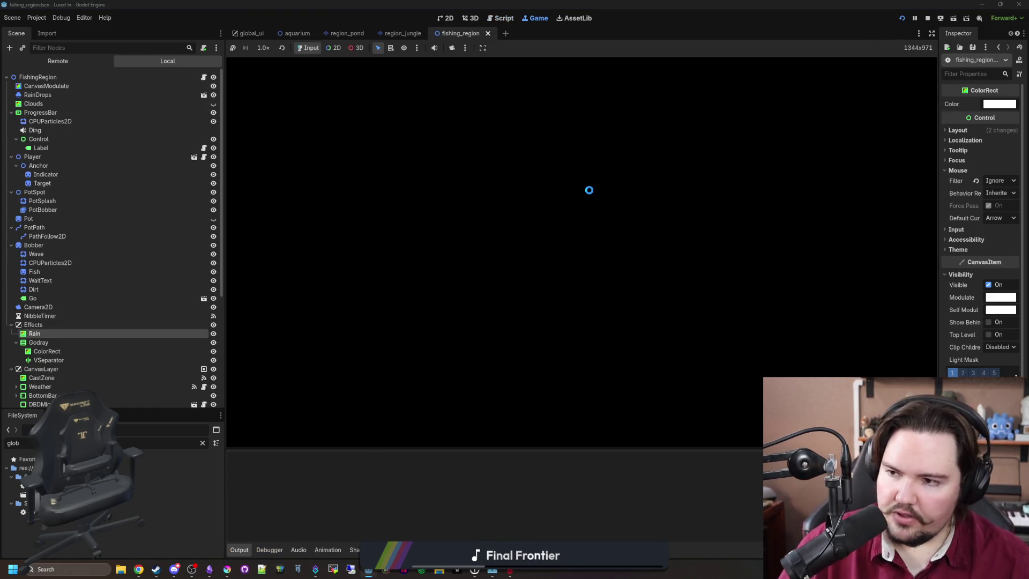
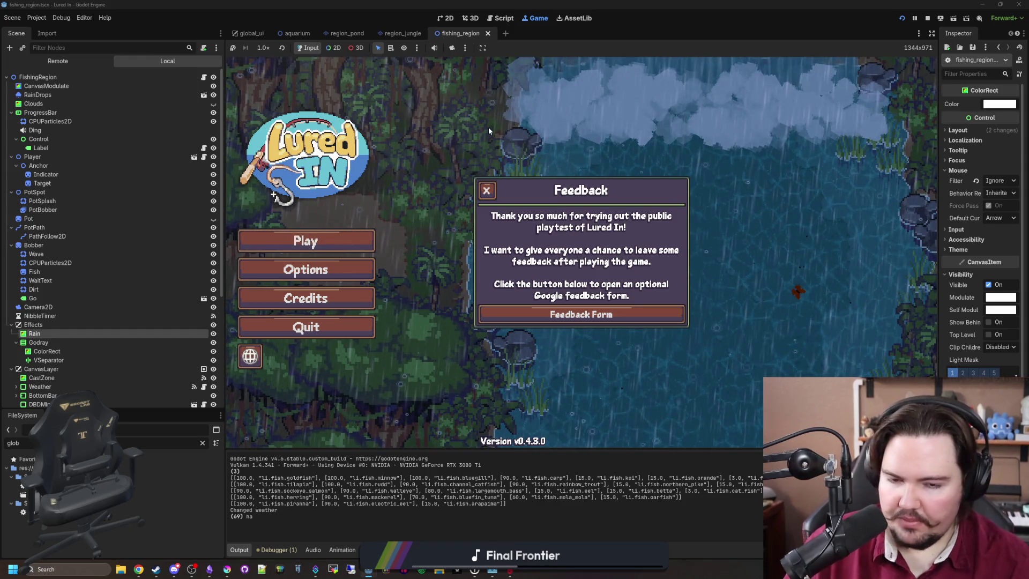
Close the feedback and offline-earnings messages, start the game, and travel free to the Pond.
{"action": "left_click", "coordinate": [487, 190]}
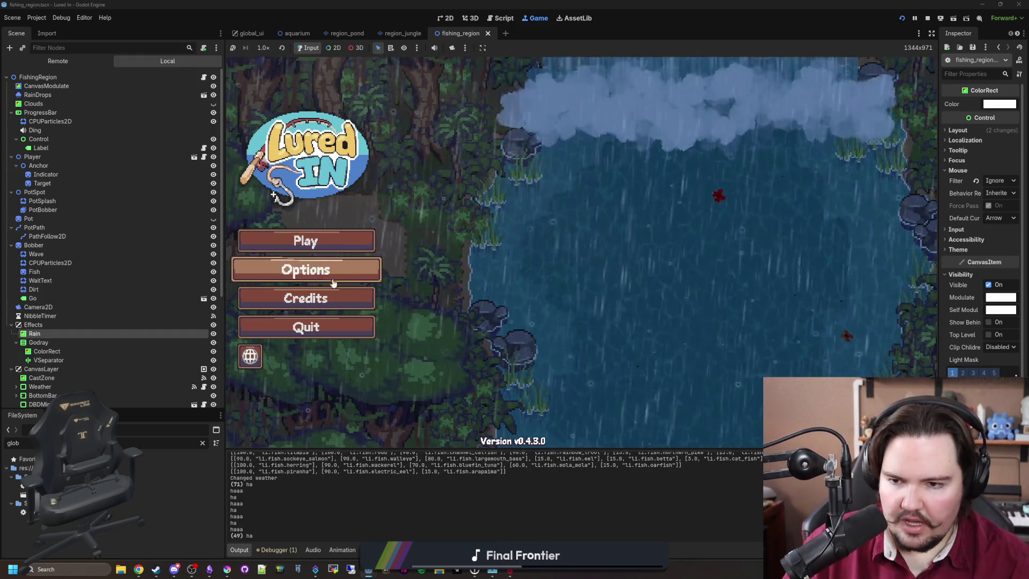
{"action": "left_click", "coordinate": [333, 243]}
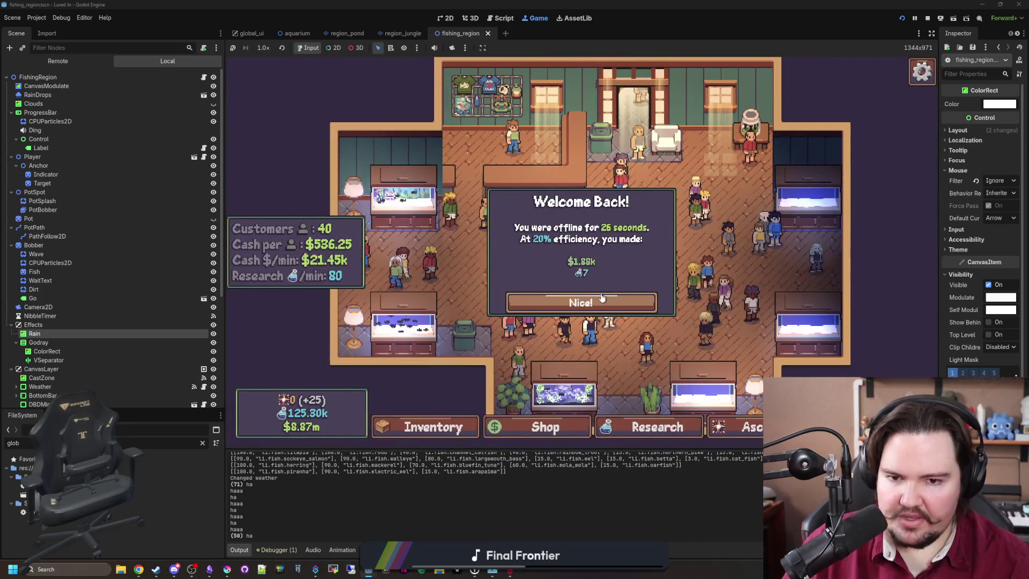
{"action": "left_click", "coordinate": [603, 298]}
{"action": "scroll", "coordinate": [646, 354], "scroll_direction": "up", "scroll_amount": 2}
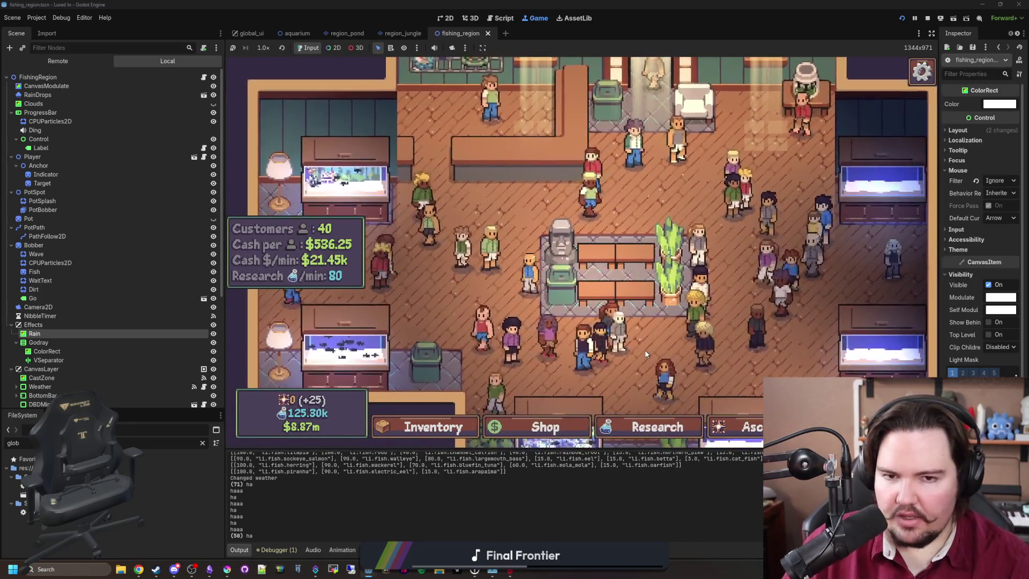
{"action": "scroll", "coordinate": [646, 354], "scroll_direction": "down", "scroll_amount": 3}
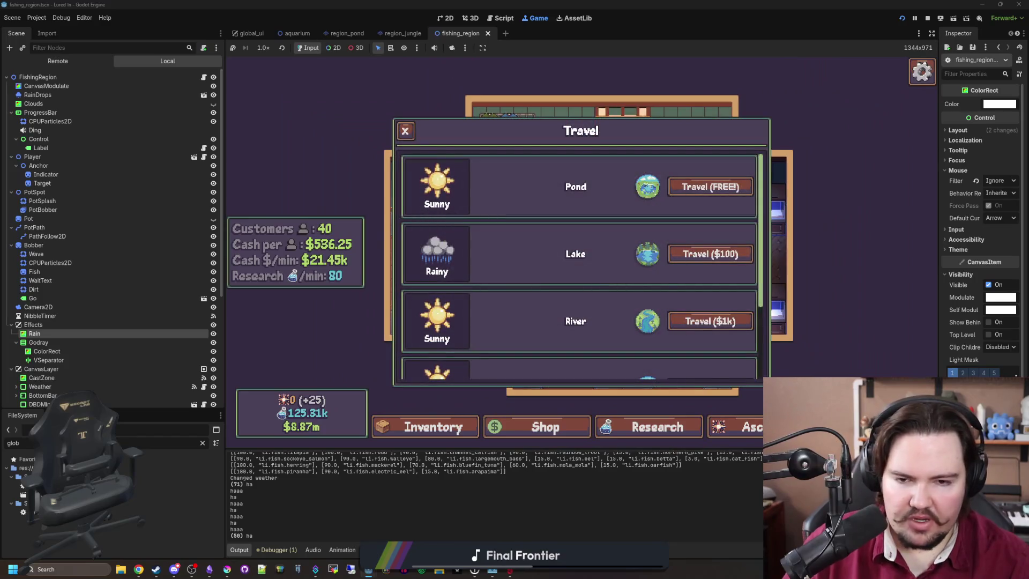
{"action": "scroll", "coordinate": [657, 265], "scroll_direction": "down", "scroll_amount": 3}
{"action": "scroll", "coordinate": [610, 244], "scroll_direction": "up", "scroll_amount": 3}
{"action": "left_click", "coordinate": [710, 187]}
Cast the fishing line into the pond and check the empty keepnet.
{"action": "left_click", "coordinate": [612, 243]}
{"action": "left_click", "coordinate": [471, 427]}
{"action": "key", "text": "k"}
{"action": "key", "text": "k"}
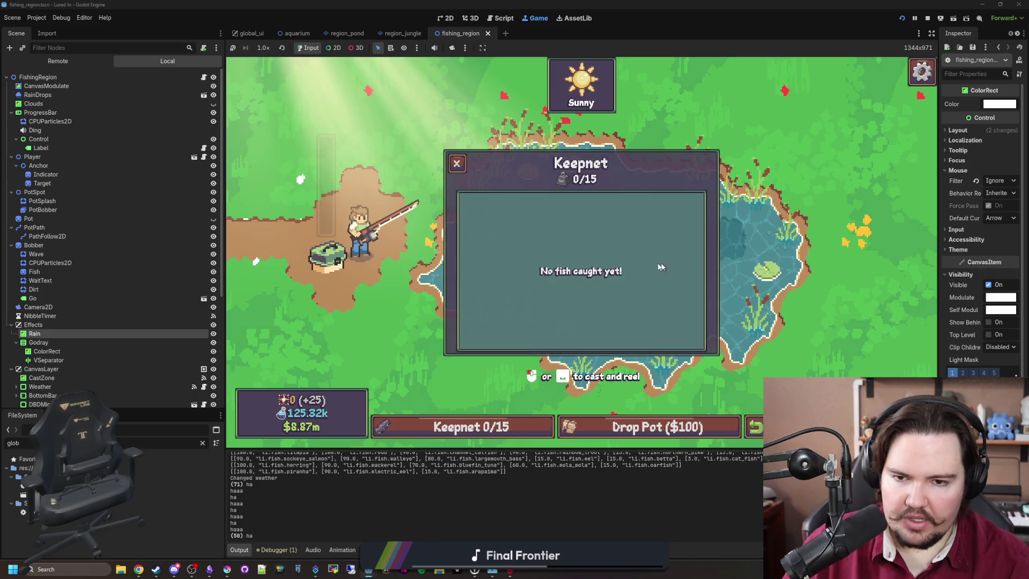
{"action": "key", "text": "k"}
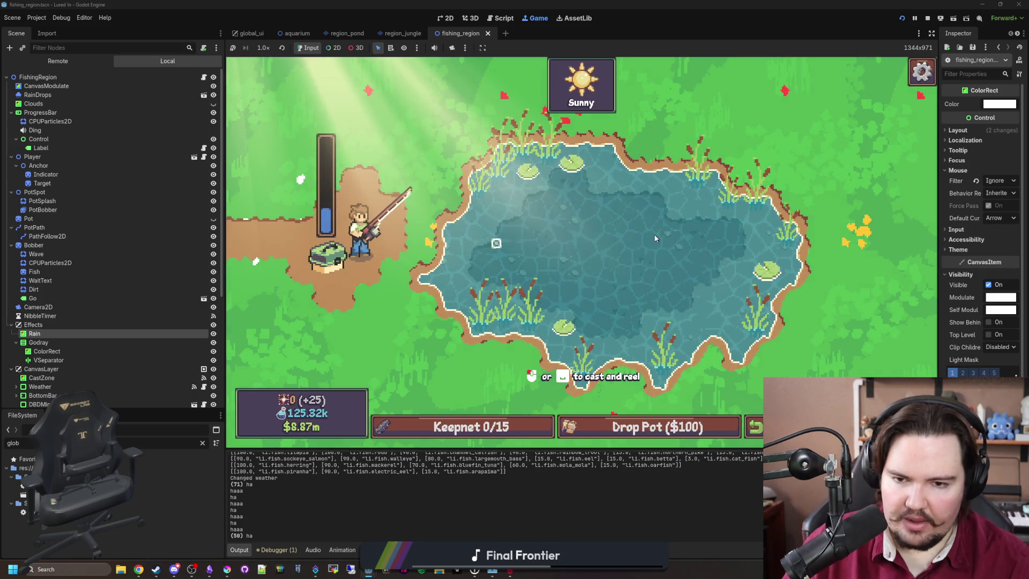
{"action": "left_click", "coordinate": [654, 241]}
{"action": "key", "text": "k"}
{"action": "key", "text": "k"}
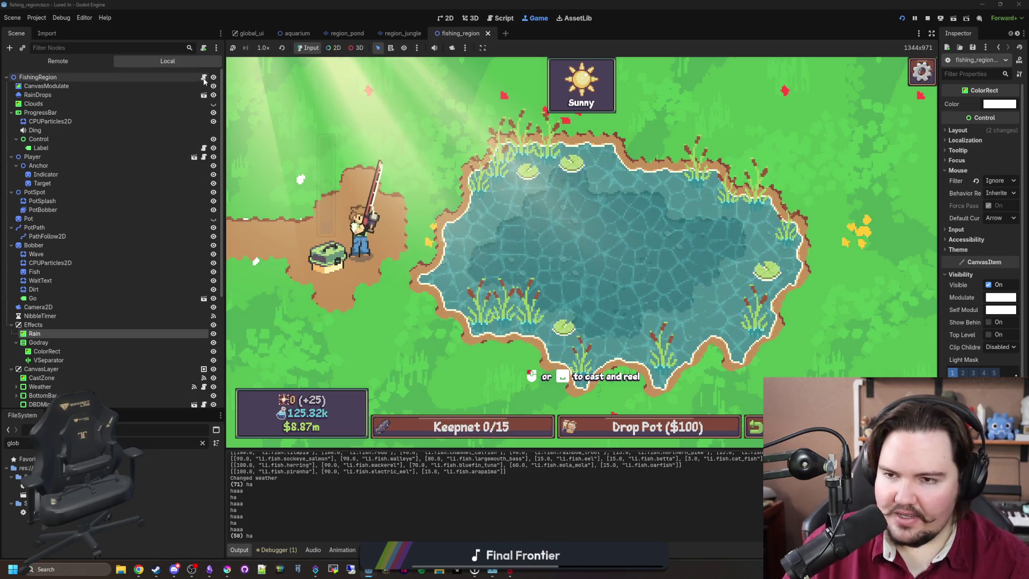
In fishing_region.gd, add get_tree().create_timer().timeout.connect(func():) after toggle_escape_menu().
{"action": "key", "text": "ctrl+F3"}
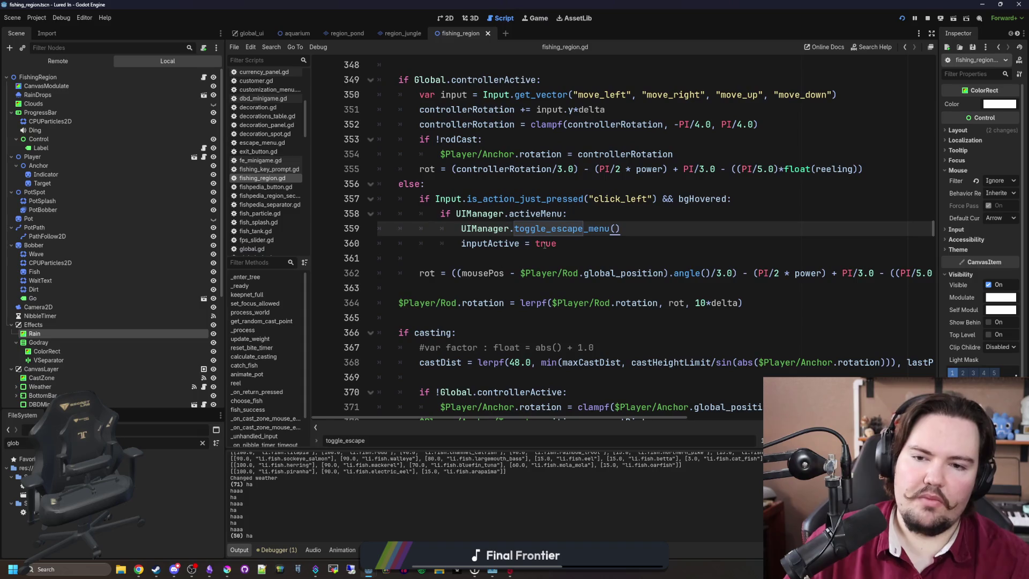
{"action": "key", "text": "Return"}
{"action": "type", "text": "get_tree"}
{"action": "key", "text": "Return"}
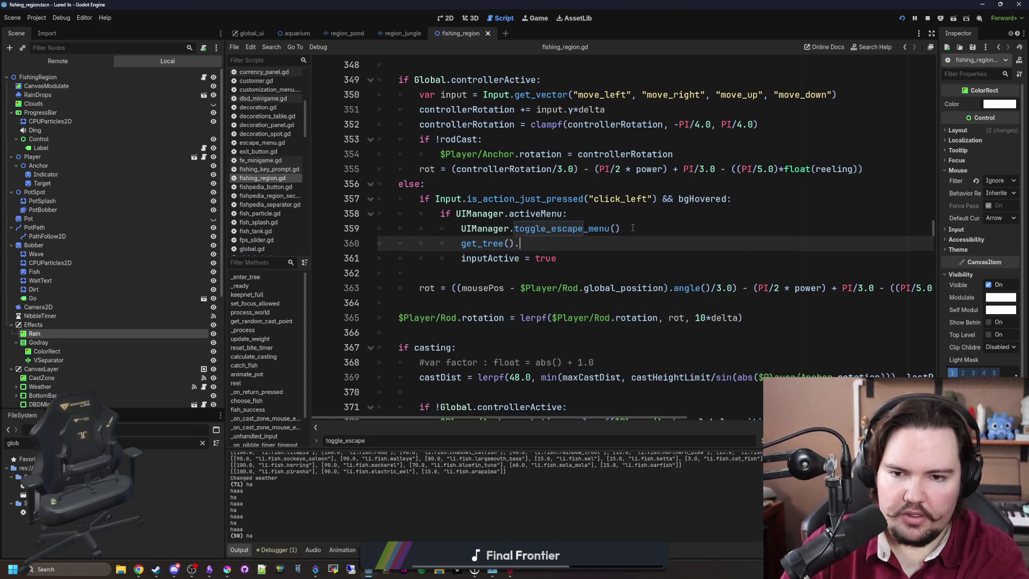
{"action": "type", "text": "create_"}
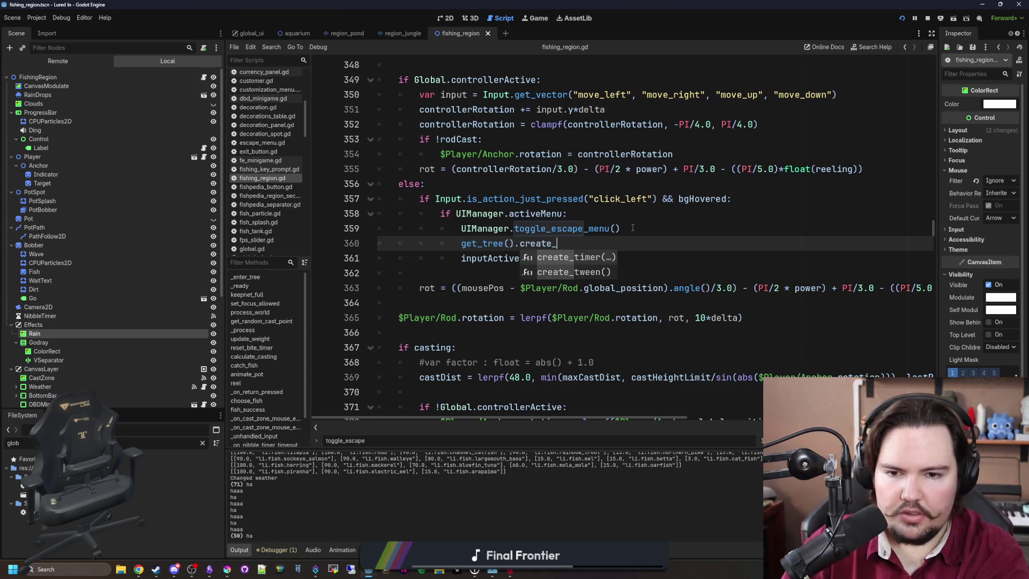
{"action": "key", "text": "Return"}
{"action": "key", "text": "Up"}
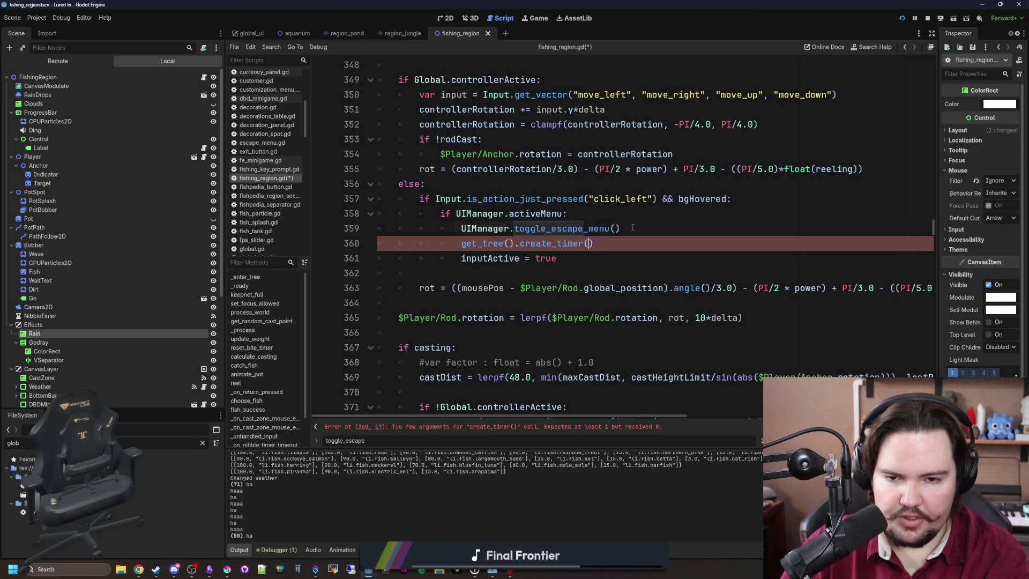
{"action": "type", "text": ")"}
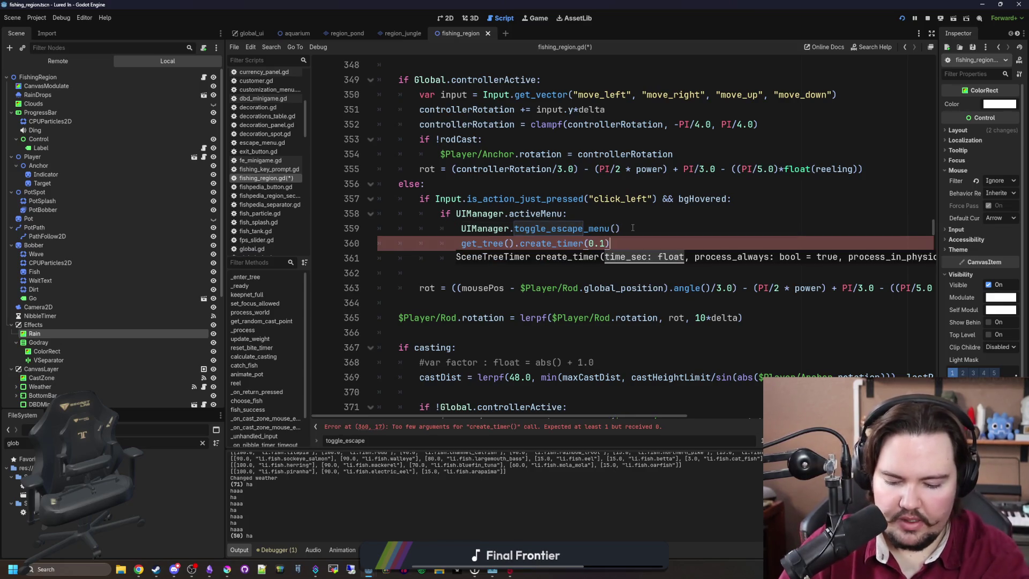
{"action": "type", "text": ".timeout.connect(func("}
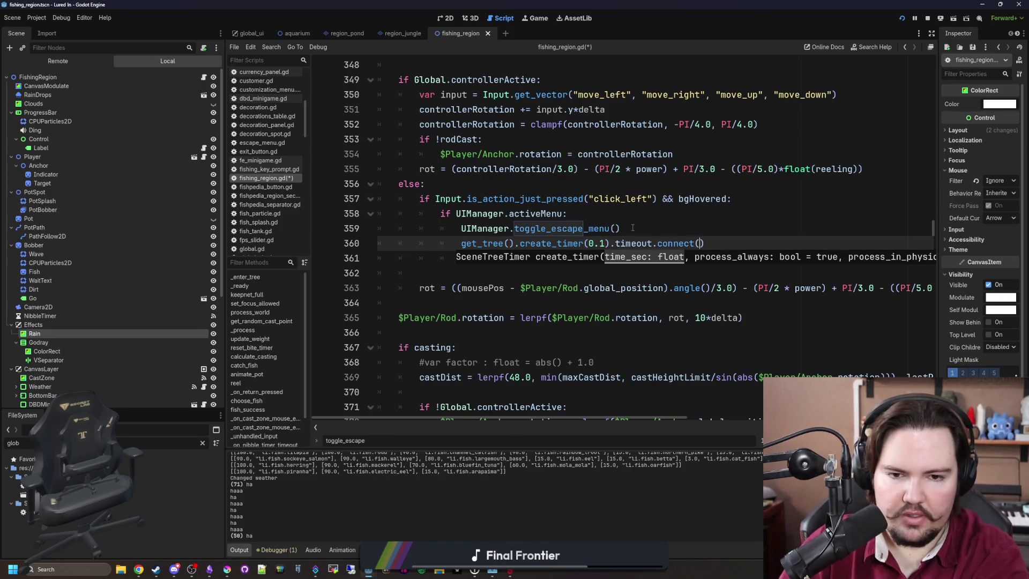
{"action": "type", "text": "):"}
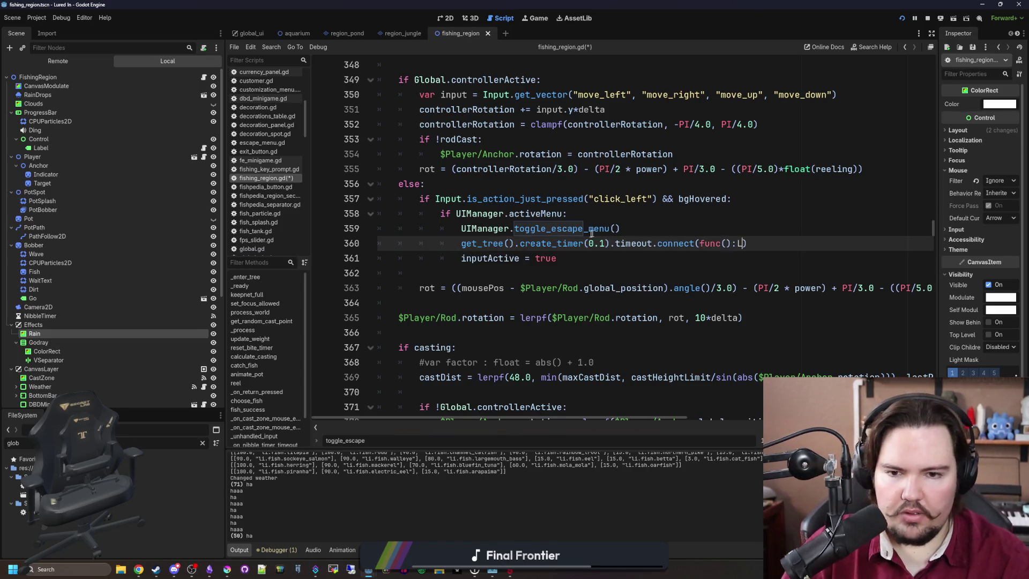
Move inputActive = true into the timer callback, remove the leftover line, and save.
{"action": "left_click_drag", "start_coordinate": [560, 257], "coordinate": [462, 258]}
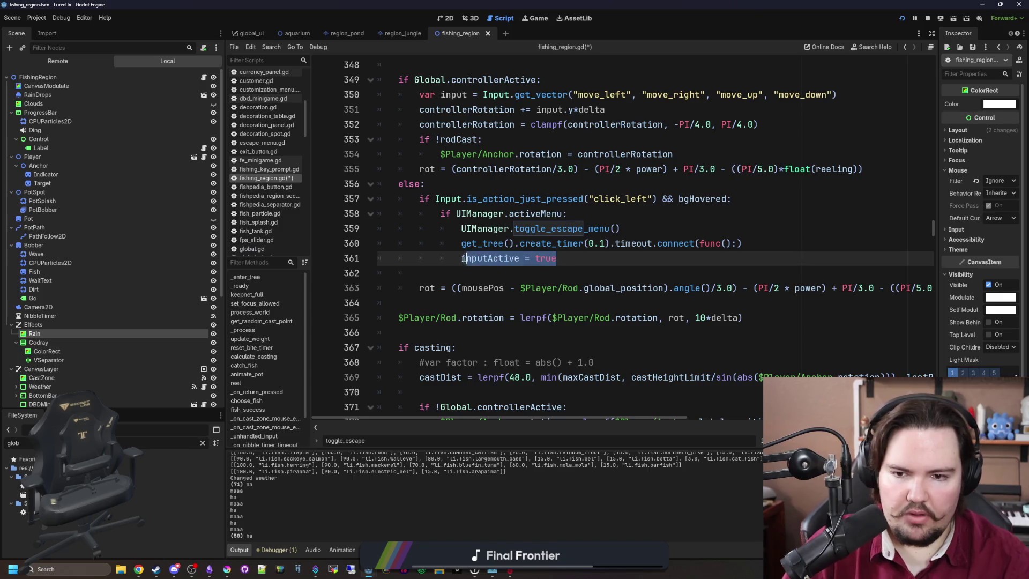
{"action": "key", "text": "ctrl+x"}
{"action": "left_click", "coordinate": [736, 242]}
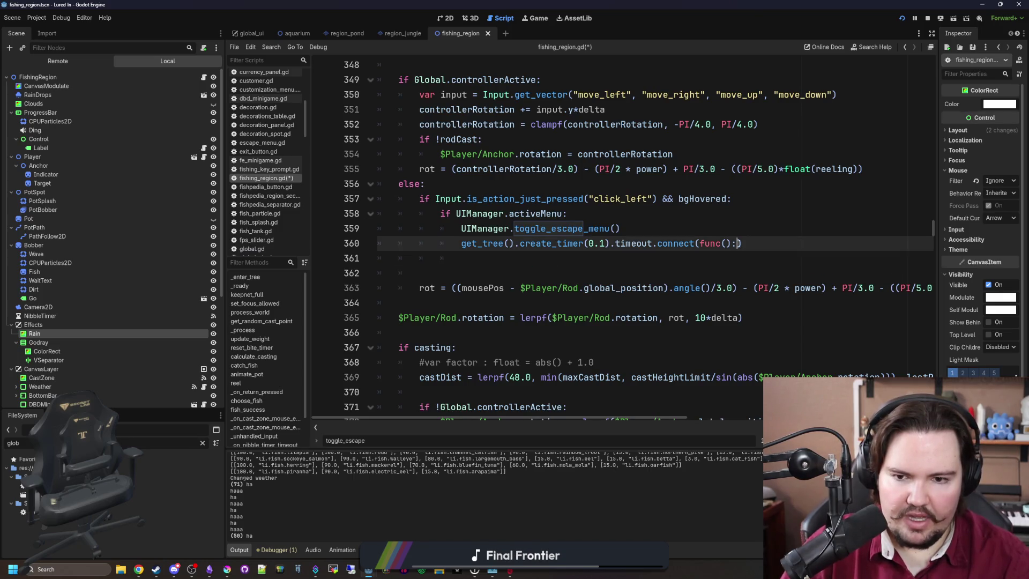
{"action": "type", "text": "inputActive = true"}
{"action": "left_click", "coordinate": [475, 259]}
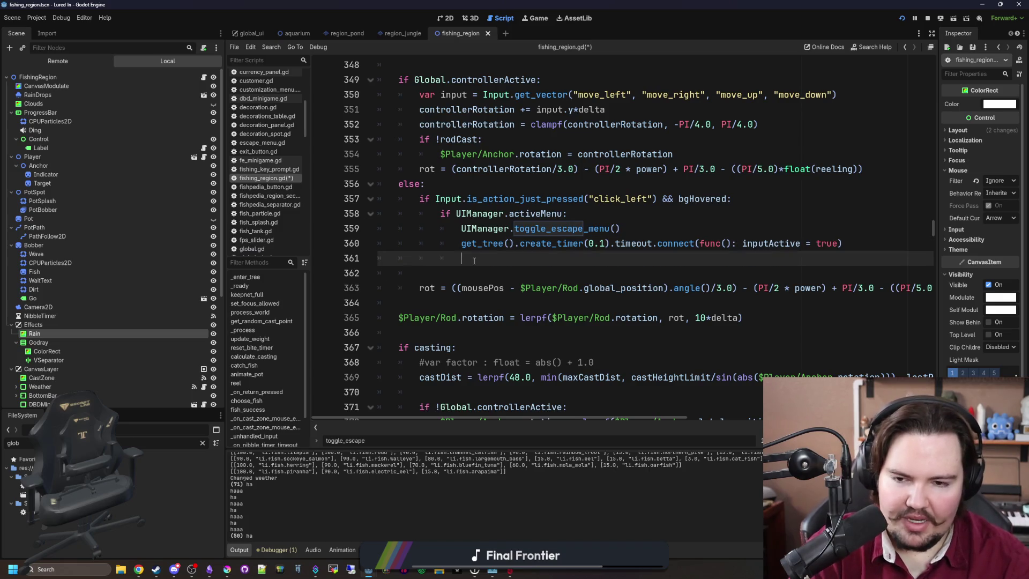
{"action": "key", "text": "Tab"}
{"action": "key", "text": "Delete"}
{"action": "key", "text": "ctrl+s"}
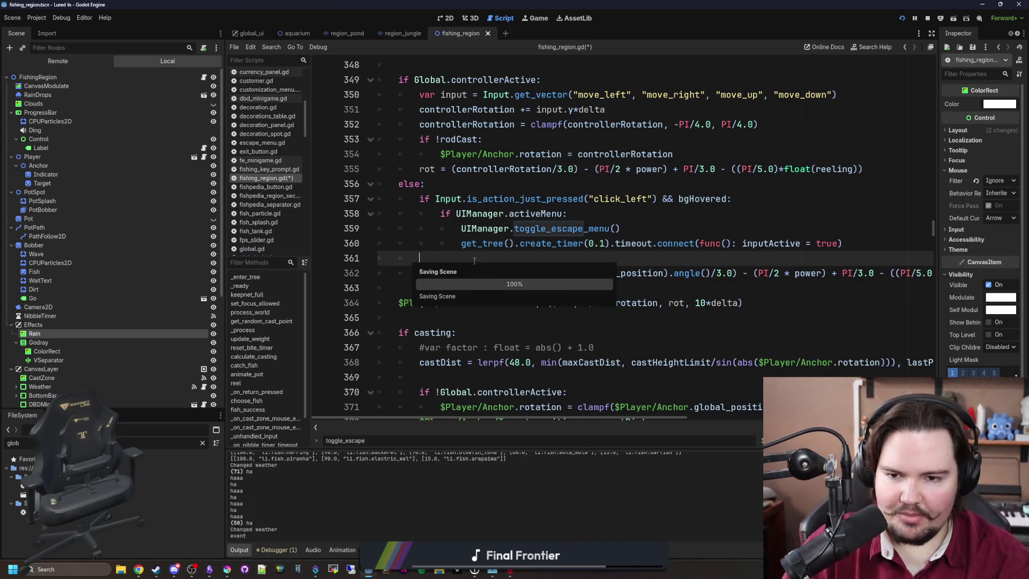
{"action": "left_click", "coordinate": [494, 572]}
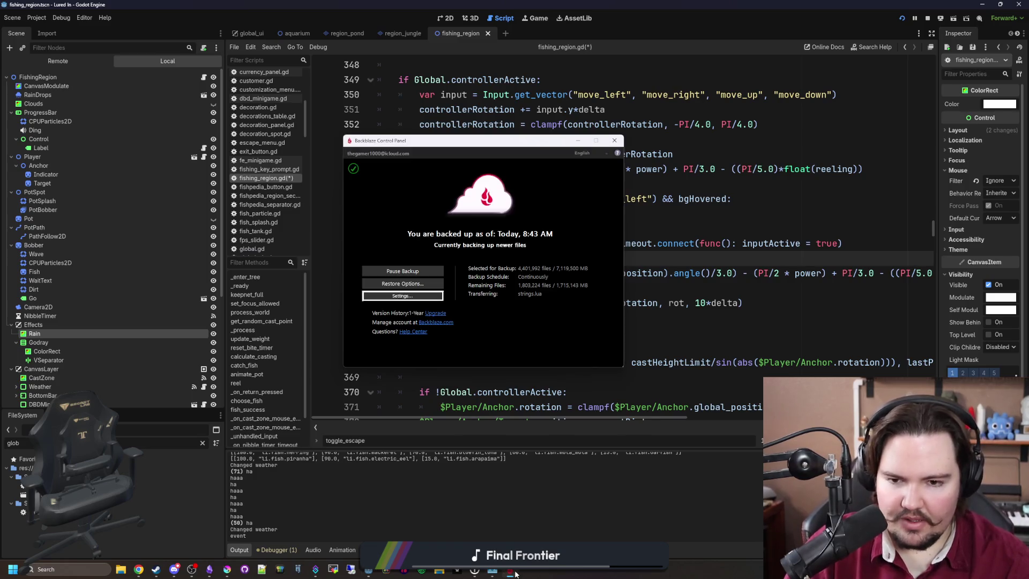
Browse Backblaze's Performance, Schedule, Exclusions and Security preference tabs, then close the window.
{"action": "left_click", "coordinate": [405, 297]}
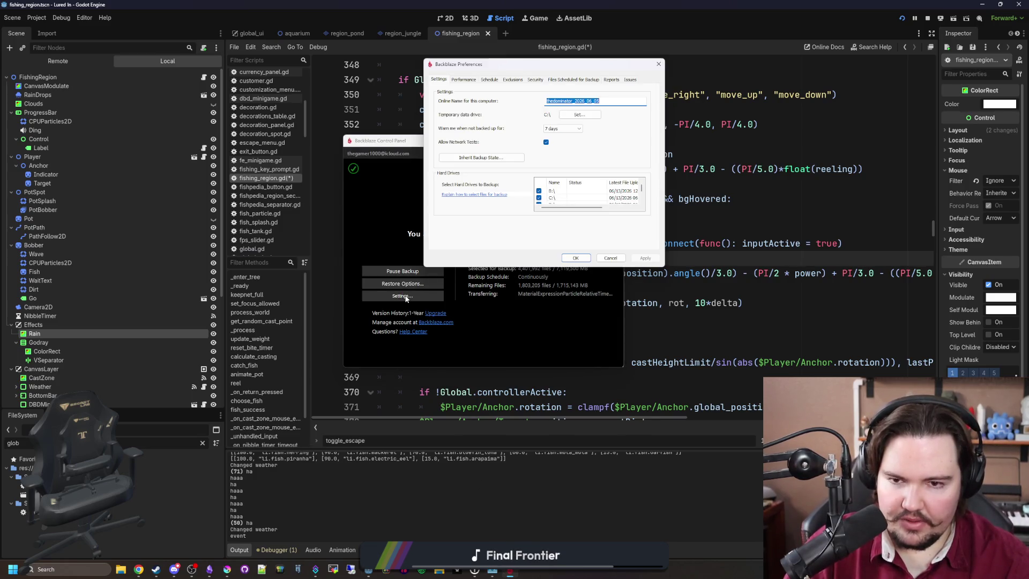
{"action": "left_click", "coordinate": [465, 80]}
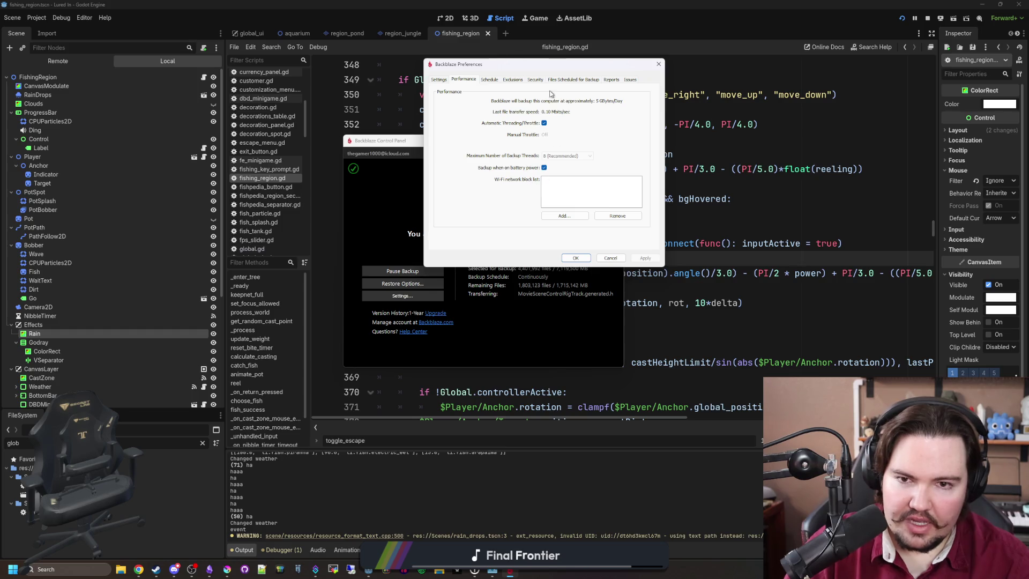
{"action": "left_click", "coordinate": [489, 80]}
{"action": "left_click", "coordinate": [511, 80]}
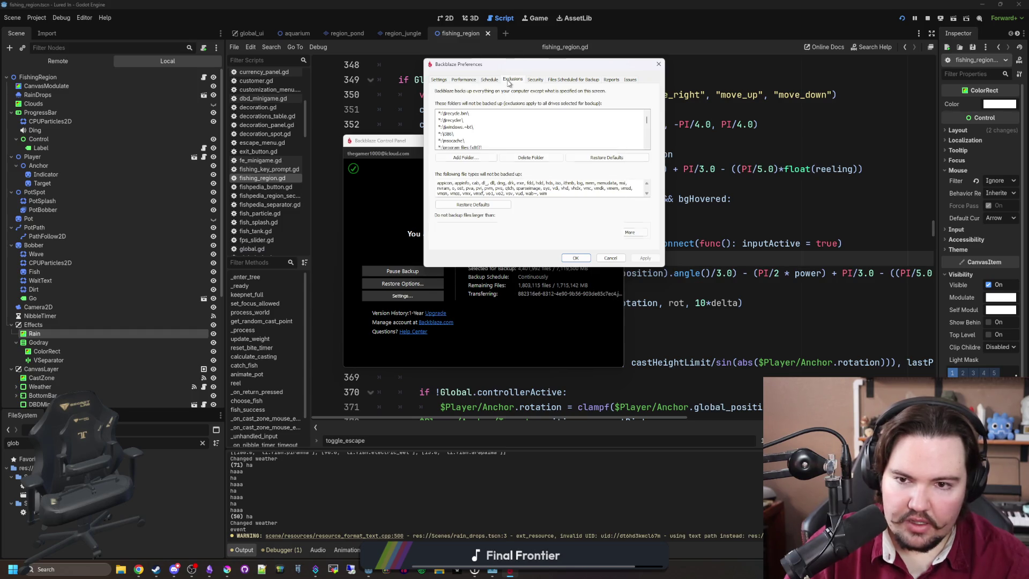
{"action": "left_click", "coordinate": [535, 80]}
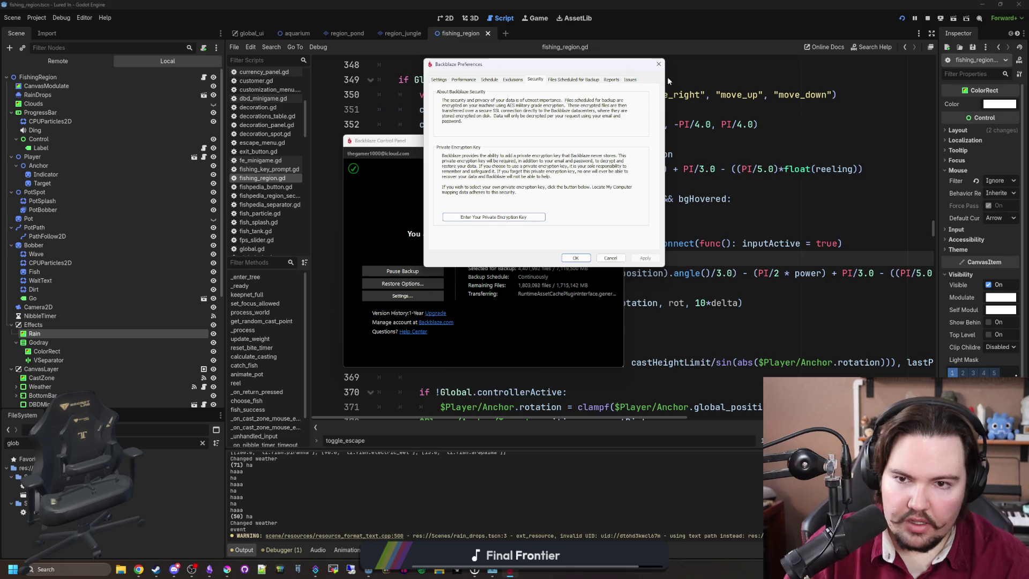
{"action": "left_click", "coordinate": [658, 64]}
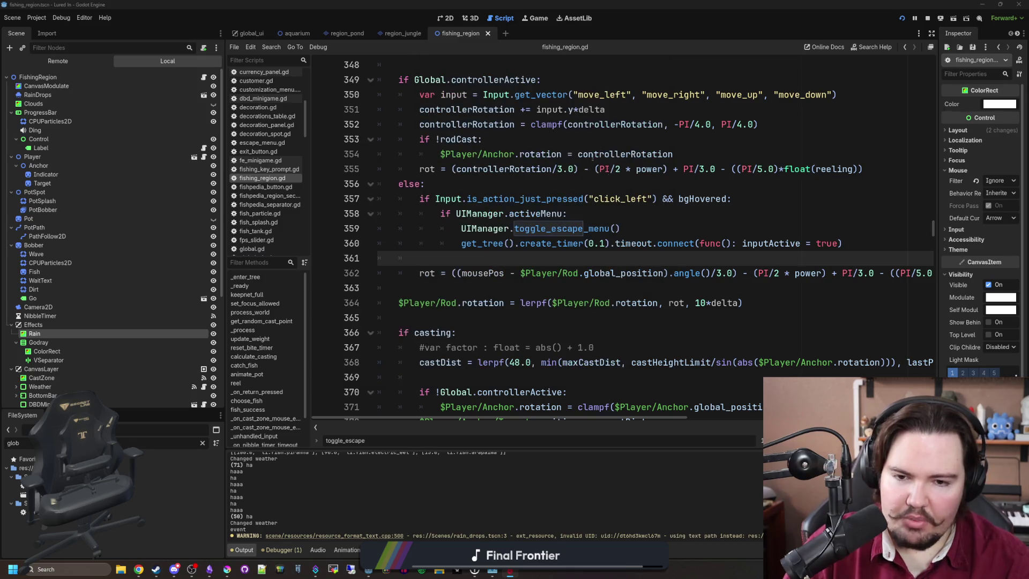
Save the scene, then test several casts and reel-ins at the pond in the running game.
{"action": "key", "text": "ctrl+s"}
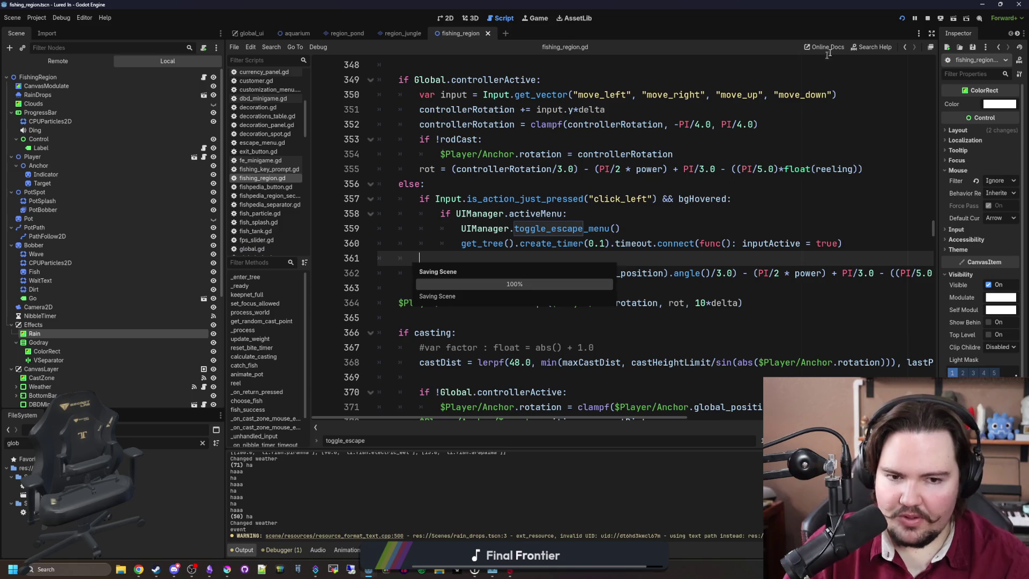
{"action": "left_click", "coordinate": [535, 20]}
{"action": "left_click_drag", "start_coordinate": [539, 220], "coordinate": [558, 245]}
{"action": "left_click", "coordinate": [557, 246]}
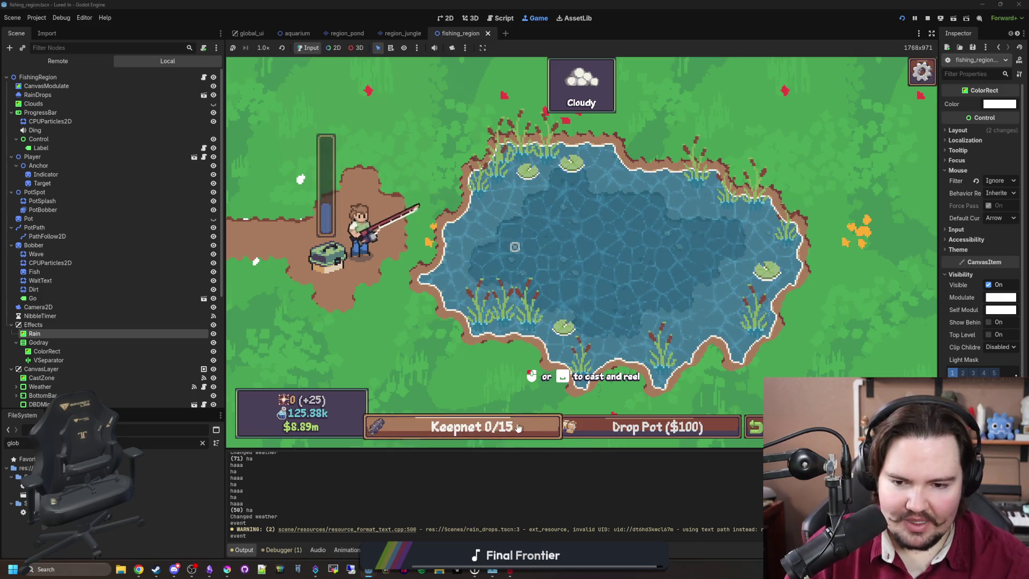
{"action": "mouse_move", "coordinate": [701, 223]}
{"action": "left_mouse_down"}
{"action": "mouse_move", "coordinate": [582, 233]}
{"action": "mouse_move", "coordinate": [578, 247]}
{"action": "left_mouse_up"}
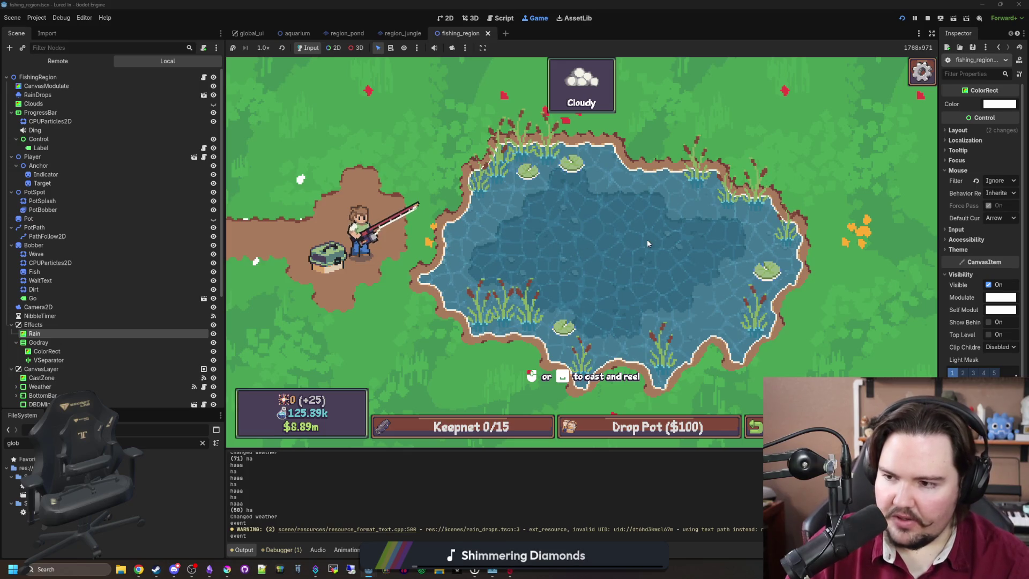
{"action": "left_click_drag", "start_coordinate": [642, 245], "coordinate": [586, 216]}
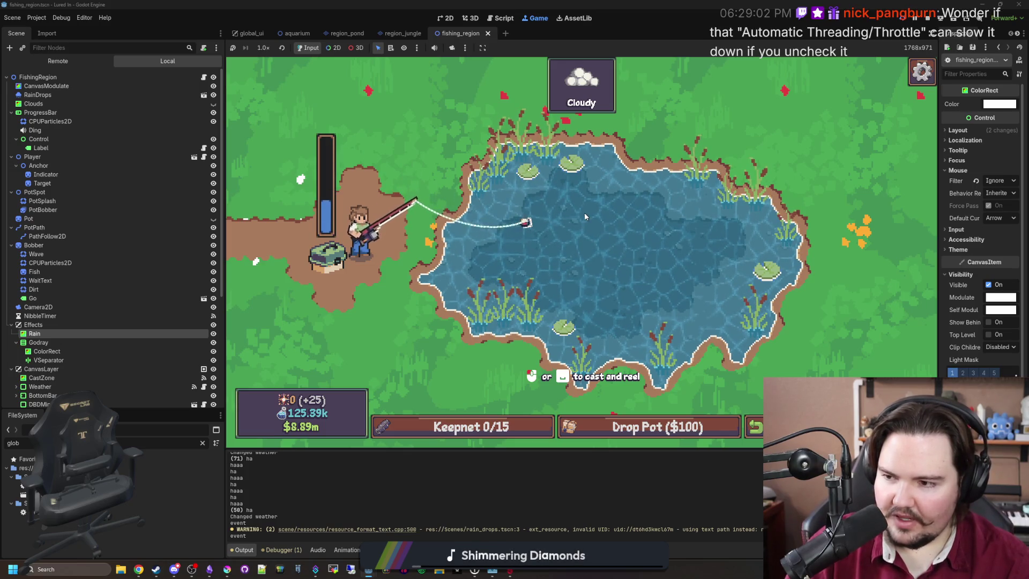
{"action": "left_click", "coordinate": [585, 212]}
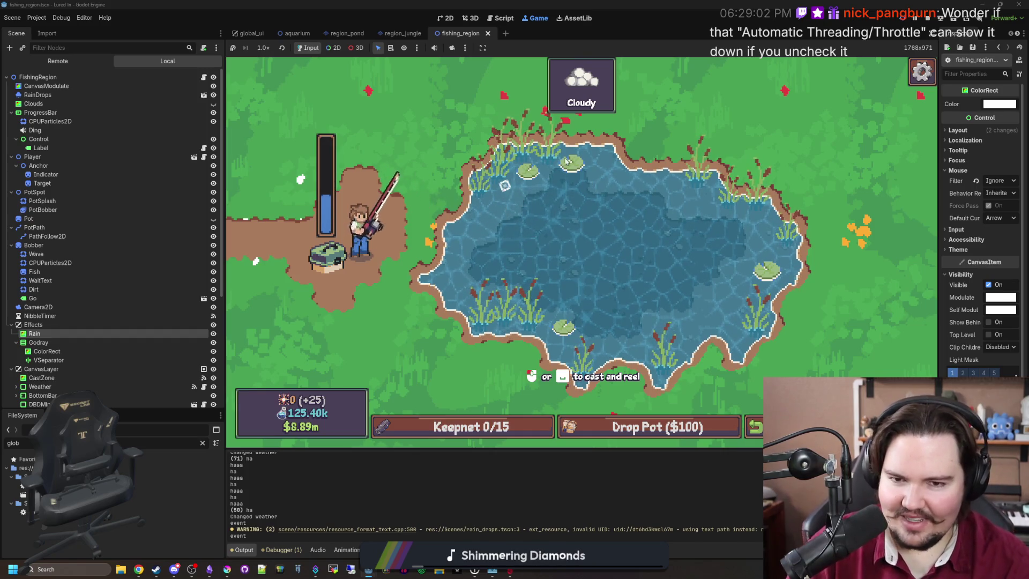
{"action": "mouse_move", "coordinate": [695, 182]}
{"action": "left_mouse_down"}
{"action": "mouse_move", "coordinate": [717, 190]}
{"action": "mouse_move", "coordinate": [628, 187]}
{"action": "left_mouse_up"}
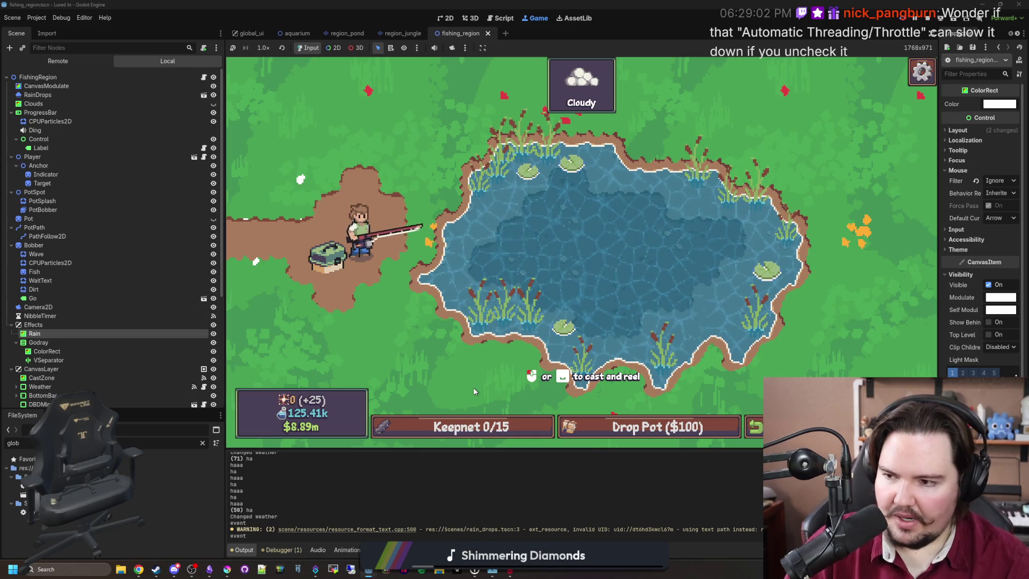
{"action": "left_click", "coordinate": [511, 571]}
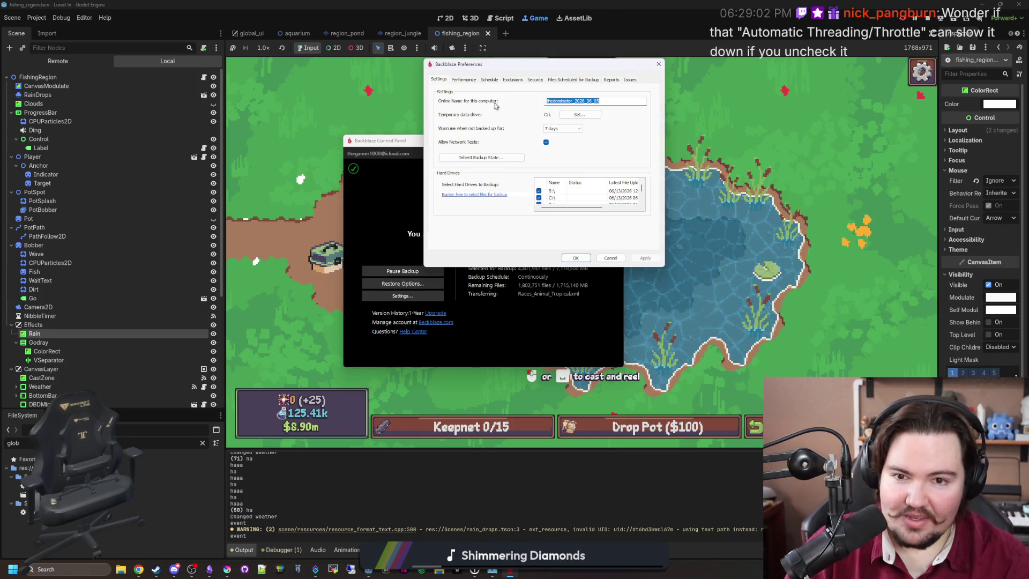
Disable automatic throttling, slide Manual Throttle to Faster Network with 1 thread, and apply.
{"action": "left_click", "coordinate": [464, 79]}
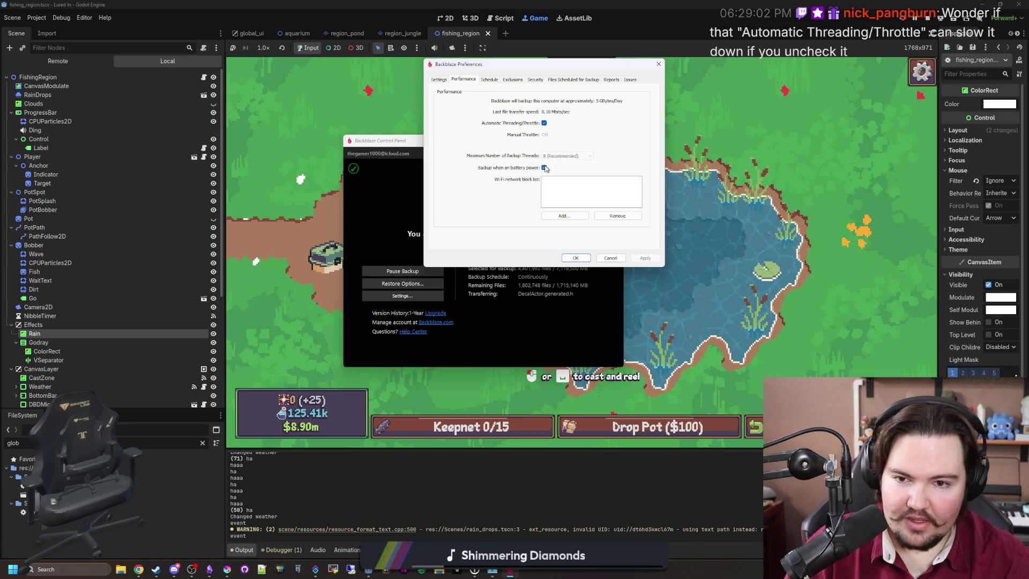
{"action": "left_click", "coordinate": [545, 123]}
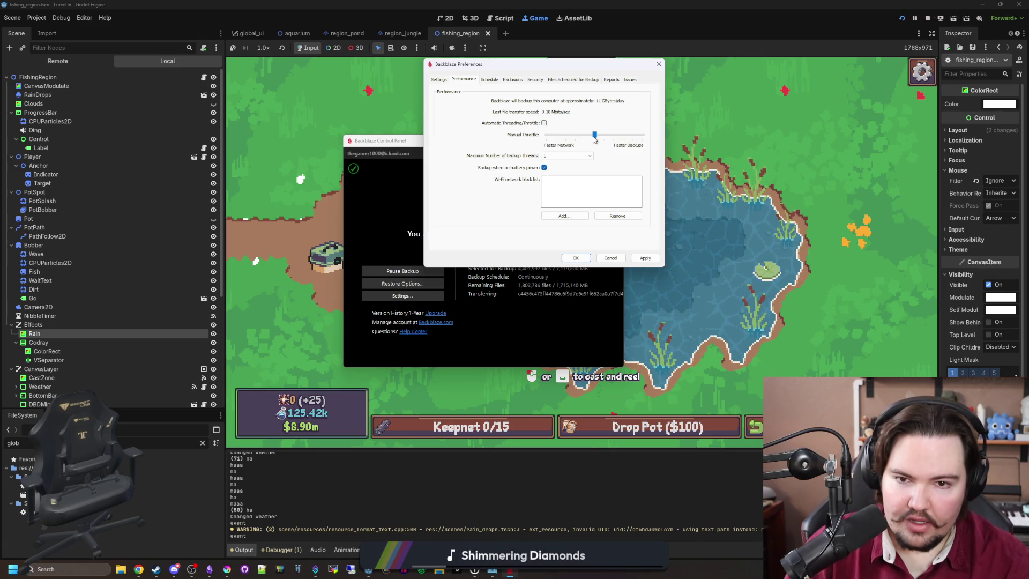
{"action": "left_click_drag", "start_coordinate": [597, 135], "coordinate": [524, 136]}
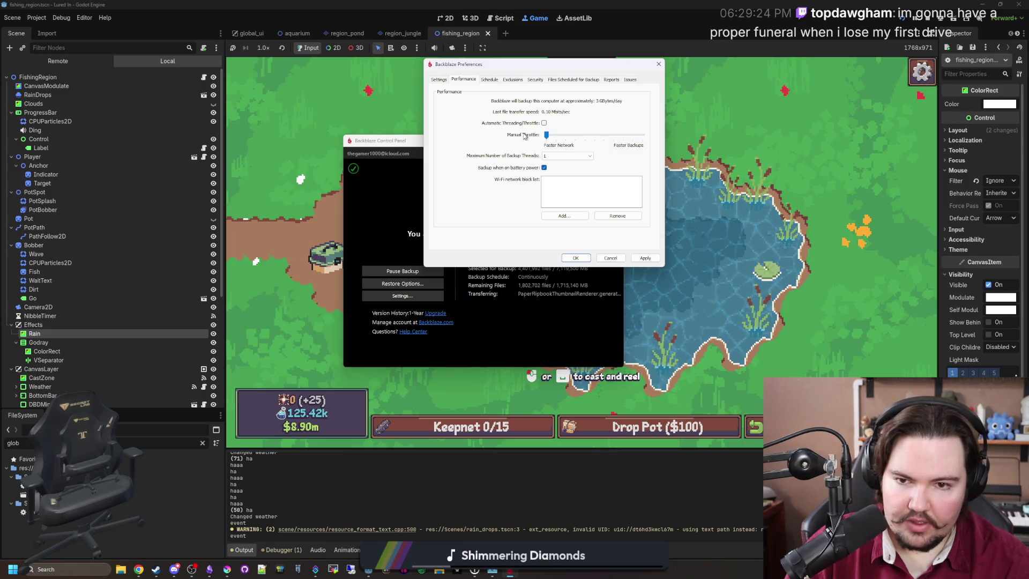
{"action": "left_click", "coordinate": [567, 155]}
{"action": "left_click", "coordinate": [557, 161]}
{"action": "left_click", "coordinate": [650, 259]}
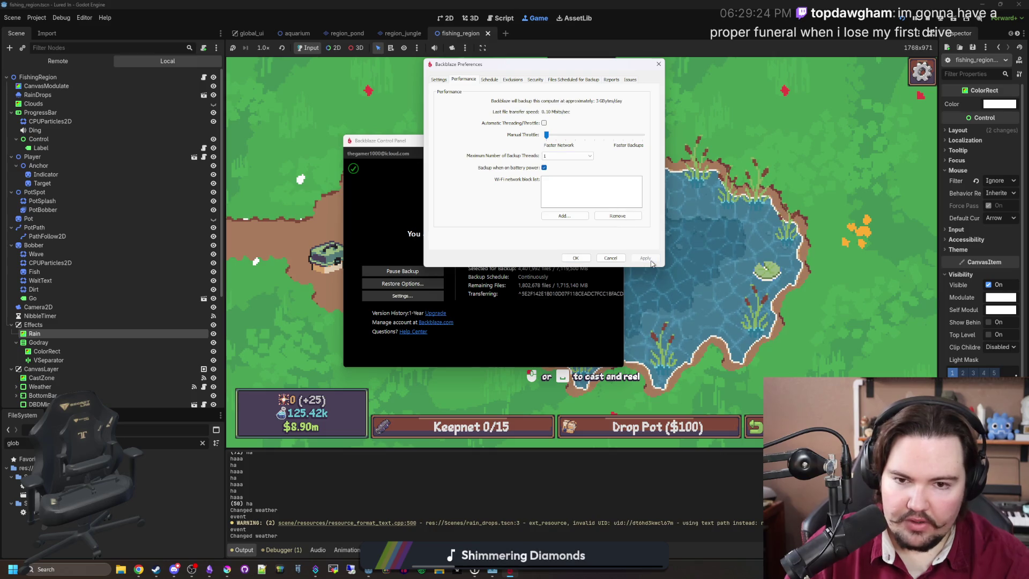
{"action": "left_click", "coordinate": [573, 258]}
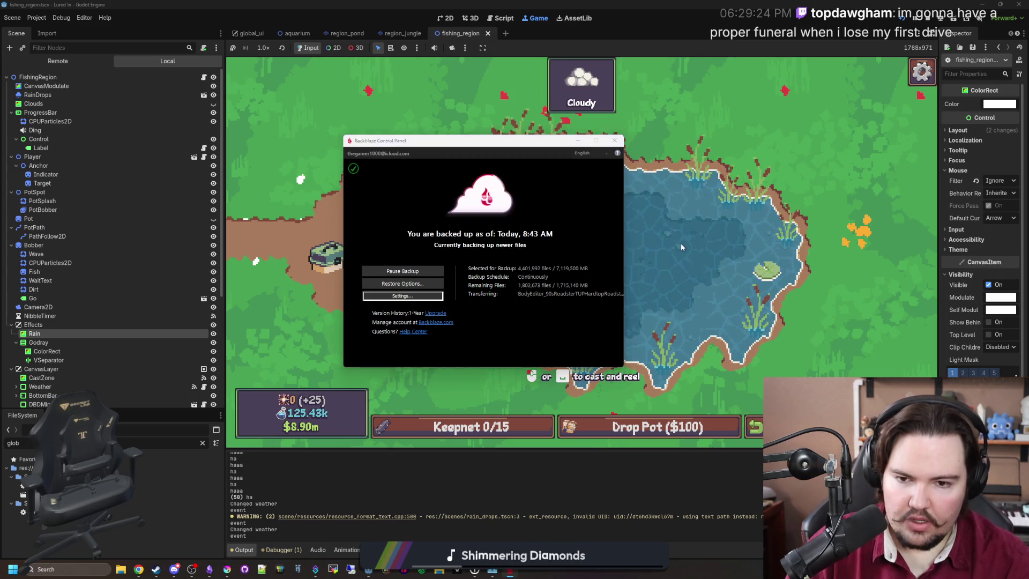
{"action": "left_click", "coordinate": [680, 243]}
{"action": "left_click", "coordinate": [644, 250]}
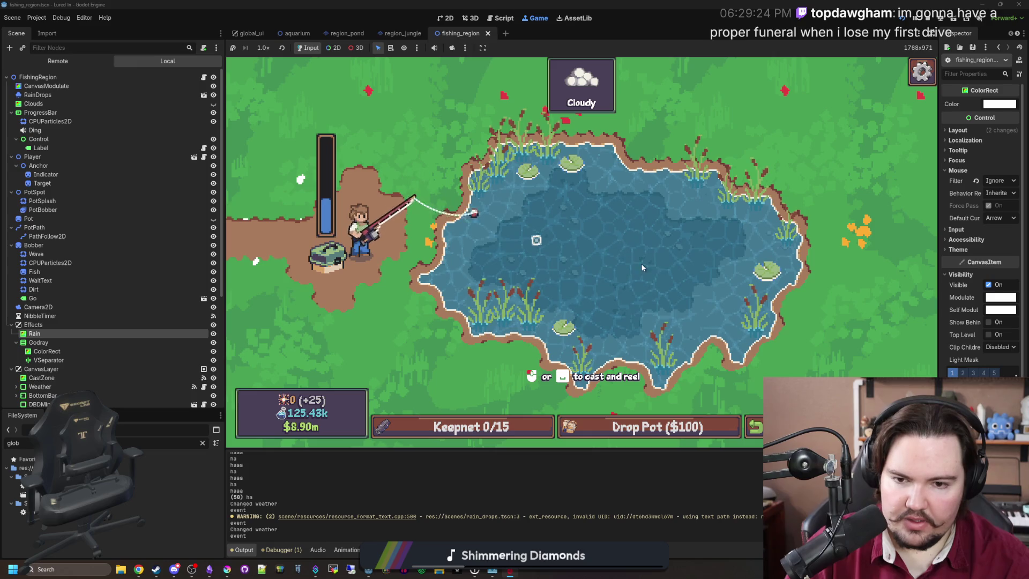
Reel in, glance at the Task Manager, then cast several more lines at the pond.
{"action": "left_click", "coordinate": [648, 249]}
{"action": "key", "text": "ctrl+shift+Escape"}
{"action": "scroll", "coordinate": [366, 358], "scroll_direction": "down", "scroll_amount": 1}
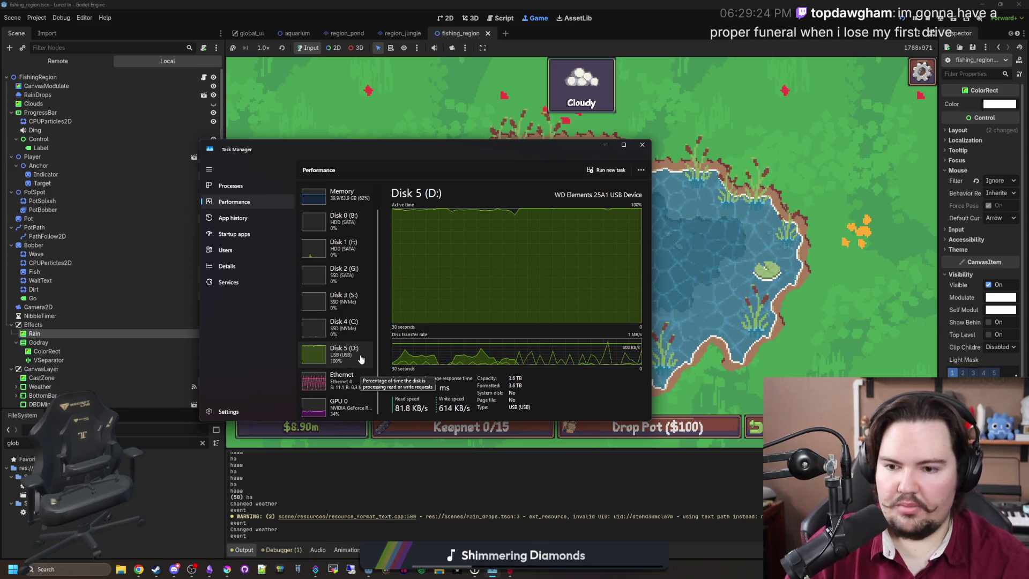
{"action": "scroll", "coordinate": [367, 354], "scroll_direction": "up", "scroll_amount": 1}
{"action": "left_click", "coordinate": [739, 260]}
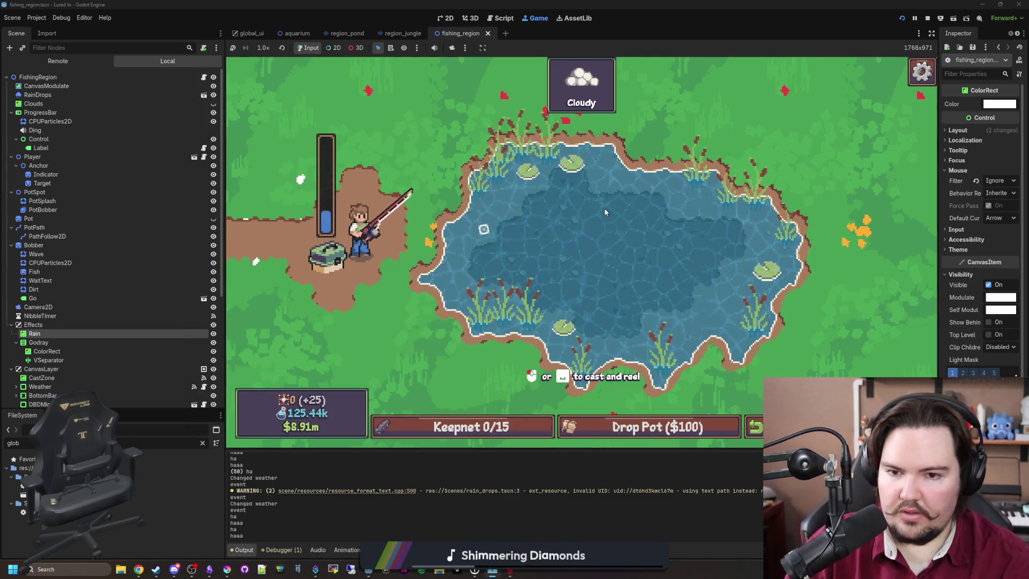
{"action": "left_click", "coordinate": [629, 234]}
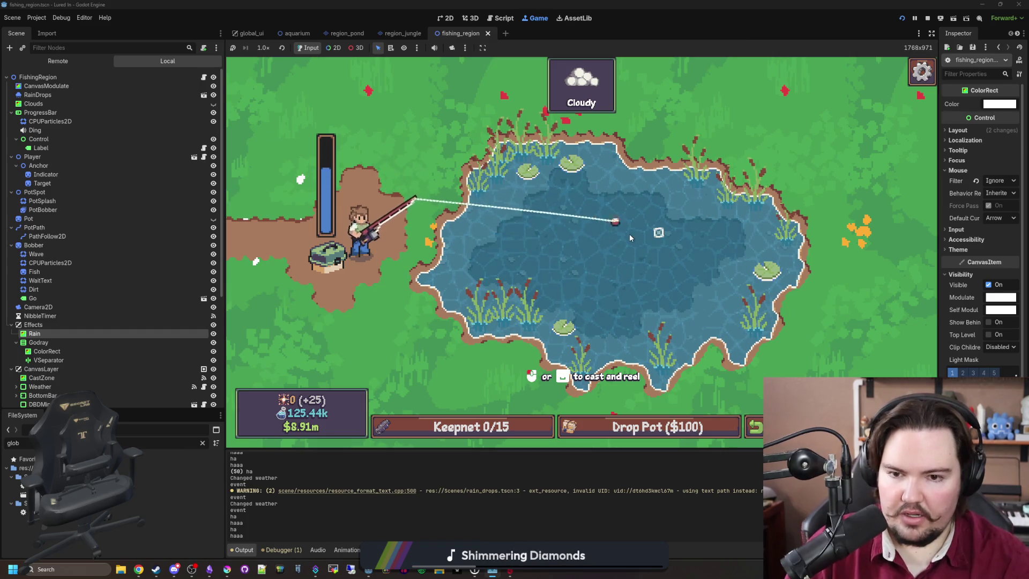
{"action": "left_click", "coordinate": [484, 249]}
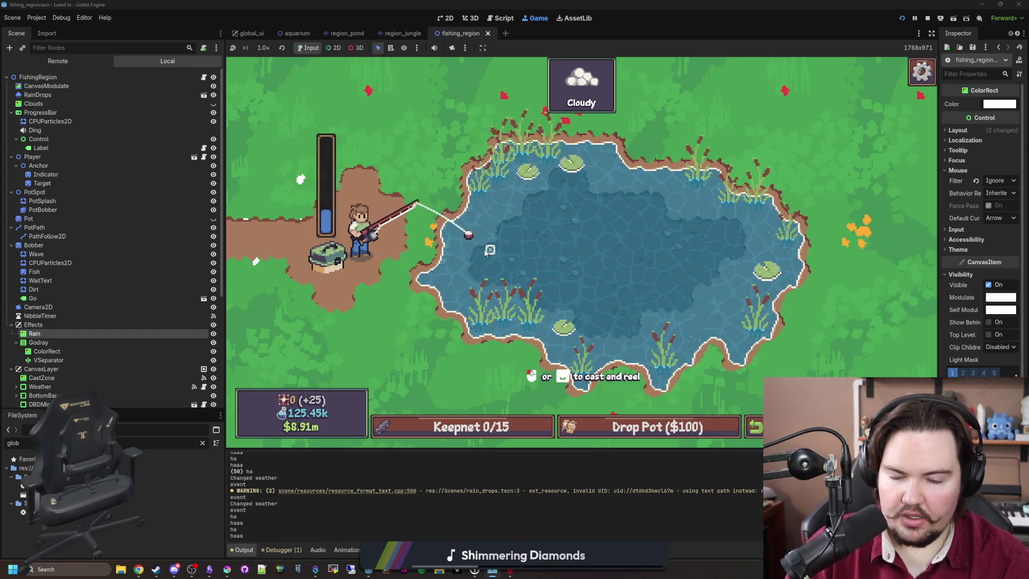
{"action": "left_click", "coordinate": [729, 239]}
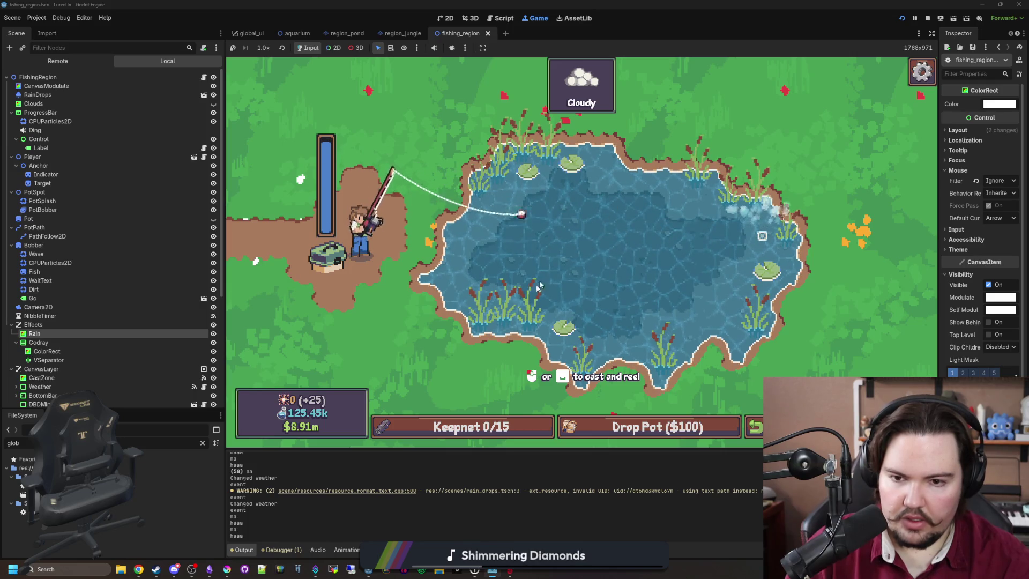
Check the keepnet and repeat a series of casts and reel-ins across the pond.
{"action": "left_click", "coordinate": [509, 426]}
{"action": "left_click", "coordinate": [509, 426]}
{"action": "left_click", "coordinate": [509, 427]}
{"action": "left_click", "coordinate": [572, 243]}
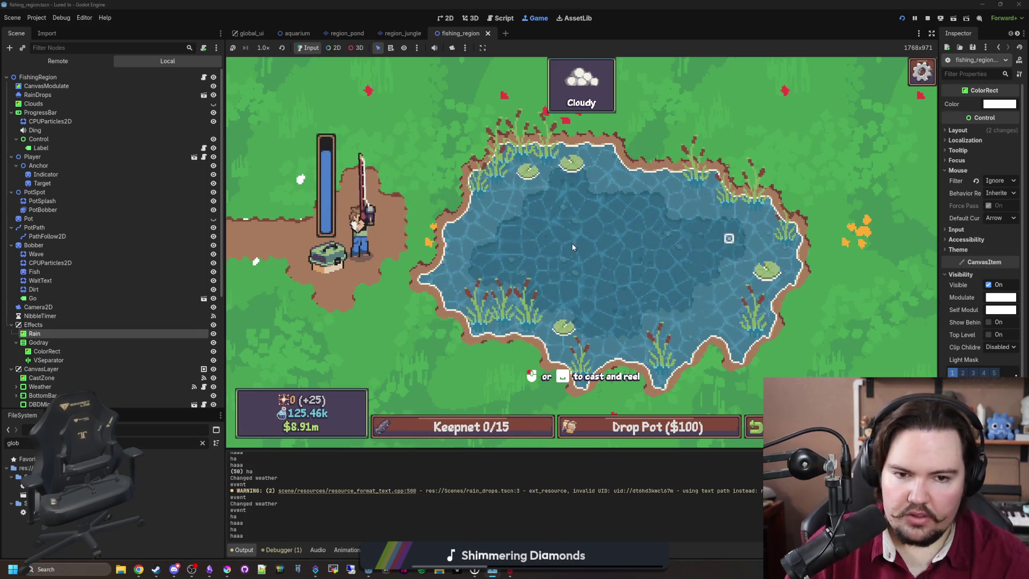
{"action": "left_click", "coordinate": [572, 243]}
{"action": "left_click", "coordinate": [498, 245]}
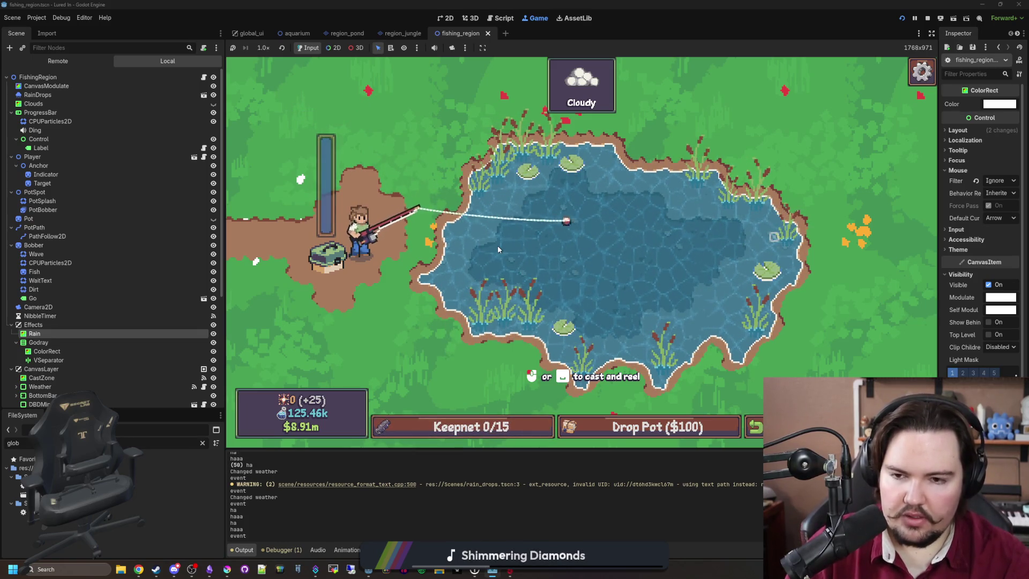
{"action": "left_click", "coordinate": [508, 247]}
{"action": "left_click", "coordinate": [510, 248]}
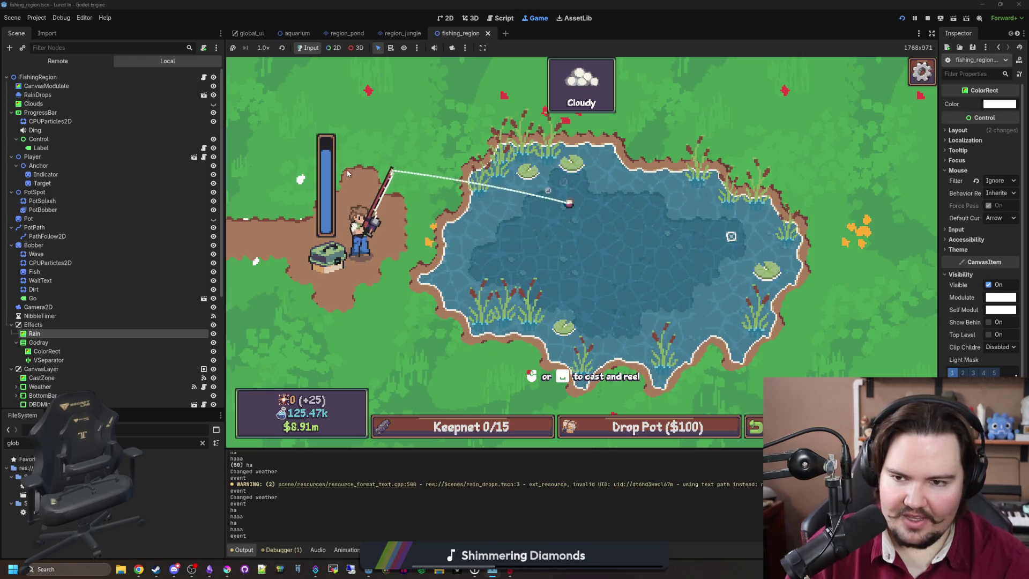
{"action": "left_click", "coordinate": [512, 248]}
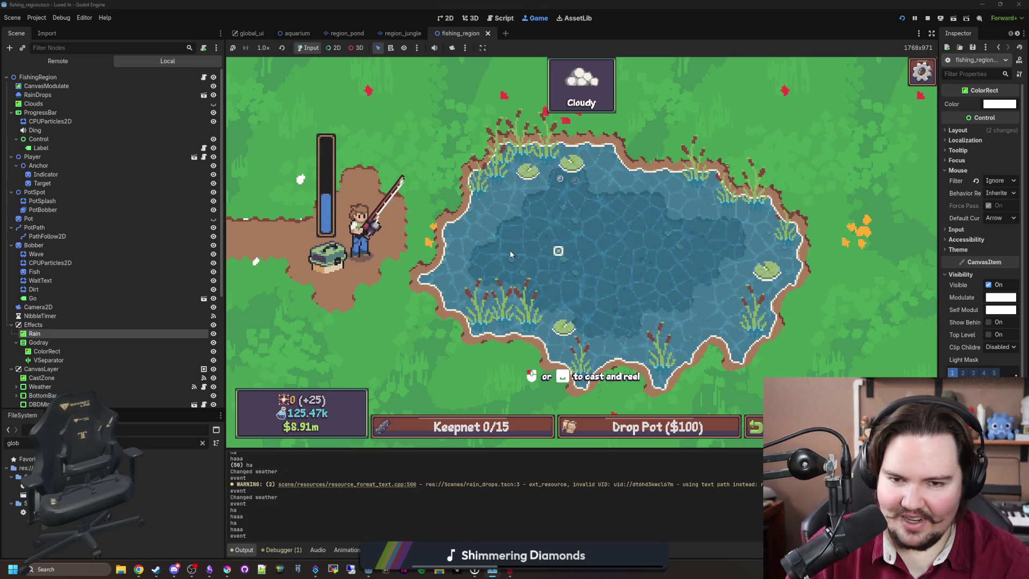
{"action": "left_click", "coordinate": [510, 250]}
{"action": "left_click", "coordinate": [463, 427]}
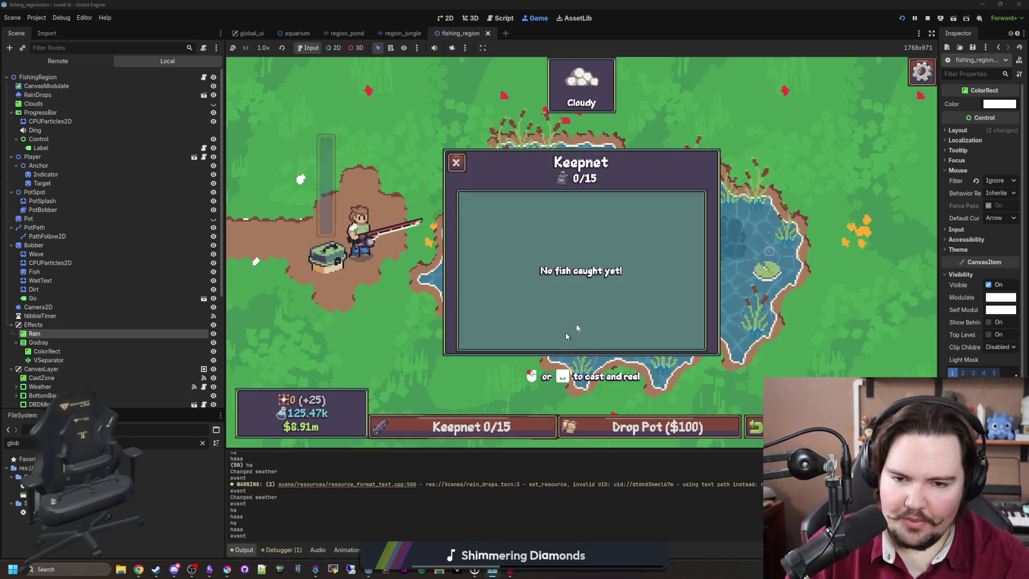
{"action": "left_click", "coordinate": [772, 235]}
{"action": "mouse_move", "coordinate": [772, 234]}
{"action": "left_mouse_down"}
{"action": "mouse_move", "coordinate": [602, 225]}
{"action": "mouse_move", "coordinate": [536, 246]}
{"action": "left_mouse_up"}
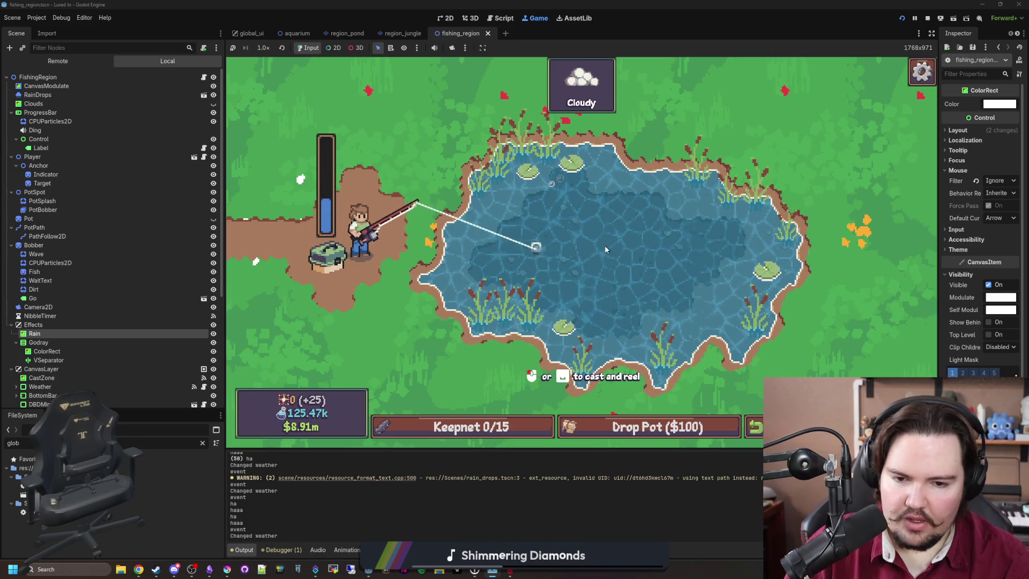
Travel to the aquarium, toggle the inventory, open the pause menu, and stop the game.
{"action": "left_click", "coordinate": [754, 427]}
{"action": "left_click", "coordinate": [424, 427]}
{"action": "key", "text": "Escape"}
{"action": "key", "text": "i"}
{"action": "key", "text": "Escape"}
{"action": "key", "text": "Escape"}
{"action": "left_click", "coordinate": [576, 306]}
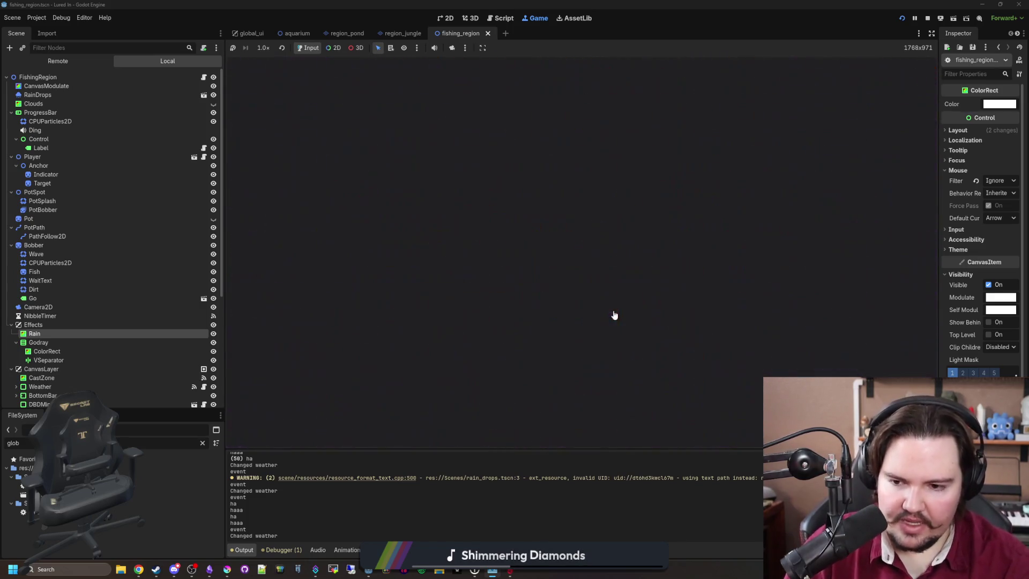
Filter the FileSystem by 'option' and open options_menu.gd and options_menu.tscn.
{"action": "left_click", "coordinate": [187, 443]}
{"action": "key", "text": "BackSpace"}
{"action": "key", "text": "BackSpace"}
{"action": "key", "text": "BackSpace"}
{"action": "type", "text": "option"}
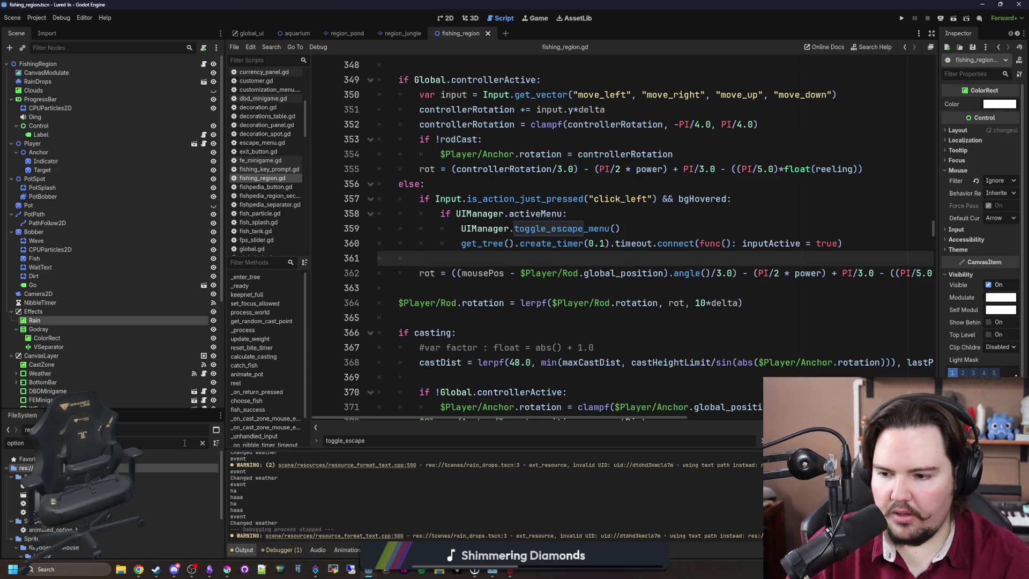
{"action": "double_click", "coordinate": [161, 486]}
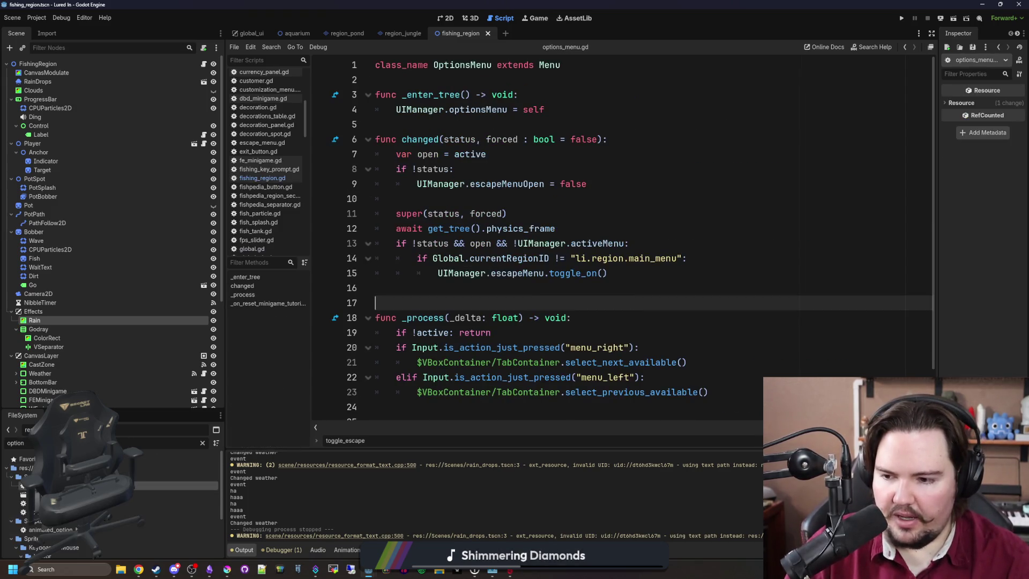
{"action": "double_click", "coordinate": [160, 494]}
{"action": "scroll", "coordinate": [117, 314], "scroll_direction": "down", "scroll_amount": 3}
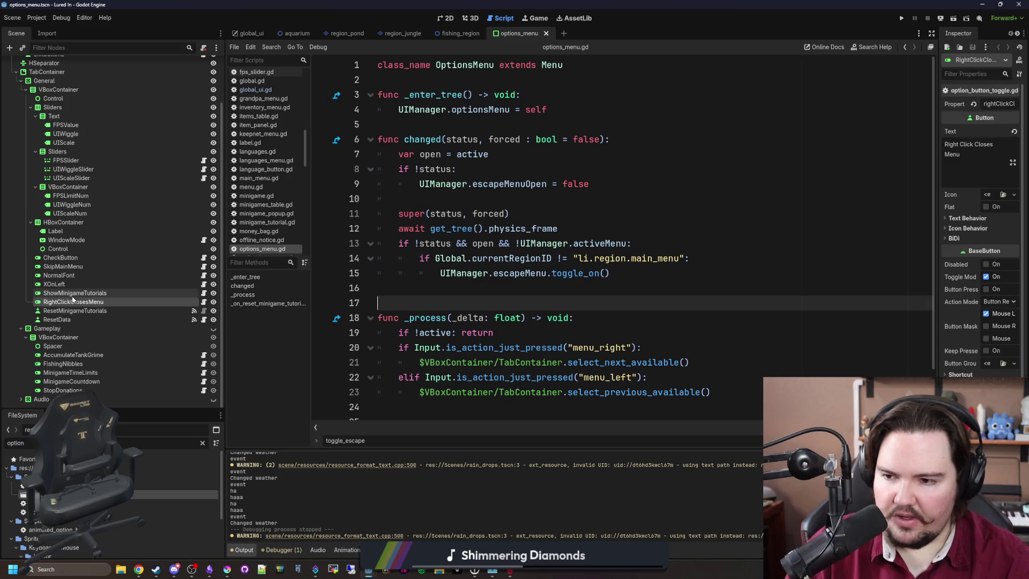
Duplicate the RightClickClosesMenu node and rename the copy ClickOutOfMenu.
{"action": "right_click", "coordinate": [84, 305]}
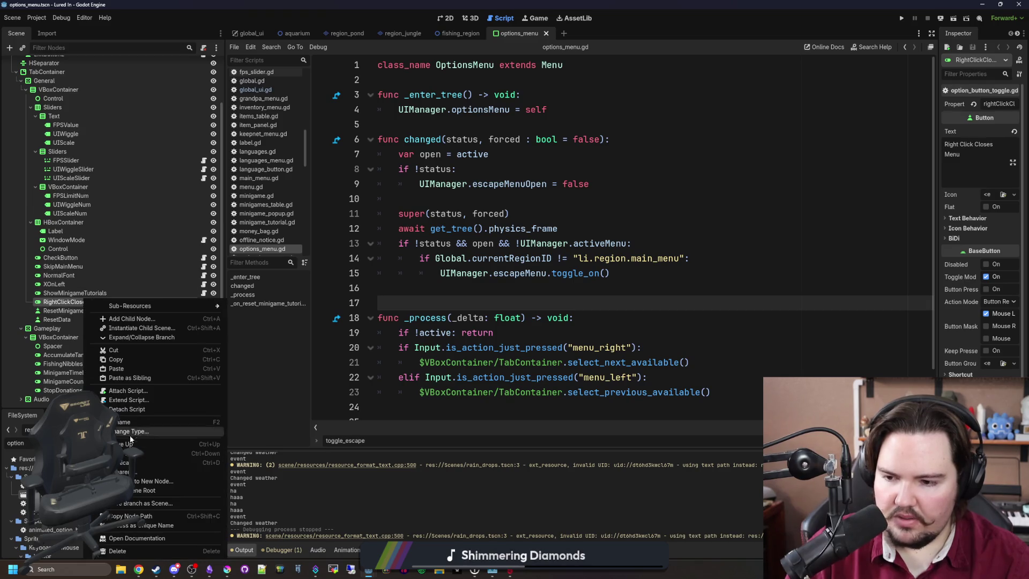
{"action": "left_click", "coordinate": [139, 463]}
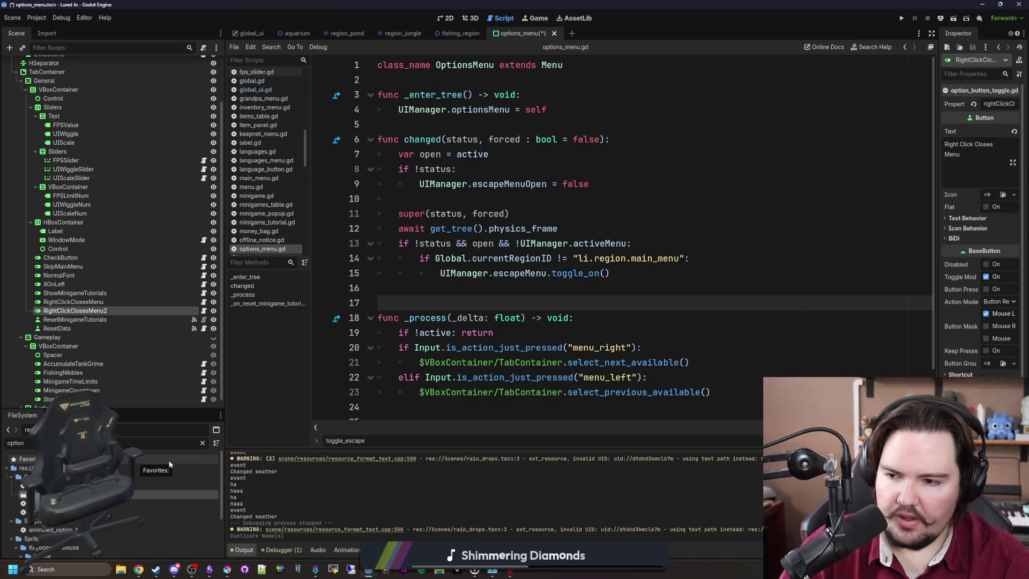
{"action": "double_click", "coordinate": [110, 310]}
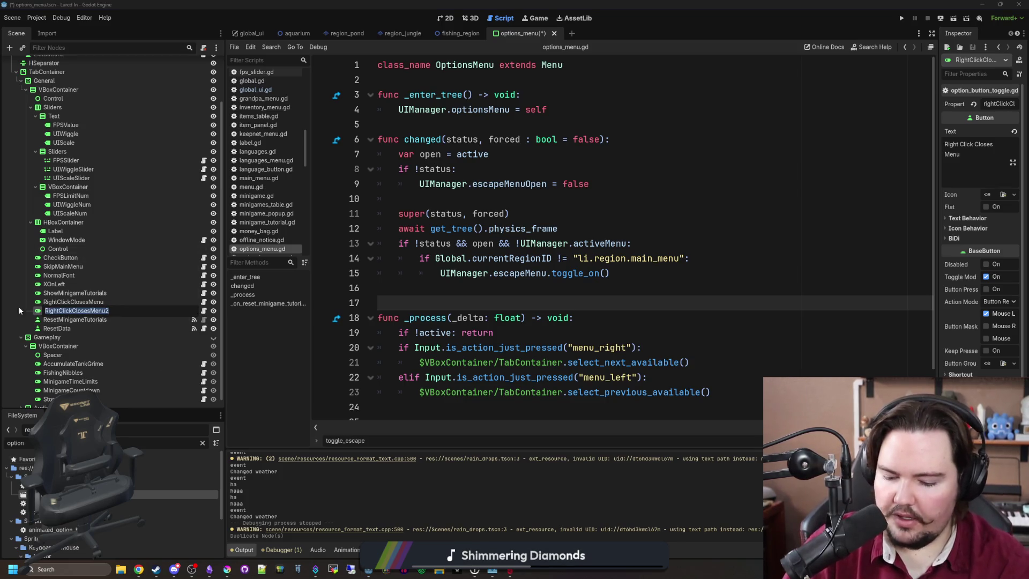
{"action": "type", "text": "ClickOutOfMenu"}
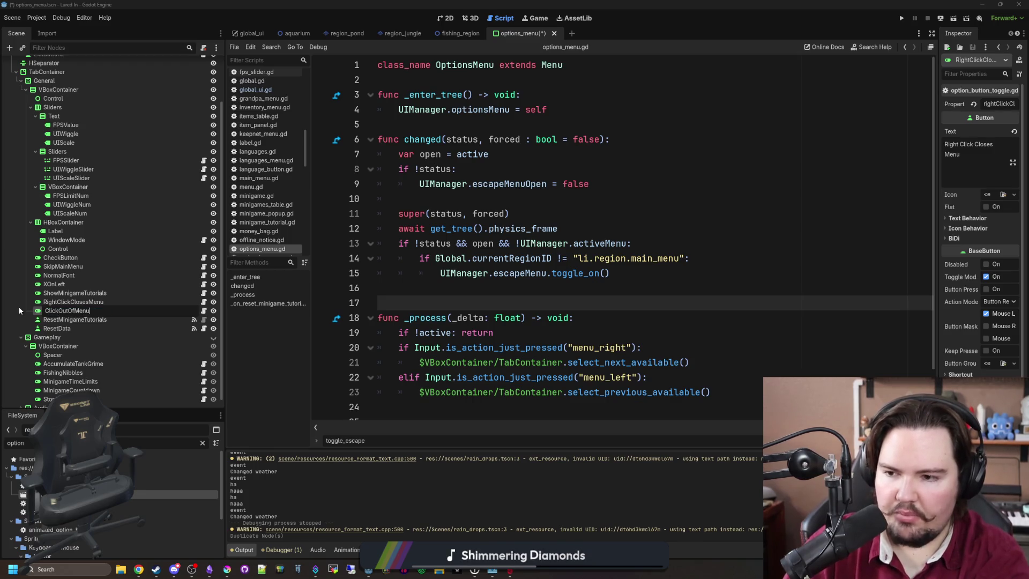
{"action": "key", "text": "Return"}
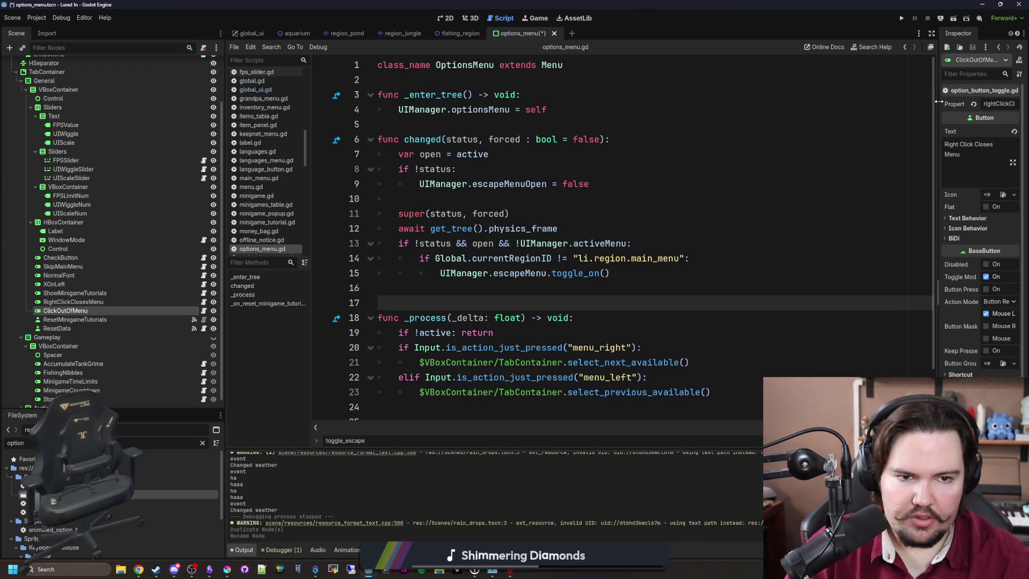
Widen the Inspector and start replacing the button's text with 'Clic'.
{"action": "left_click_drag", "start_coordinate": [939, 102], "coordinate": [687, 103]}
{"action": "triple_click", "coordinate": [724, 144]}
{"action": "type", "text": "Clic"}
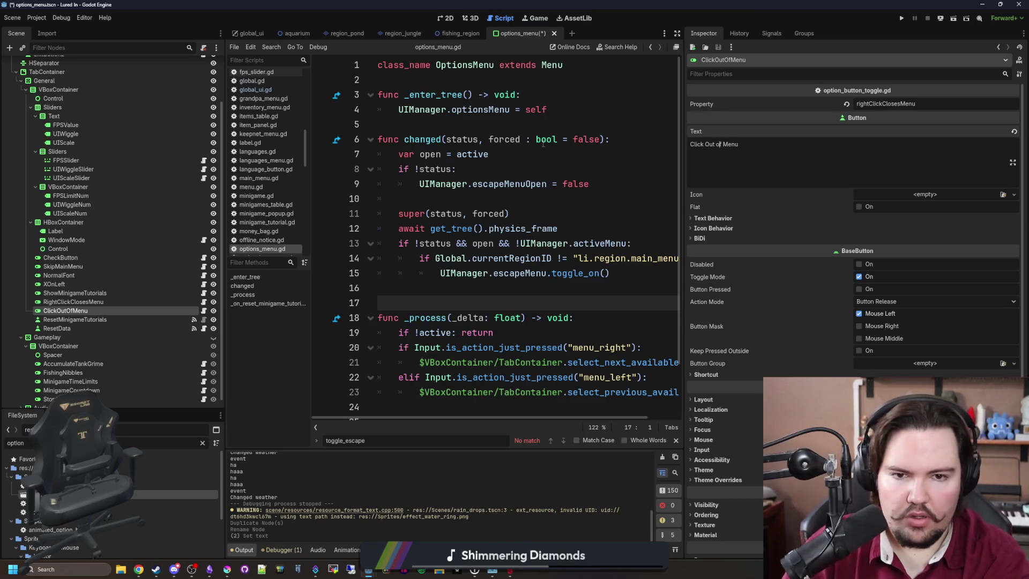
Correct the button text so it reads 'Click Out of Menu' with a lowercase 'of'.
{"action": "left_click", "coordinate": [174, 569]}
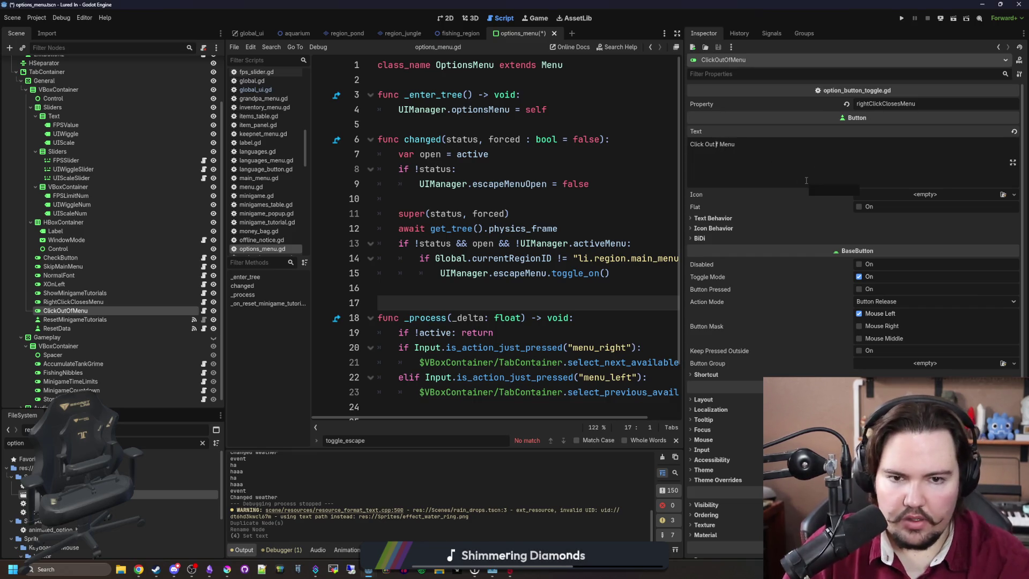
{"action": "key", "text": "BackSpace"}
{"action": "type", "text": "o"}
{"action": "left_click", "coordinate": [742, 162]}
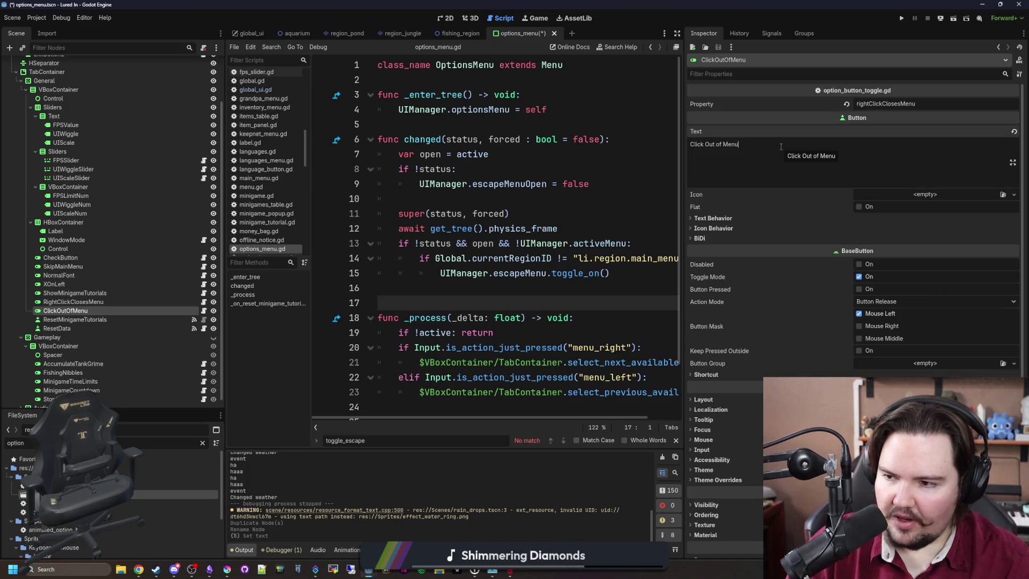
Widen the code editor, review options_menu.gd lines 10–17, and save the scene and script.
{"action": "left_click", "coordinate": [408, 303]}
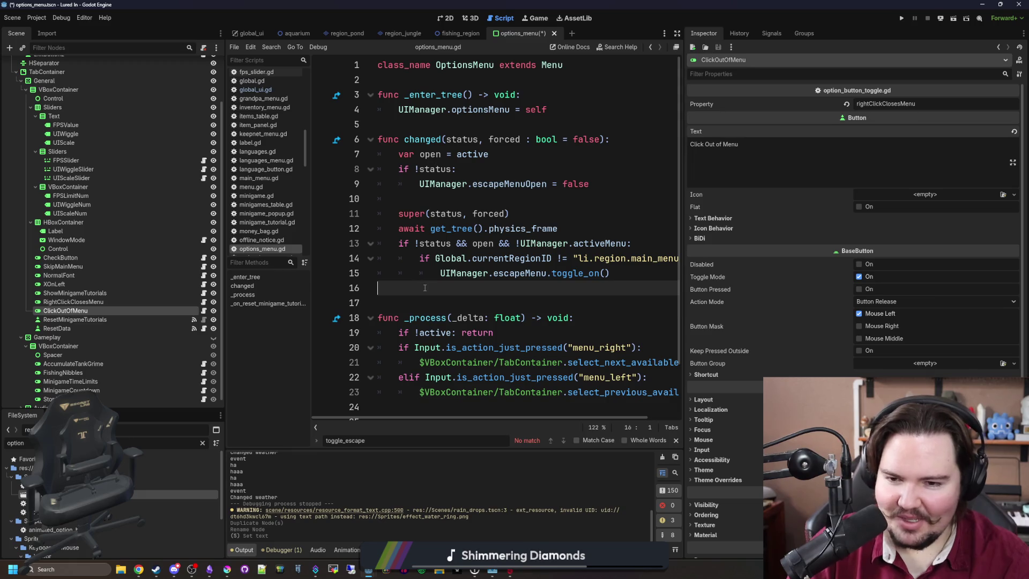
{"action": "left_click", "coordinate": [436, 288]}
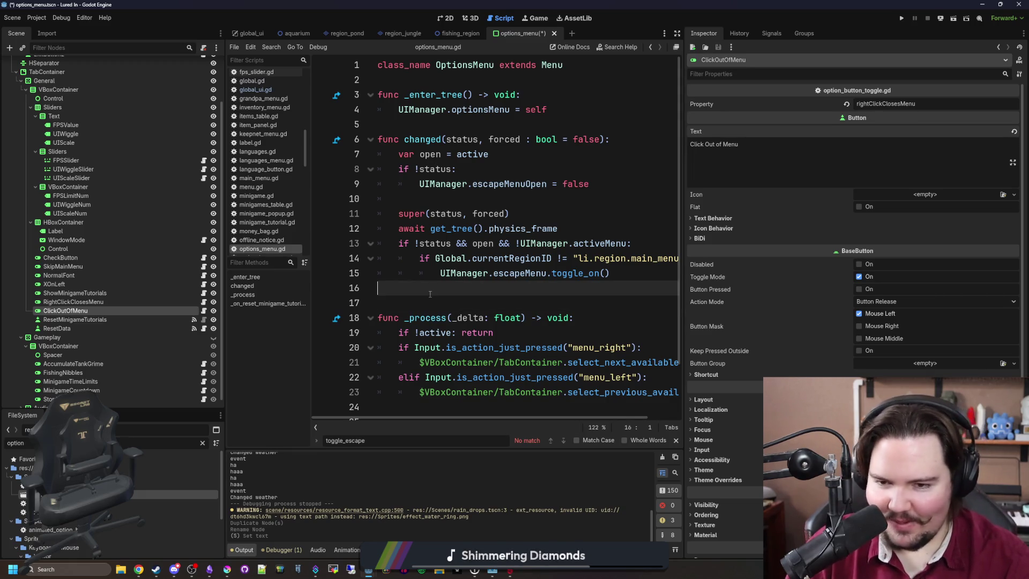
{"action": "left_click", "coordinate": [435, 305]}
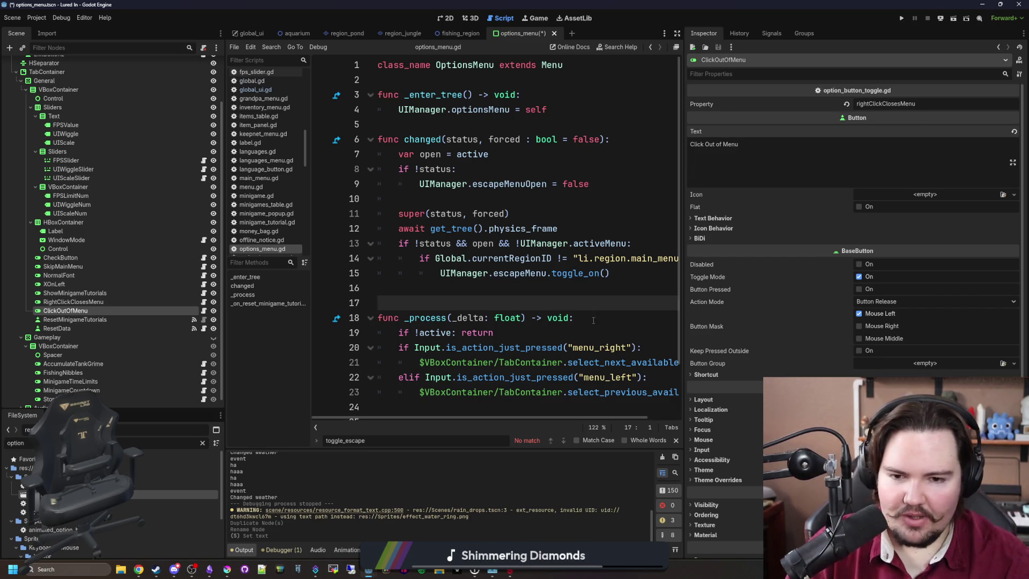
{"action": "left_click", "coordinate": [617, 266]}
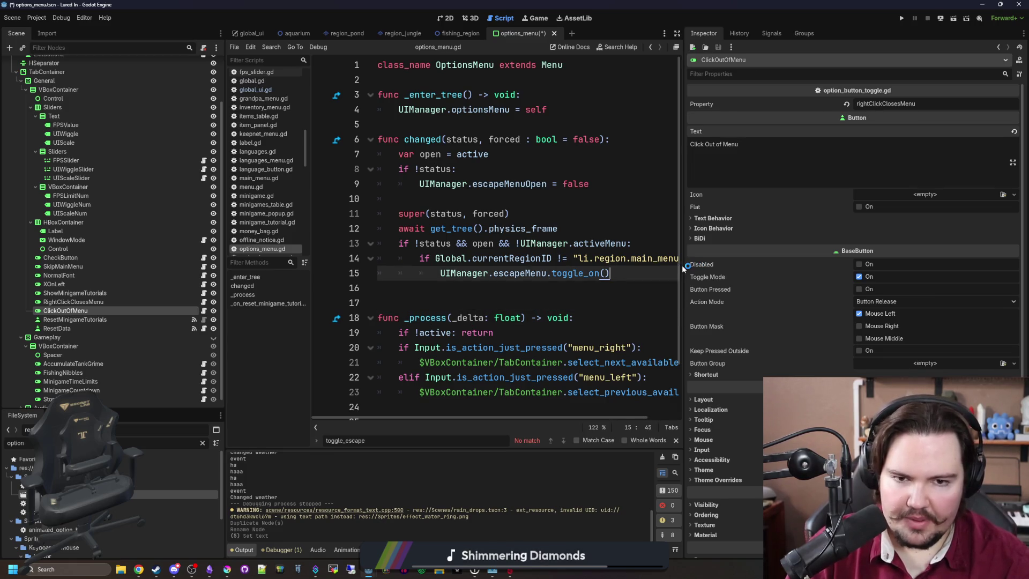
{"action": "left_click_drag", "start_coordinate": [682, 265], "coordinate": [724, 284]}
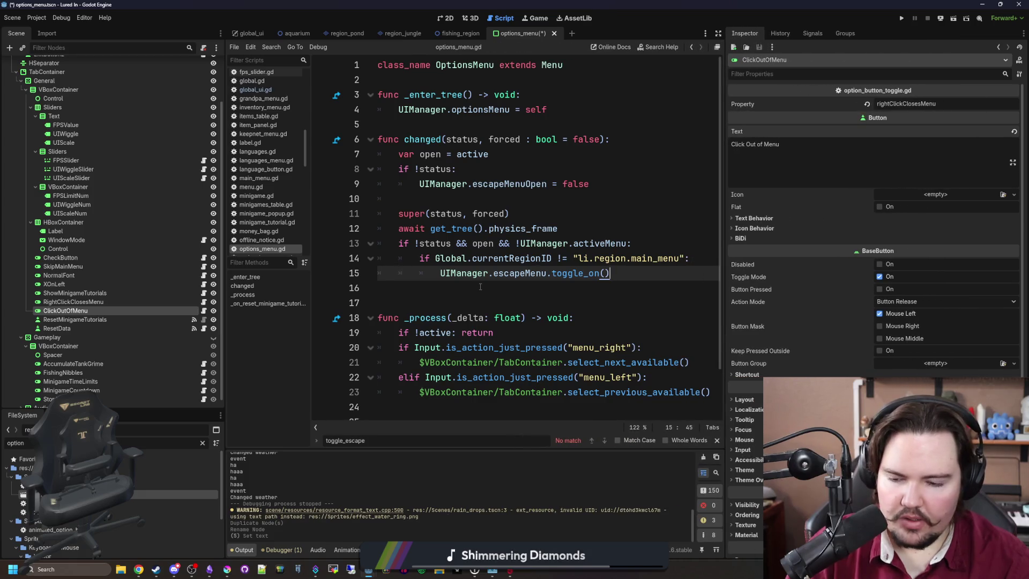
{"action": "left_click", "coordinate": [480, 287]}
{"action": "key", "text": "Down"}
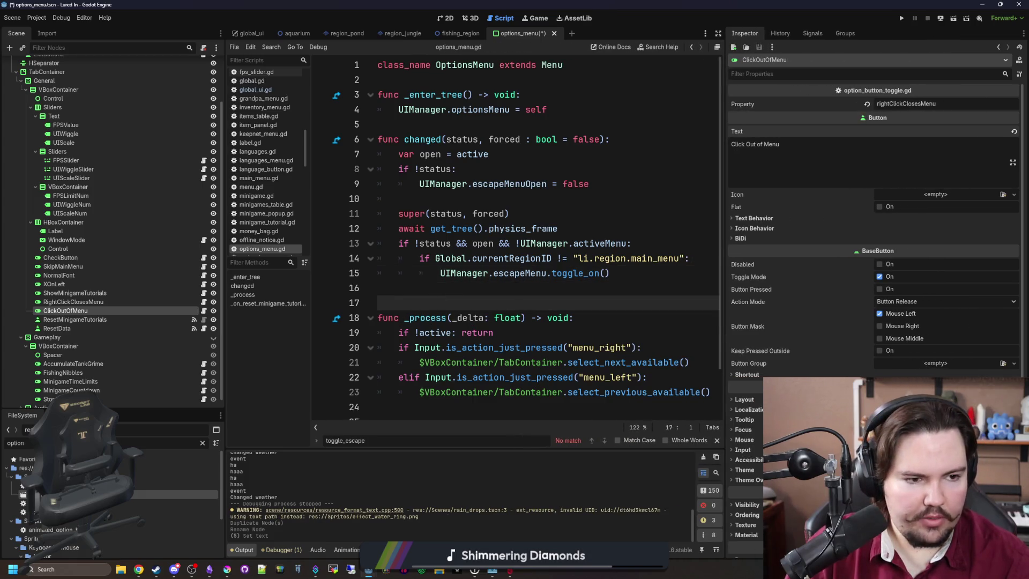
{"action": "left_click", "coordinate": [592, 197]}
{"action": "key", "text": "ctrl+s"}
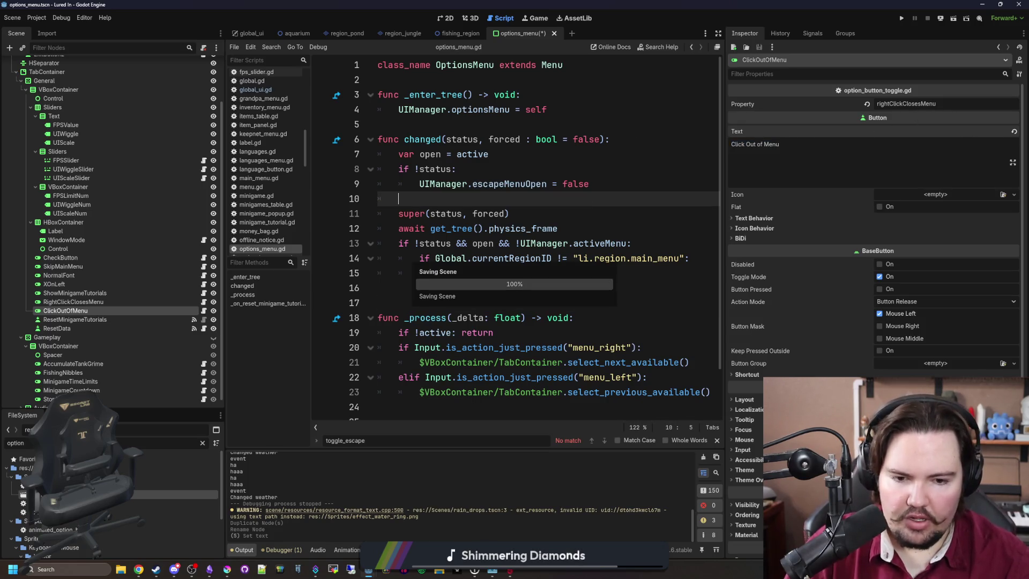
{"action": "left_click", "coordinate": [745, 419]}
{"action": "scroll", "coordinate": [794, 370], "scroll_direction": "down", "scroll_amount": 2}
Type the tooltip text and rewrite it until it reads 'Lets you click out of menus'.
{"action": "left_click", "coordinate": [804, 349]}
{"action": "type", "text": "Lets you click on "}
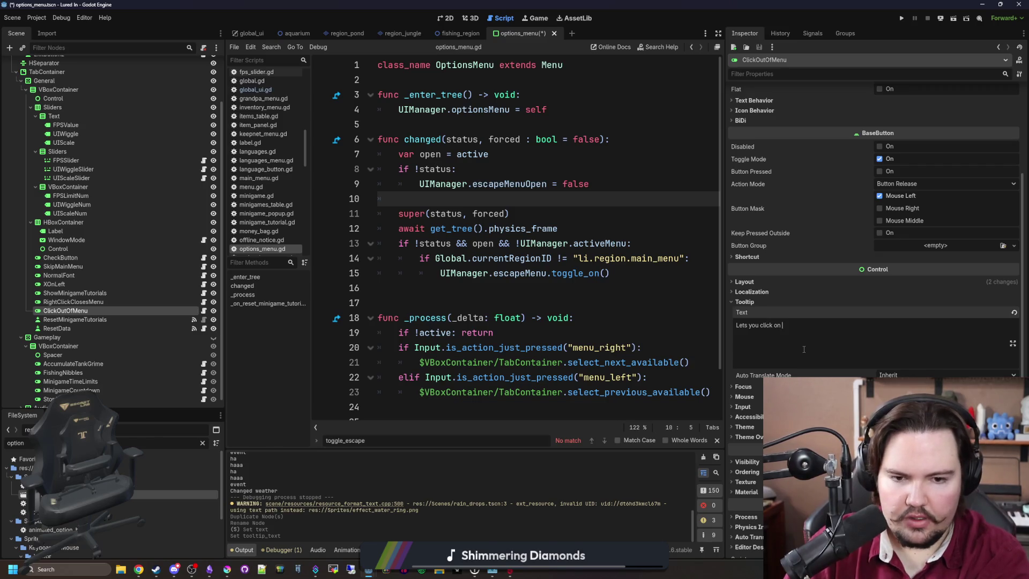
{"action": "type", "text": "the side"}
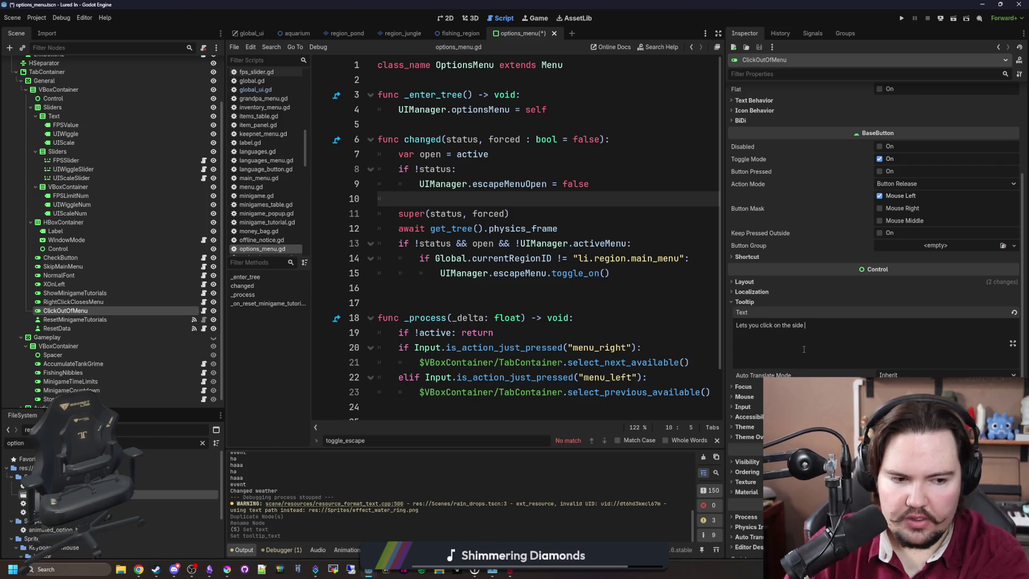
{"action": "key", "text": "BackSpace"}
{"action": "key", "text": "BackSpace"}
{"action": "key", "text": "BackSpace"}
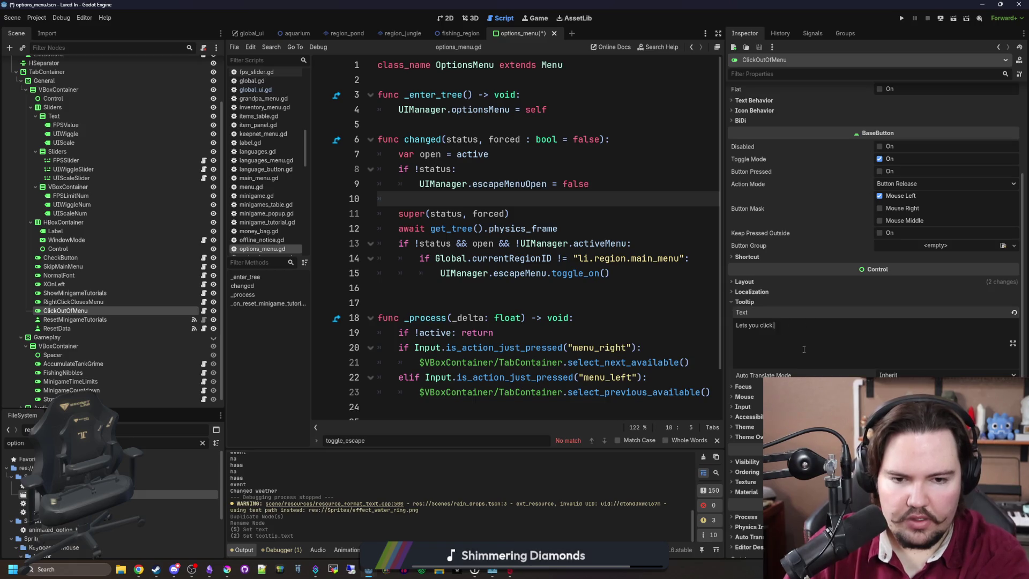
{"action": "type", "text": "on an empt"}
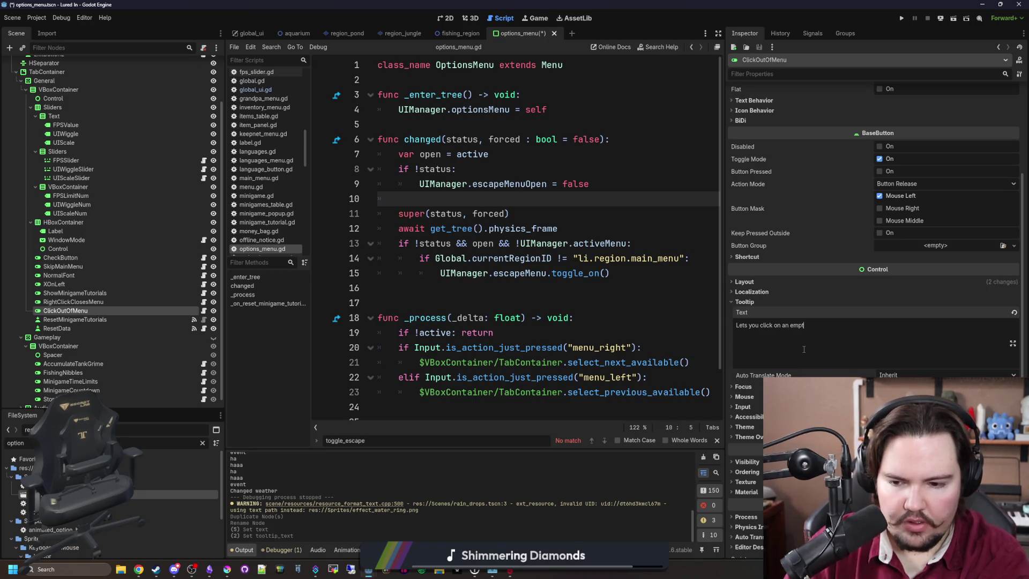
{"action": "type", "text": "y space on the scree"}
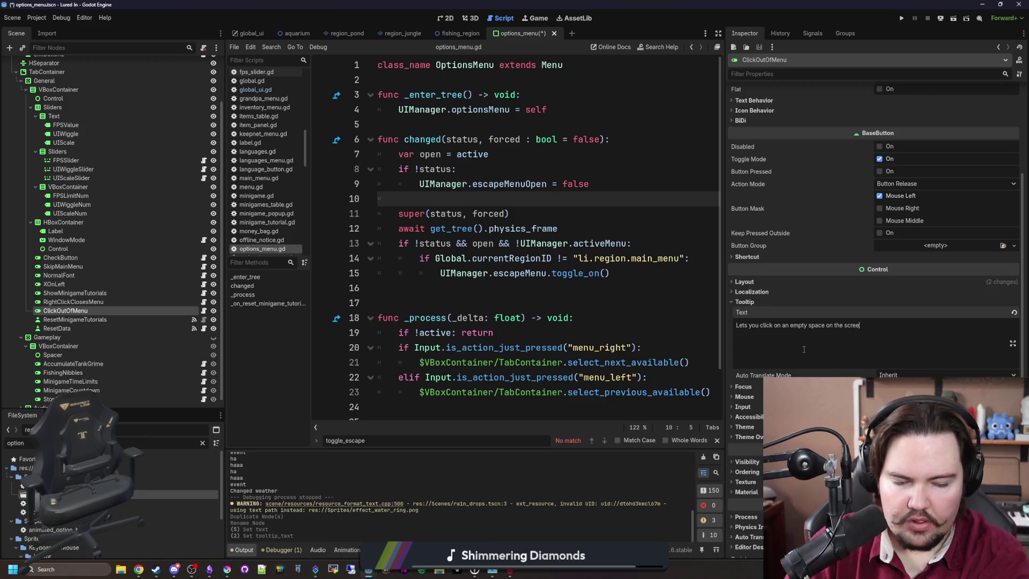
{"action": "type", "text": "n to close a menue"}
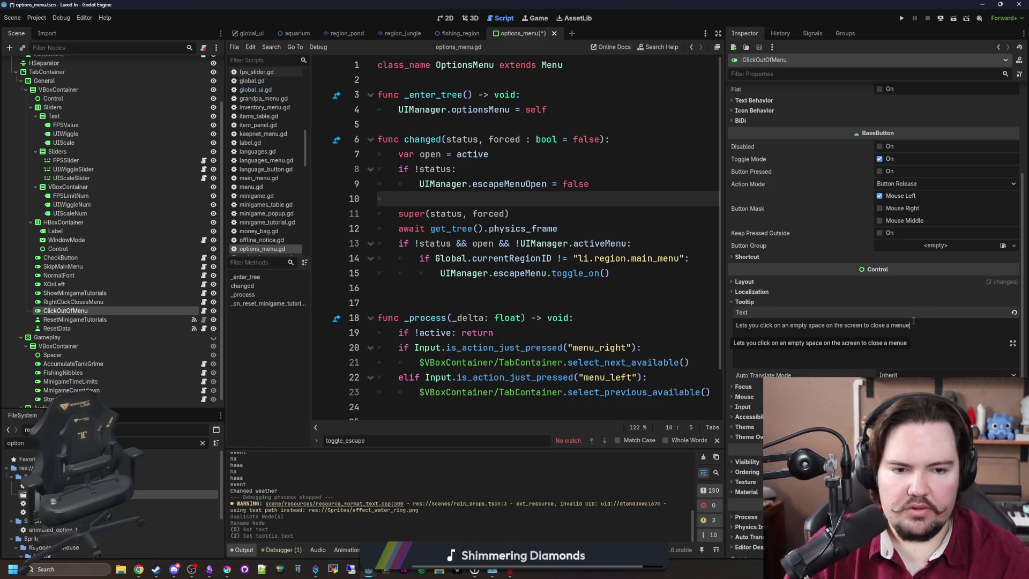
{"action": "left_click_drag", "start_coordinate": [927, 326], "coordinate": [749, 313]}
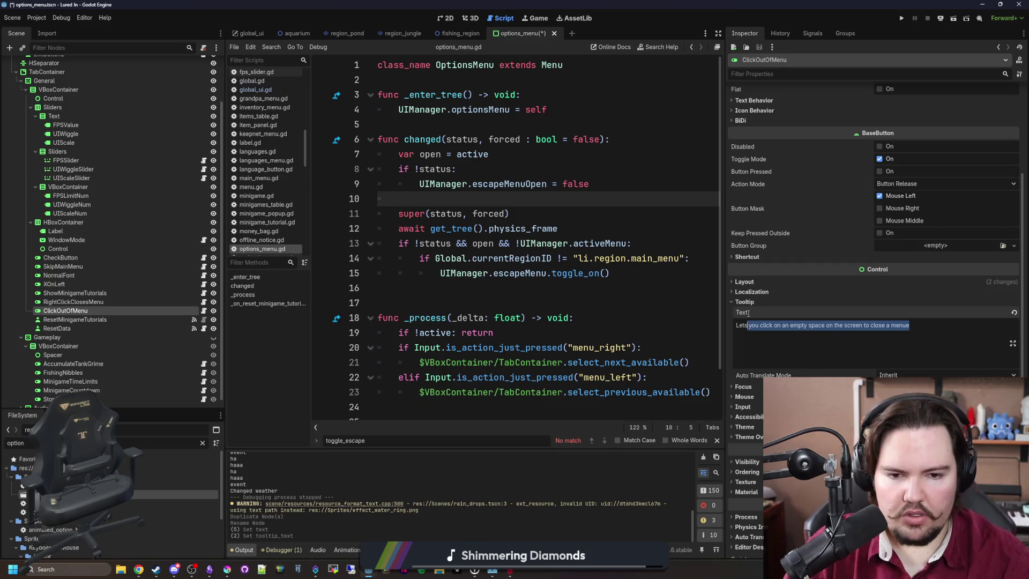
{"action": "type", "text": "you click"}
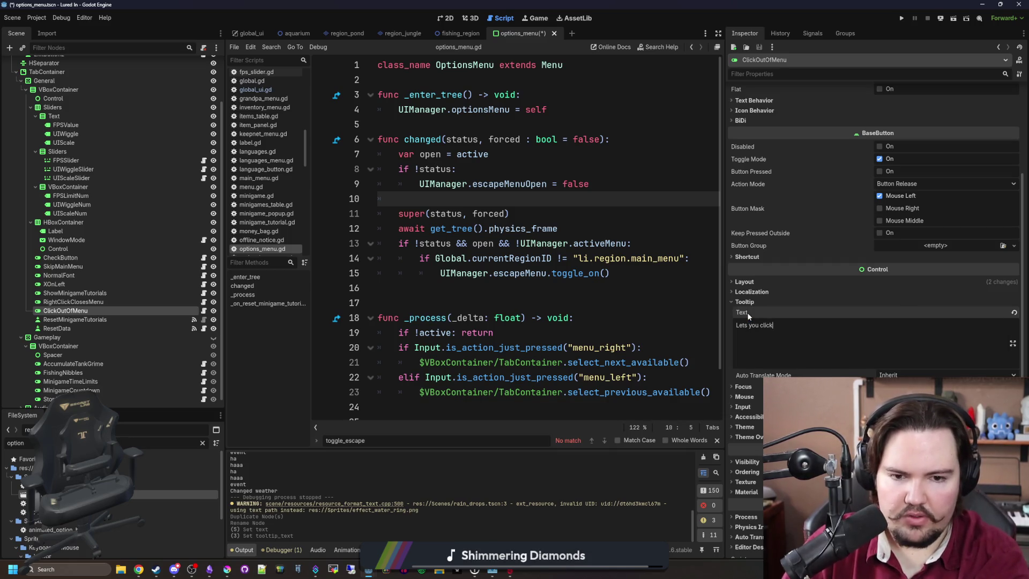
{"action": "type", "text": " out of menus"}
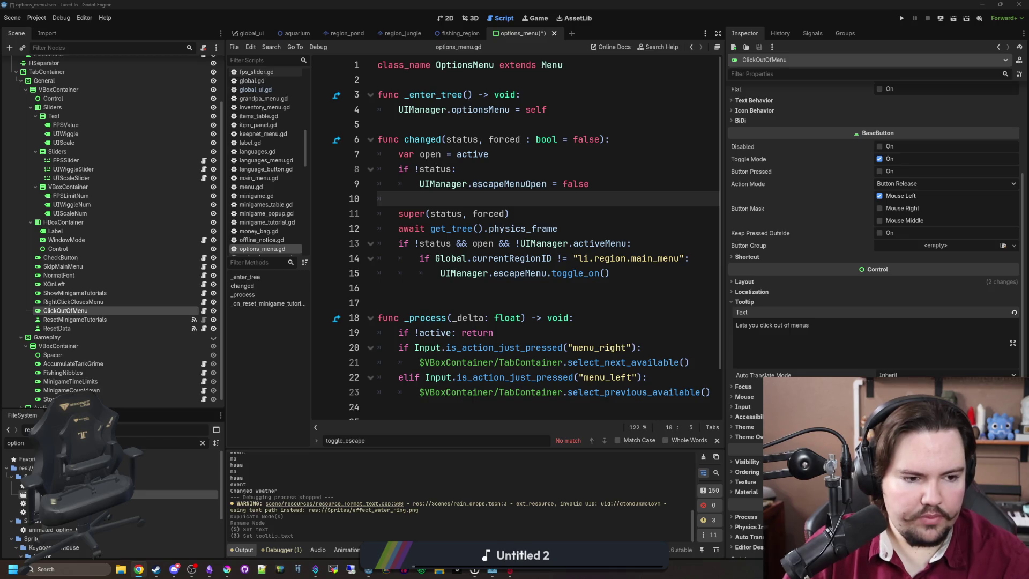
{"action": "left_click", "coordinate": [826, 320]}
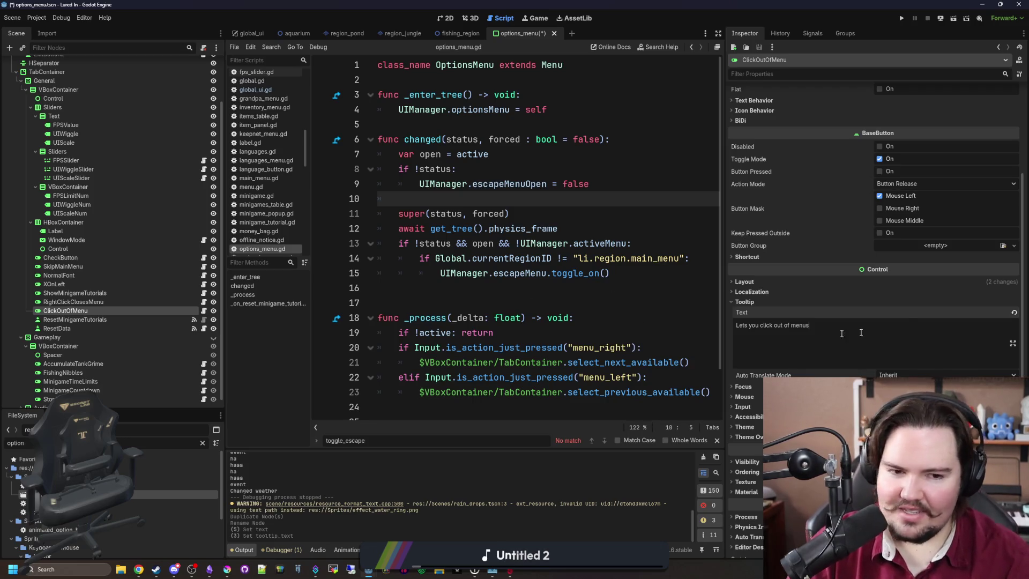
{"action": "scroll", "coordinate": [842, 294], "scroll_direction": "up", "scroll_amount": 3}
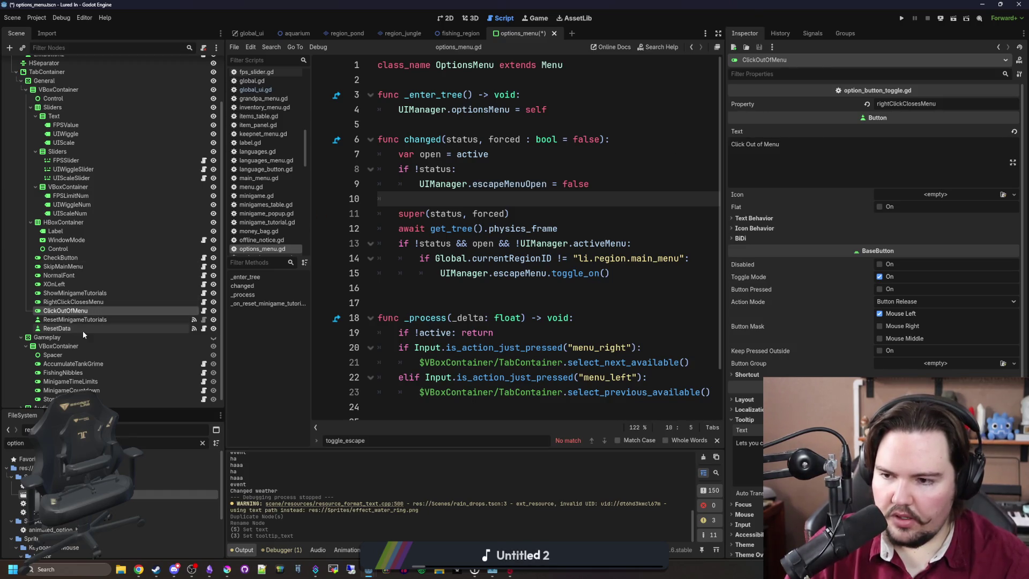
Rename the ClickOutOfMenu node to ClickOutOfMenus and save the scene.
{"action": "type", "text": "s"}
{"action": "left_click", "coordinate": [470, 287]}
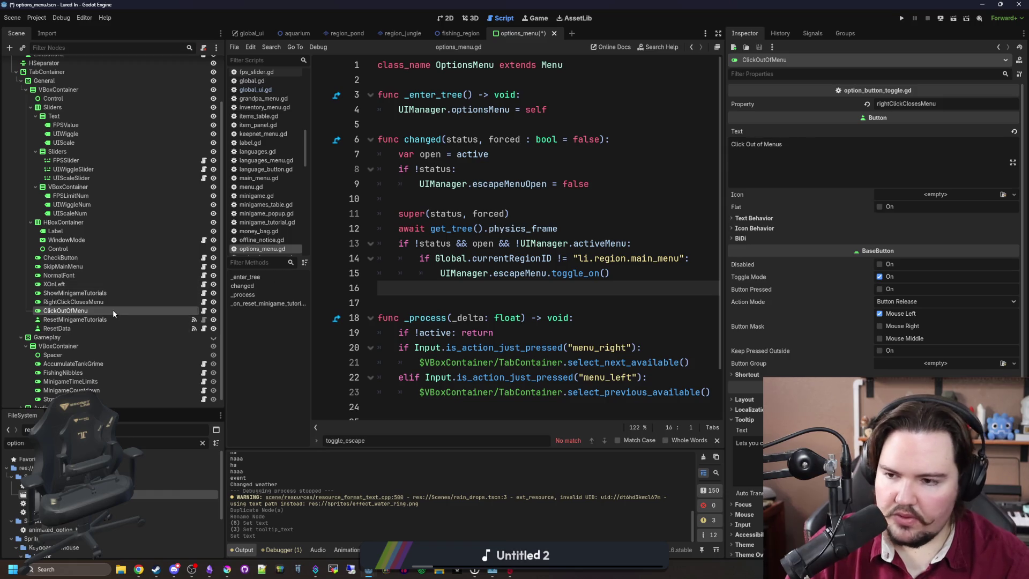
{"action": "double_click", "coordinate": [118, 310]}
{"action": "key", "text": "Return"}
{"action": "key", "text": "ctrl+s"}
Set the button's property to clickOutOfMenus and save the scene again.
{"action": "type", "text": "clic"}
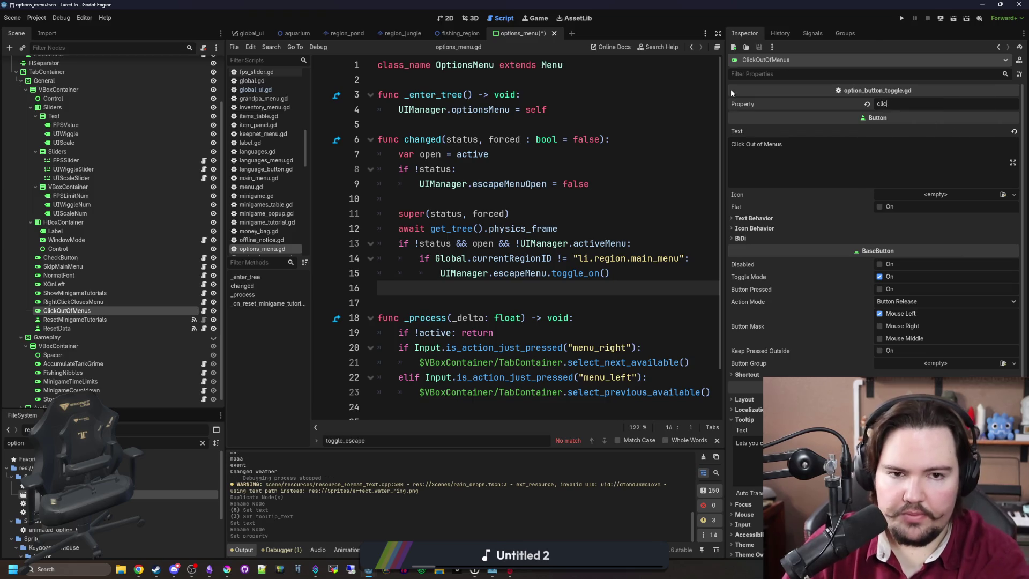
{"action": "type", "text": "kOutOfMenus"}
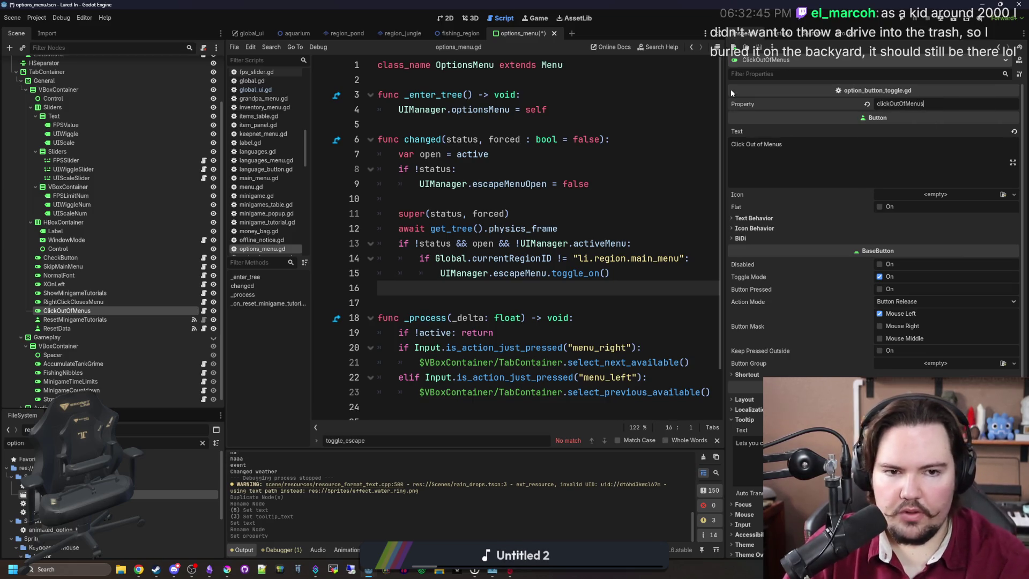
{"action": "double_click", "coordinate": [915, 104]}
{"action": "left_click", "coordinate": [487, 243]}
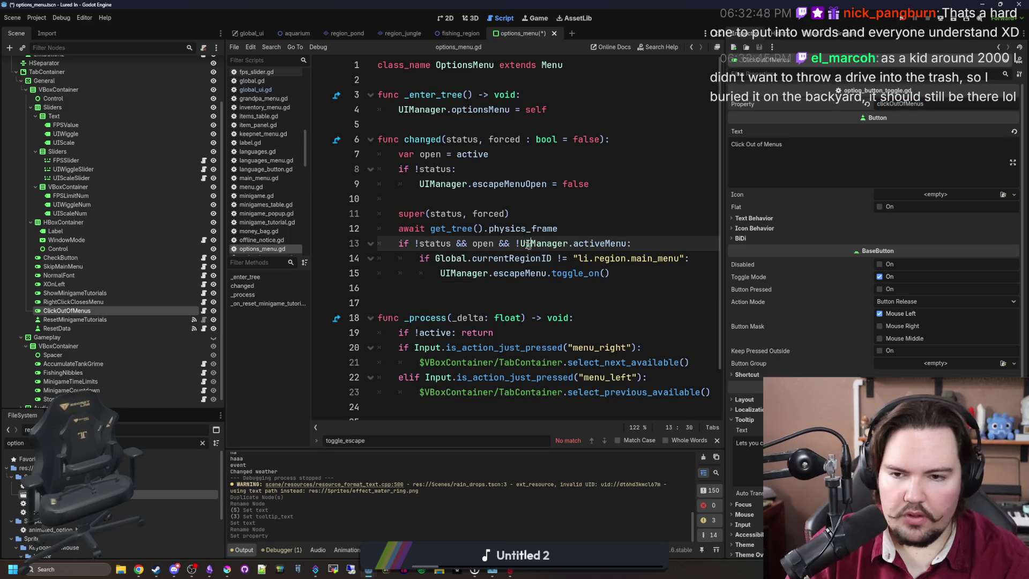
{"action": "left_click", "coordinate": [487, 199]}
{"action": "key", "text": "ctrl+s"}
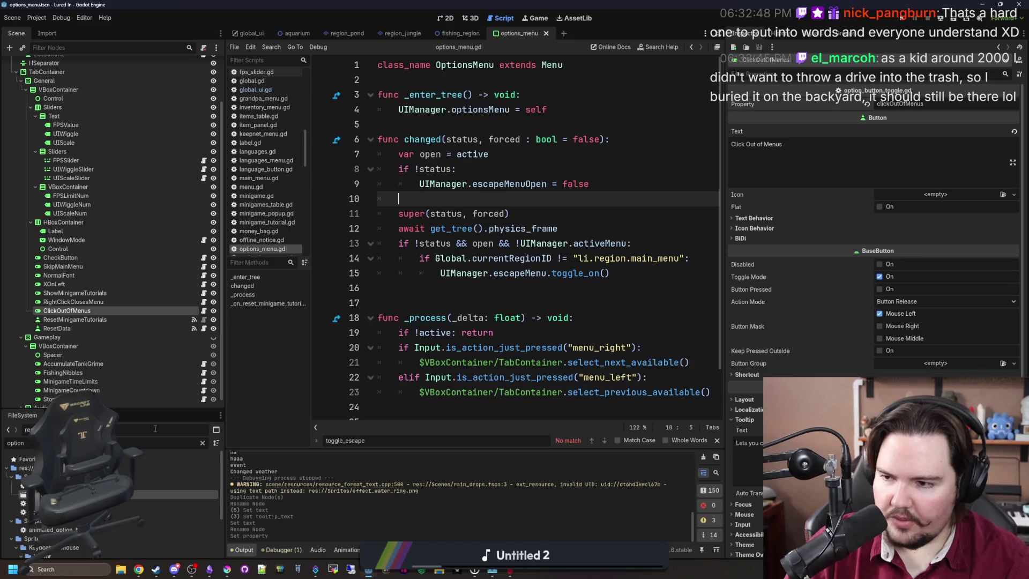
Filter the FileSystem dock for 'glob', open global.gd, and start a script search.
{"action": "left_click", "coordinate": [202, 443]}
{"action": "type", "text": "glob"}
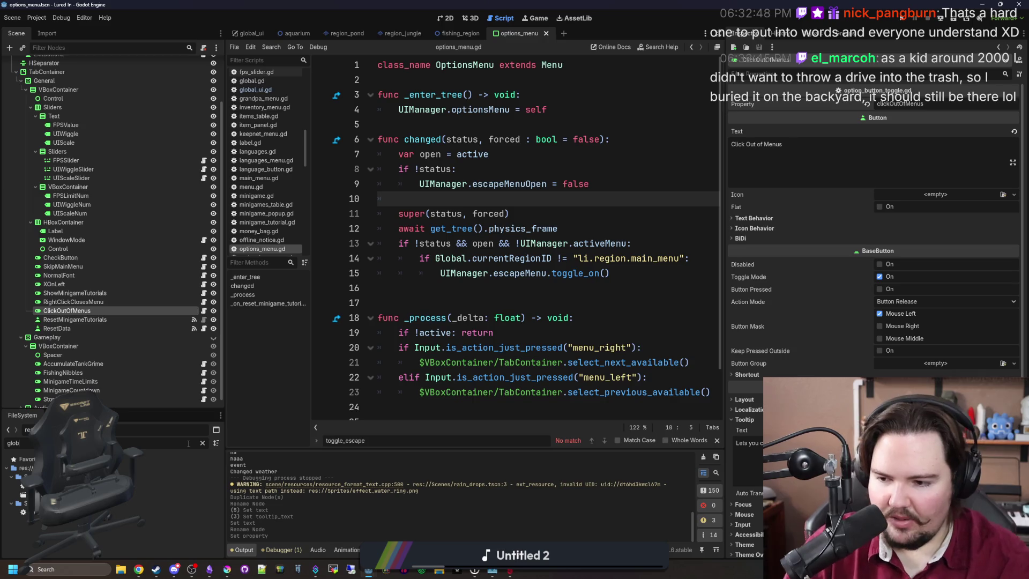
{"action": "double_click", "coordinate": [80, 512]}
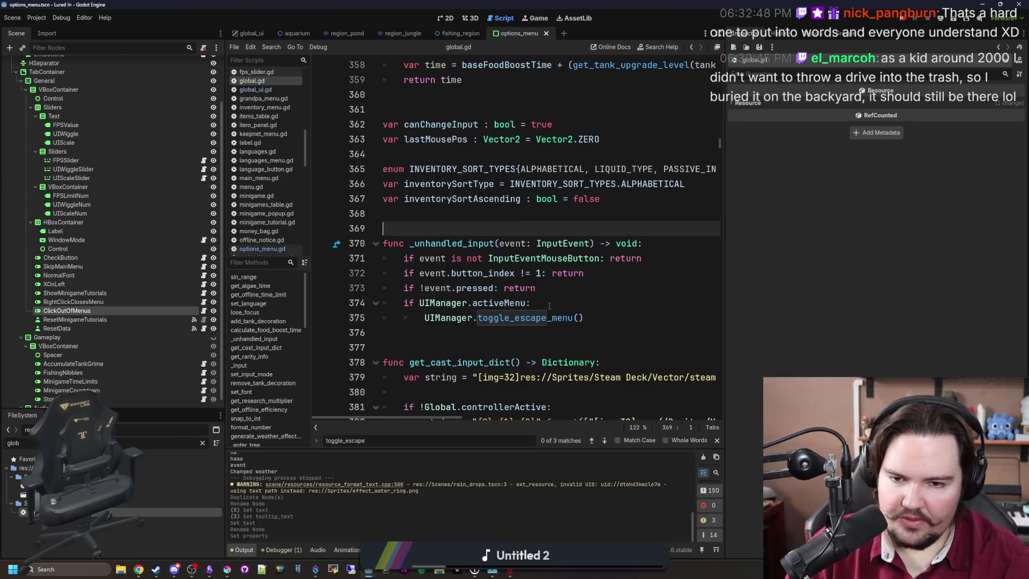
{"action": "scroll", "coordinate": [564, 240], "scroll_direction": "down", "scroll_amount": 4}
{"action": "left_click", "coordinate": [624, 161]}
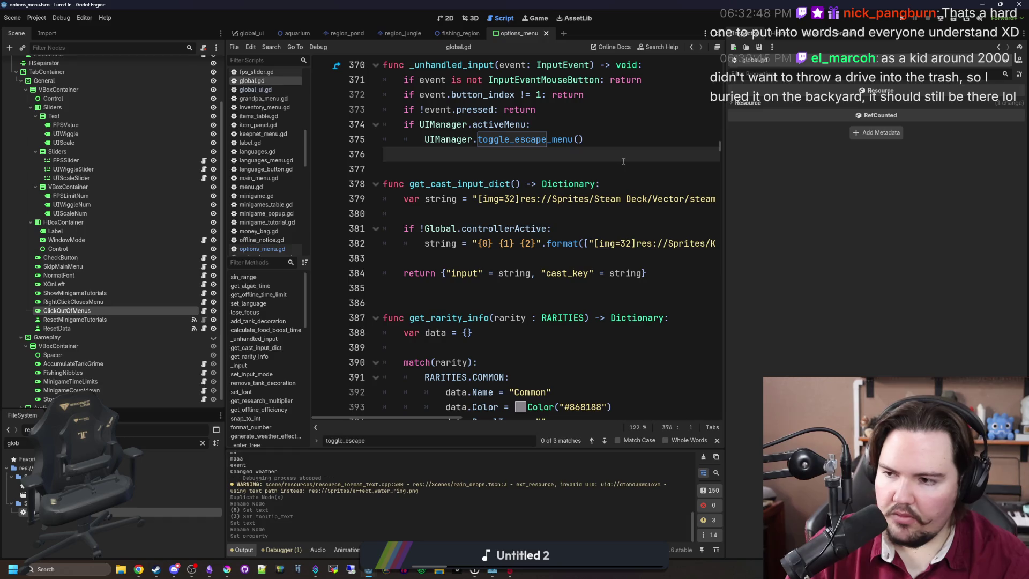
{"action": "key", "text": "ctrl+f"}
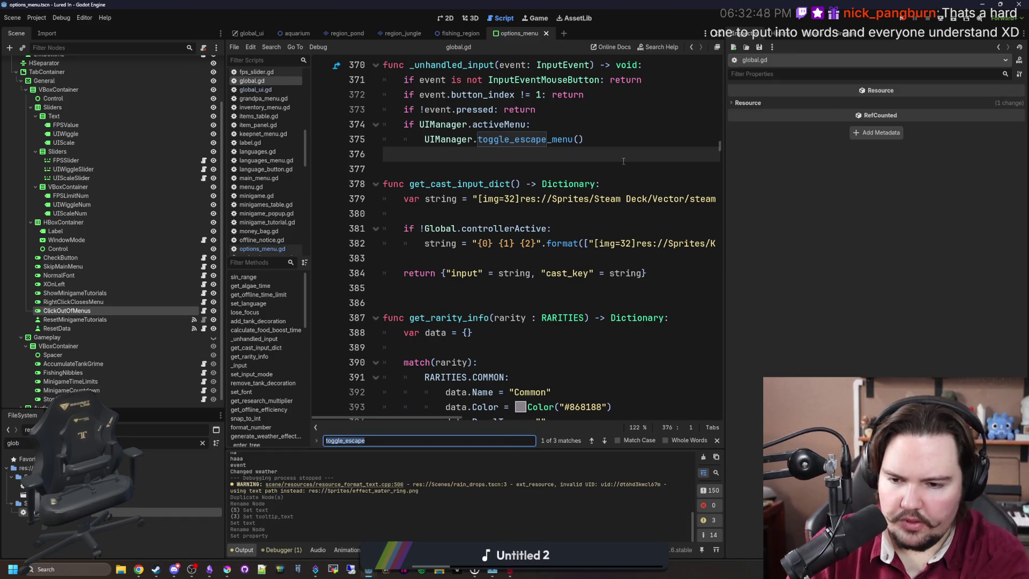
Find save_user_d, jump to the save_user_data definition, and scroll to the UIScale entry.
{"action": "type", "text": "save_user_d"}
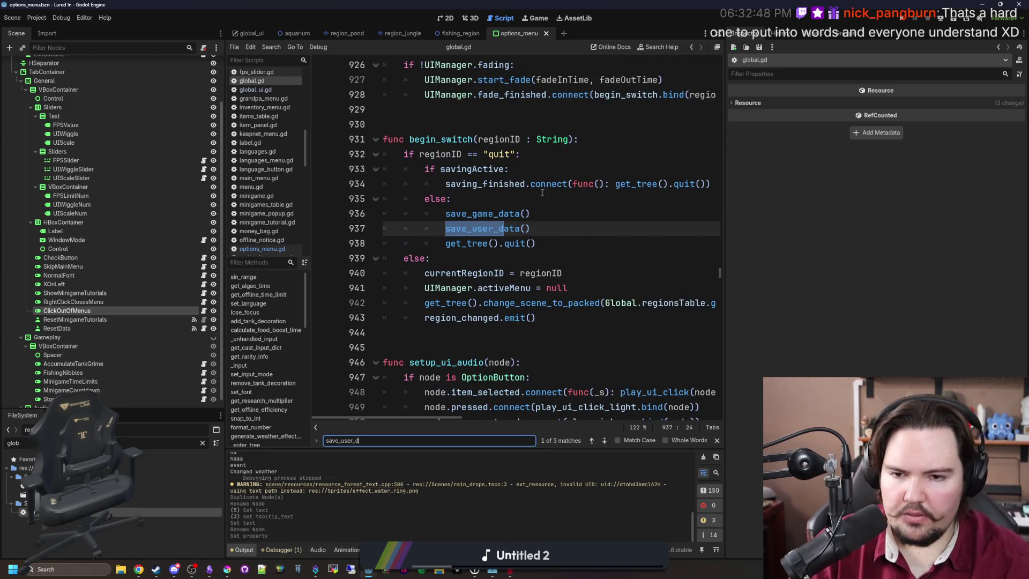
{"action": "double_click", "coordinate": [501, 231]}
{"action": "left_click", "coordinate": [502, 230], "text": "ctrl"}
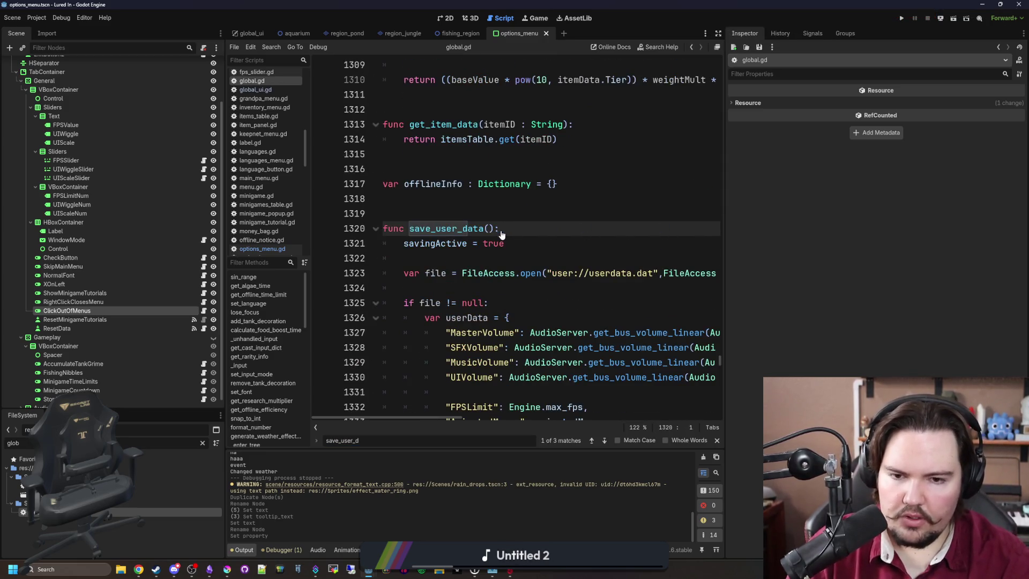
{"action": "left_click_drag", "start_coordinate": [719, 234], "coordinate": [915, 229]}
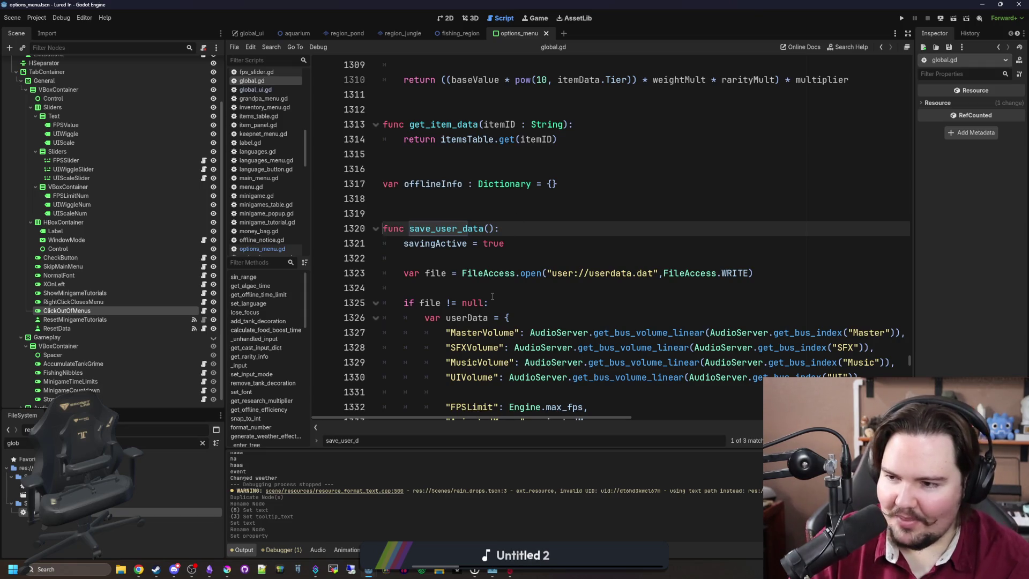
{"action": "scroll", "coordinate": [519, 270], "scroll_direction": "down", "scroll_amount": 2}
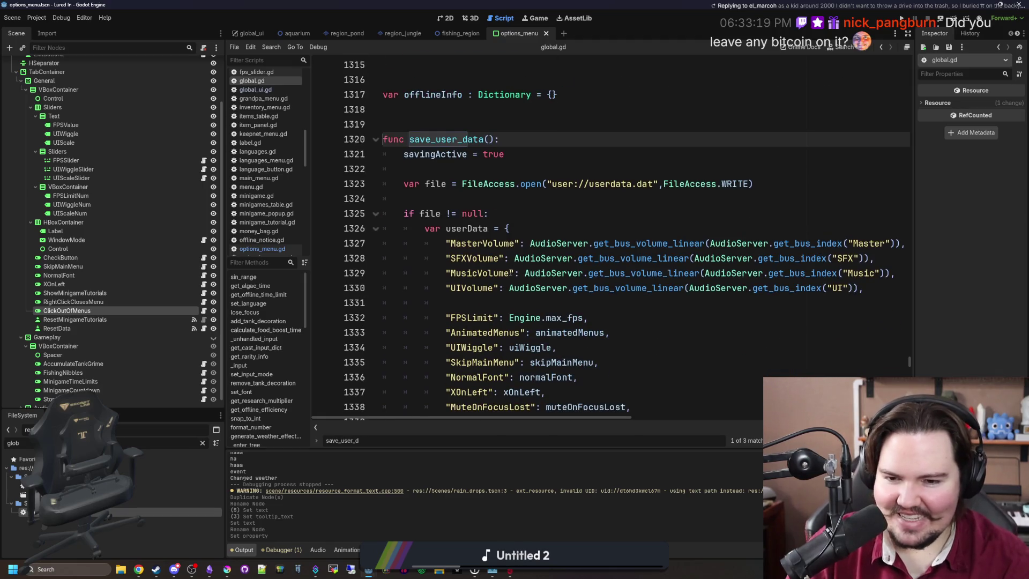
{"action": "scroll", "coordinate": [518, 271], "scroll_direction": "down", "scroll_amount": 5}
{"action": "scroll", "coordinate": [511, 273], "scroll_direction": "down", "scroll_amount": 1}
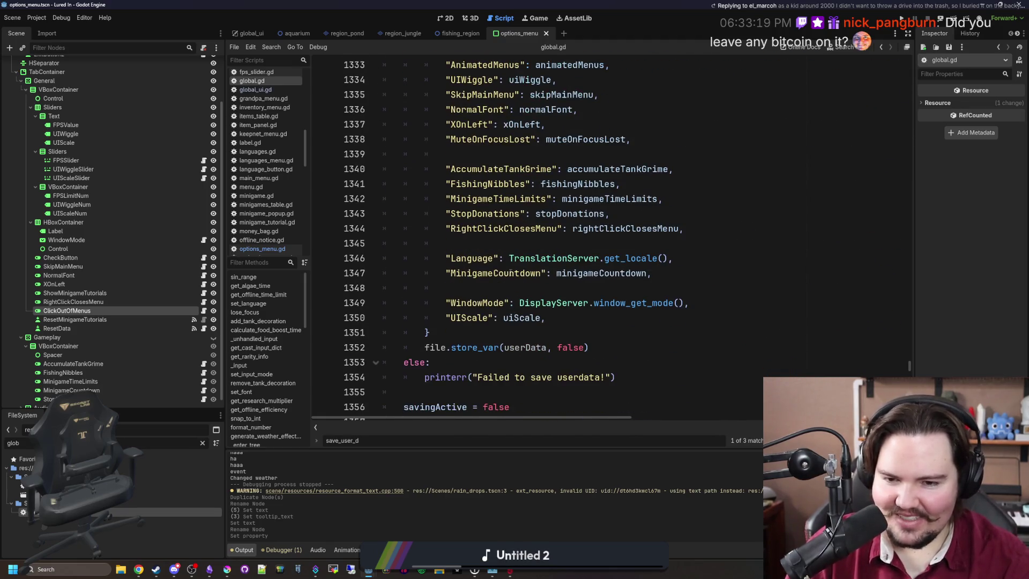
{"action": "left_click", "coordinate": [571, 312]}
Insert "ClickOutOfMenus": clickOutOfMenus, below the UIScale entry in the userData dictionary.
{"action": "key", "text": "Return"}
{"action": "key", "text": "Return"}
{"action": "type", "text": "\""}
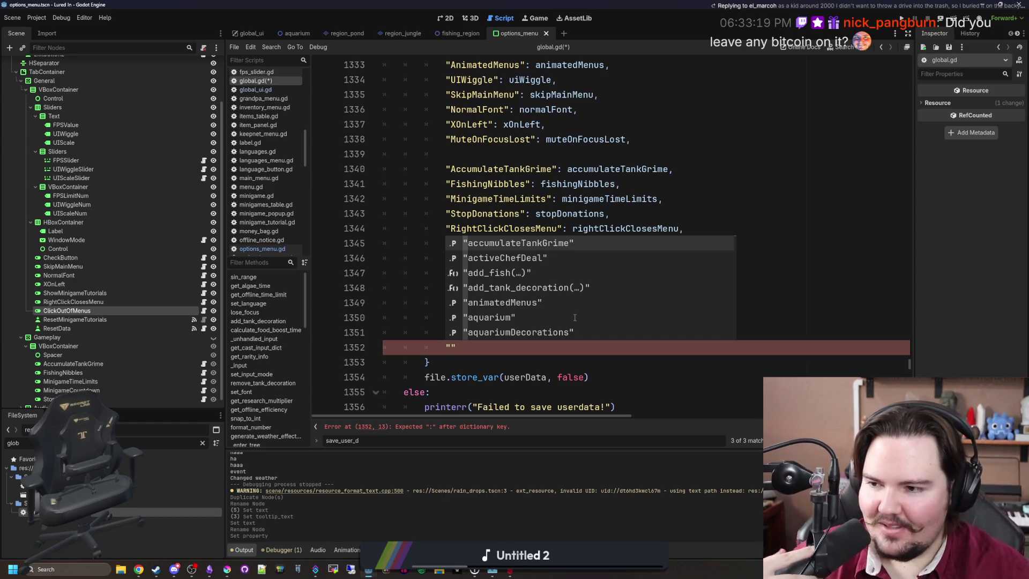
{"action": "key", "text": "Right"}
{"action": "type", "text": ":"}
{"action": "type", "text": "clickOutOfMenus"}
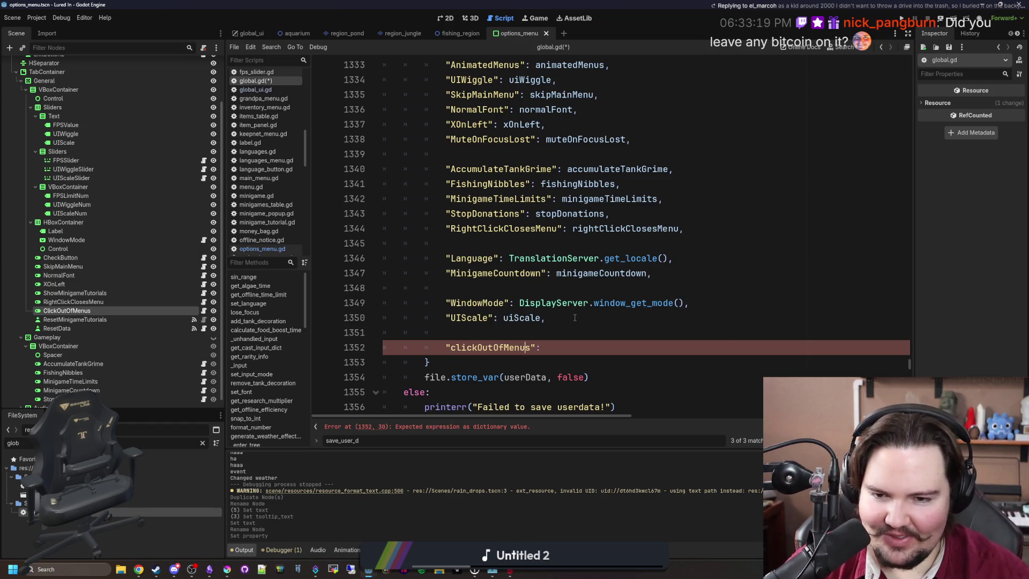
{"action": "key", "text": "BackSpace"}
{"action": "type", "text": "C"}
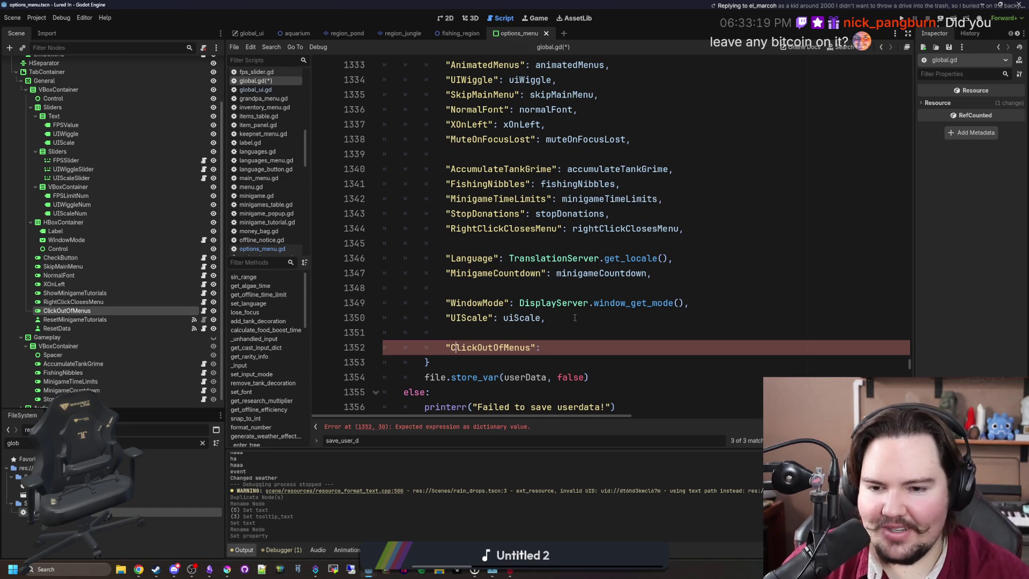
{"action": "key", "text": "ctrl+Right"}
{"action": "type", "text": "clickOutOfMenus,"}
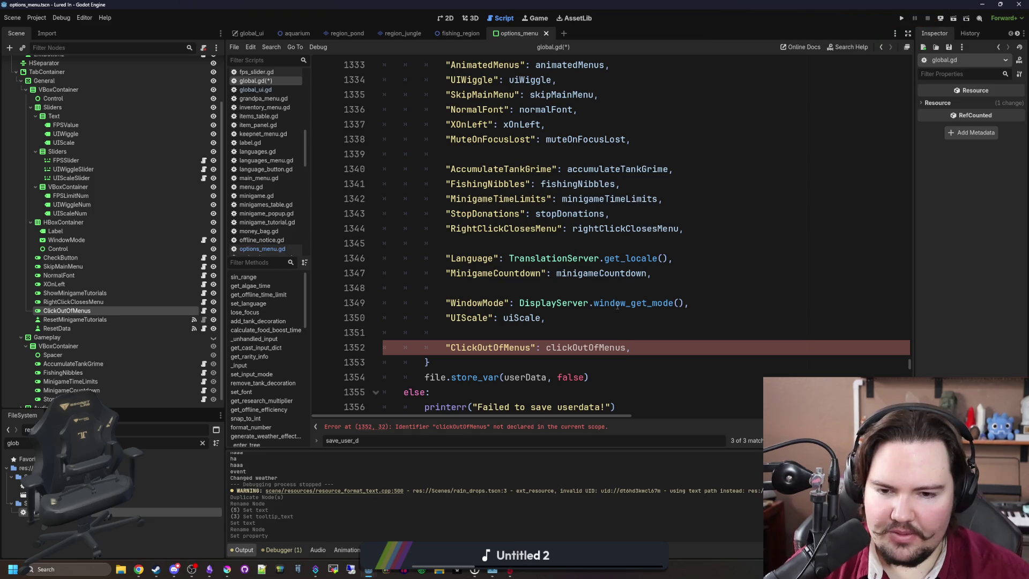
{"action": "left_click", "coordinate": [595, 303]}
{"action": "double_click", "coordinate": [583, 345]}
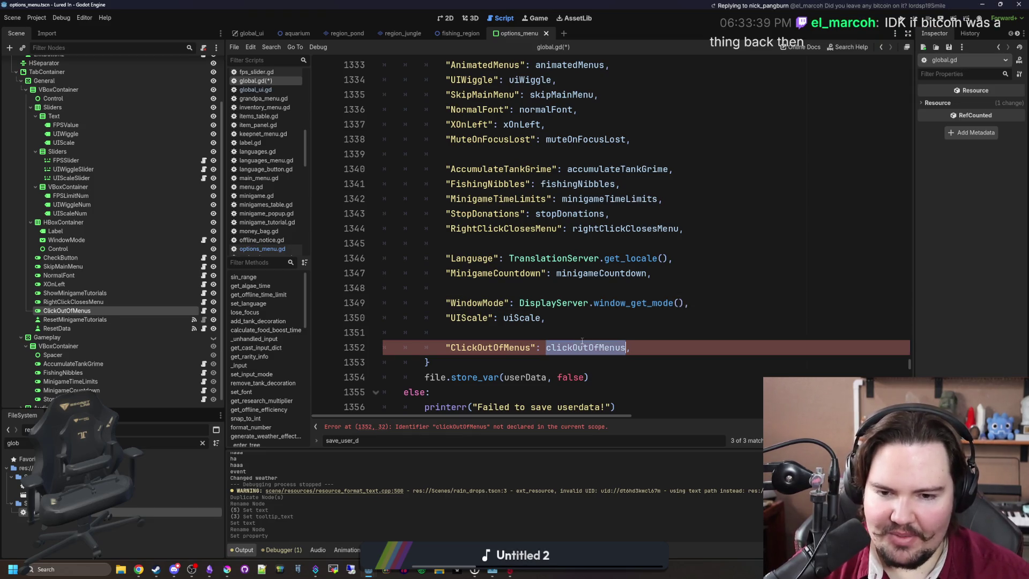
{"action": "left_click_drag", "start_coordinate": [910, 364], "coordinate": [906, 79]}
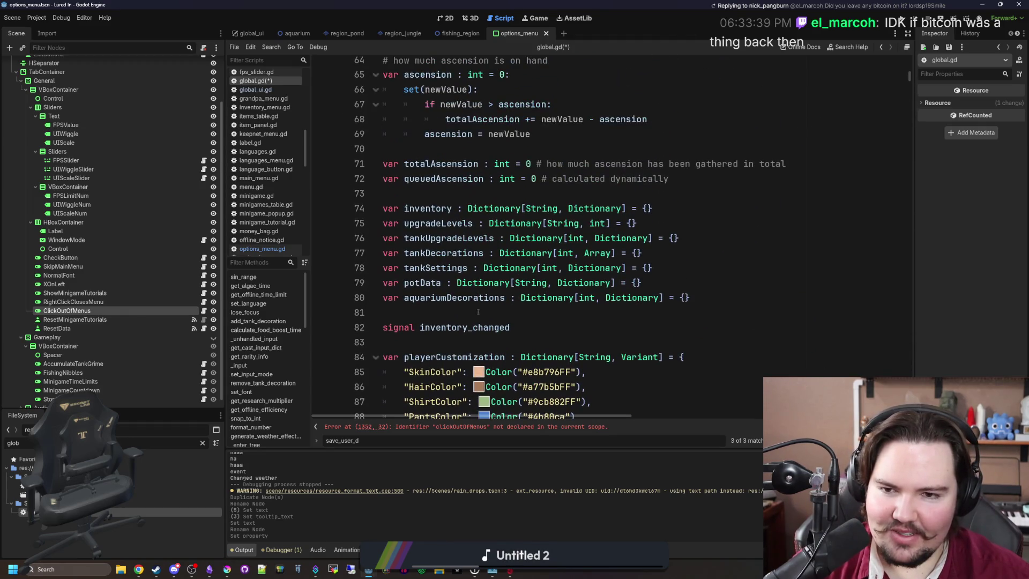
Add var clickOutOfMenus : bool = true below the rightClickClosesMenu declaration.
{"action": "scroll", "coordinate": [468, 319], "scroll_direction": "down", "scroll_amount": 20}
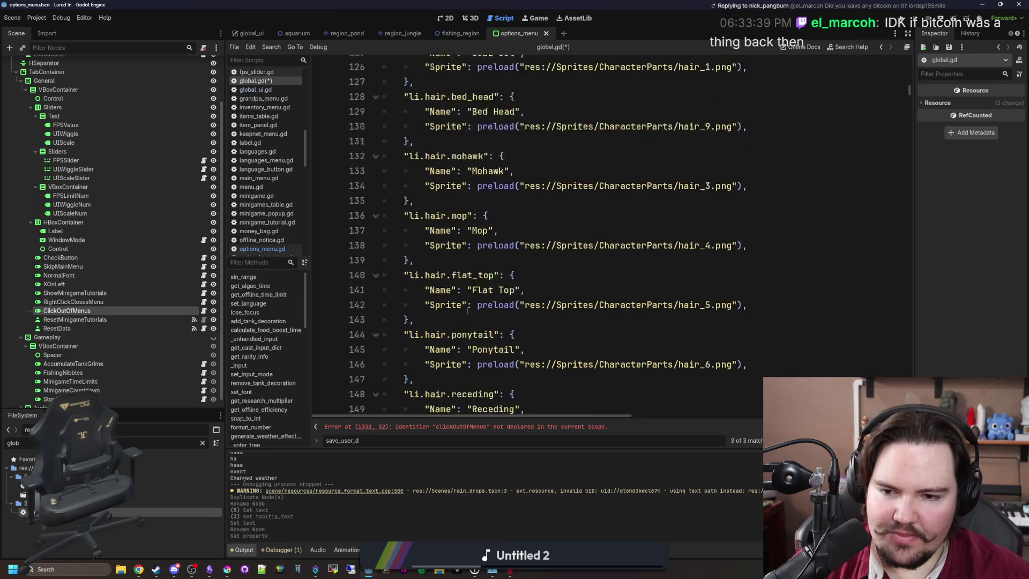
{"action": "left_click", "coordinate": [677, 253]}
{"action": "key", "text": "ctrl+f"}
{"action": "type", "text": "c"}
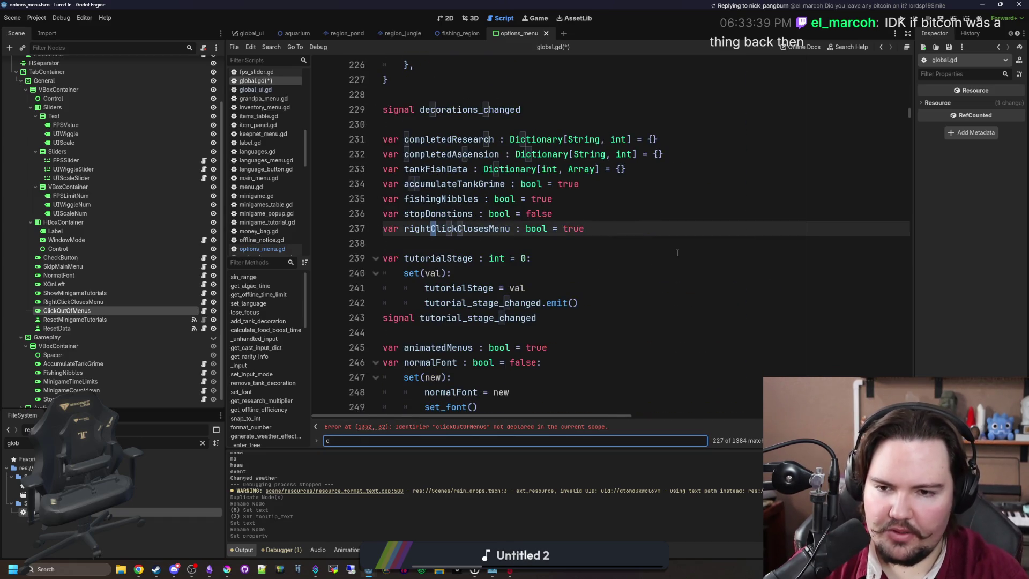
{"action": "left_click", "coordinate": [633, 234]}
{"action": "key", "text": "Return"}
{"action": "type", "text": "var clickOu"}
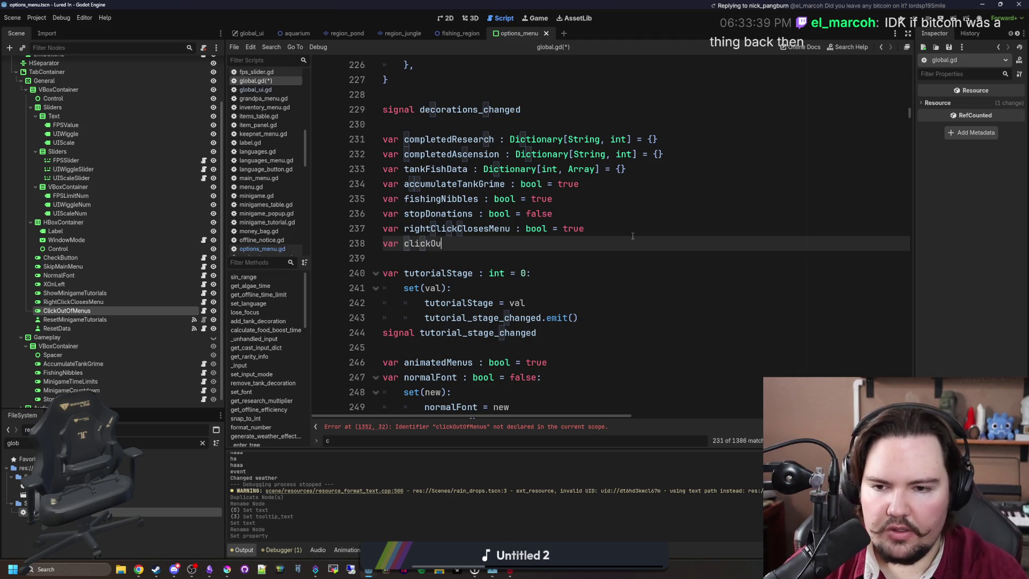
{"action": "type", "text": "tOfMenus "}
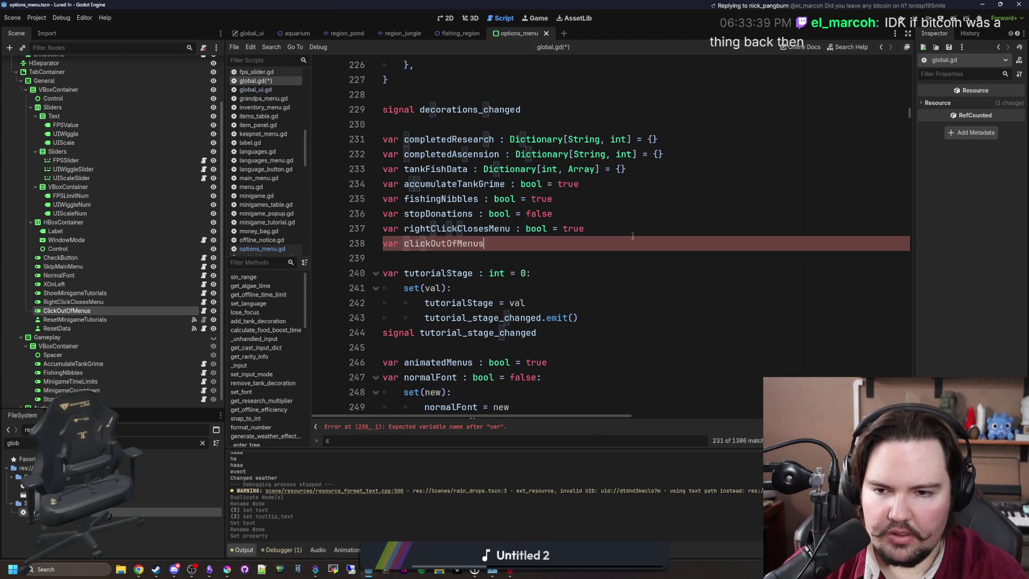
{"action": "type", "text": ": bool = f"}
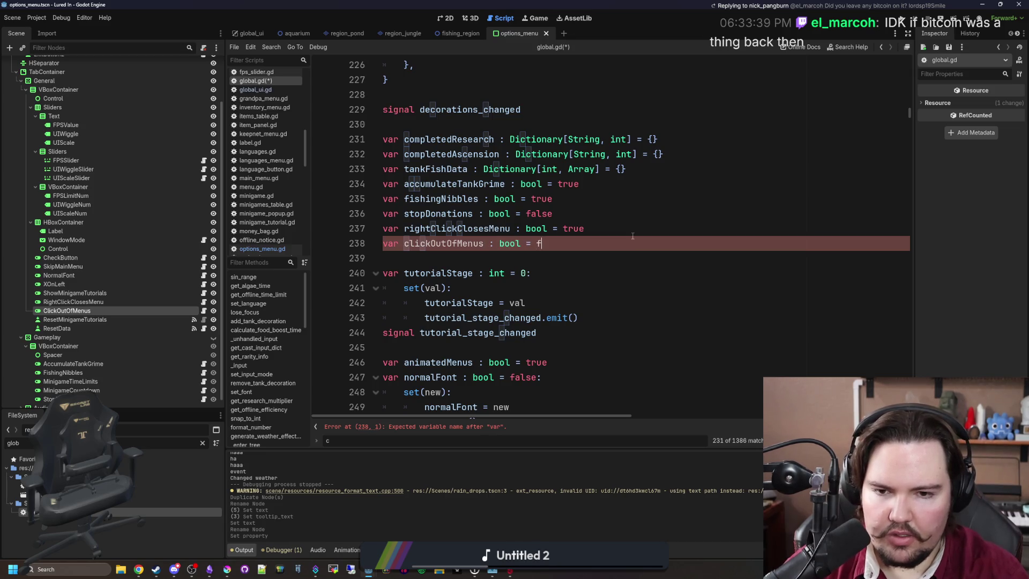
{"action": "key", "text": "BackSpace"}
{"action": "type", "text": "true"}
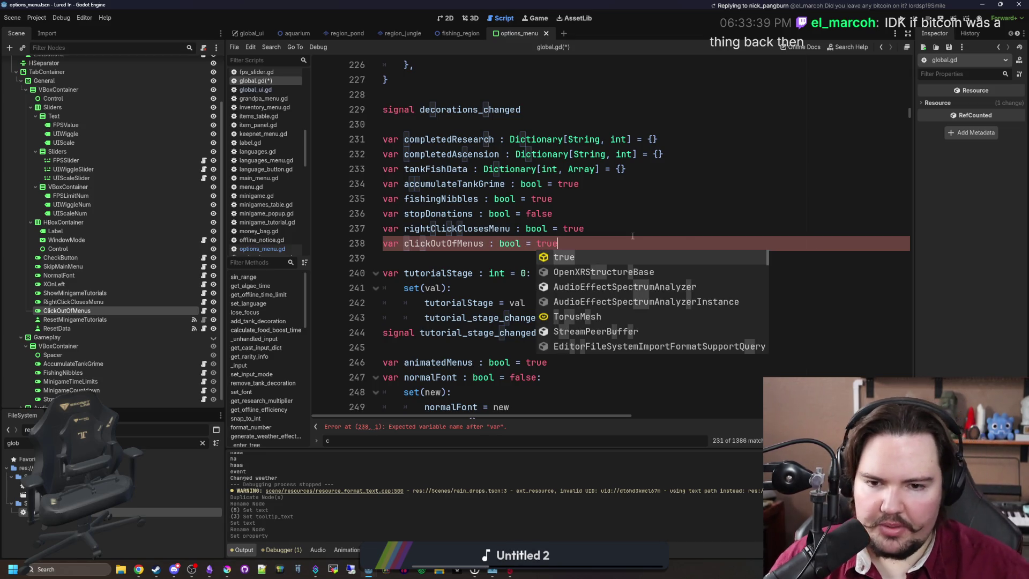
{"action": "key", "text": "Return"}
{"action": "left_click", "coordinate": [633, 236]}
Search global.gd for save_user_data.
{"action": "key", "text": "Down"}
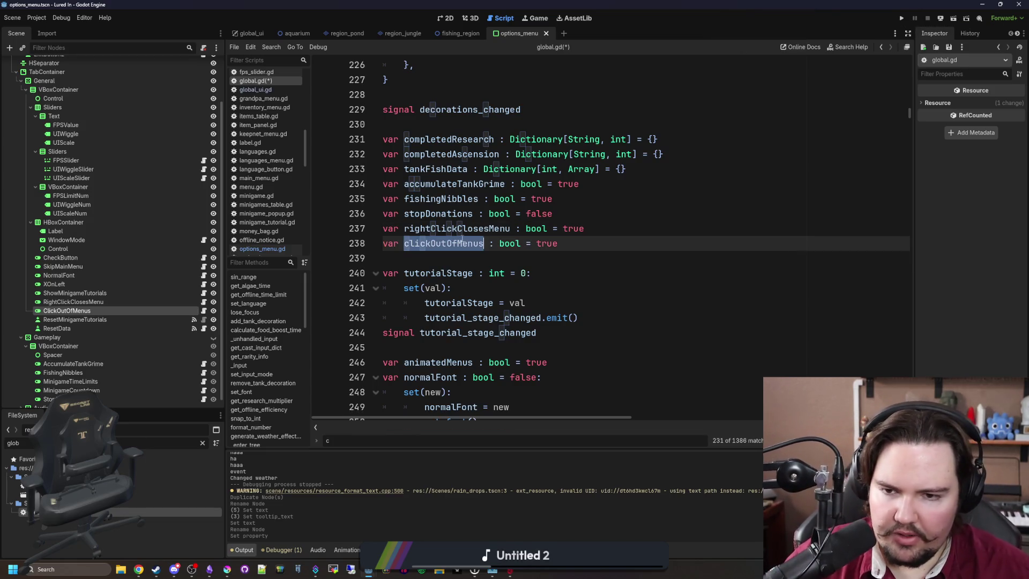
{"action": "left_click", "coordinate": [653, 268]}
{"action": "key", "text": "ctrl+f"}
{"action": "type", "text": "save_user_data"}
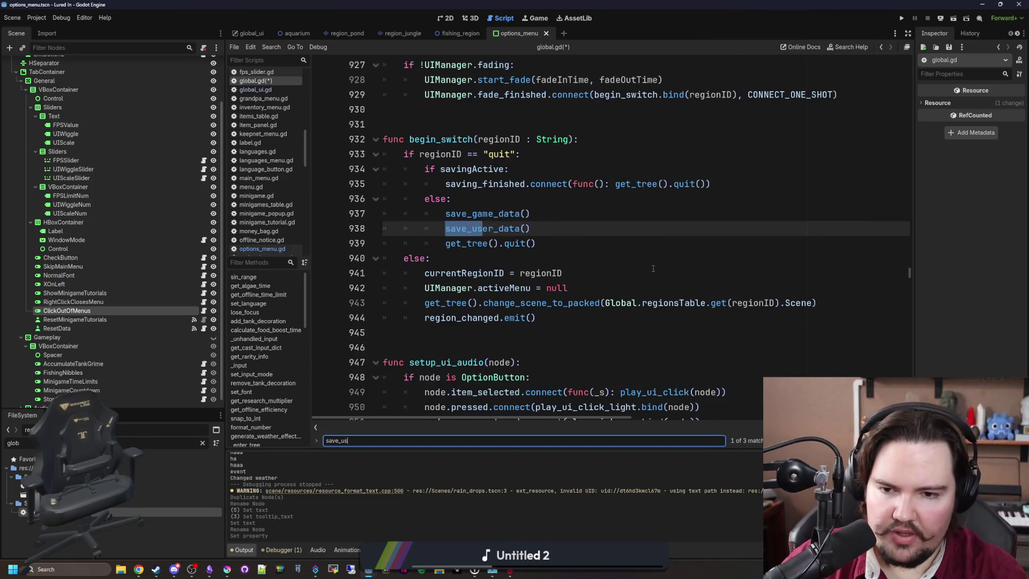
Jump to the save_user_data definition and search the script for load_user.
{"action": "double_click", "coordinate": [462, 235]}
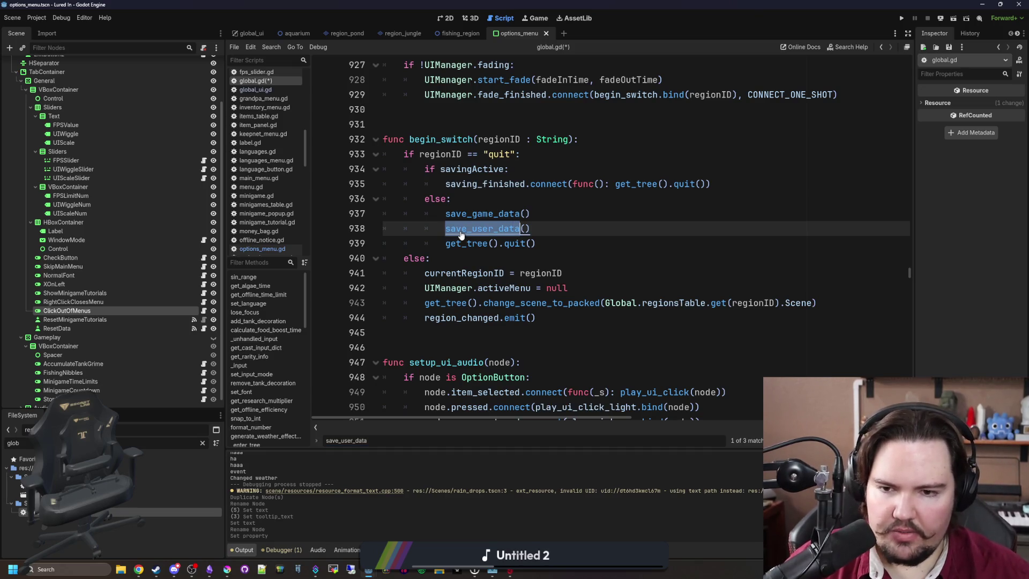
{"action": "left_click", "coordinate": [461, 235], "text": "ctrl"}
{"action": "scroll", "coordinate": [461, 235], "scroll_direction": "down", "scroll_amount": 10}
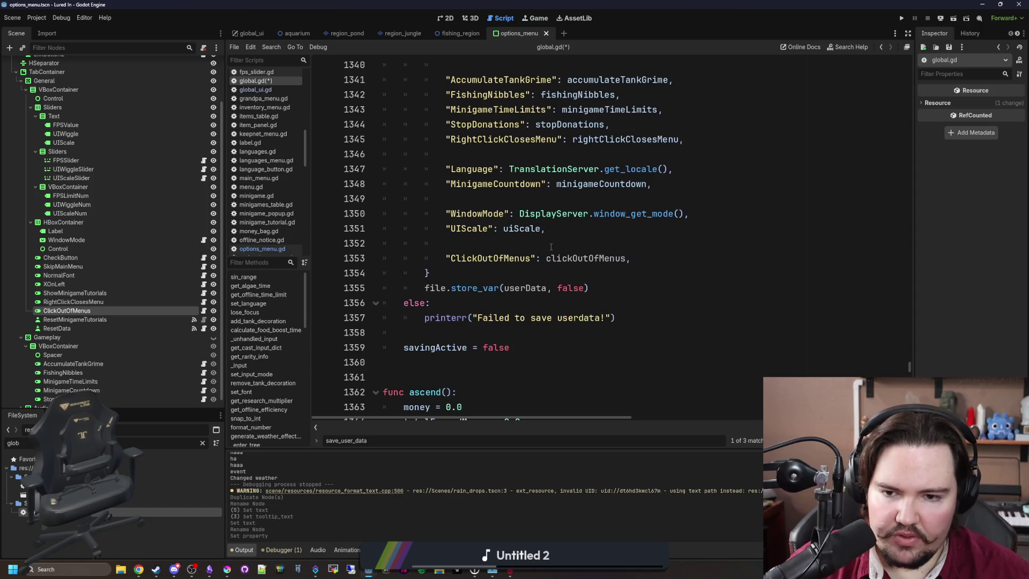
{"action": "key", "text": "ctrl+f"}
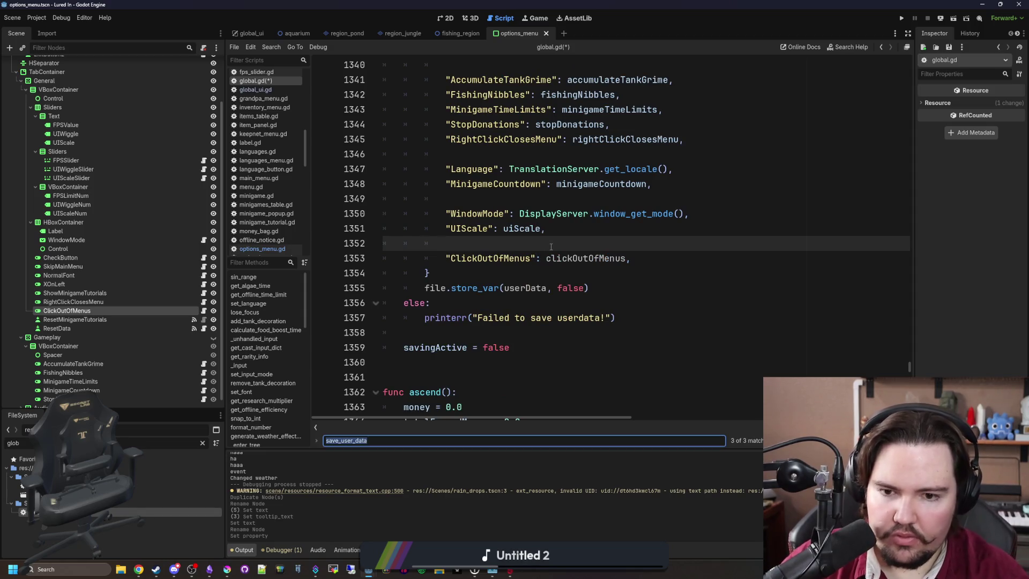
{"action": "type", "text": "load_user"}
{"action": "scroll", "coordinate": [470, 281], "scroll_direction": "down", "scroll_amount": 10}
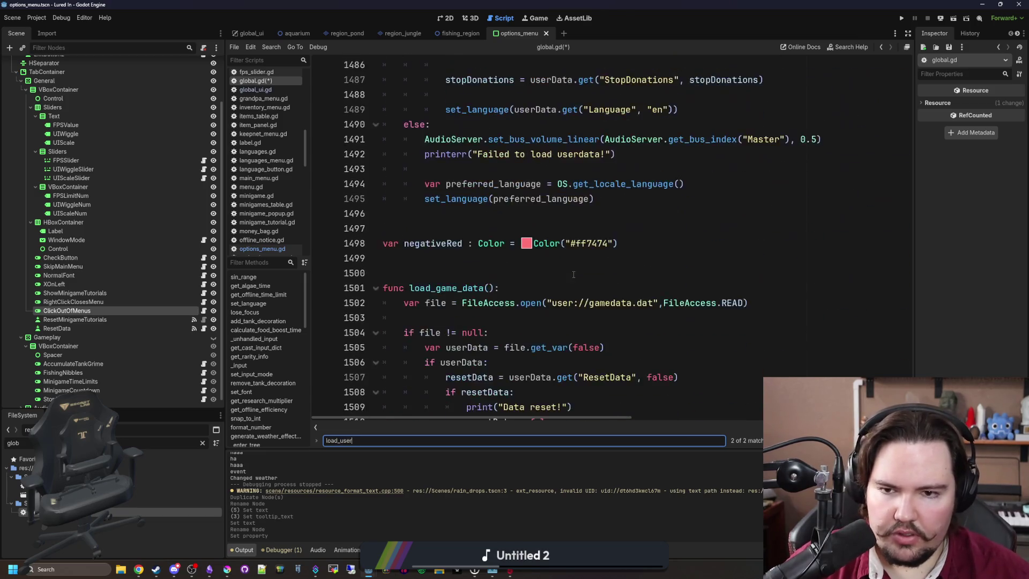
{"action": "scroll", "coordinate": [469, 281], "scroll_direction": "up", "scroll_amount": 3}
Below rightClickClosesMenu, add clickOutOfMenus = userData.get("ClickOutOfMenus", clickOutOfMenus).
{"action": "left_click", "coordinate": [485, 247]}
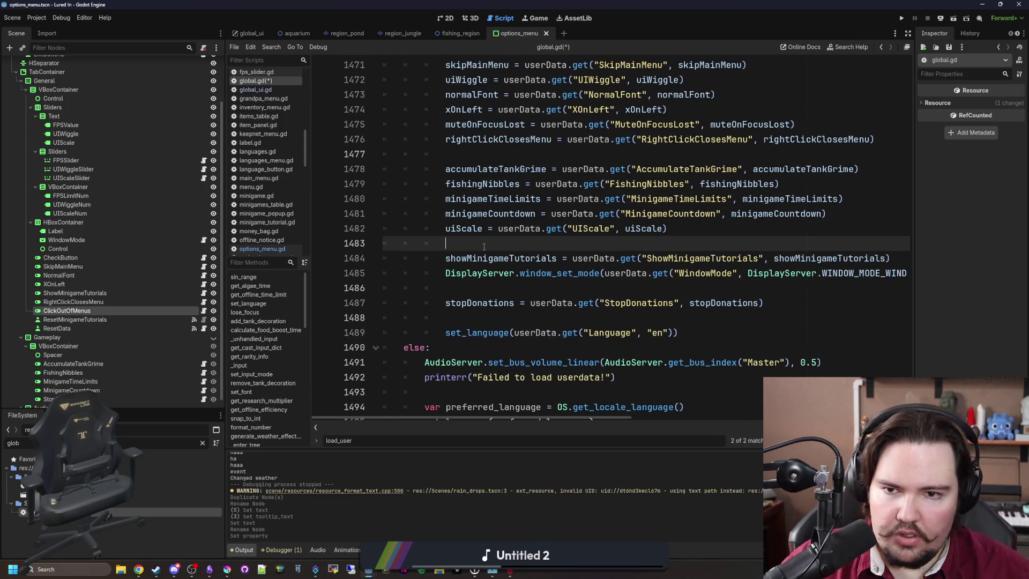
{"action": "key", "text": "Up"}
{"action": "key", "text": "Up"}
{"action": "key", "text": "Up"}
{"action": "key", "text": "End"}
{"action": "key", "text": "Return"}
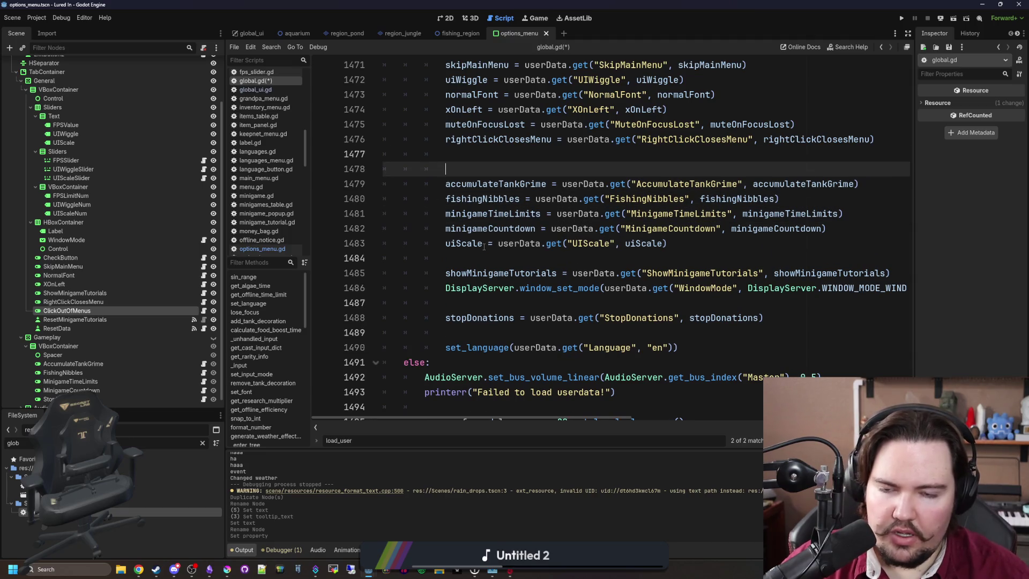
{"action": "type", "text": "clickOutOfMenus = userData.get"}
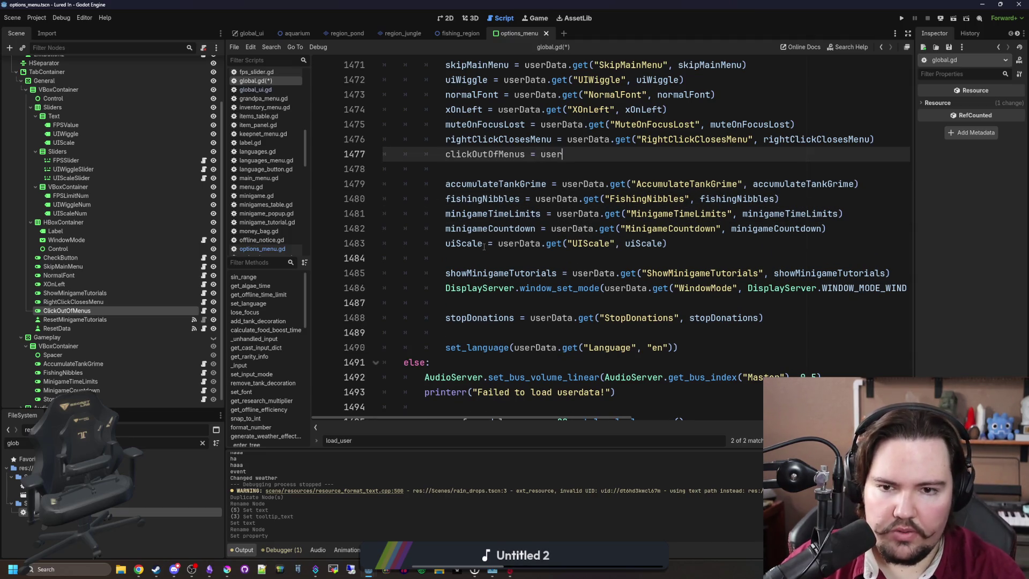
{"action": "type", "text": "(\"clickOutOfMenus"}
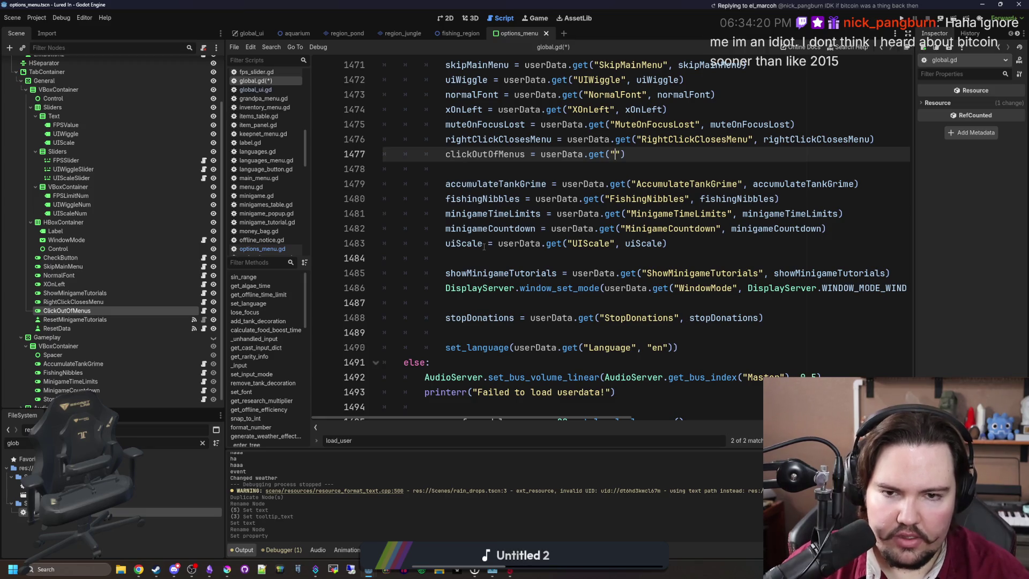
{"action": "type", "text": "\", clickOutOfMenus"}
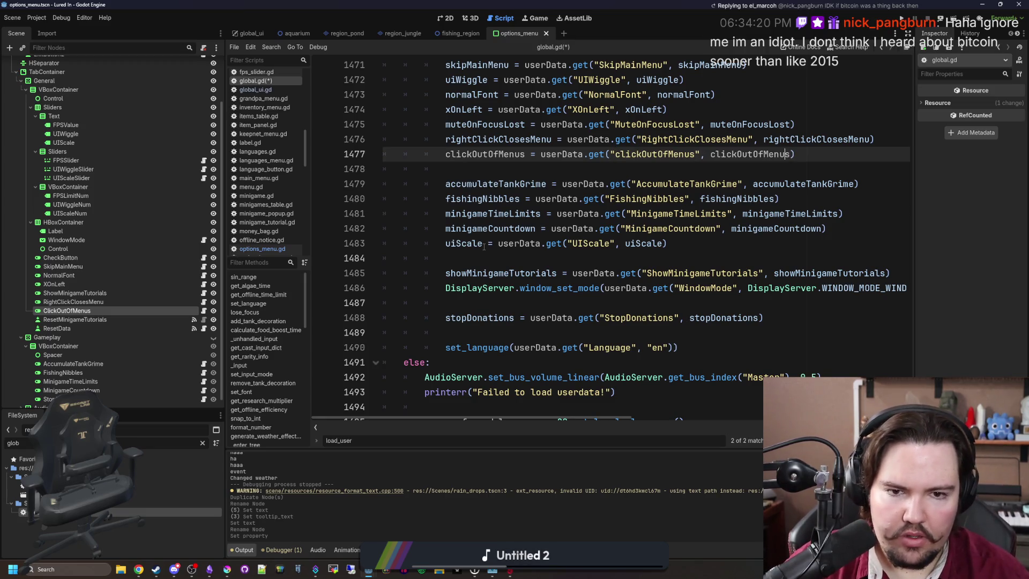
{"action": "key", "text": "Left"}
{"action": "key", "text": "Left"}
{"action": "key", "text": "Left"}
{"action": "key", "text": "BackSpace"}
{"action": "type", "text": "C"}
Save global.gd with Ctrl+S.
{"action": "left_click", "coordinate": [503, 165]}
{"action": "key", "text": "ctrl+s"}
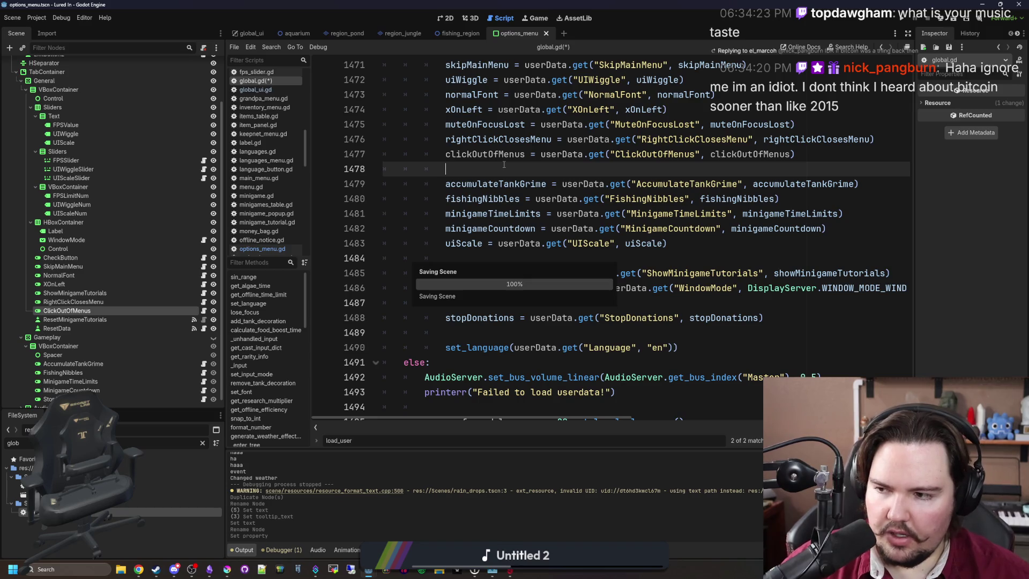
{"action": "key", "text": "ctrl+s"}
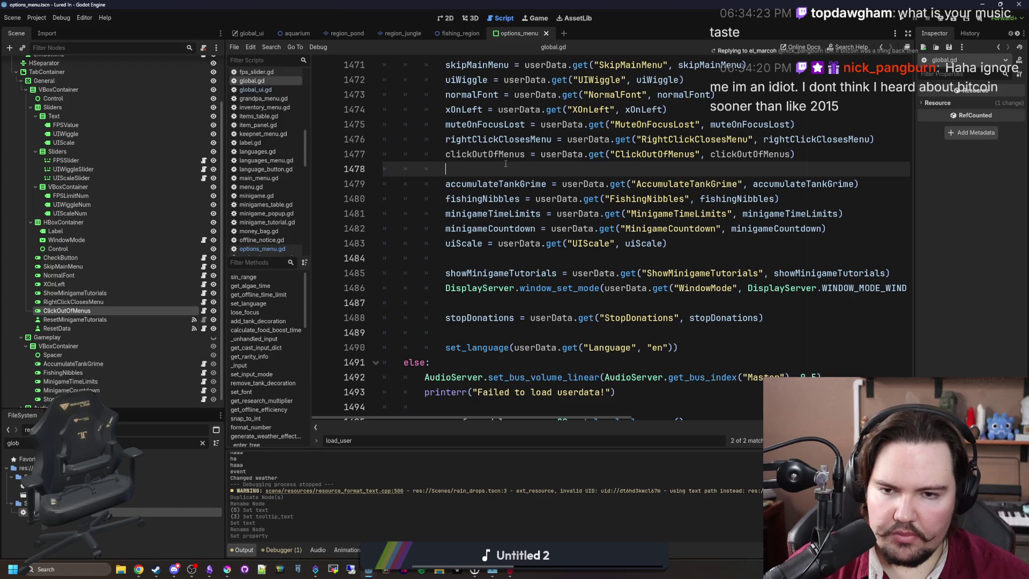
{"action": "key", "text": "ctrl+s"}
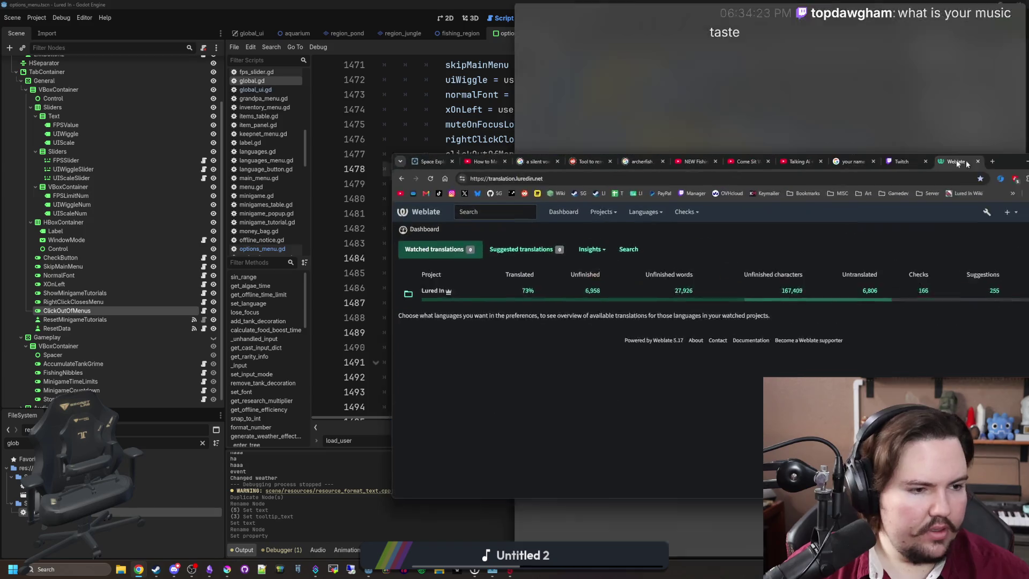
Navigate to the English strings of Lured In's Translations component.
{"action": "left_click", "coordinate": [394, 290]}
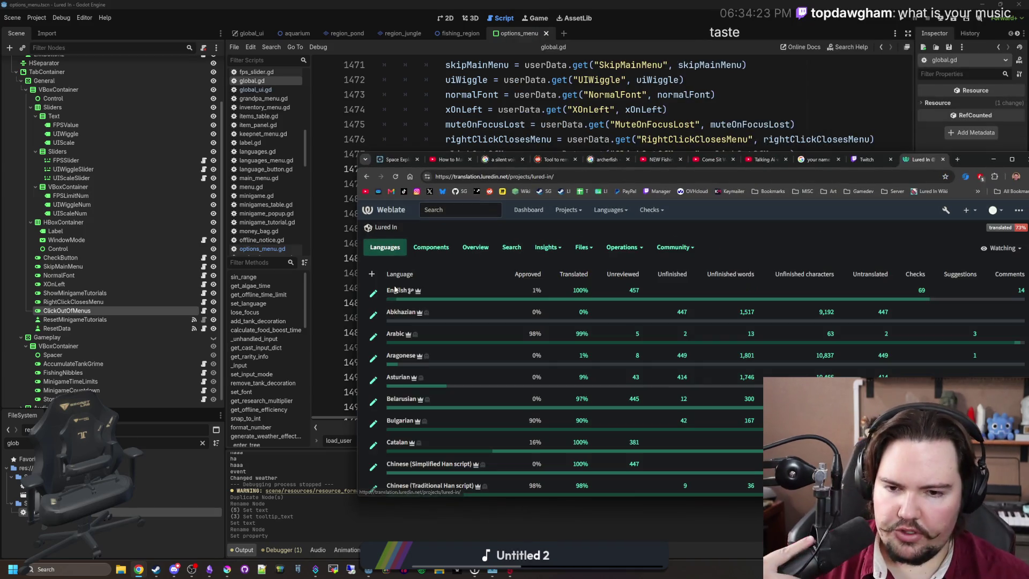
{"action": "left_click", "coordinate": [394, 290]}
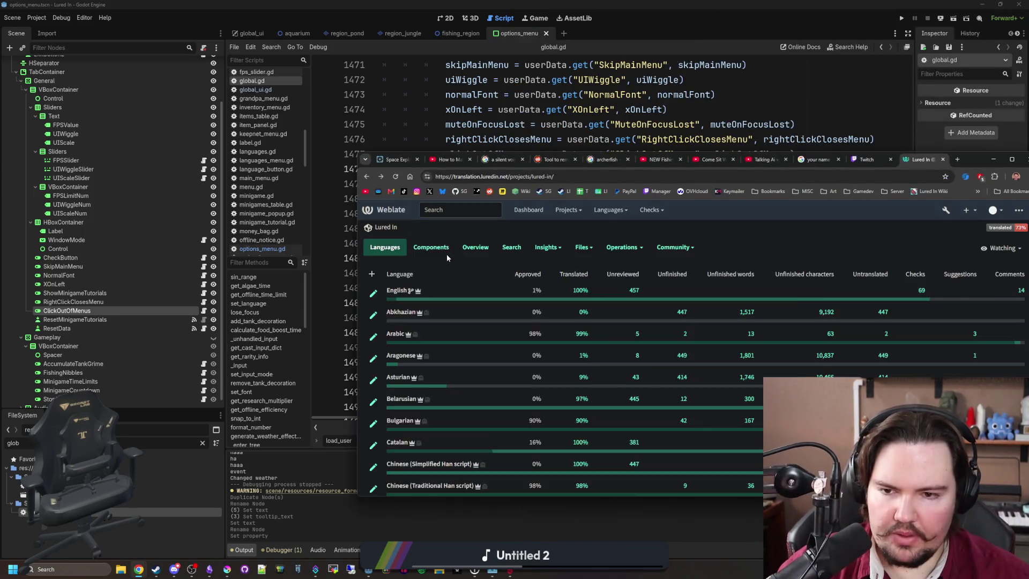
{"action": "left_click", "coordinate": [435, 247]}
{"action": "left_click", "coordinate": [395, 296]}
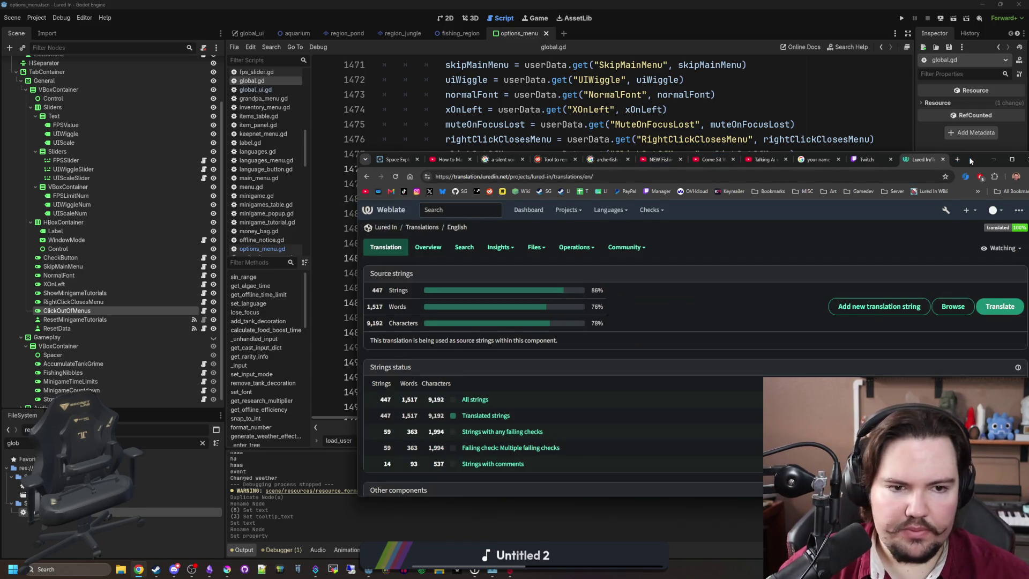
{"action": "left_click_drag", "start_coordinate": [969, 157], "coordinate": [951, 150]}
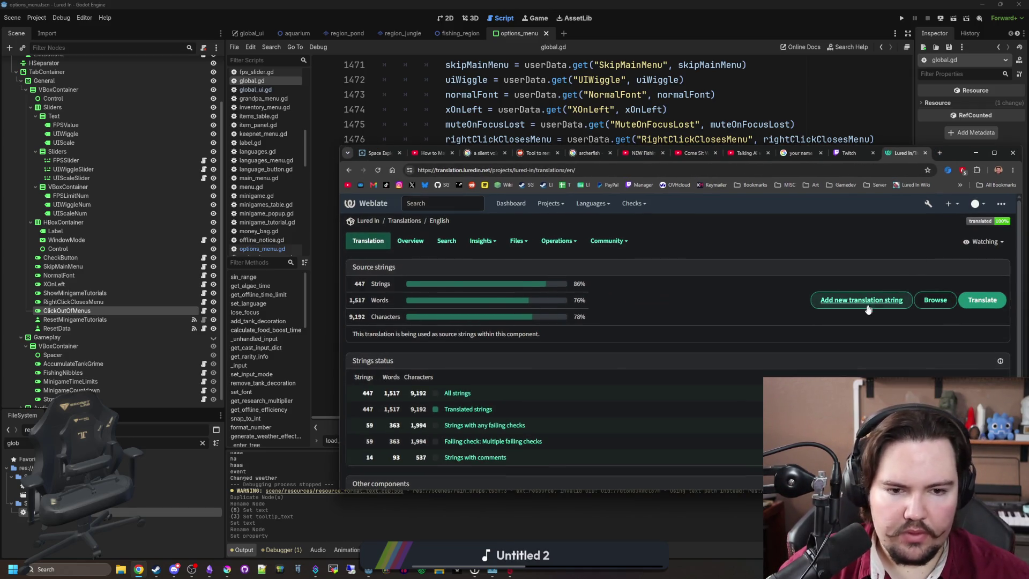
Add a new translation string with key "Click Out of Menus".
{"action": "left_click", "coordinate": [867, 304]}
{"action": "left_click", "coordinate": [526, 321]}
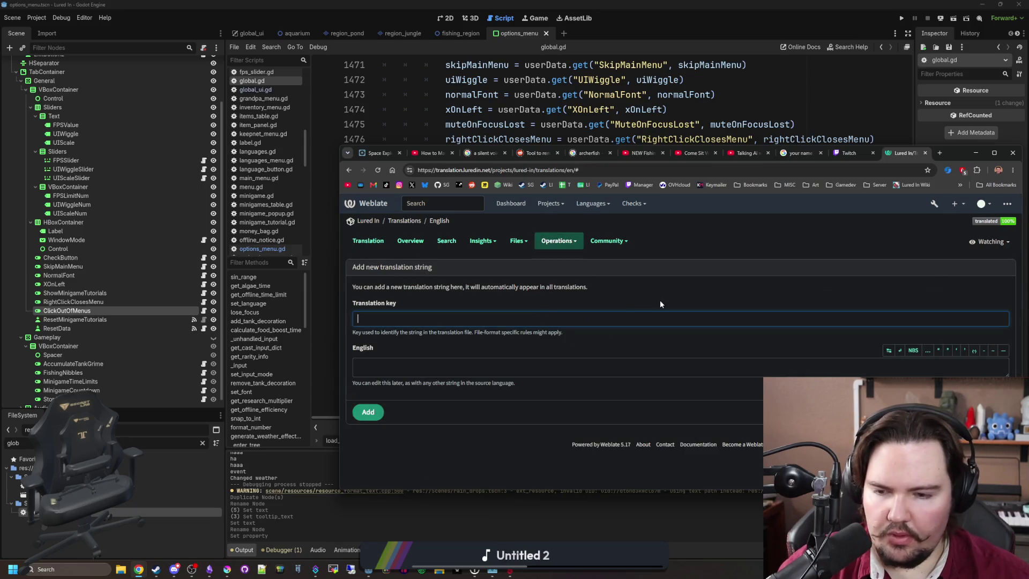
{"action": "type", "text": "Click O"}
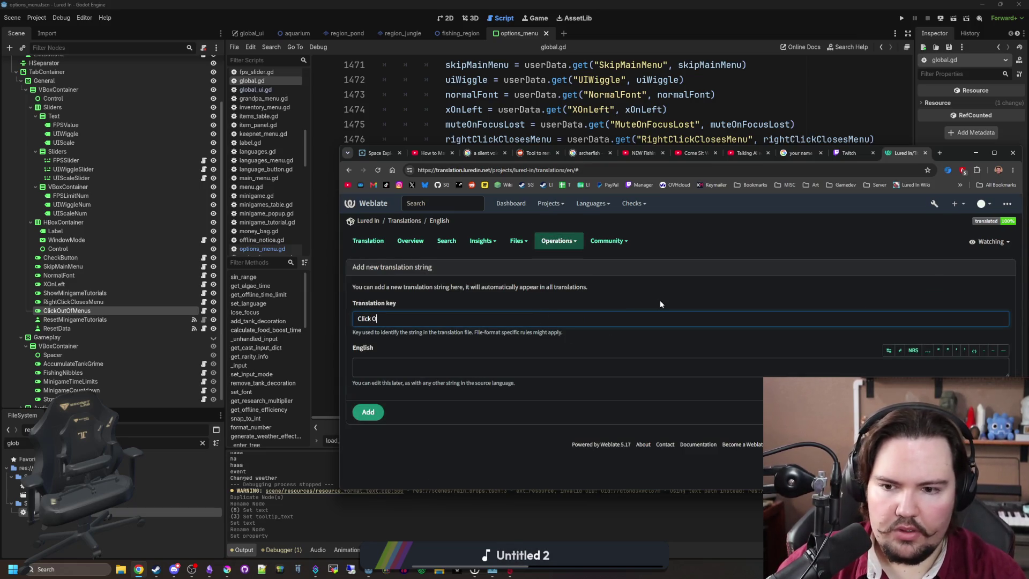
{"action": "type", "text": "ut of Menus"}
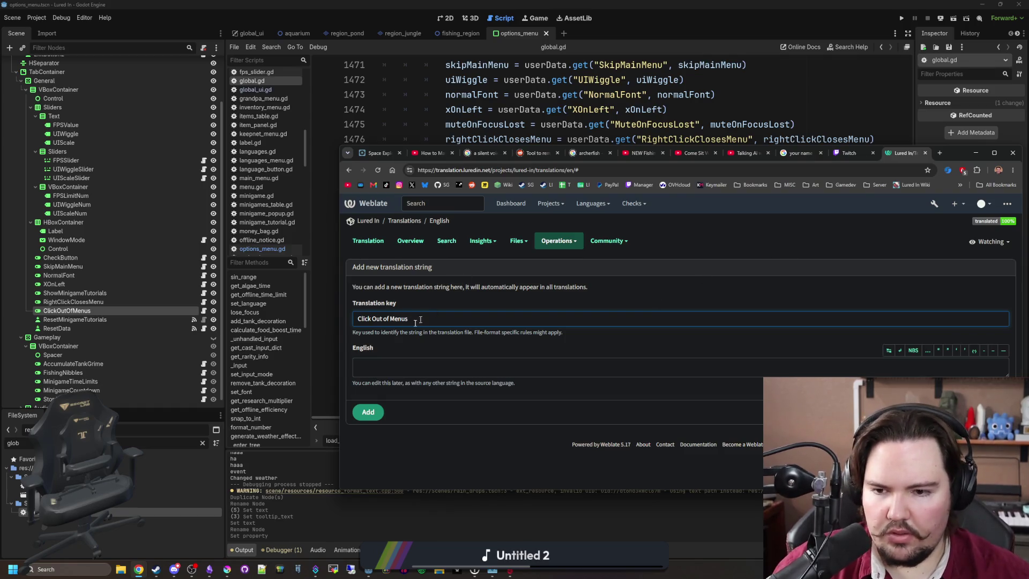
{"action": "left_click", "coordinate": [372, 370]}
{"action": "type", "text": "Click Out of Menus"}
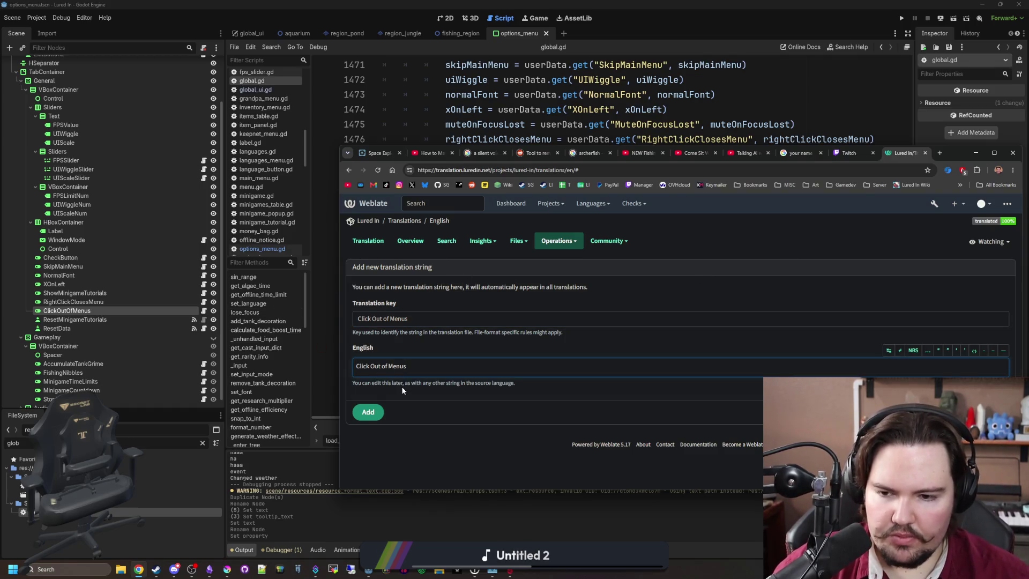
{"action": "left_click", "coordinate": [372, 415]}
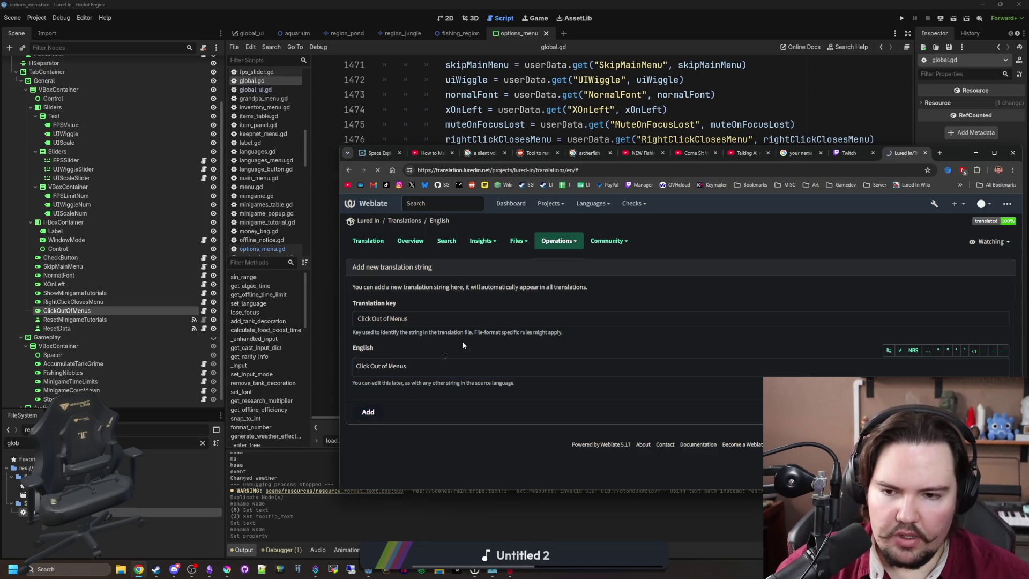
Save the explanation "A setting that lets you click on the right side to get out of a menu".
{"action": "left_click_drag", "start_coordinate": [949, 154], "coordinate": [794, 119]}
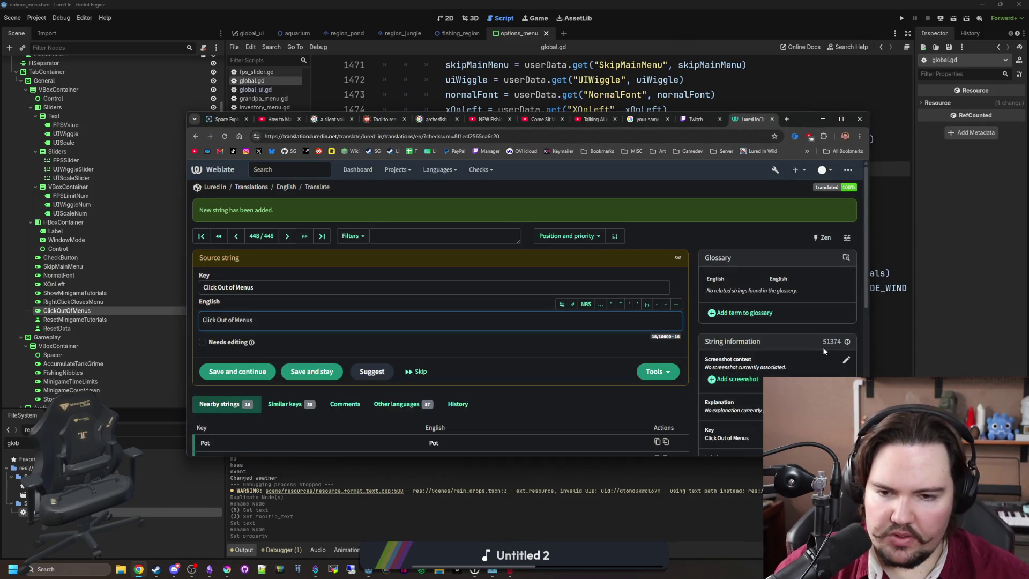
{"action": "left_click", "coordinate": [847, 402]}
{"action": "type", "text": "A setting that let"}
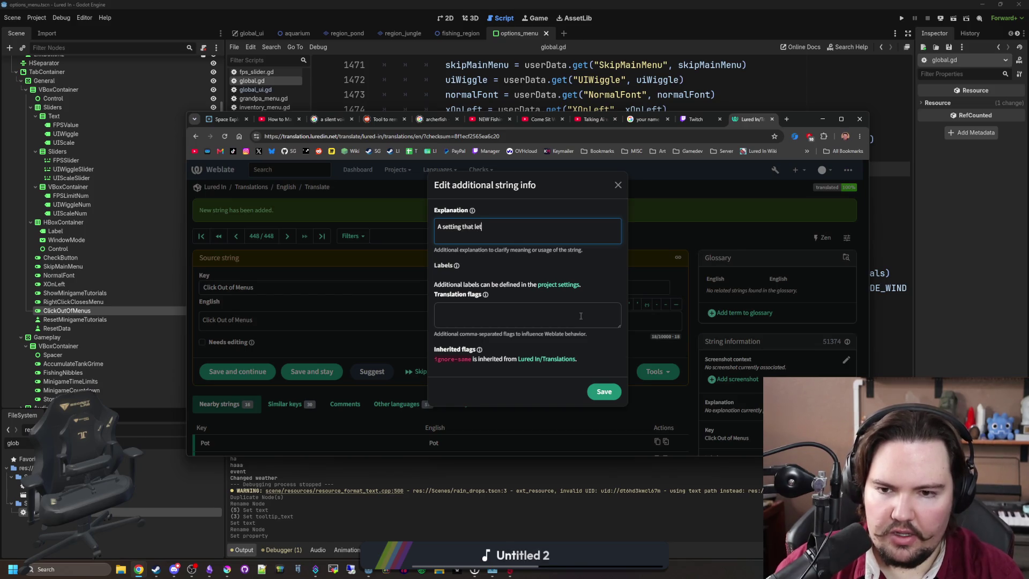
{"action": "type", "text": "s you click on the right si"}
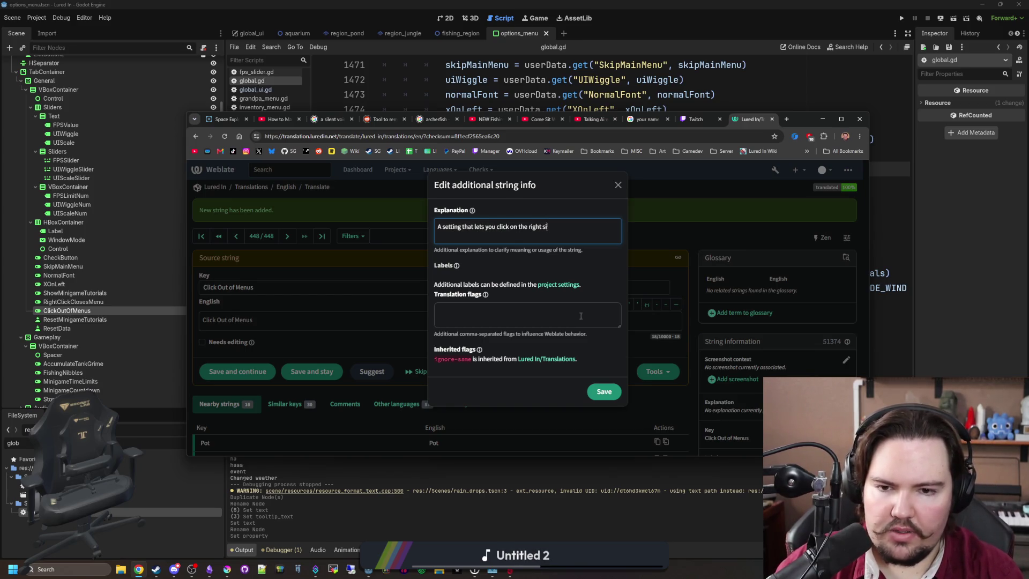
{"action": "type", "text": "de to get out of a menu"}
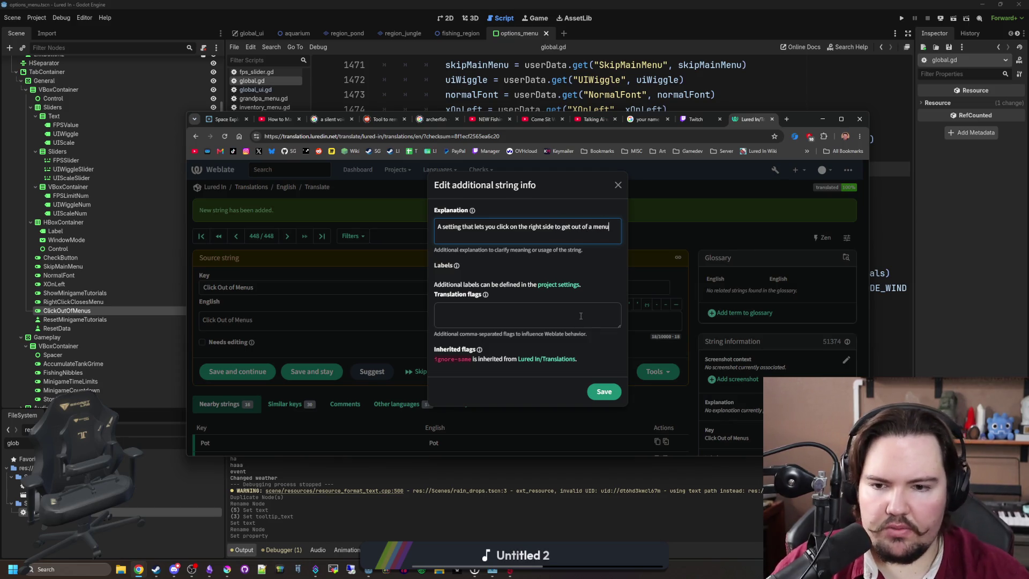
{"action": "left_click", "coordinate": [604, 391]}
Check the ClickOutOfMenus node in Godot, then reopen Weblate's add-string form.
{"action": "mouse_move", "coordinate": [804, 119]}
{"action": "left_mouse_down"}
{"action": "mouse_move", "coordinate": [1028, 114]}
{"action": "mouse_move", "coordinate": [1028, 97]}
{"action": "left_mouse_up"}
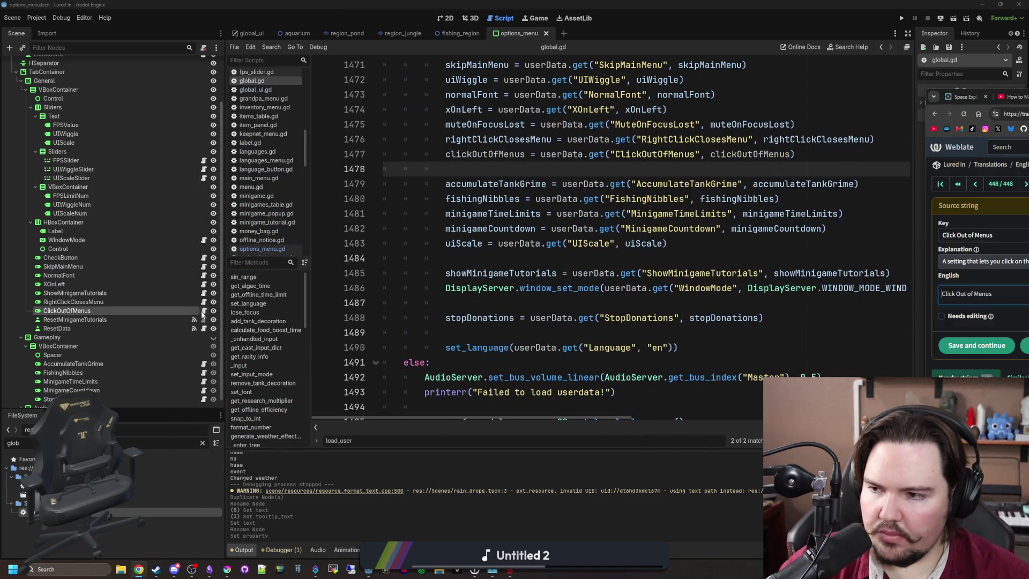
{"action": "left_click", "coordinate": [85, 310]}
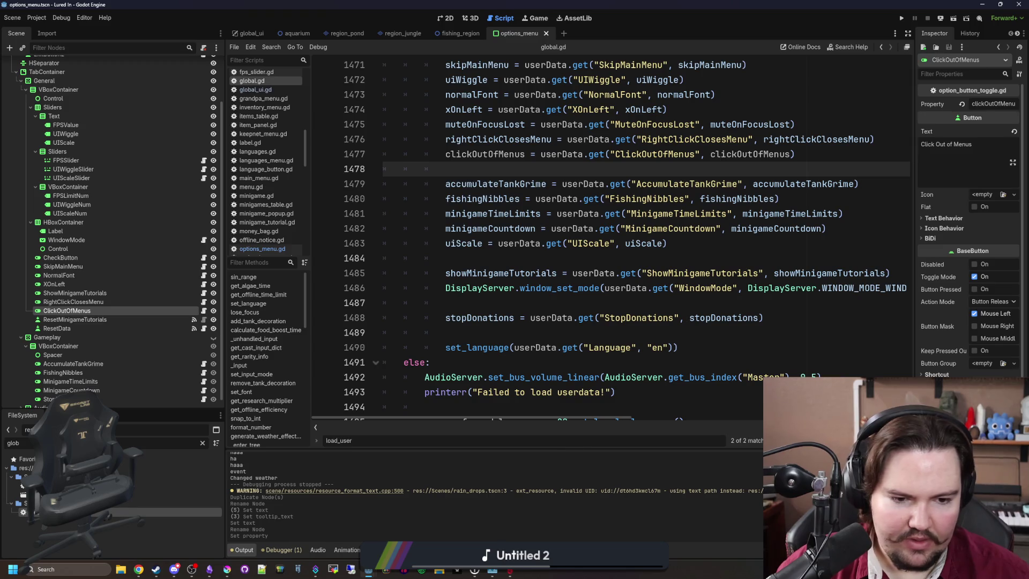
{"action": "key", "text": "alt+Tab"}
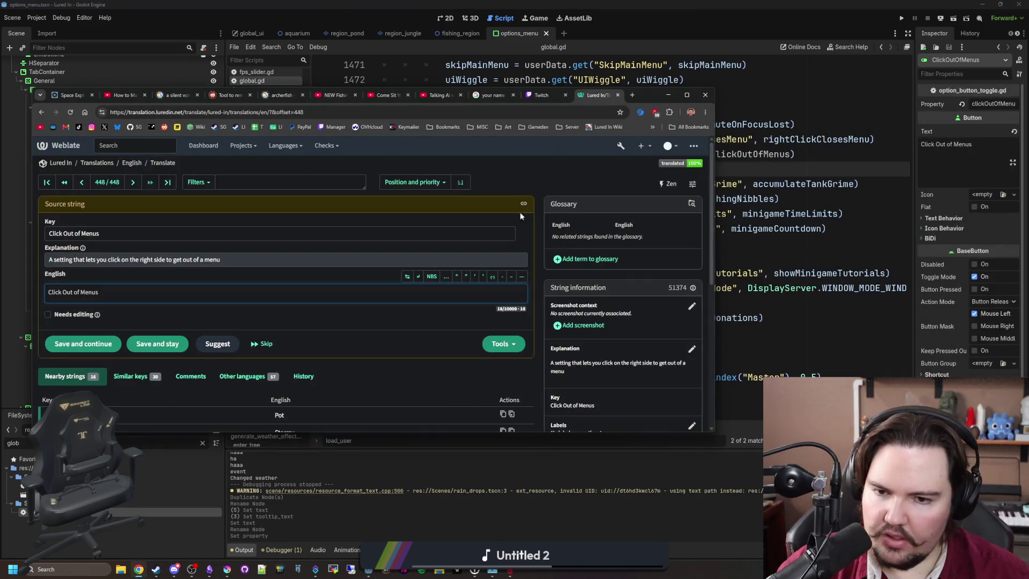
{"action": "left_click", "coordinate": [134, 164]}
{"action": "left_click", "coordinate": [540, 244]}
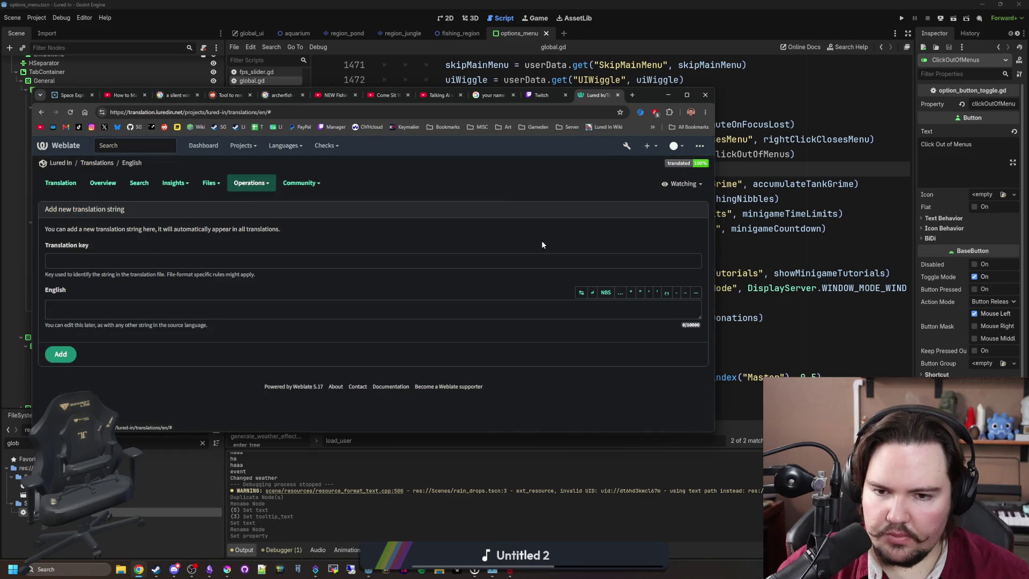
Paste "Lets you click out of menus" into both the key and English fields.
{"action": "left_click", "coordinate": [139, 267]}
{"action": "type", "text": "Lets you click out of menus"}
{"action": "left_click", "coordinate": [101, 305]}
{"action": "type", "text": "Lets you click out of menus"}
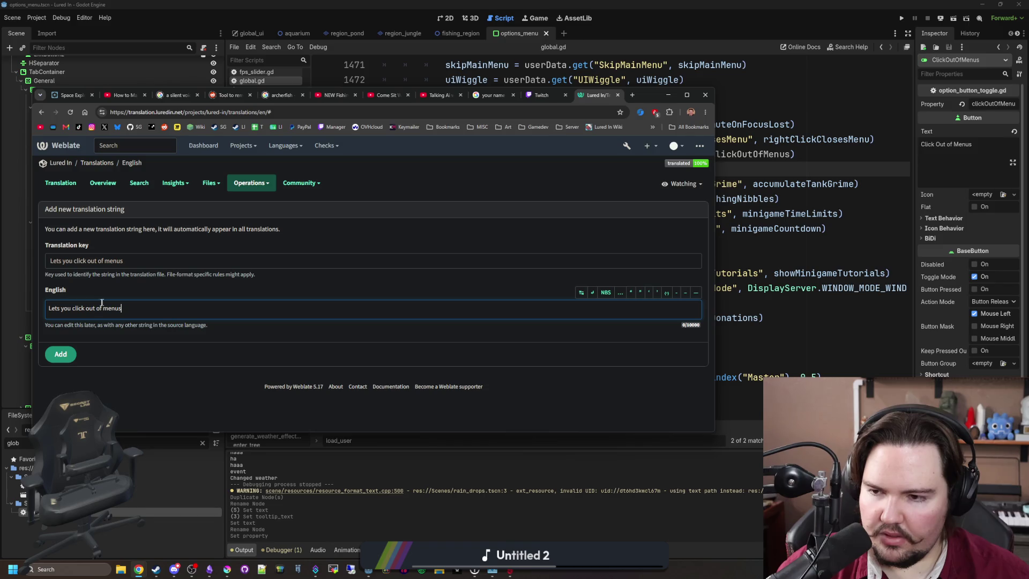
Search the web for "when did bitcoin start" in a new tab.
{"action": "left_click", "coordinate": [632, 95]}
{"action": "type", "text": "when did bitcoin start"}
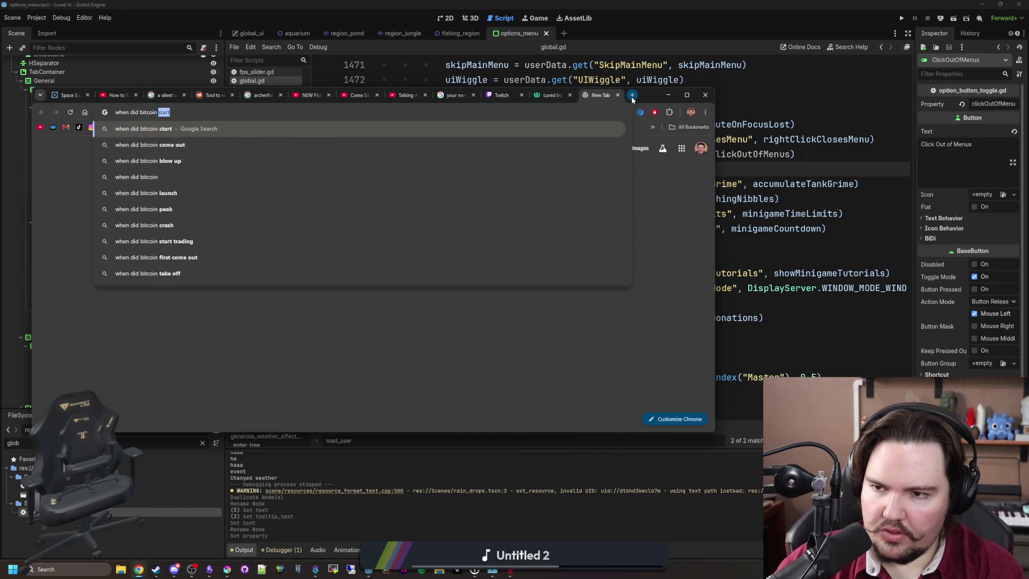
{"action": "key", "text": "Return"}
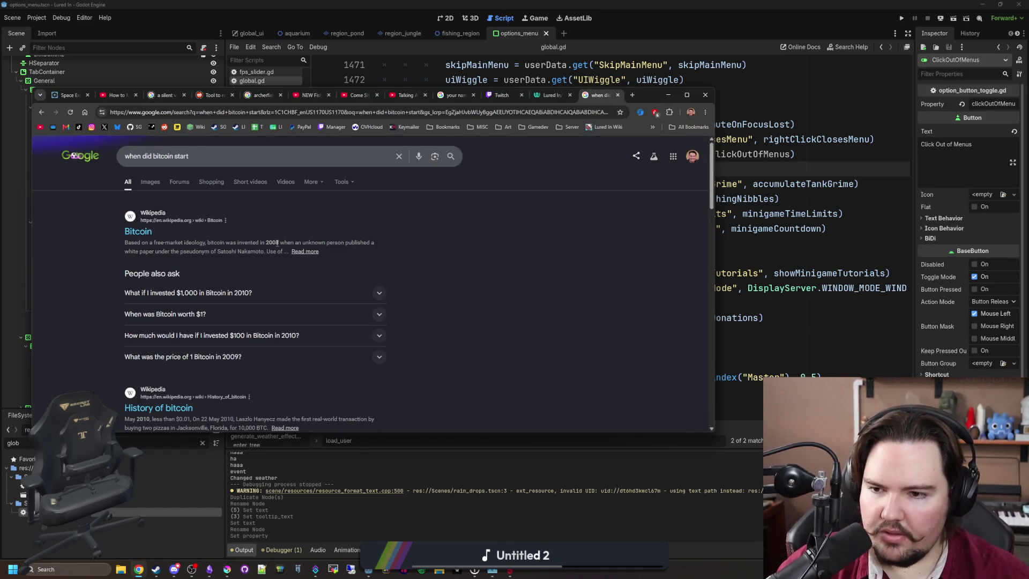
{"action": "scroll", "coordinate": [262, 305], "scroll_direction": "down", "scroll_amount": 1}
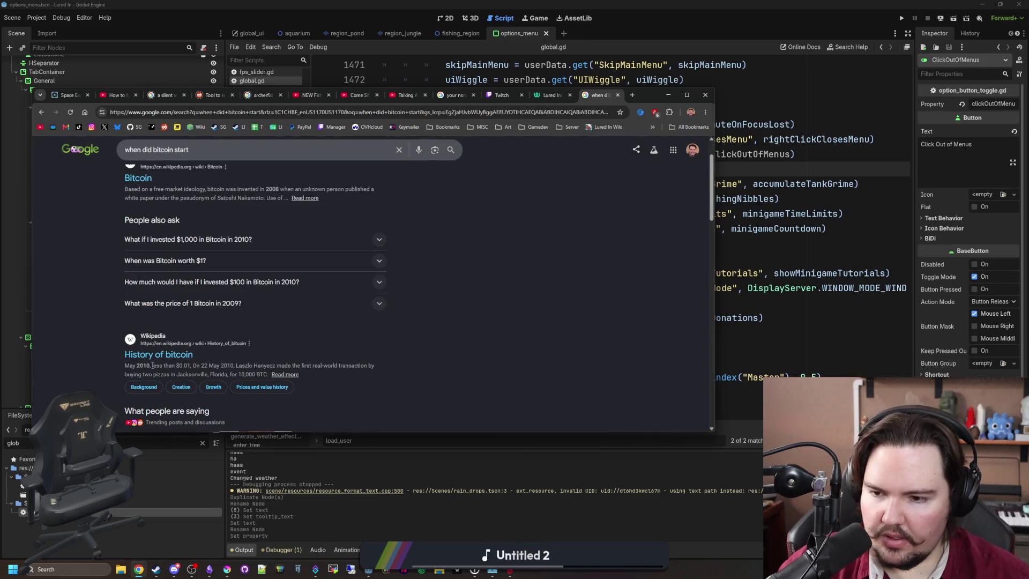
{"action": "scroll", "coordinate": [166, 369], "scroll_direction": "down", "scroll_amount": 2}
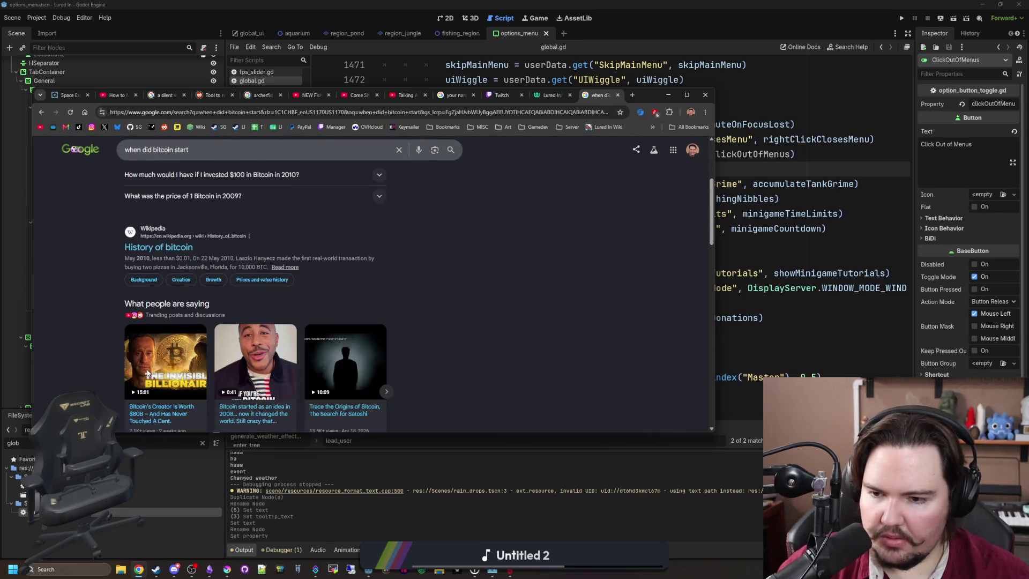
{"action": "scroll", "coordinate": [522, 219], "scroll_direction": "up", "scroll_amount": 3}
Return to the Weblate form and submit the "Lets you click out of menus" string.
{"action": "left_click", "coordinate": [546, 99]}
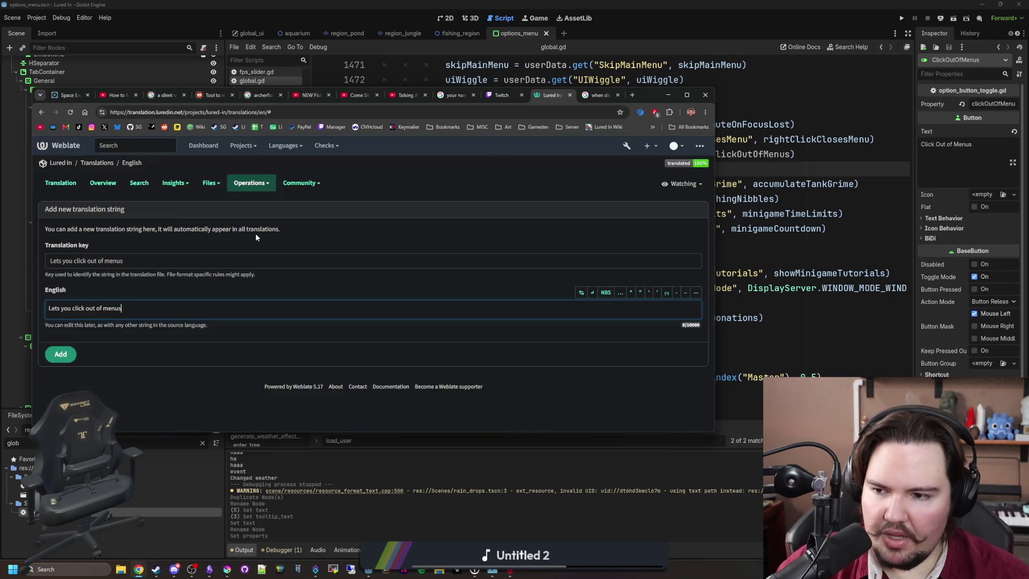
{"action": "left_click", "coordinate": [134, 259]}
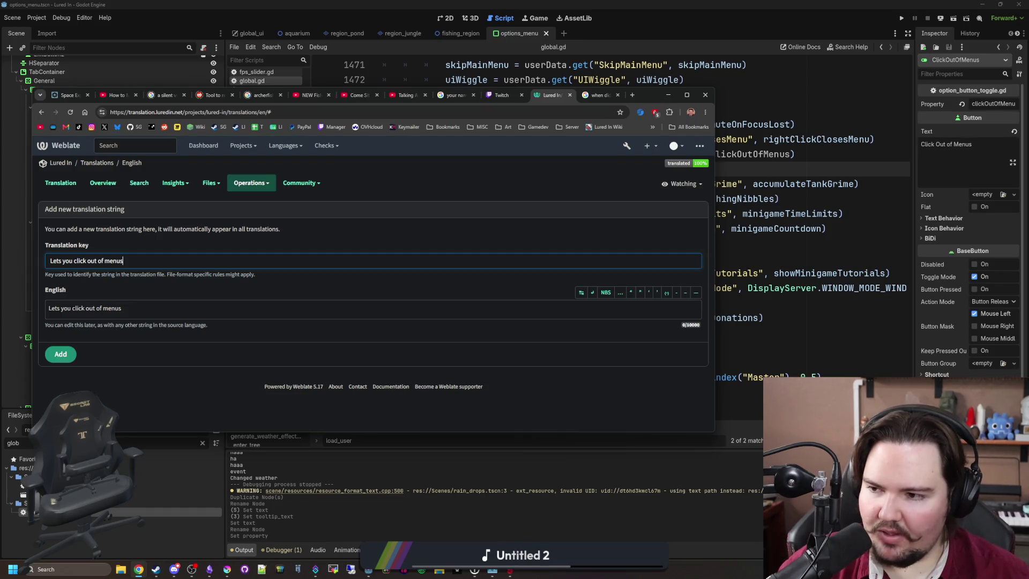
{"action": "key", "text": "alt+Tab"}
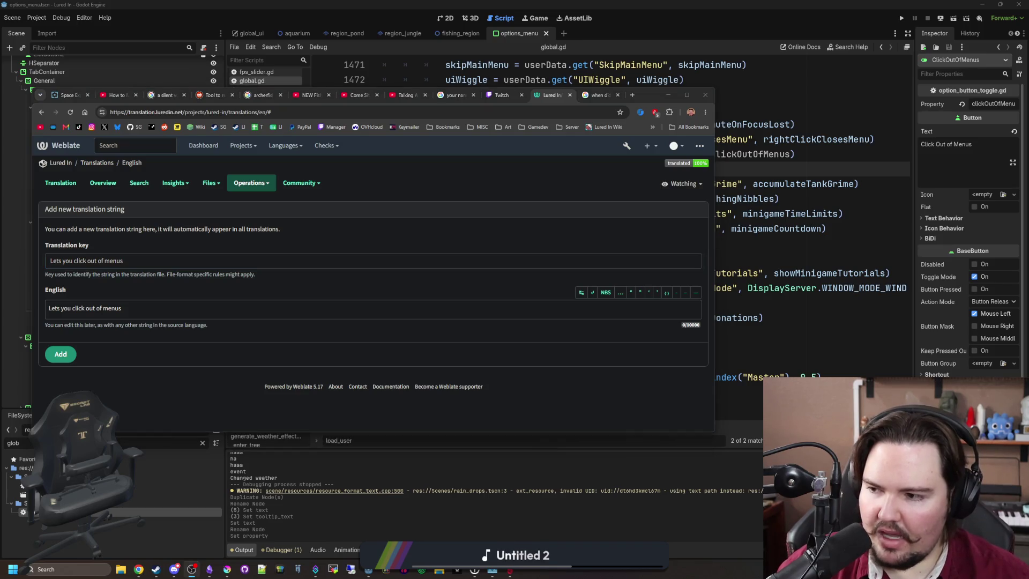
{"action": "left_click", "coordinate": [162, 309]}
{"action": "left_click", "coordinate": [164, 258]}
{"action": "left_click", "coordinate": [134, 305]}
{"action": "left_click", "coordinate": [154, 261]}
{"action": "left_click", "coordinate": [118, 308]}
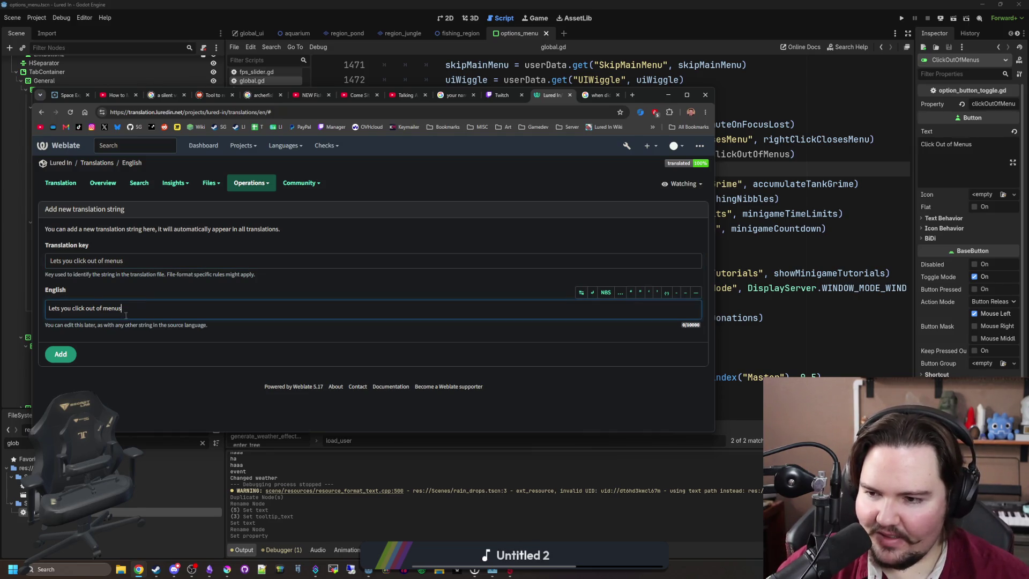
{"action": "left_click", "coordinate": [60, 355]}
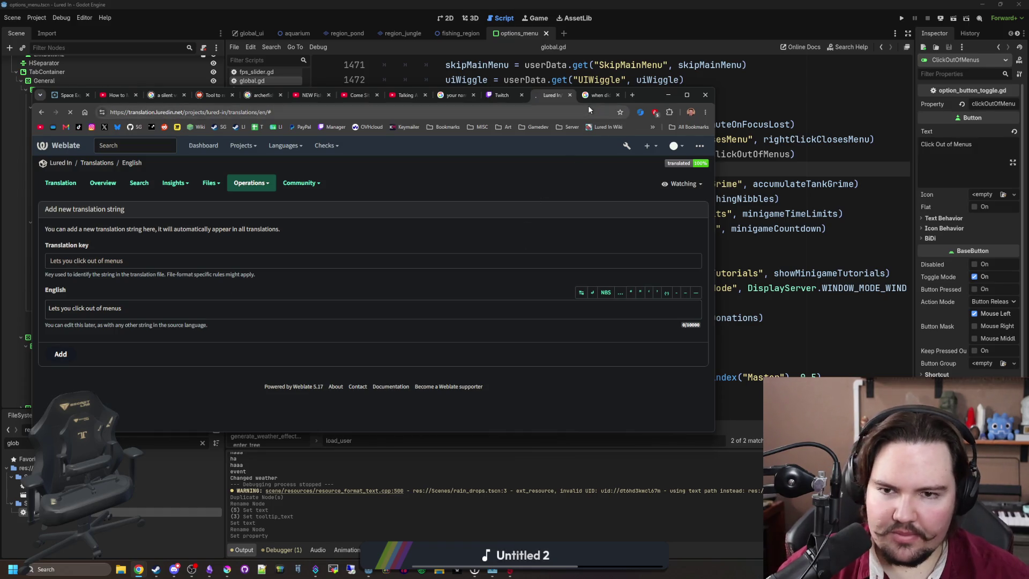
{"action": "left_click_drag", "start_coordinate": [651, 90], "coordinate": [1028, 217]}
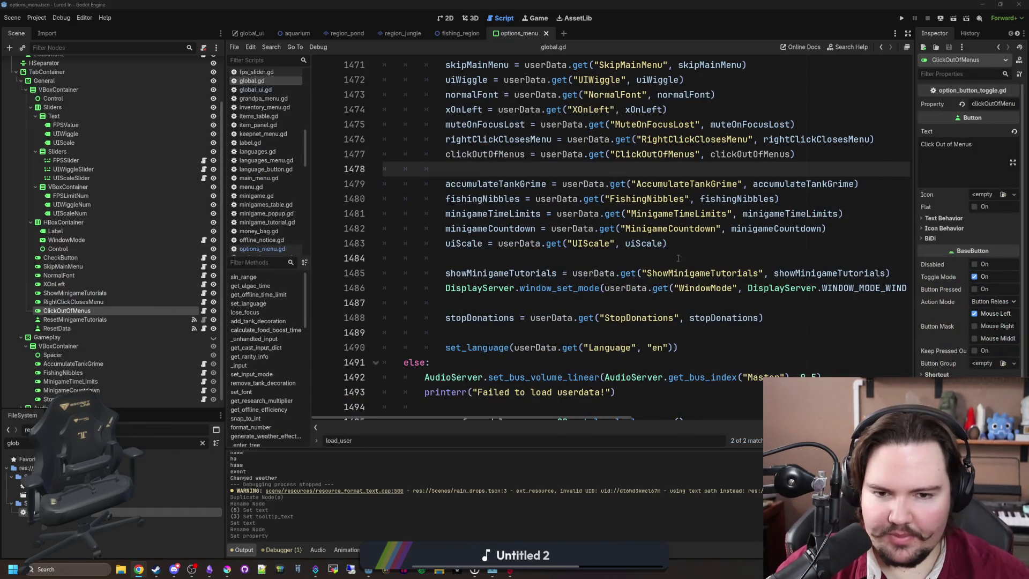
Save the current scene and run the game.
{"action": "left_click", "coordinate": [581, 257]}
{"action": "key", "text": "ctrl+s"}
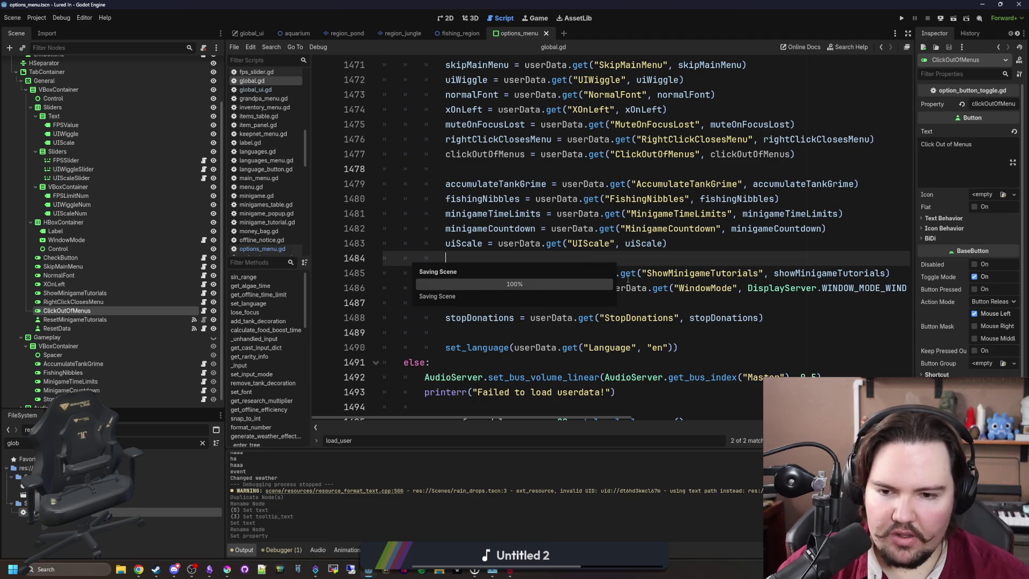
{"action": "left_click", "coordinate": [901, 18]}
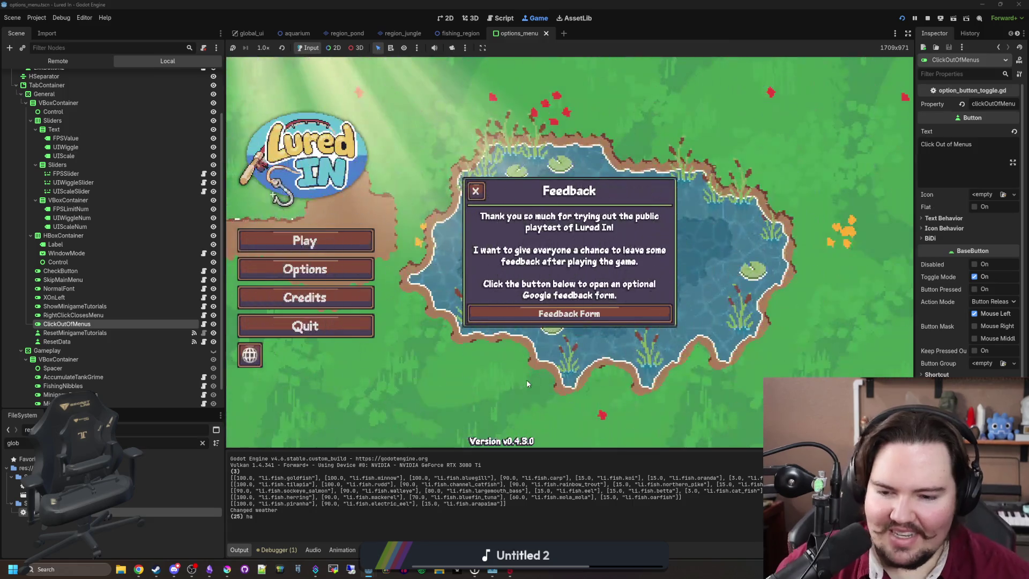
Dismiss the feedback popup, open Options, and close it by clicking outside the dialog.
{"action": "left_click", "coordinate": [449, 217]}
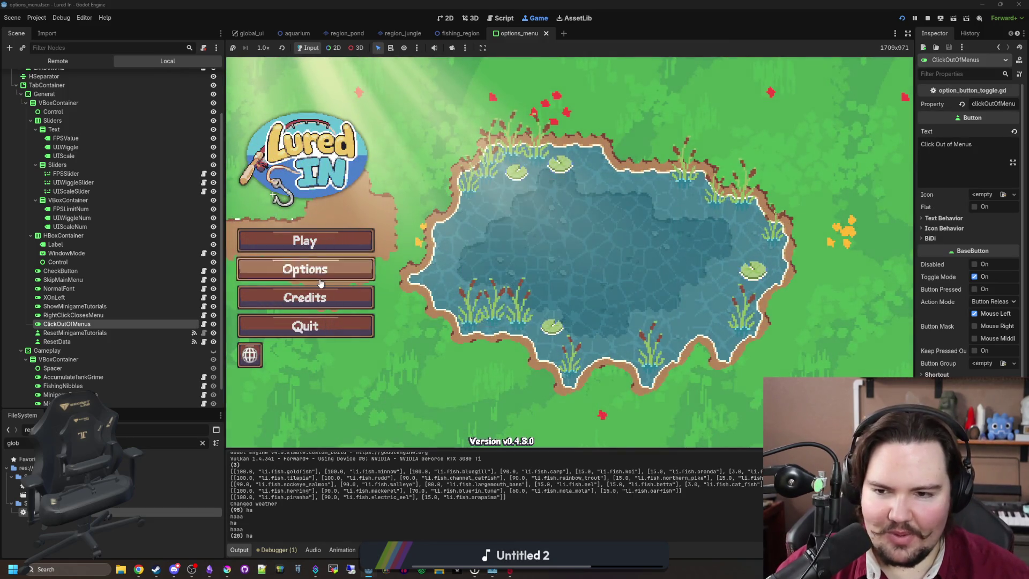
{"action": "left_click", "coordinate": [321, 269]}
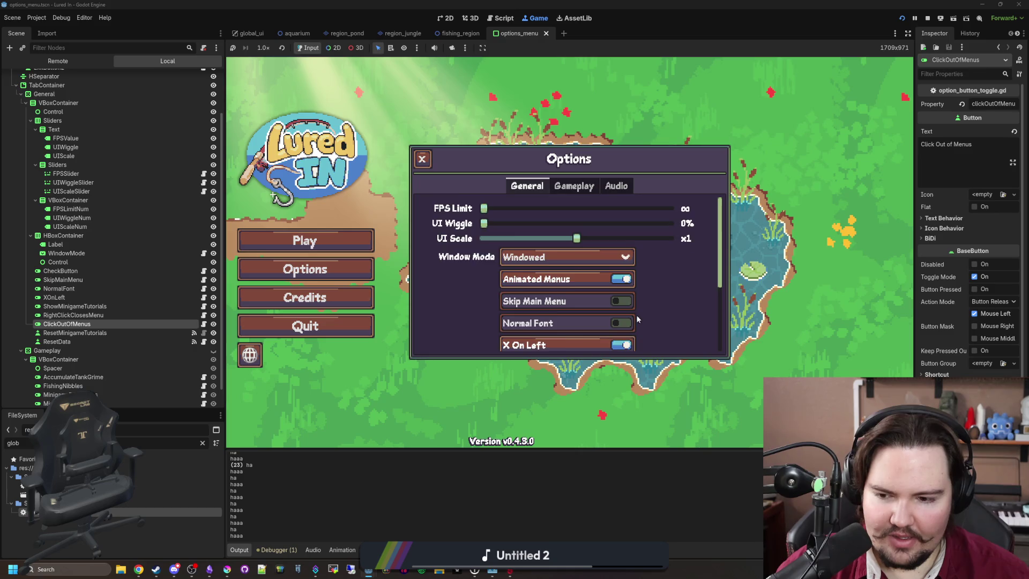
{"action": "scroll", "coordinate": [635, 314], "scroll_direction": "down", "scroll_amount": 5}
{"action": "scroll", "coordinate": [700, 263], "scroll_direction": "up", "scroll_amount": 2}
{"action": "scroll", "coordinate": [700, 262], "scroll_direction": "down", "scroll_amount": 2}
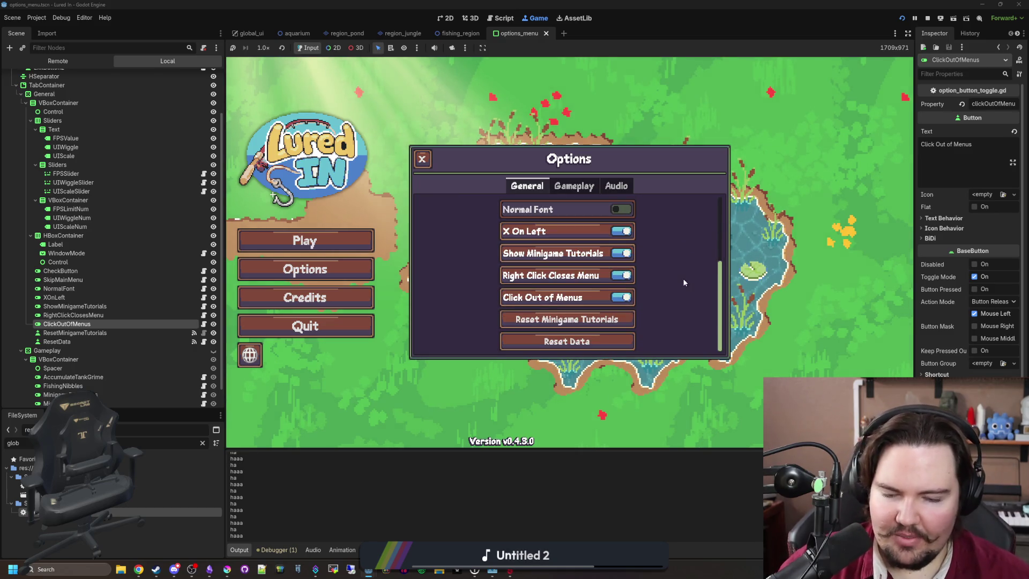
{"action": "scroll", "coordinate": [674, 279], "scroll_direction": "up", "scroll_amount": 5}
{"action": "scroll", "coordinate": [674, 278], "scroll_direction": "down", "scroll_amount": 5}
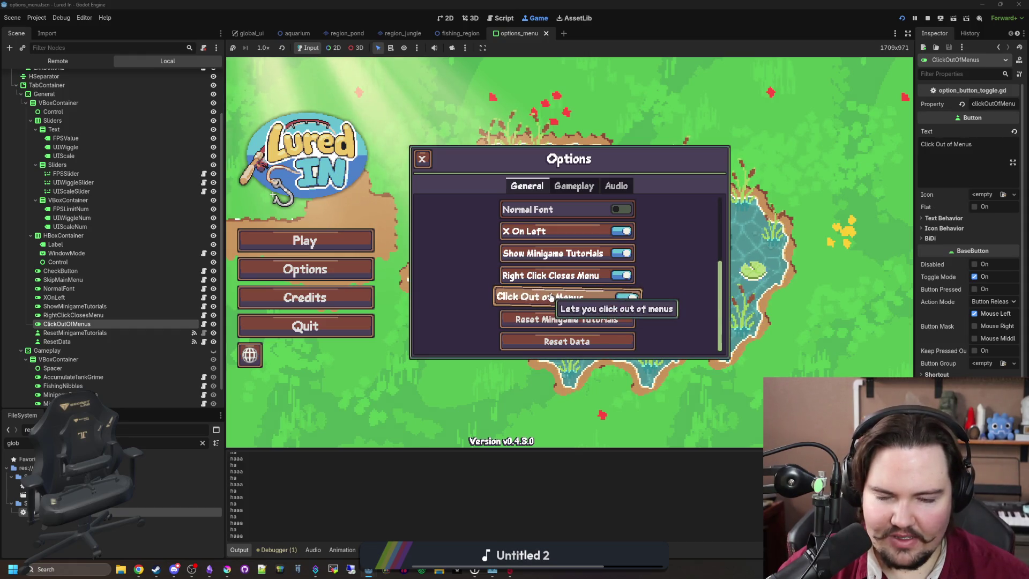
{"action": "left_click", "coordinate": [484, 140]}
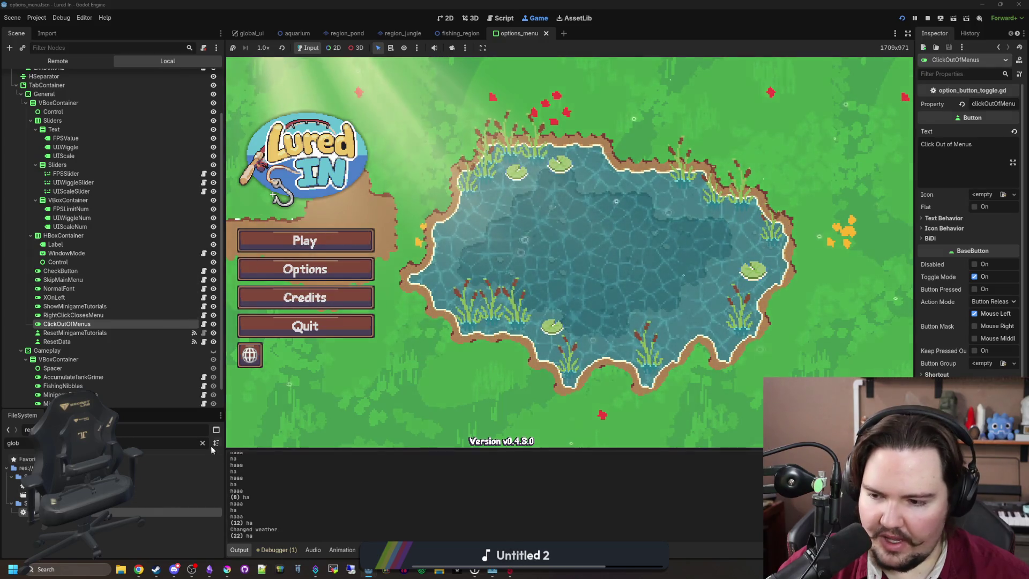
In global.gd, search for the left_click and toggle_esc code.
{"action": "key", "text": "ctrl+F3"}
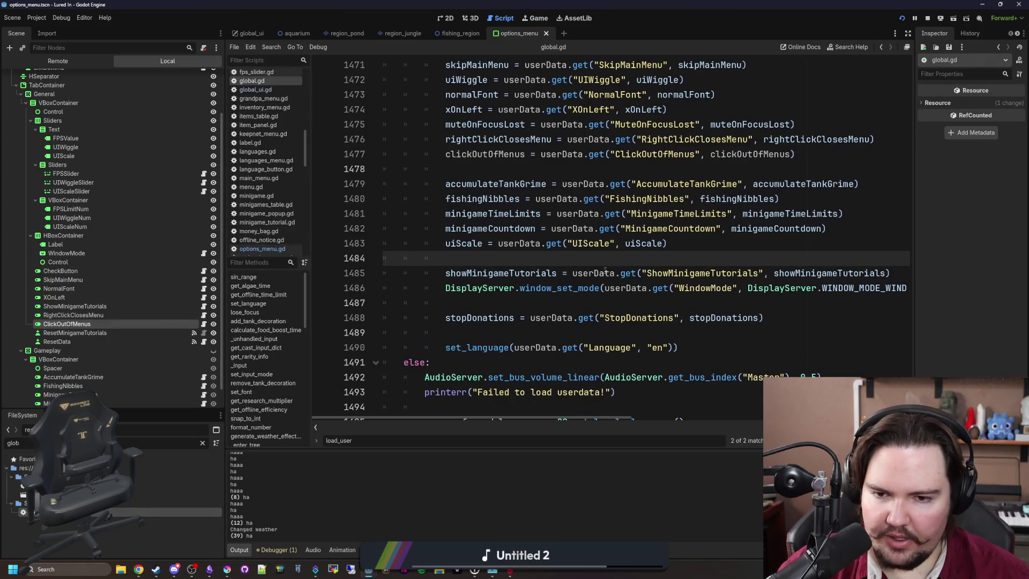
{"action": "key", "text": "ctrl+f"}
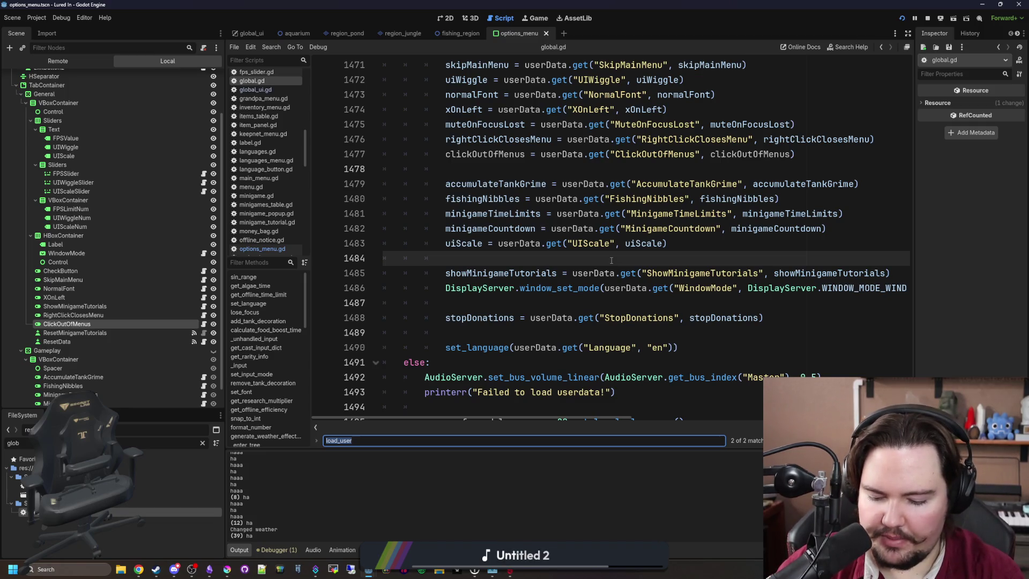
{"action": "type", "text": "left_click"}
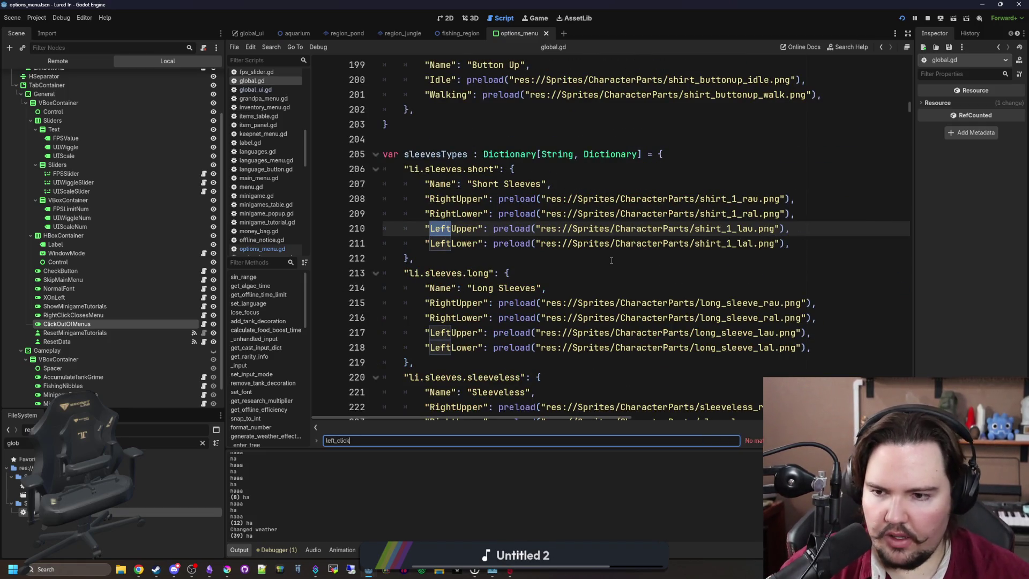
{"action": "scroll", "coordinate": [288, 120], "scroll_direction": "up", "scroll_amount": 3}
{"action": "left_click", "coordinate": [579, 123]}
{"action": "key", "text": "ctrl+f"}
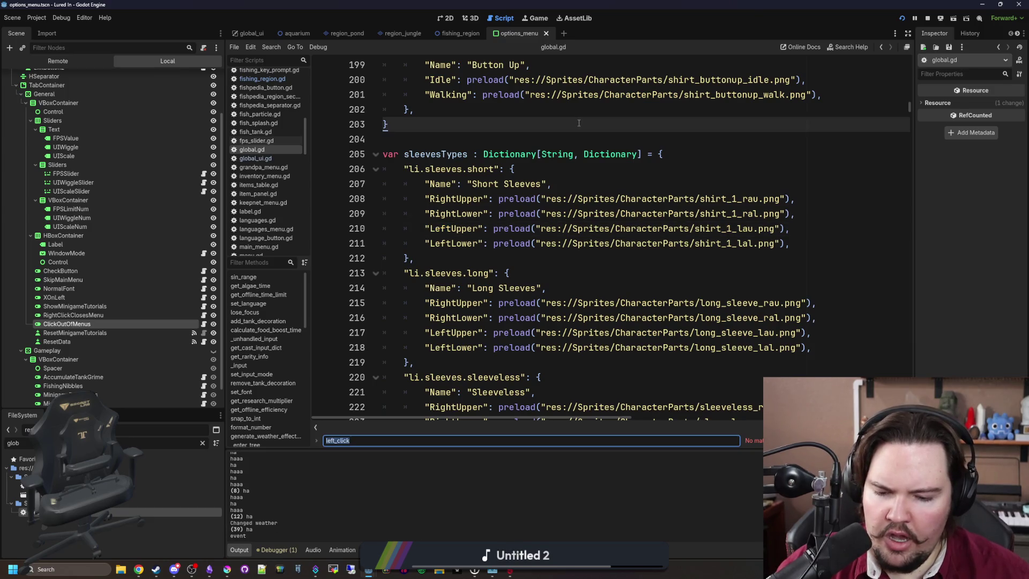
{"action": "type", "text": "toggle_esc"}
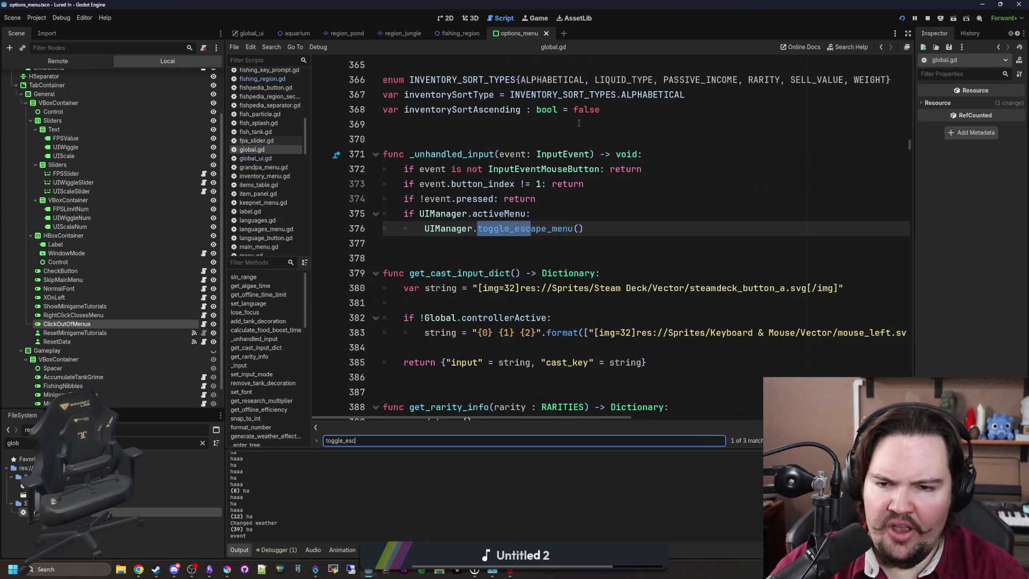
{"action": "scroll", "coordinate": [607, 199], "scroll_direction": "up", "scroll_amount": 2}
Append '&& clickOutOfMenus' to line 375's condition and save global.gd.
{"action": "left_click", "coordinate": [555, 303]}
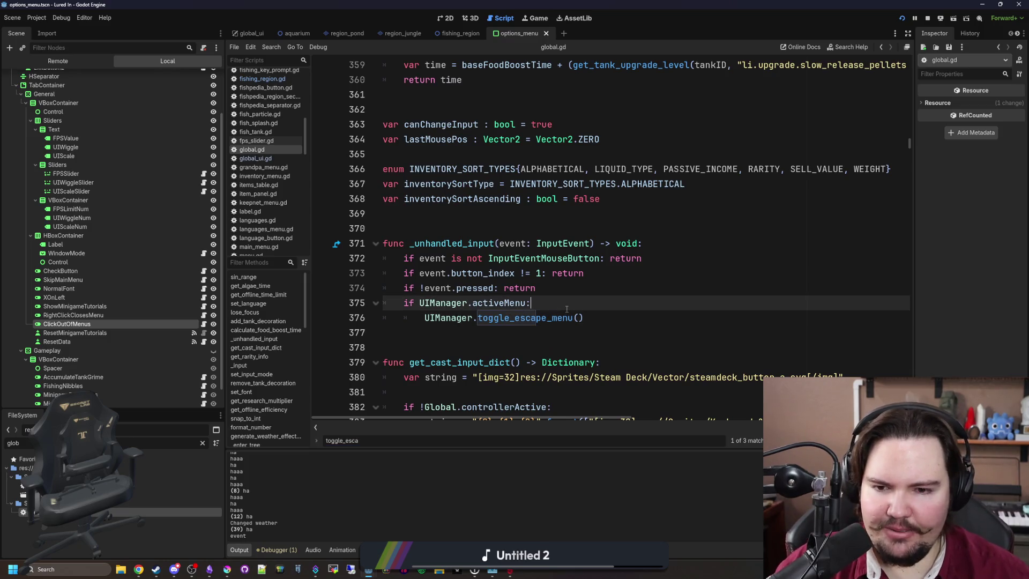
{"action": "scroll", "coordinate": [566, 309], "scroll_direction": "down", "scroll_amount": 1}
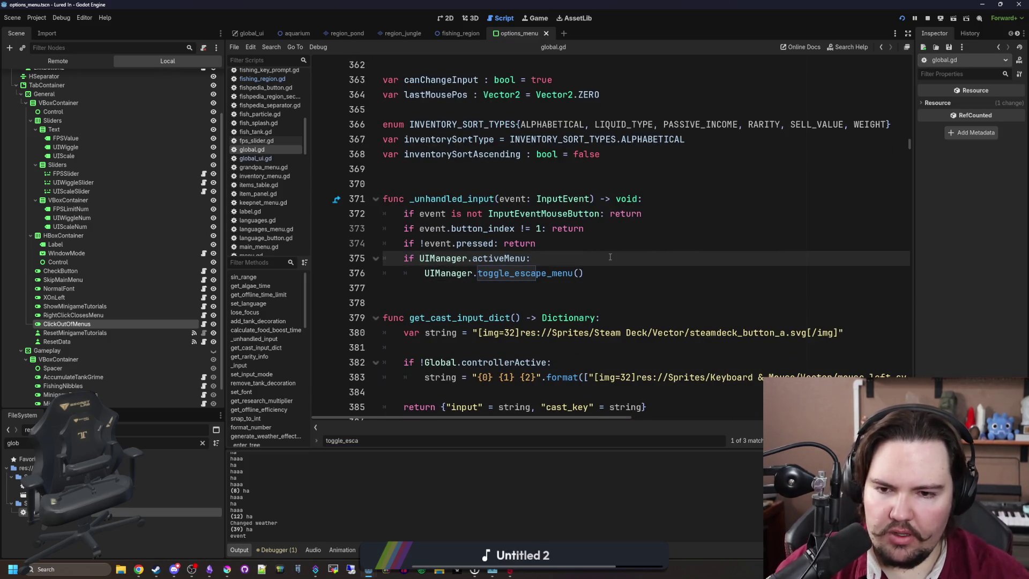
{"action": "type", "text": "&& "}
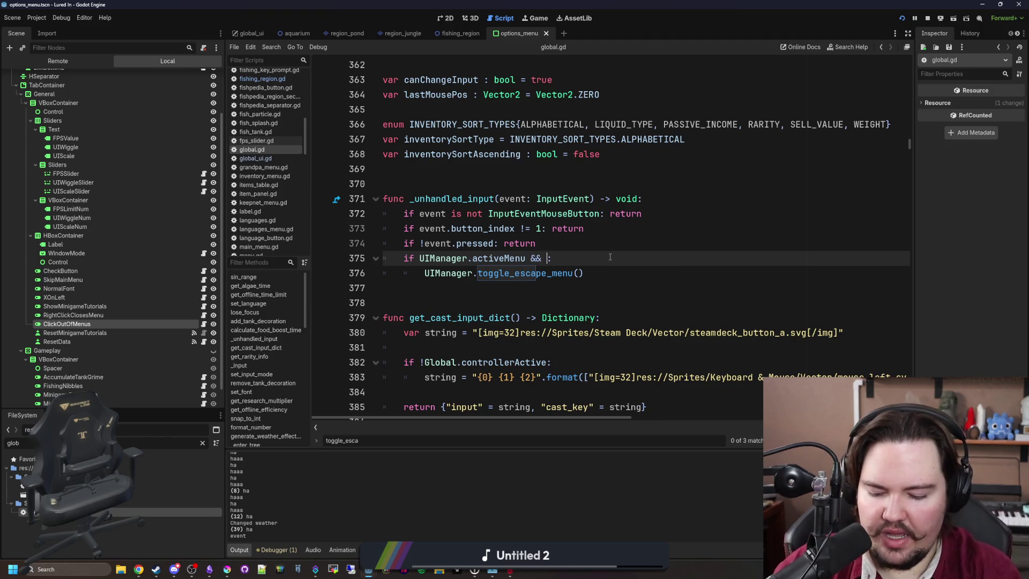
{"action": "type", "text": "clickOut"}
{"action": "key", "text": "Return"}
{"action": "left_click", "coordinate": [584, 293]}
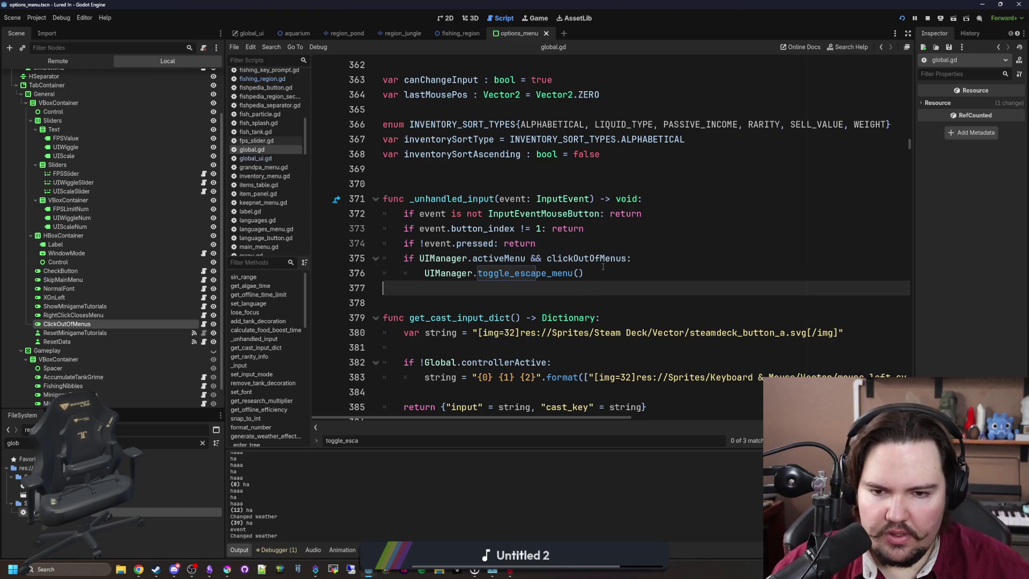
{"action": "double_click", "coordinate": [611, 260]}
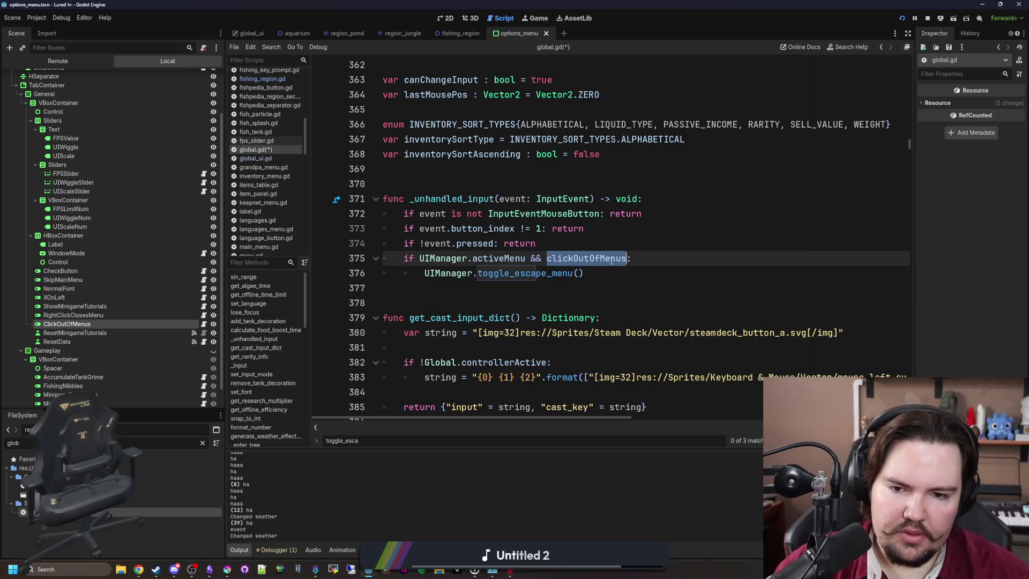
{"action": "left_click", "coordinate": [546, 290]}
{"action": "key", "text": "ctrl+s"}
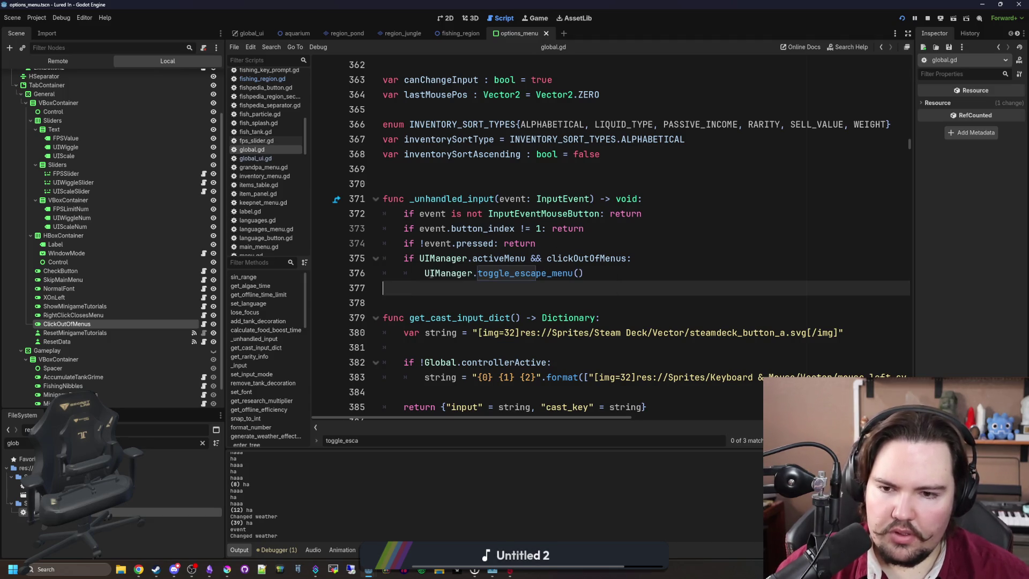
Rewrite line 375 as a negated ': return' check, unindenting the toggle_escape_menu call and dropping clickOutOfMenus.
{"action": "left_click", "coordinate": [428, 274]}
{"action": "key", "text": "BackSpace"}
{"action": "left_click", "coordinate": [418, 258]}
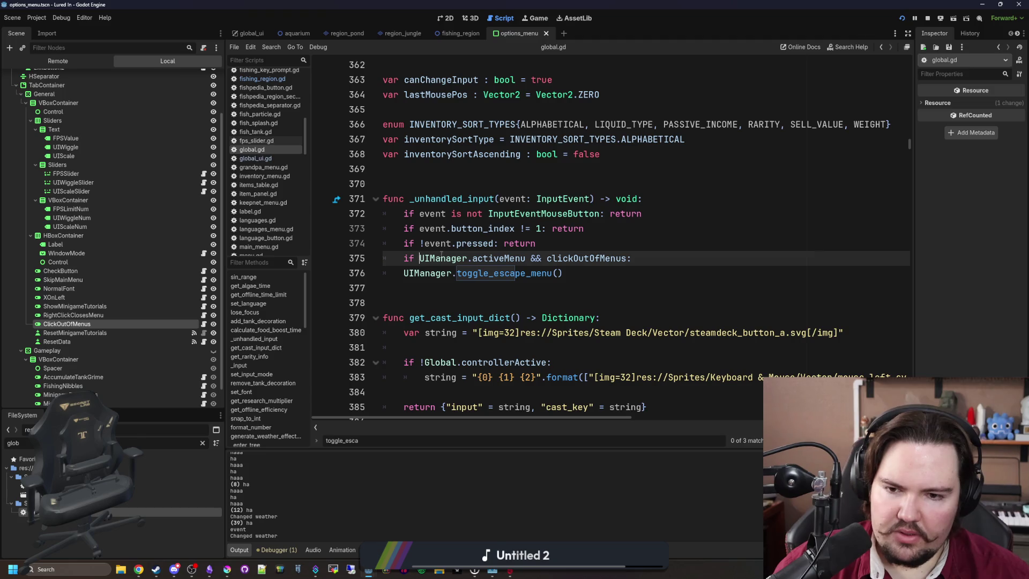
{"action": "type", "text": "!"}
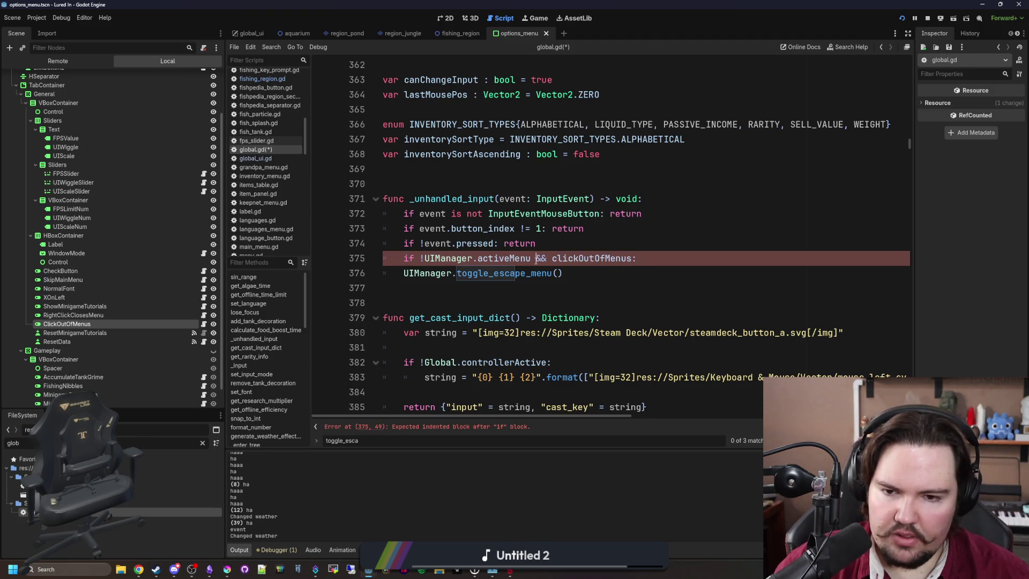
{"action": "left_click", "coordinate": [536, 259]}
{"action": "type", "text": ": return"}
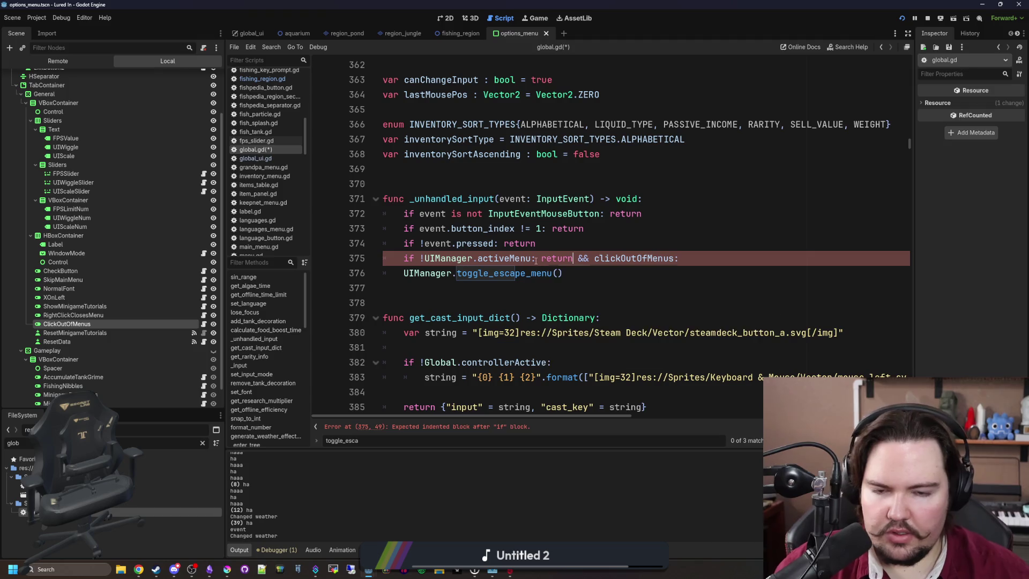
{"action": "key", "text": "Escape"}
{"action": "key", "text": "ctrl+shift+Right"}
{"action": "key", "text": "ctrl+shift+Right"}
{"action": "key", "text": "ctrl+shift+Right"}
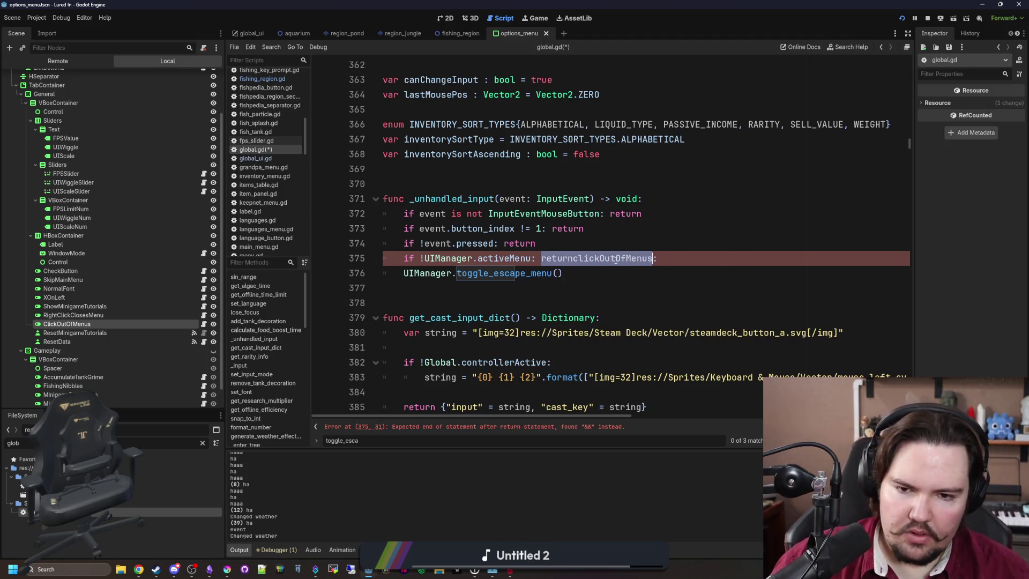
{"action": "key", "text": "BackSpace"}
{"action": "key", "text": "ctrl+z"}
{"action": "key", "text": "ctrl+z"}
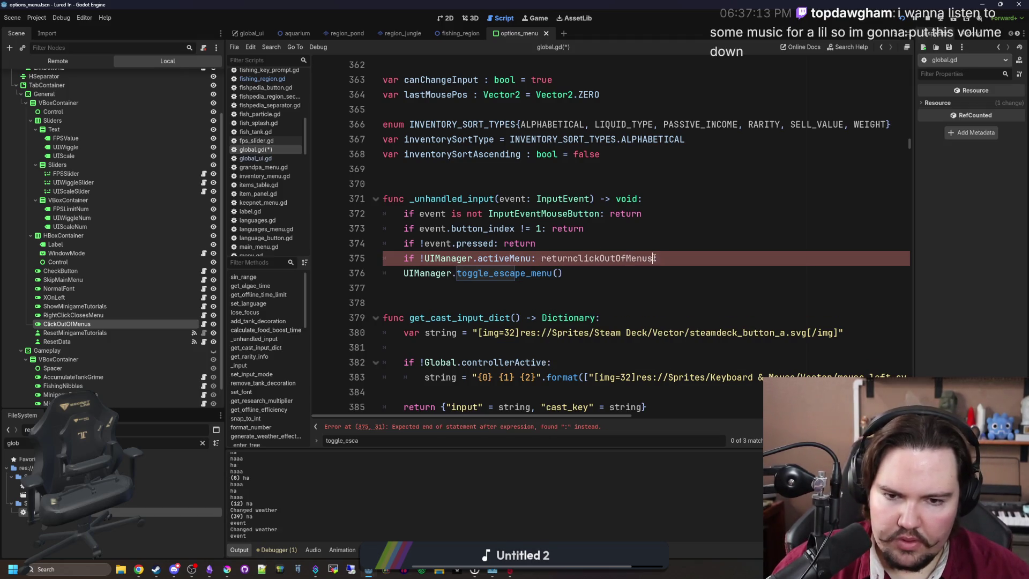
{"action": "key", "text": "BackSpace"}
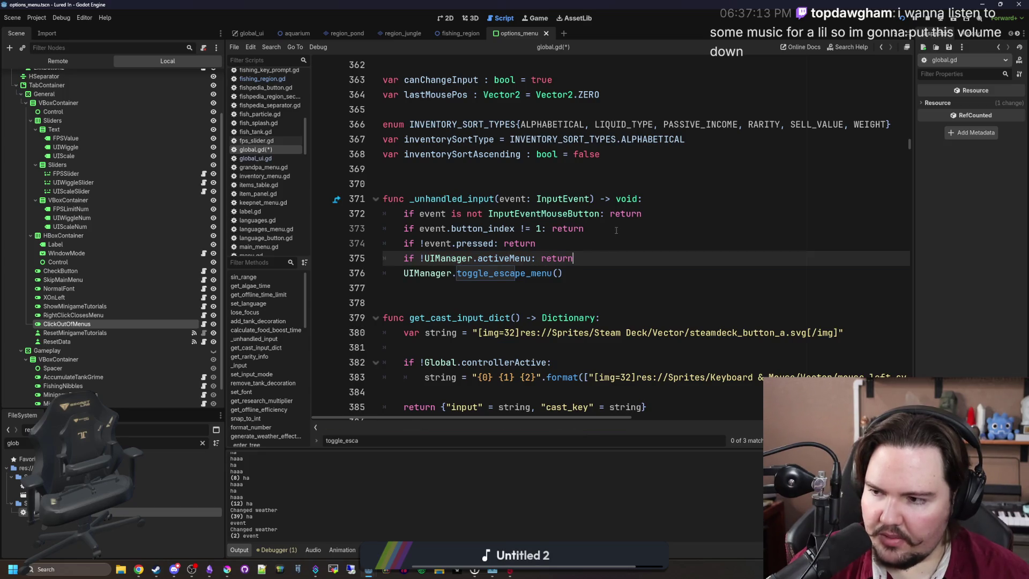
Add a negated 'if clickOutOfMenus' early-return guard at the top of _unhandled_input.
{"action": "left_click", "coordinate": [685, 199]}
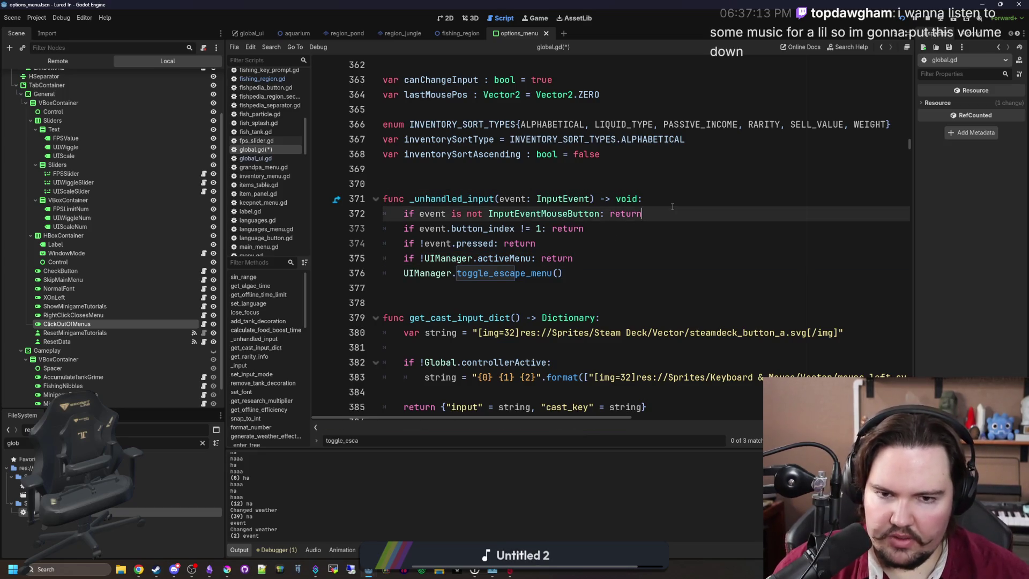
{"action": "key", "text": "Return"}
{"action": "type", "text": "if "}
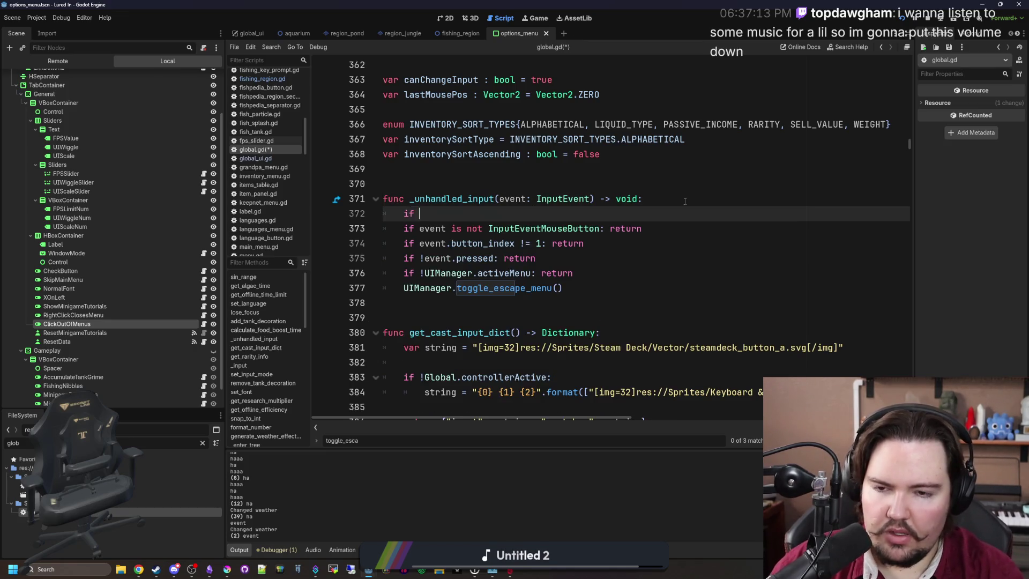
{"action": "type", "text": "clickOutOfMenusturn"}
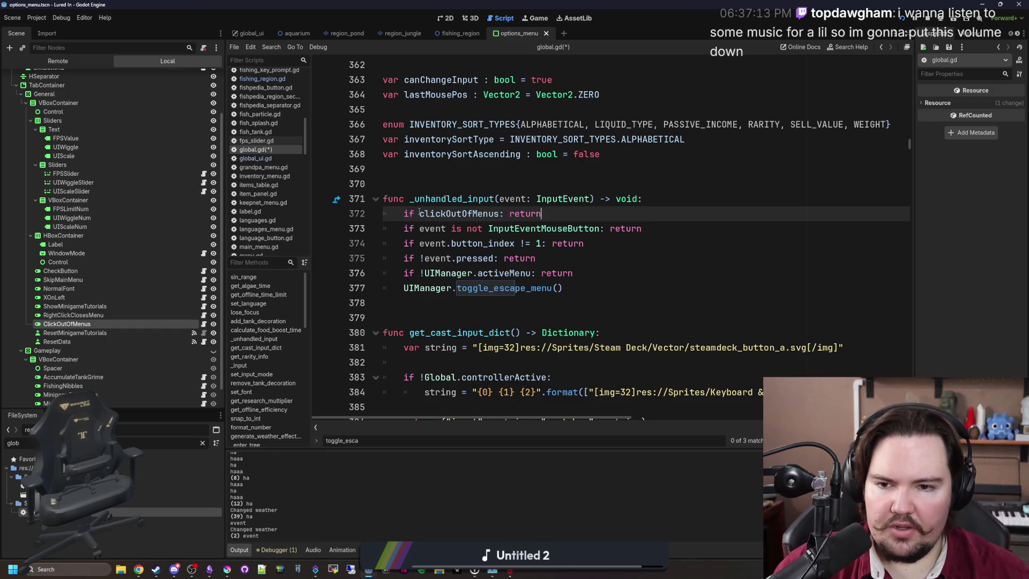
{"action": "type", "text": "!"}
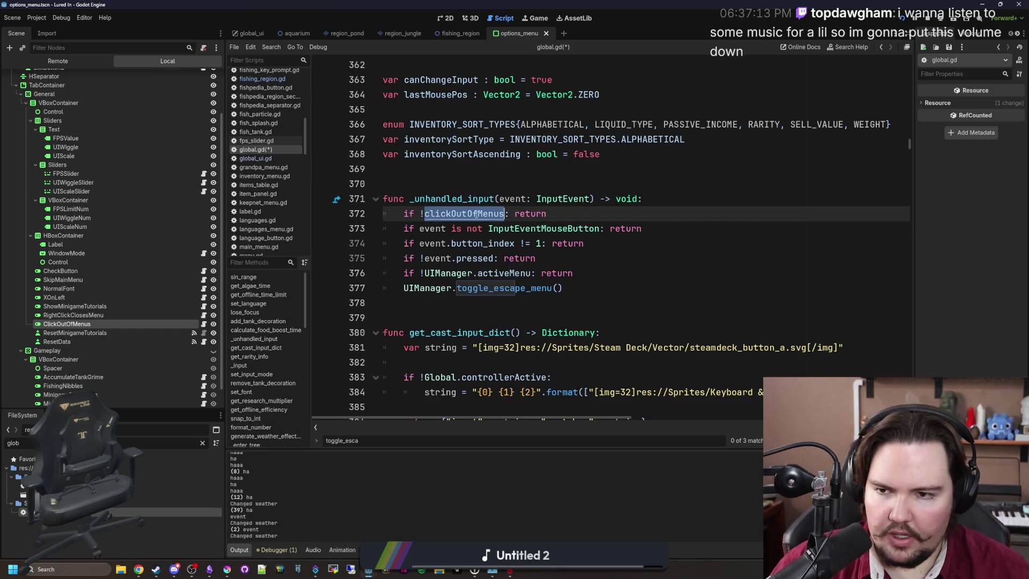
{"action": "left_click", "coordinate": [502, 184]}
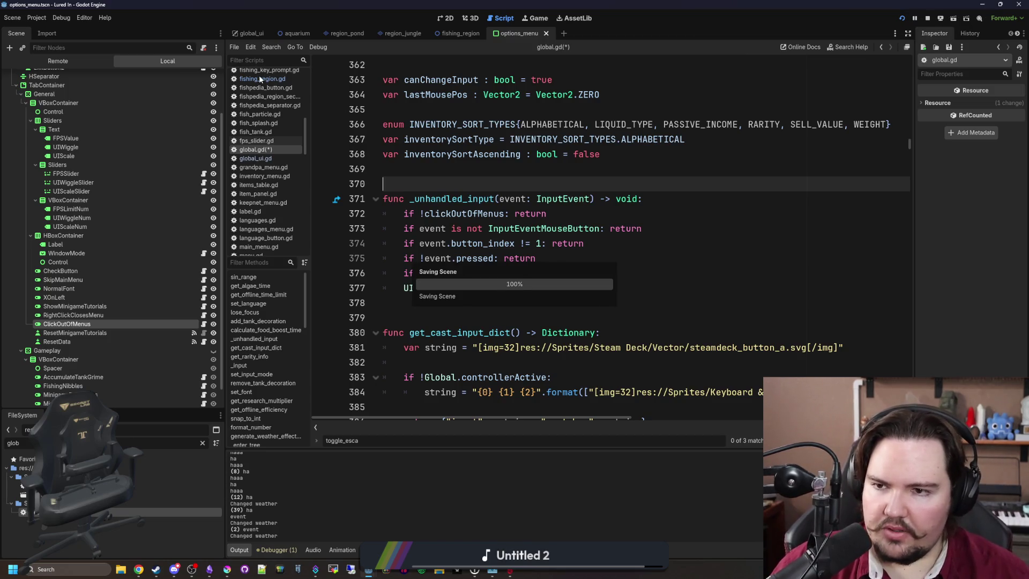
Add a clickOutOfMenus test to fishing_region.gd's click_left condition and save.
{"action": "left_click", "coordinate": [259, 78]}
{"action": "type", "text": "clickOutOfMenus:"}
{"action": "left_click", "coordinate": [734, 221]}
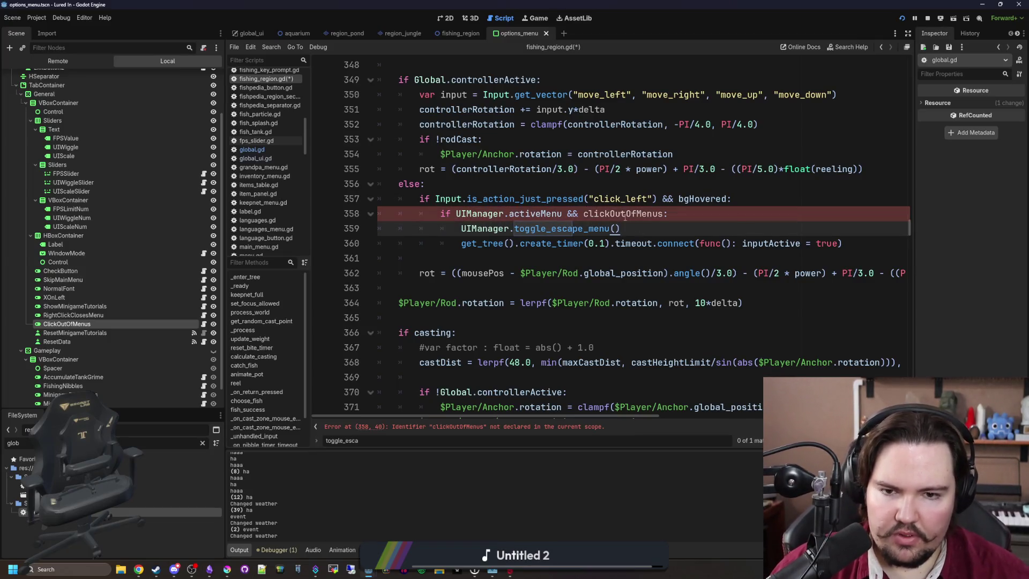
{"action": "left_click", "coordinate": [584, 213]}
{"action": "key", "text": "ctrl+space"}
{"action": "left_click", "coordinate": [768, 171]}
{"action": "key", "text": "ctrl+s"}
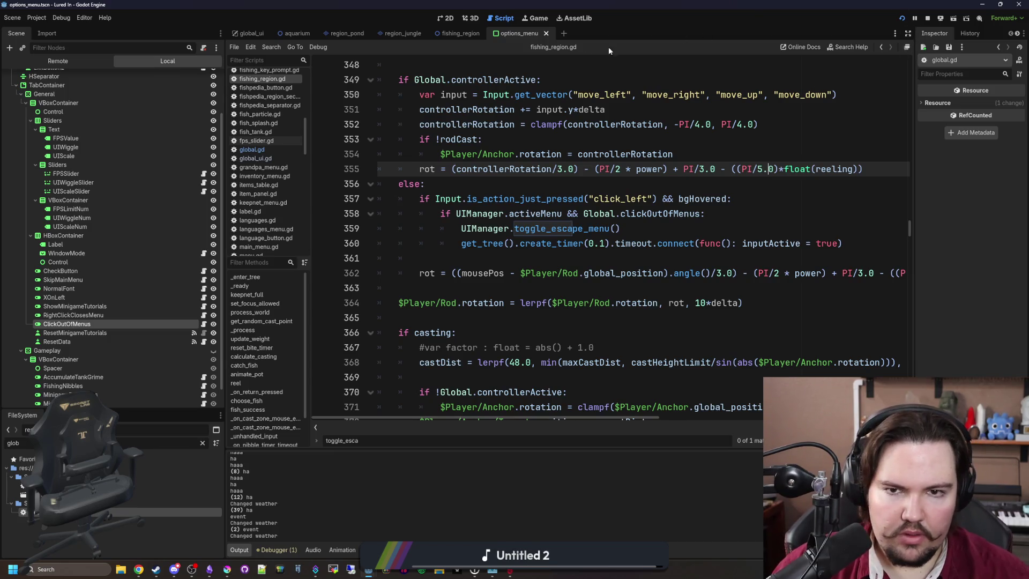
{"action": "left_click", "coordinate": [540, 20]}
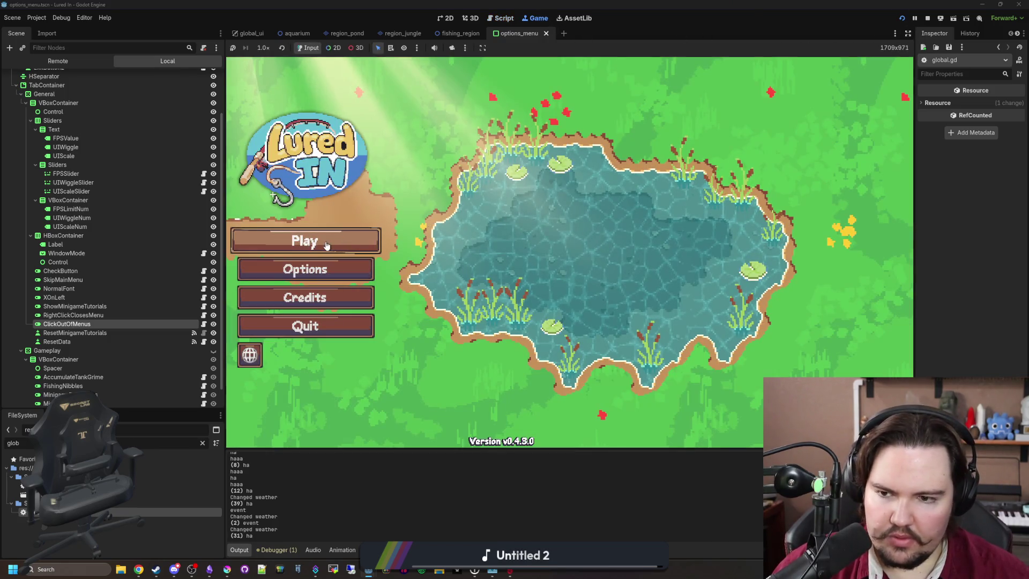
Relaunch the game, dismiss the feedback popup, and check that Options closes when clicking outside.
{"action": "left_click", "coordinate": [928, 19]}
{"action": "key", "text": "F5"}
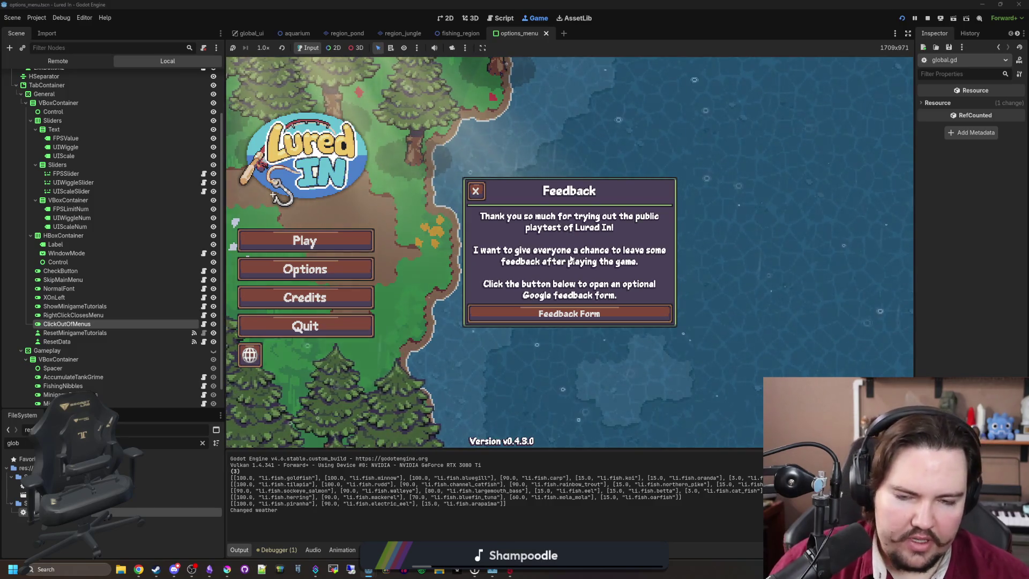
{"action": "left_click", "coordinate": [722, 204]}
{"action": "left_click", "coordinate": [305, 269]}
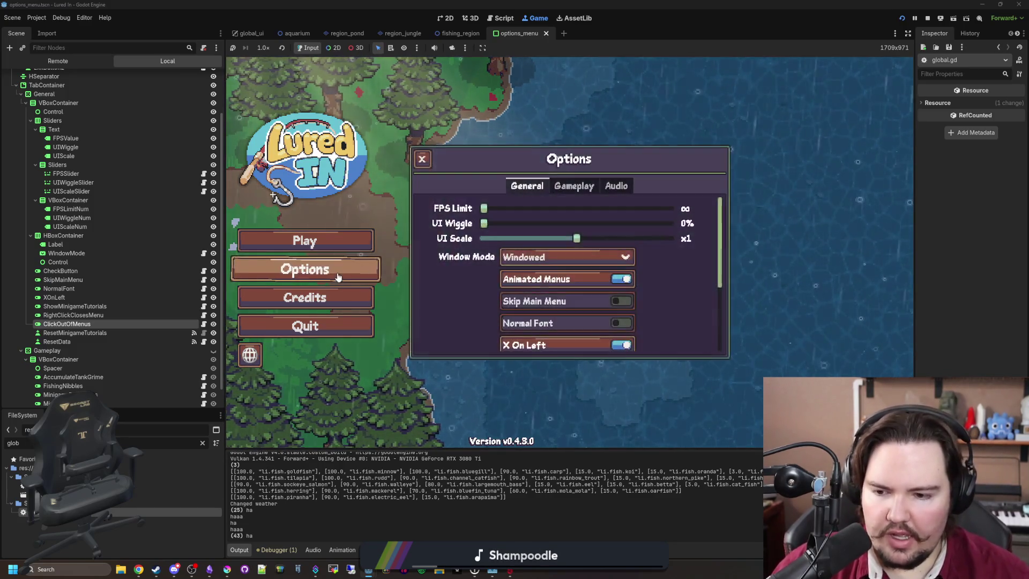
{"action": "scroll", "coordinate": [563, 257], "scroll_direction": "down", "scroll_amount": 5}
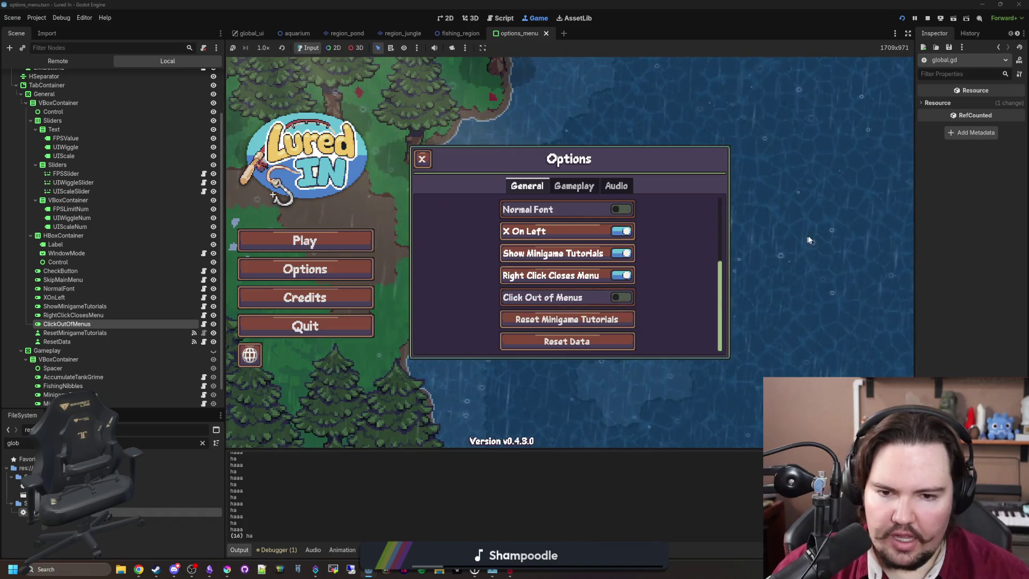
{"action": "left_click", "coordinate": [369, 130]}
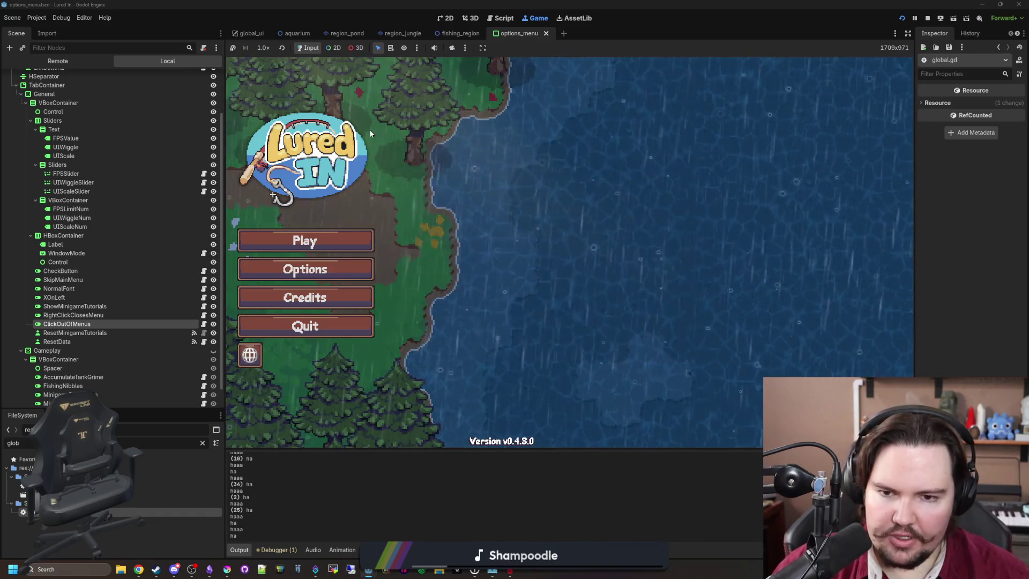
Turn off Right Click Closes Menu, reopen Options, then switch both menu-closing options back on.
{"action": "left_click", "coordinate": [339, 274]}
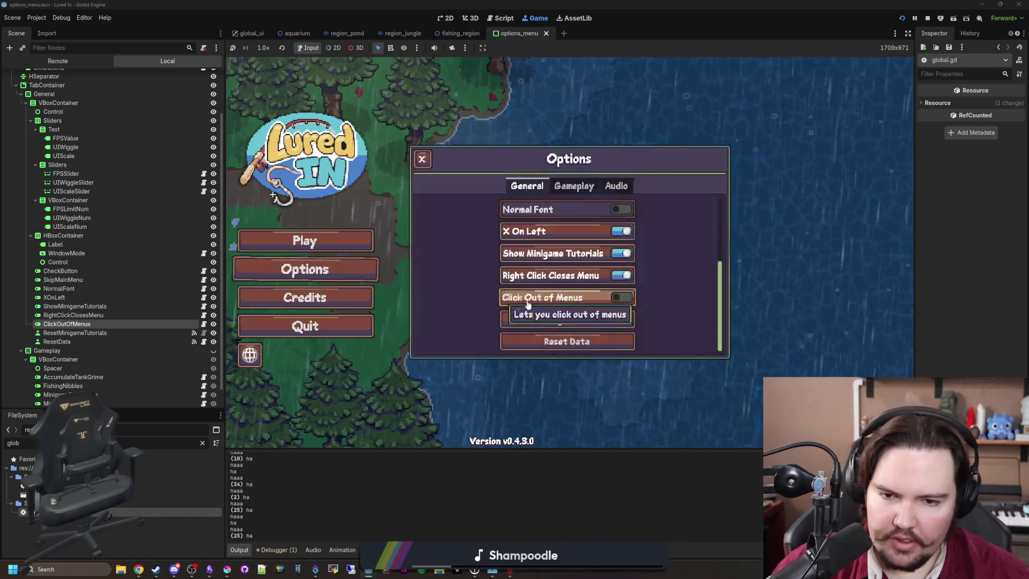
{"action": "left_click", "coordinate": [622, 275]}
{"action": "left_click", "coordinate": [421, 159]}
{"action": "left_click", "coordinate": [344, 269]}
{"action": "left_click", "coordinate": [565, 269]}
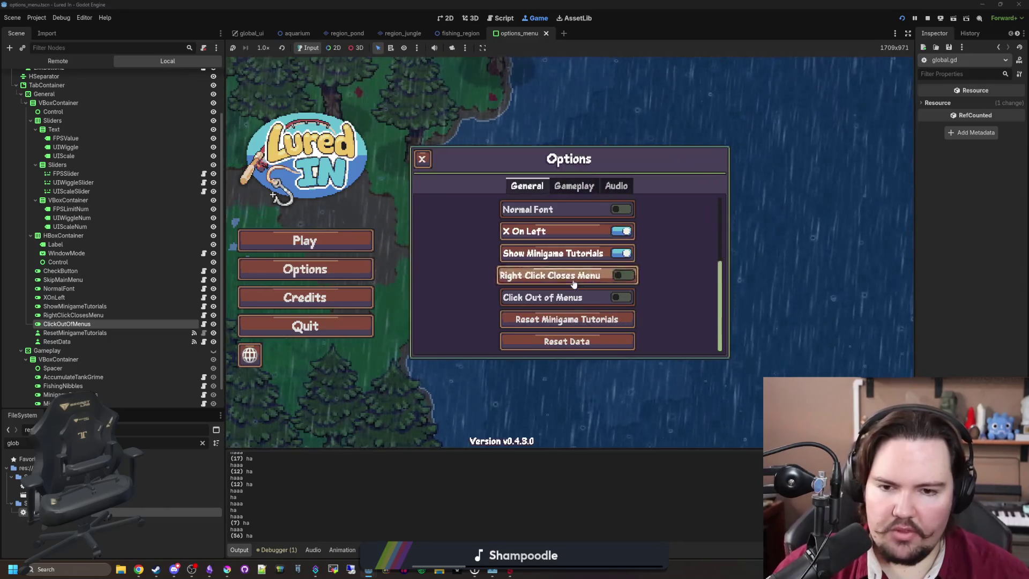
{"action": "left_click", "coordinate": [541, 298]}
{"action": "left_click", "coordinate": [426, 160]}
Open and close Options several times, then start the game with Play.
{"action": "left_click", "coordinate": [343, 269]}
{"action": "left_click", "coordinate": [407, 265]}
{"action": "left_click", "coordinate": [356, 274]}
{"action": "left_click", "coordinate": [396, 268]}
{"action": "left_click", "coordinate": [359, 271]}
{"action": "left_click", "coordinate": [760, 236]}
{"action": "left_click", "coordinate": [352, 269]}
{"action": "left_click", "coordinate": [357, 298]}
{"action": "left_click", "coordinate": [357, 271]}
{"action": "left_click", "coordinate": [379, 278]}
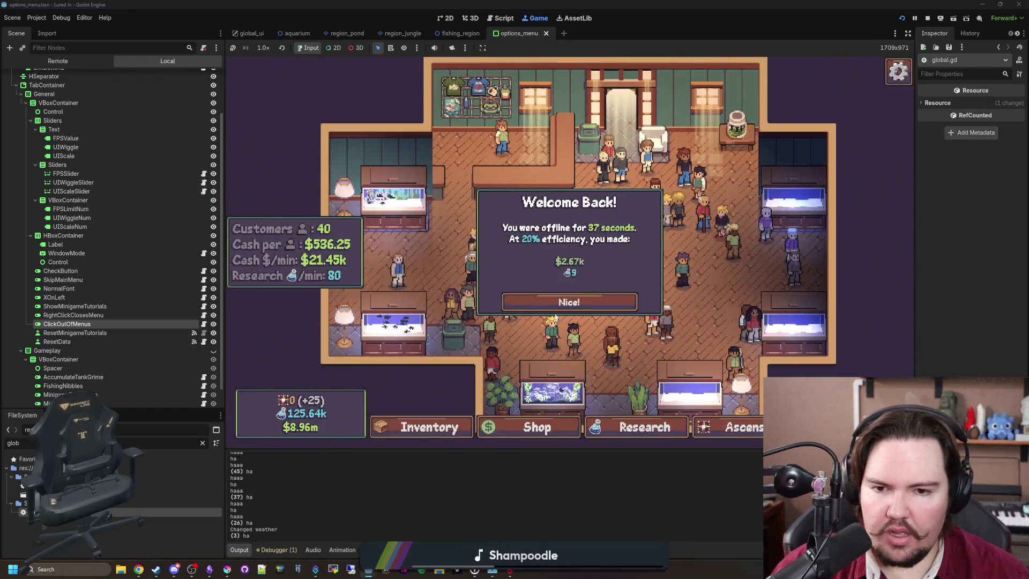
Dismiss the Welcome Back summary and pan and zoom the camera around the shop.
{"action": "left_click", "coordinate": [739, 262]}
{"action": "left_click_drag", "start_coordinate": [779, 246], "coordinate": [588, 262]}
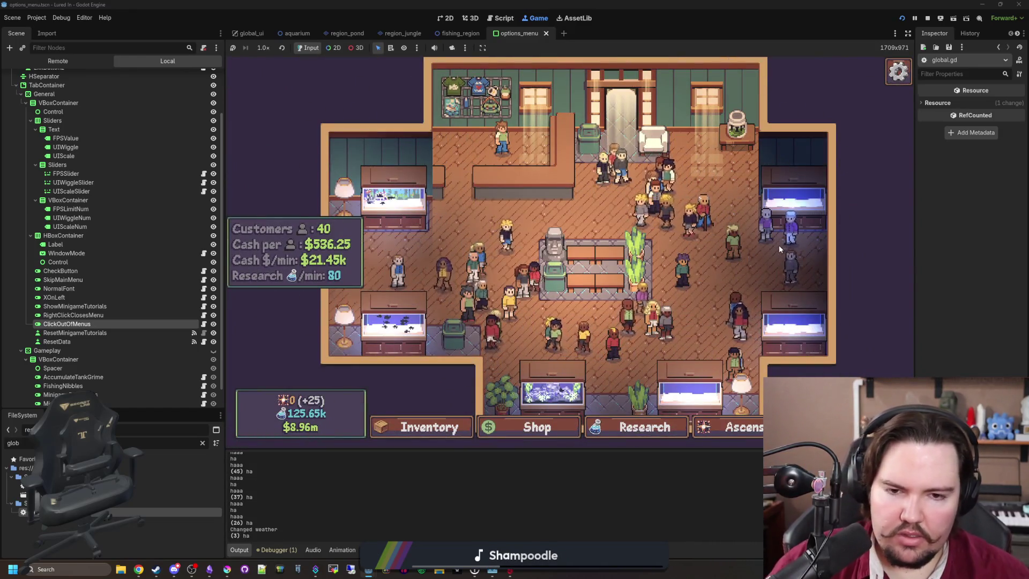
{"action": "scroll", "coordinate": [588, 262], "scroll_direction": "up", "scroll_amount": 3}
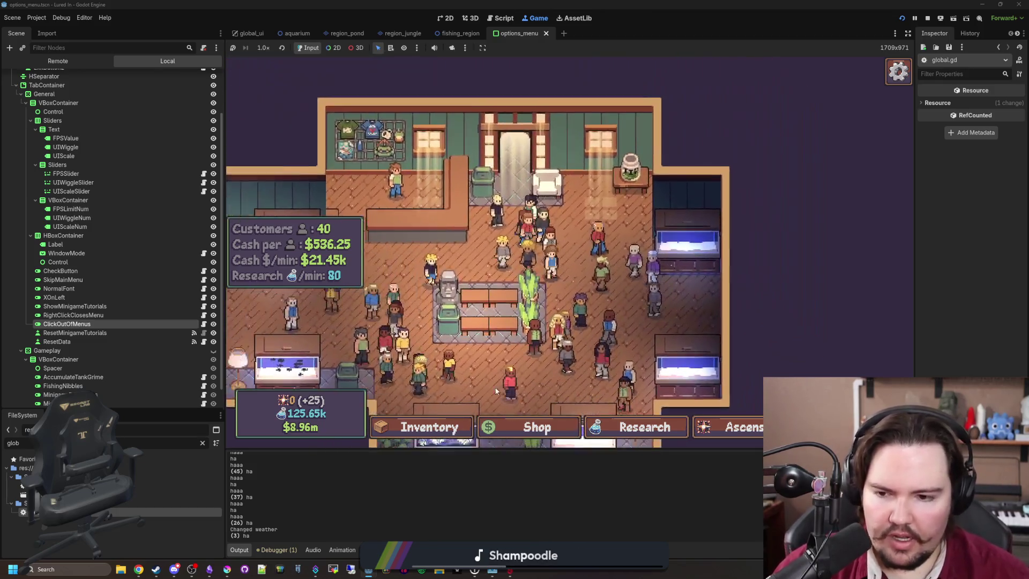
{"action": "left_click_drag", "start_coordinate": [540, 274], "coordinate": [632, 262]}
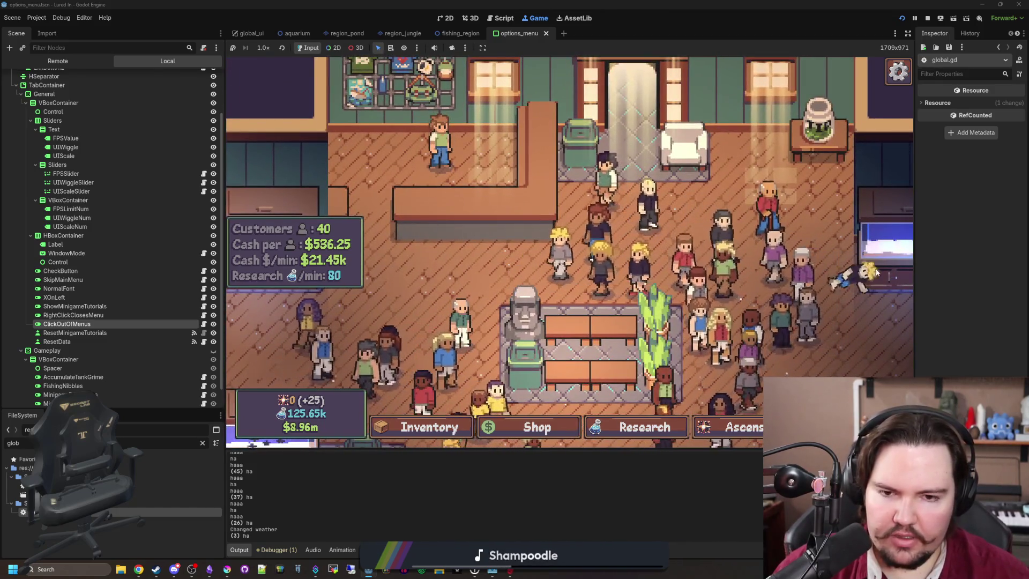
{"action": "key", "text": "s"}
{"action": "key", "text": "a"}
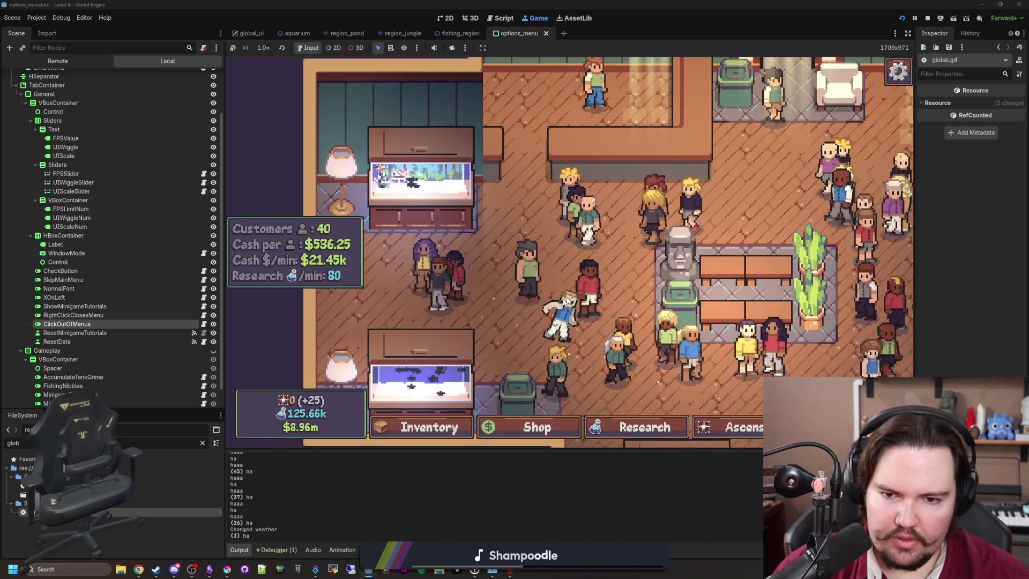
{"action": "key", "text": "s"}
{"action": "key", "text": "d"}
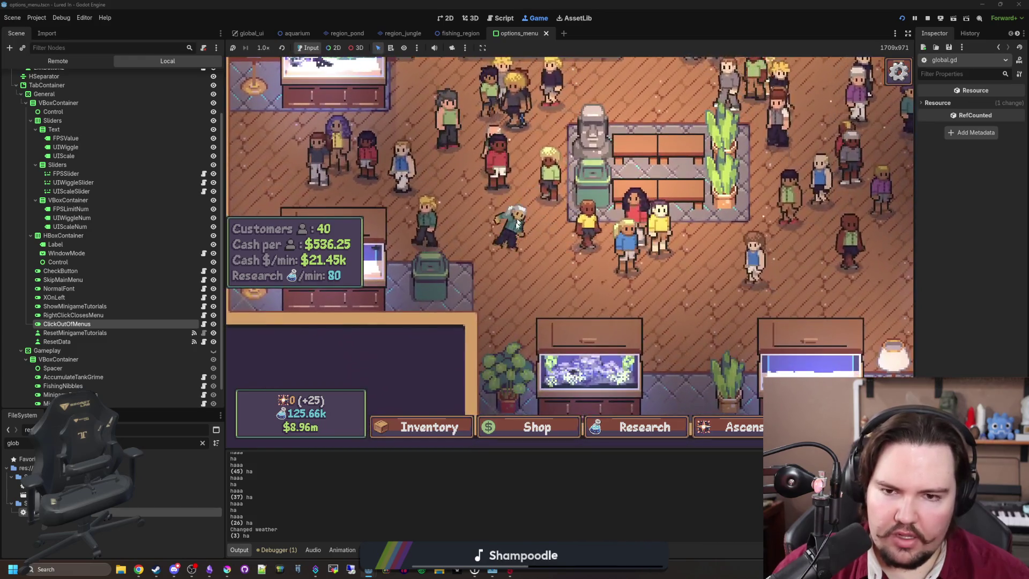
{"action": "key", "text": "d"}
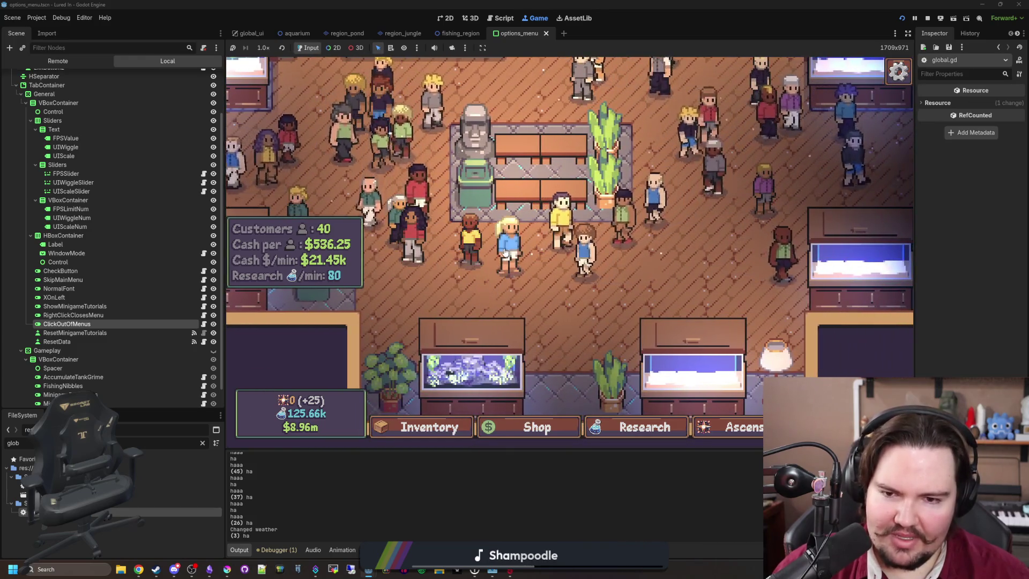
{"action": "key", "text": "d"}
{"action": "key", "text": "d"}
{"action": "key", "text": "w"}
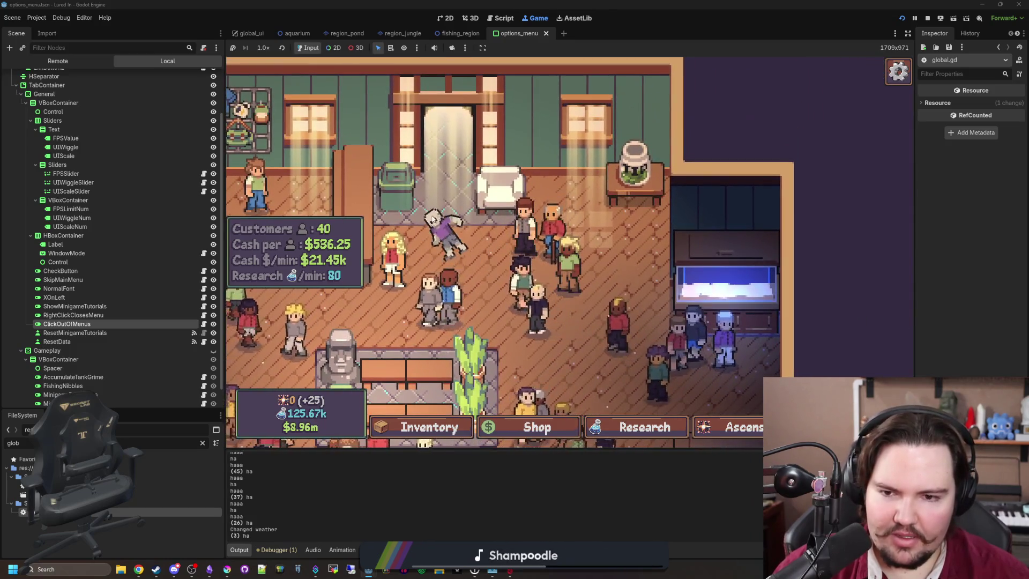
{"action": "key", "text": "s"}
{"action": "key", "text": "s"}
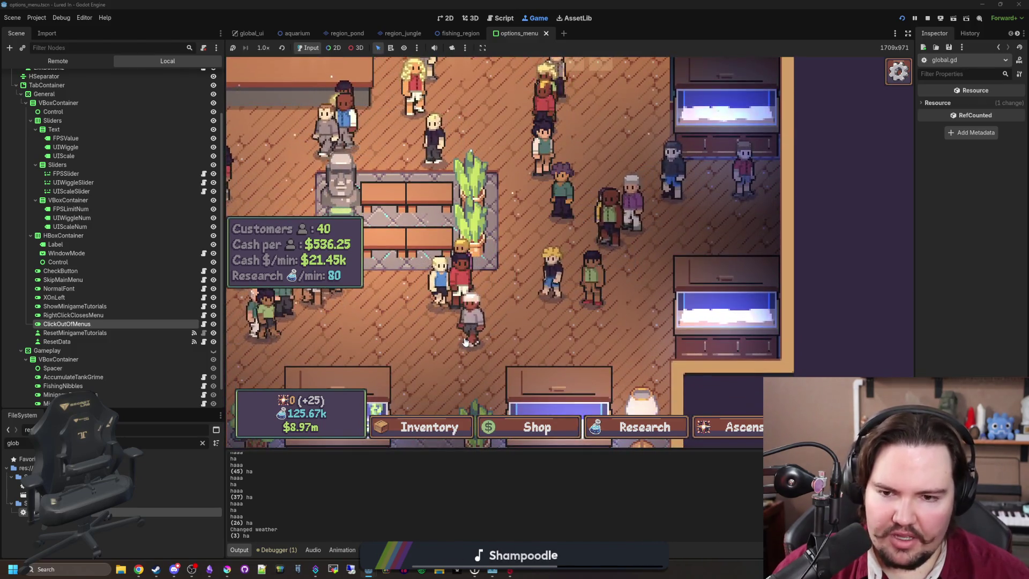
{"action": "key", "text": "a"}
{"action": "key", "text": "s"}
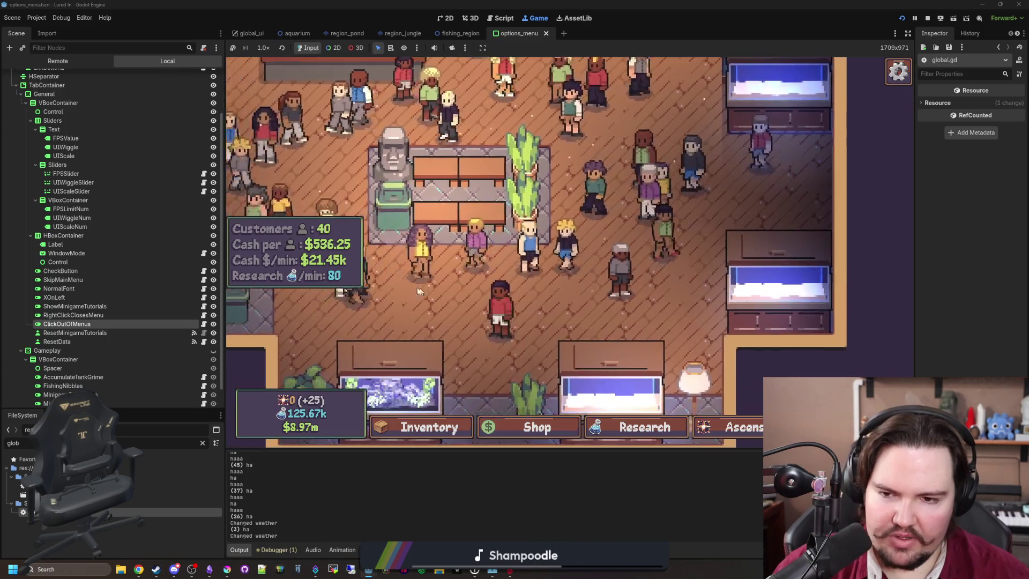
{"action": "key", "text": "a"}
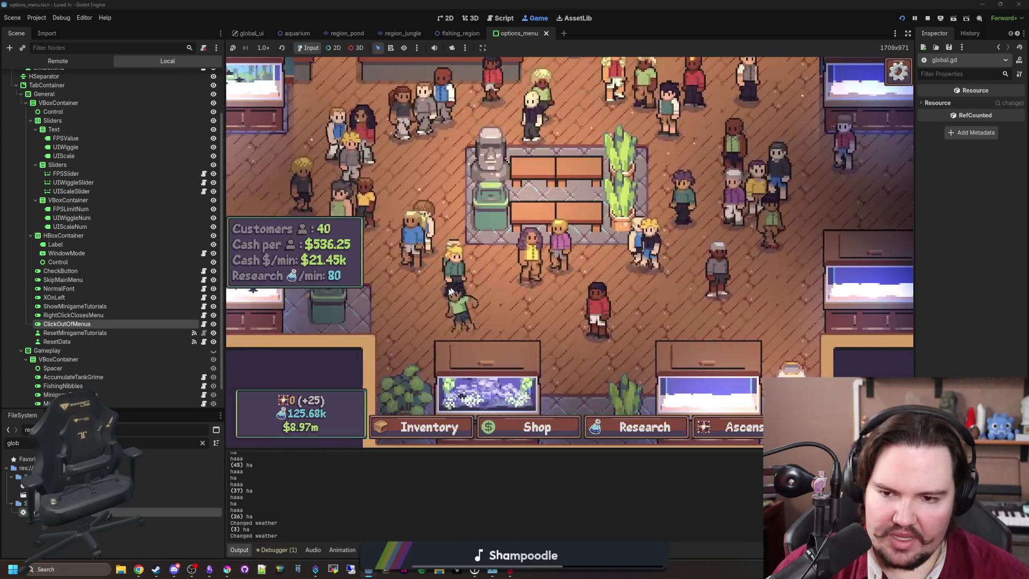
{"action": "key", "text": "w"}
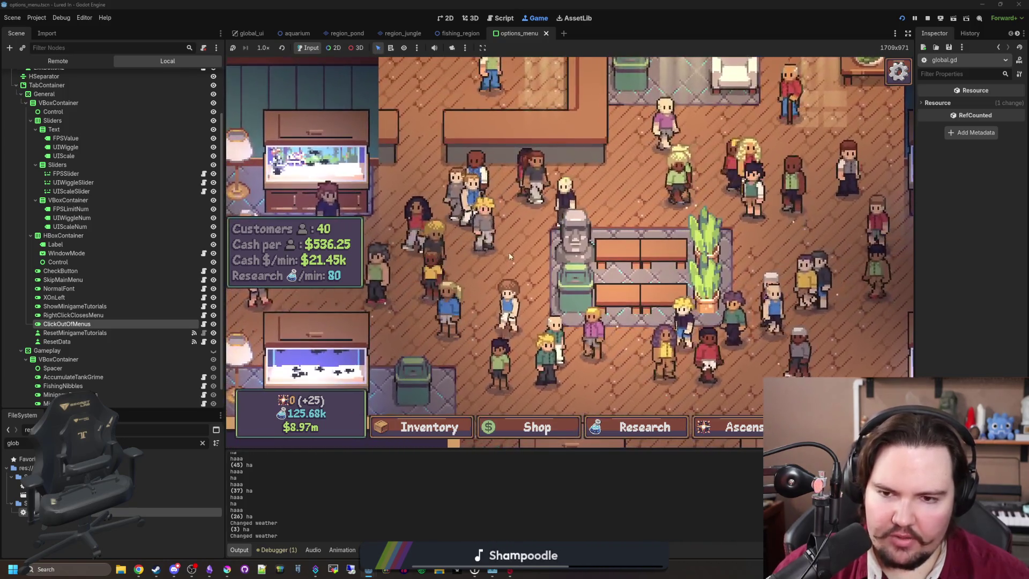
{"action": "key", "text": "a"}
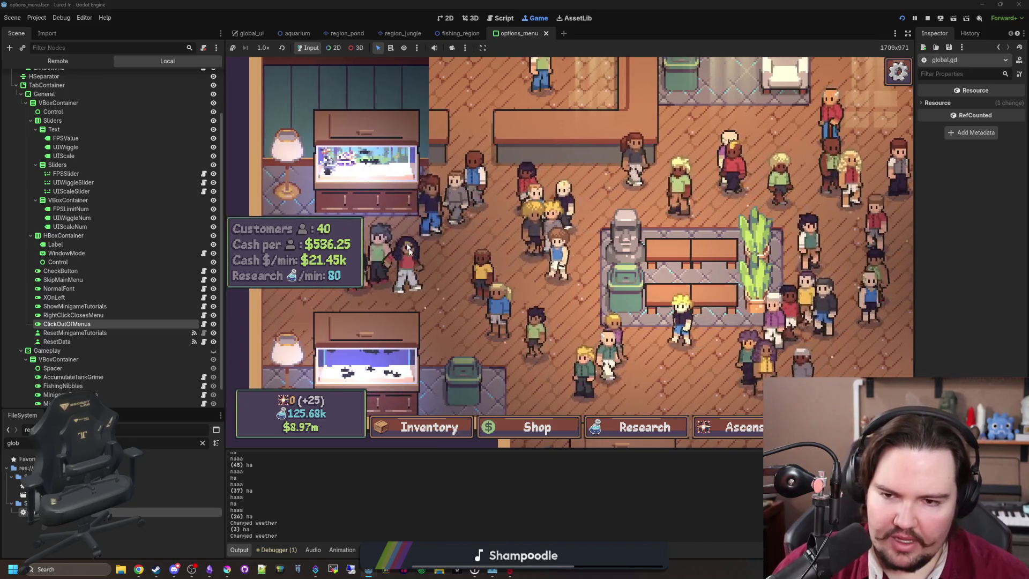
{"action": "scroll", "coordinate": [479, 246], "scroll_direction": "down", "scroll_amount": 5}
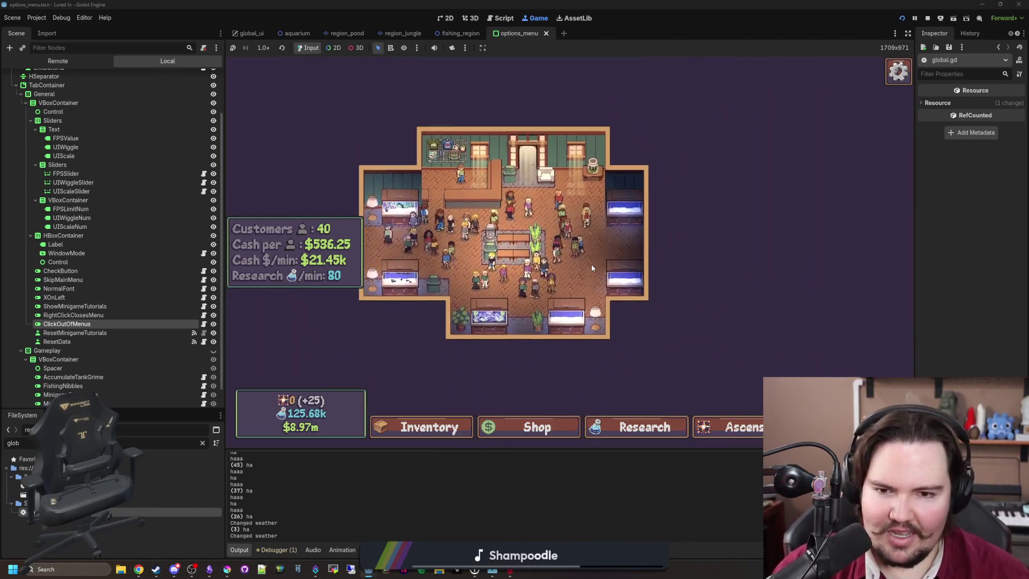
{"action": "scroll", "coordinate": [580, 284], "scroll_direction": "up", "scroll_amount": 5}
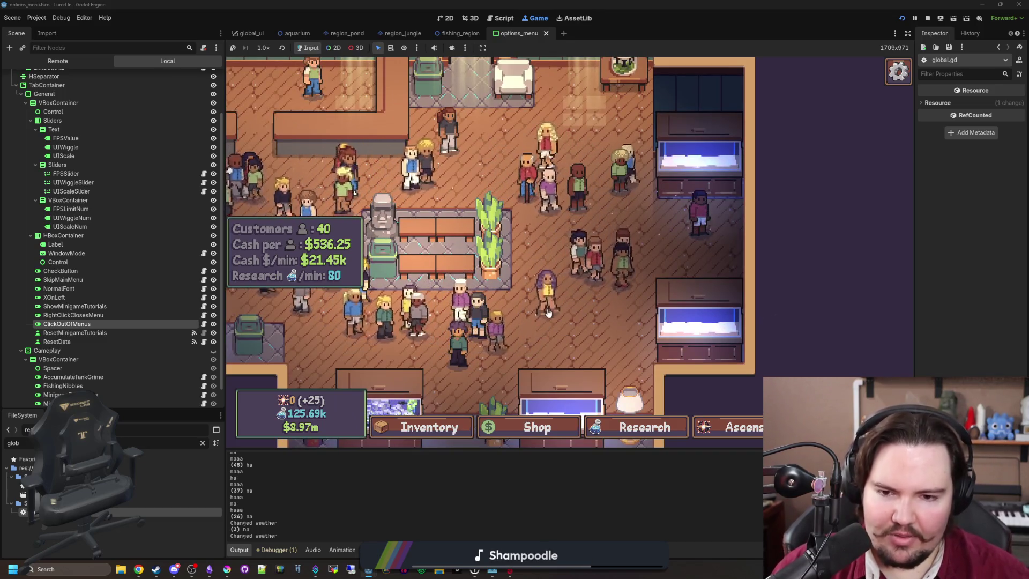
{"action": "key", "text": "a"}
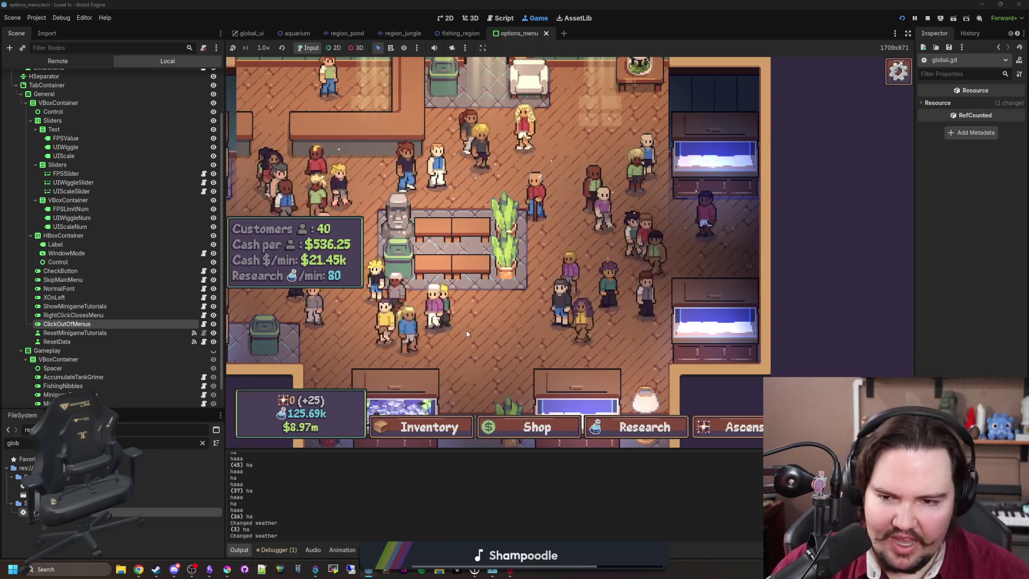
{"action": "key", "text": "a"}
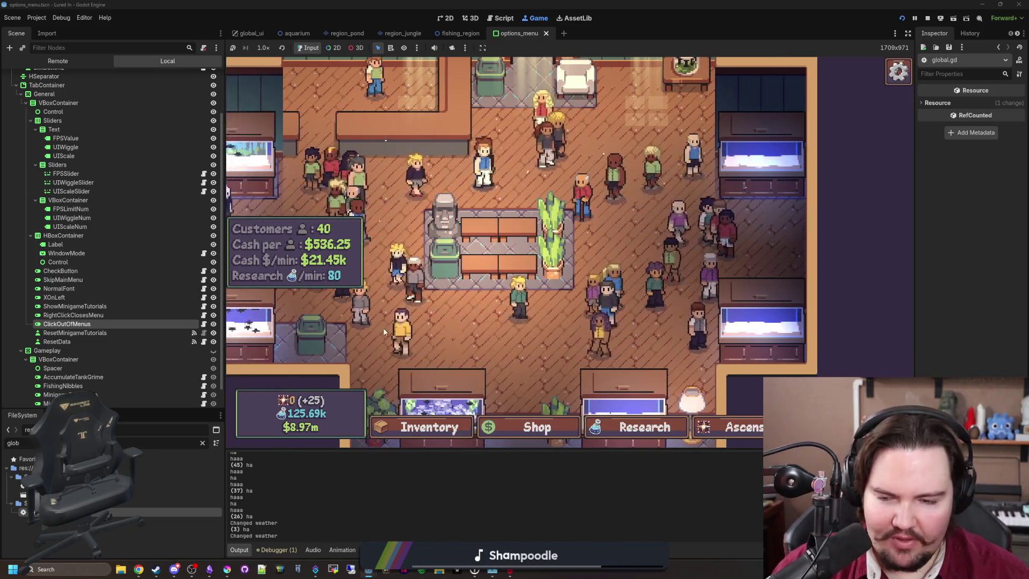
{"action": "key", "text": "a"}
Open and close the details of Fish Tanks 8, 1 and 6.
{"action": "left_click", "coordinate": [576, 301]}
{"action": "right_click", "coordinate": [576, 300]}
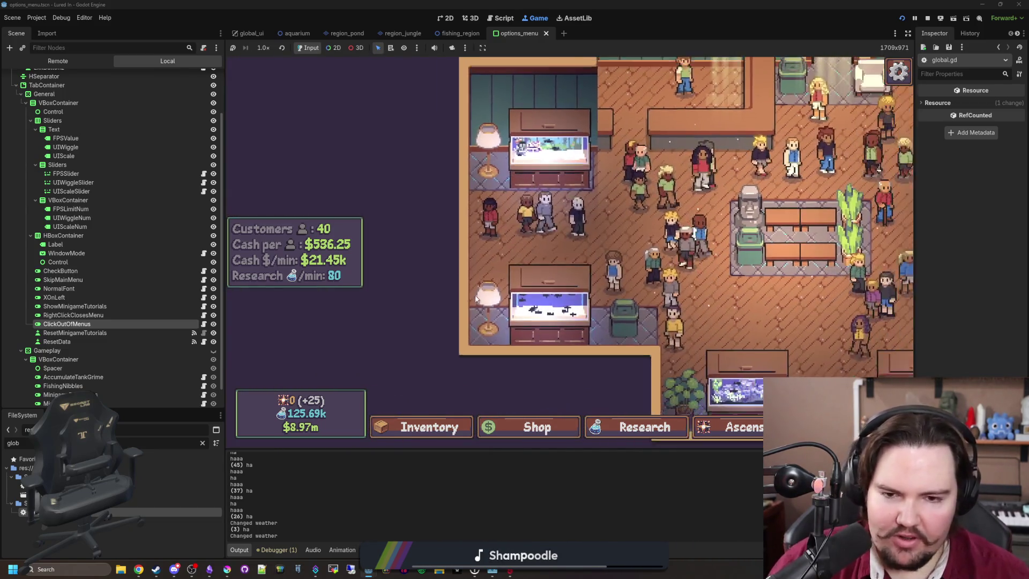
{"action": "left_click", "coordinate": [568, 298]}
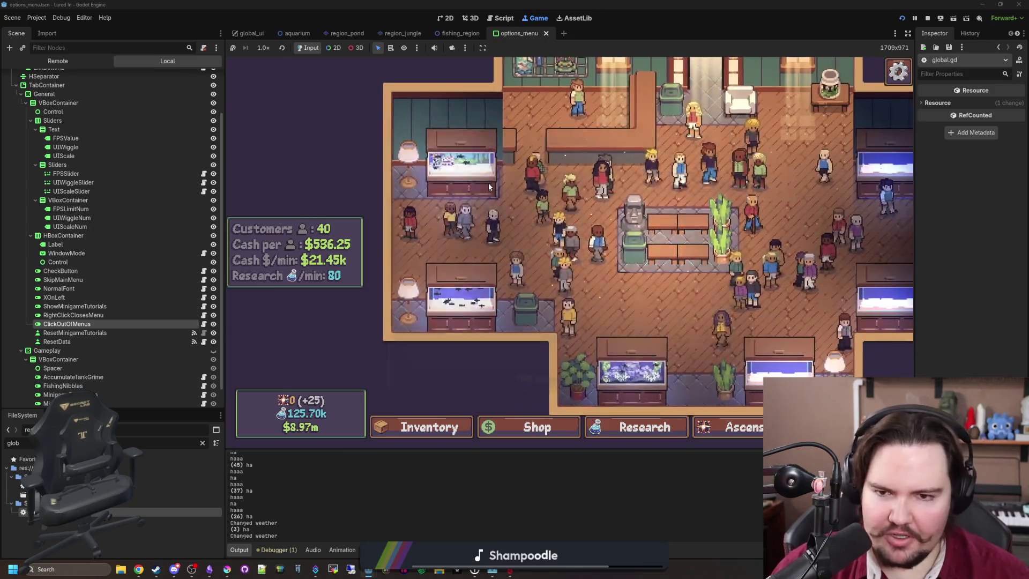
{"action": "right_click", "coordinate": [591, 295]}
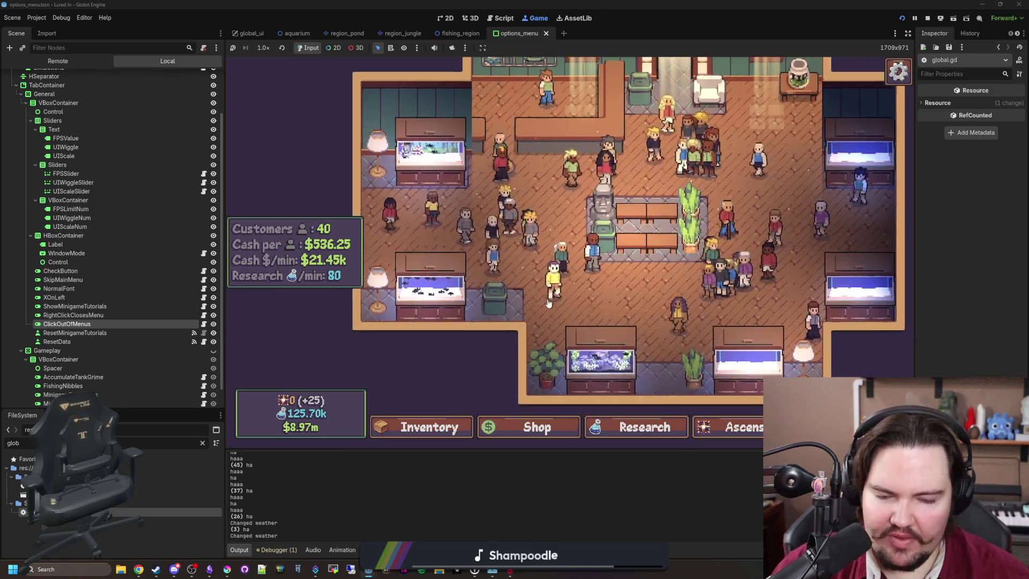
{"action": "left_click", "coordinate": [598, 293]}
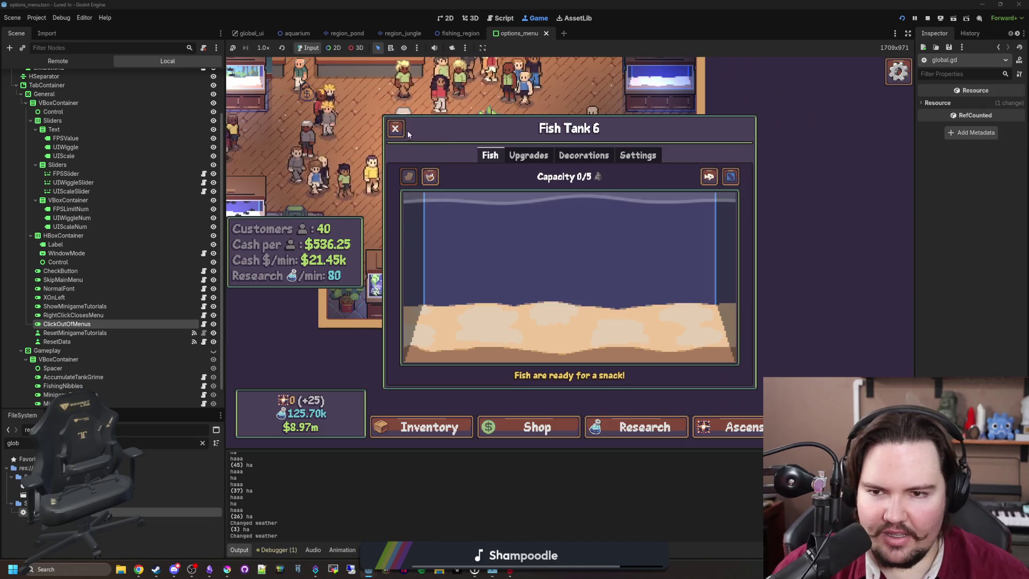
{"action": "left_click", "coordinate": [397, 129]}
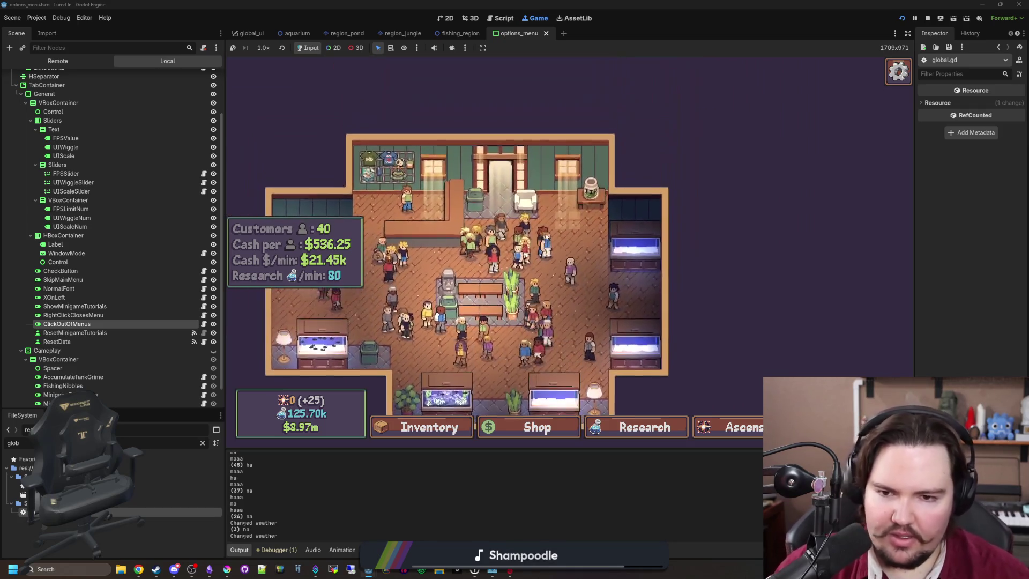
View the Research and Ascension trees, then travel to the Pond.
{"action": "key", "text": "r"}
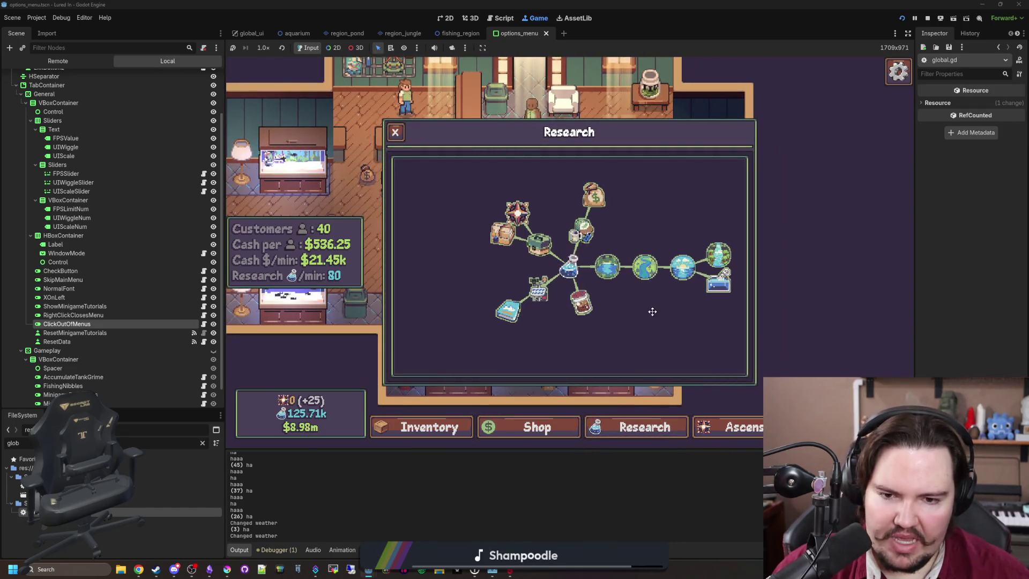
{"action": "key", "text": "a"}
{"action": "key", "text": "t"}
{"action": "left_click", "coordinate": [697, 186]}
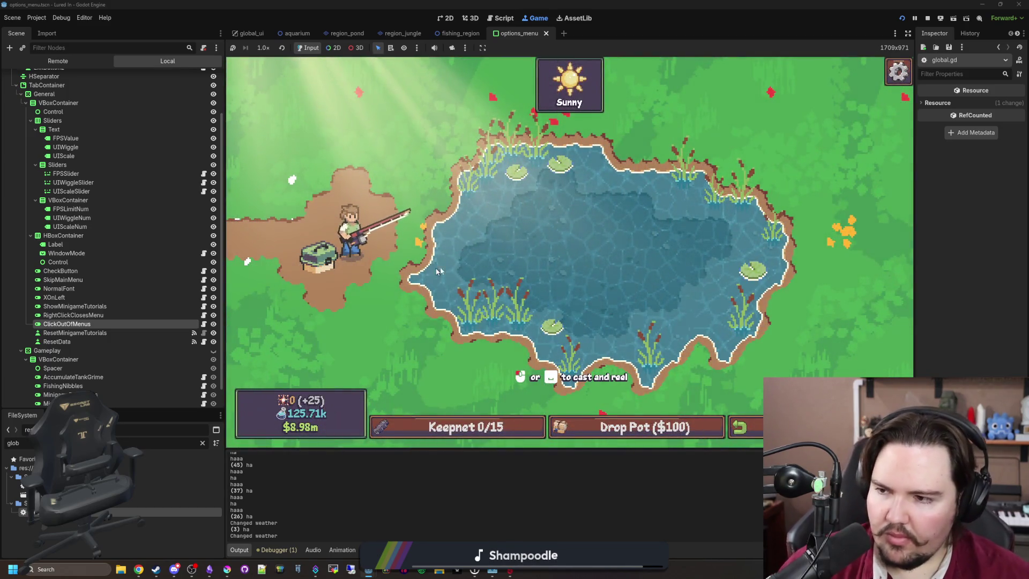
Cast the line into the pond and toggle the keepnet panel open and closed repeatedly.
{"action": "left_click_drag", "start_coordinate": [575, 245], "coordinate": [599, 265]}
{"action": "left_click", "coordinate": [515, 424]}
{"action": "left_click", "coordinate": [515, 417]}
{"action": "left_click", "coordinate": [515, 418]}
{"action": "left_click", "coordinate": [514, 417]}
{"action": "left_click", "coordinate": [515, 424]}
{"action": "left_click", "coordinate": [557, 263]}
{"action": "left_click", "coordinate": [515, 423]}
{"action": "left_click", "coordinate": [559, 280]}
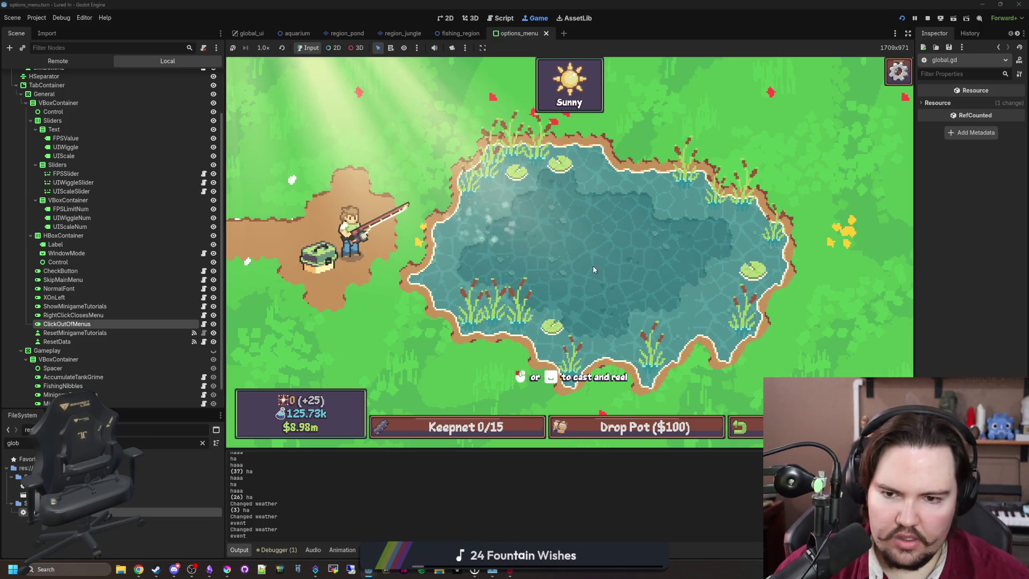
Open and close the keepnet by clicking outside it twice, then return to global.gd.
{"action": "left_click", "coordinate": [459, 427]}
{"action": "left_click", "coordinate": [449, 162]}
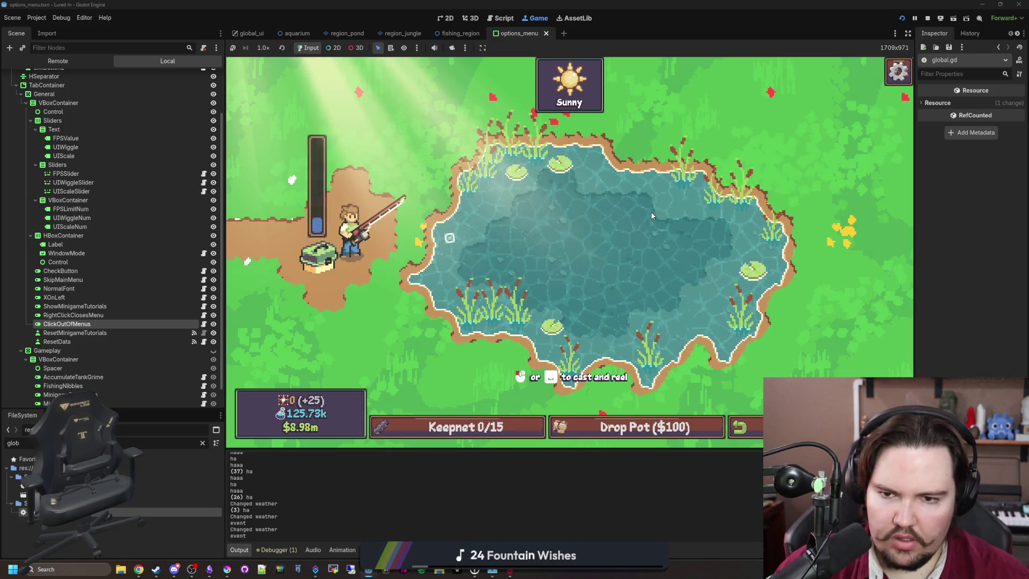
{"action": "left_click", "coordinate": [458, 427]}
{"action": "left_click", "coordinate": [785, 227]}
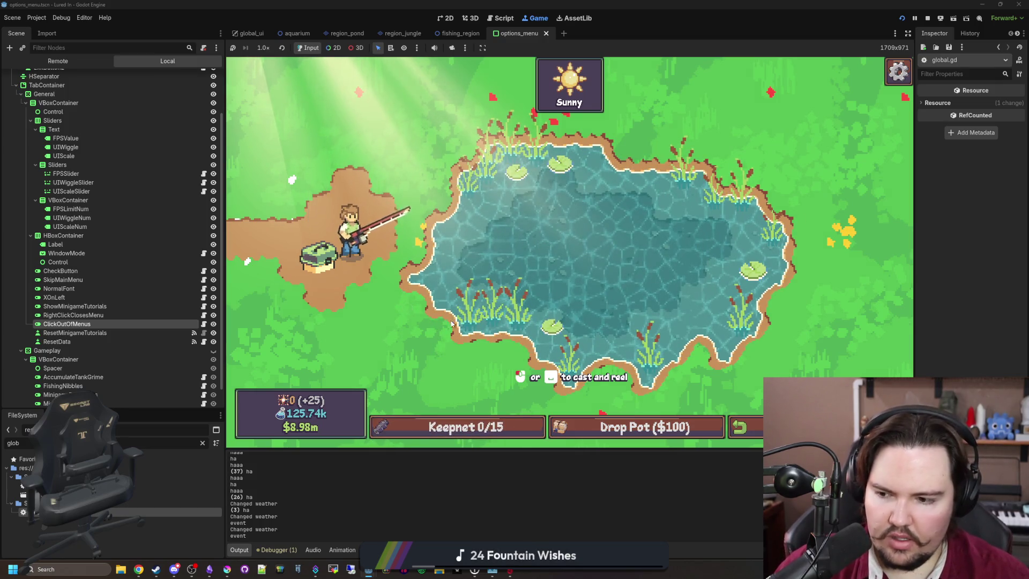
{"action": "key", "text": "ctrl+F3"}
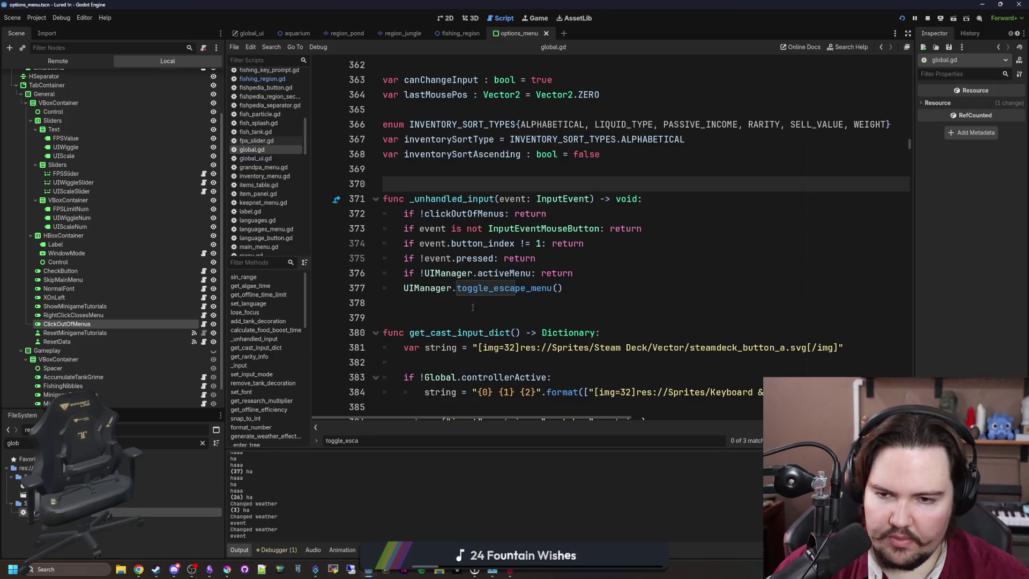
Save, search global.gd for click_right, and delete the commented-out print line 1107.
{"action": "left_click", "coordinate": [511, 171]}
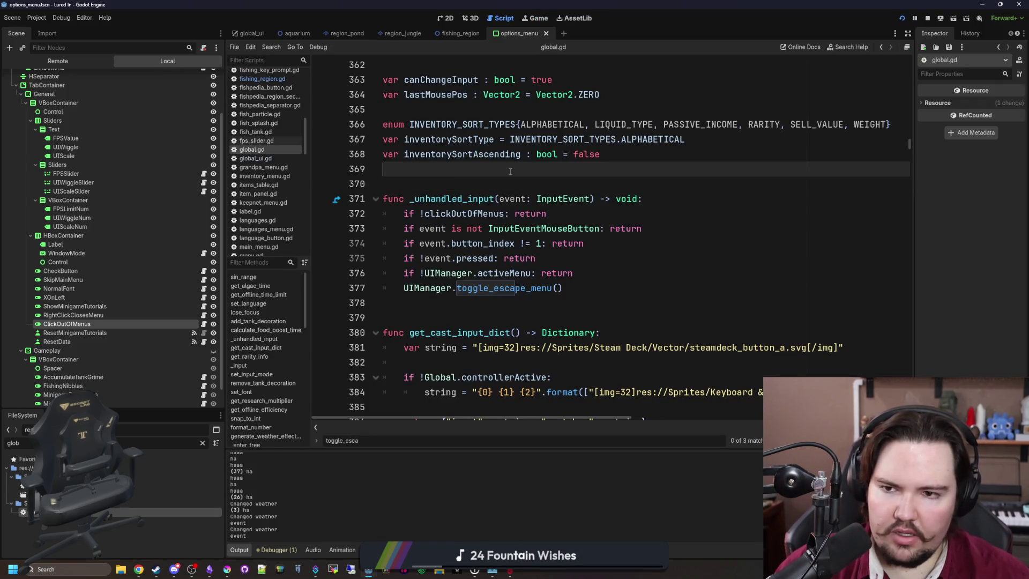
{"action": "left_click", "coordinate": [485, 180]}
{"action": "key", "text": "ctrl+s"}
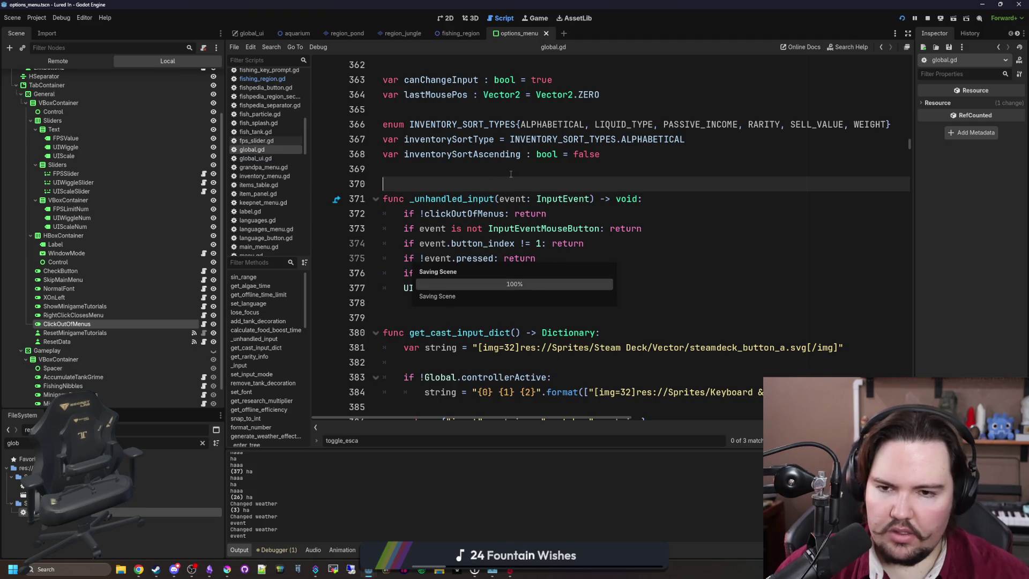
{"action": "key", "text": "ctrl+f"}
{"action": "type", "text": "click_"}
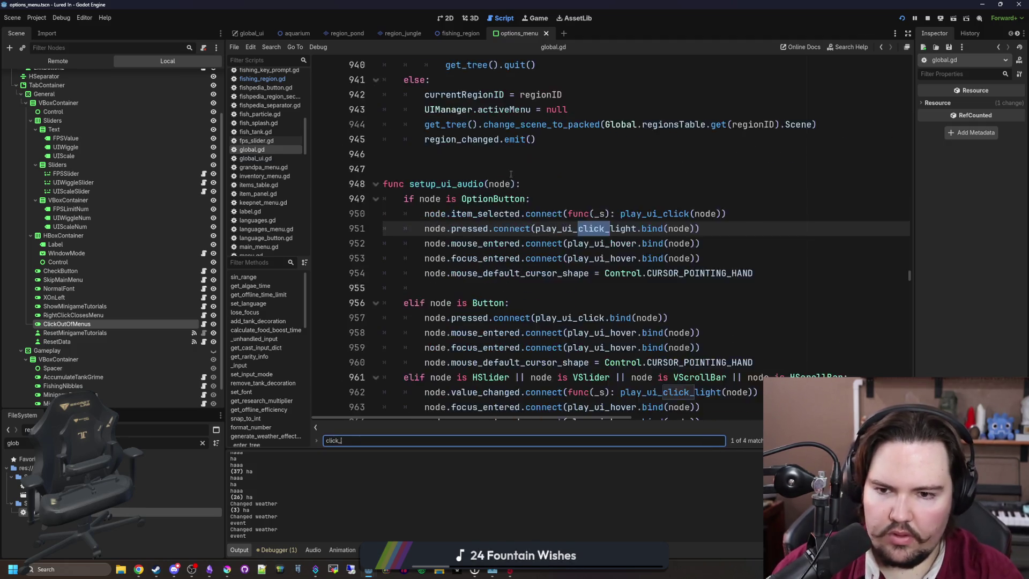
{"action": "type", "text": "right"}
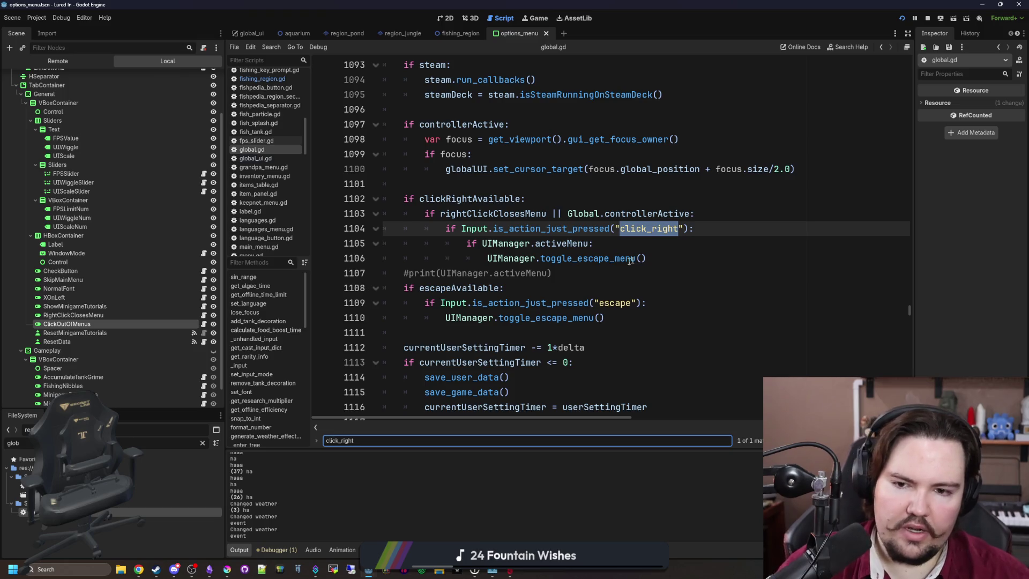
{"action": "left_click", "coordinate": [552, 273]}
{"action": "key", "text": "shift+Home"}
{"action": "key", "text": "BackSpace"}
{"action": "left_click", "coordinate": [655, 245]}
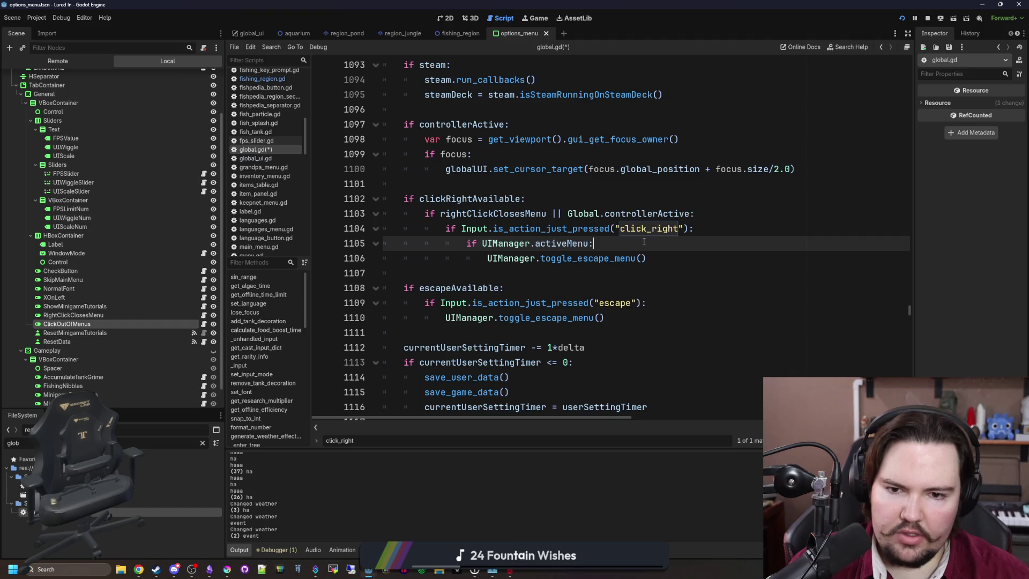
Start a new indented if line after line 1106, below the escape-menu toggle.
{"action": "left_click", "coordinate": [667, 257]}
{"action": "key", "text": "Return"}
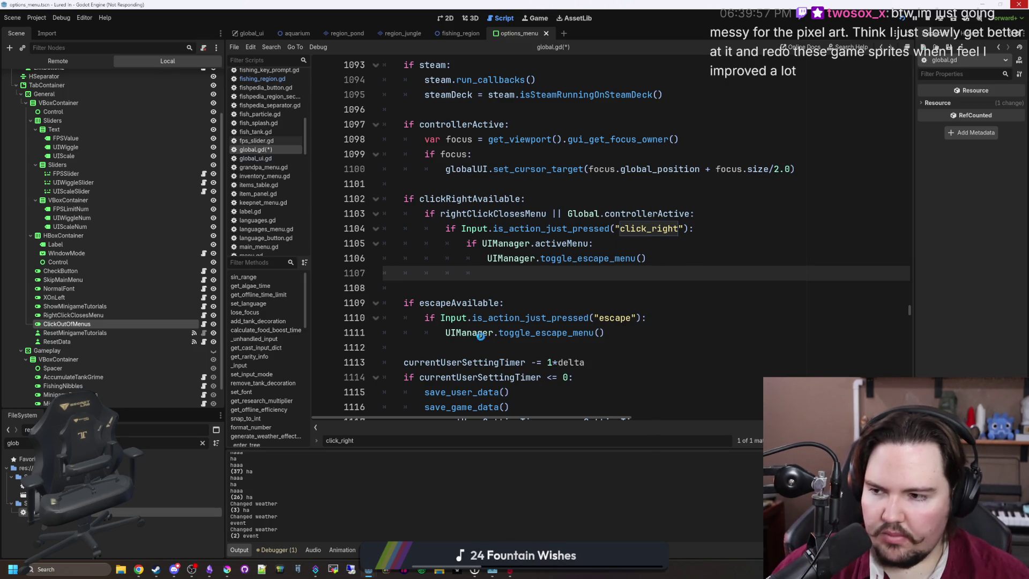
{"action": "type", "text": "if Gl"}
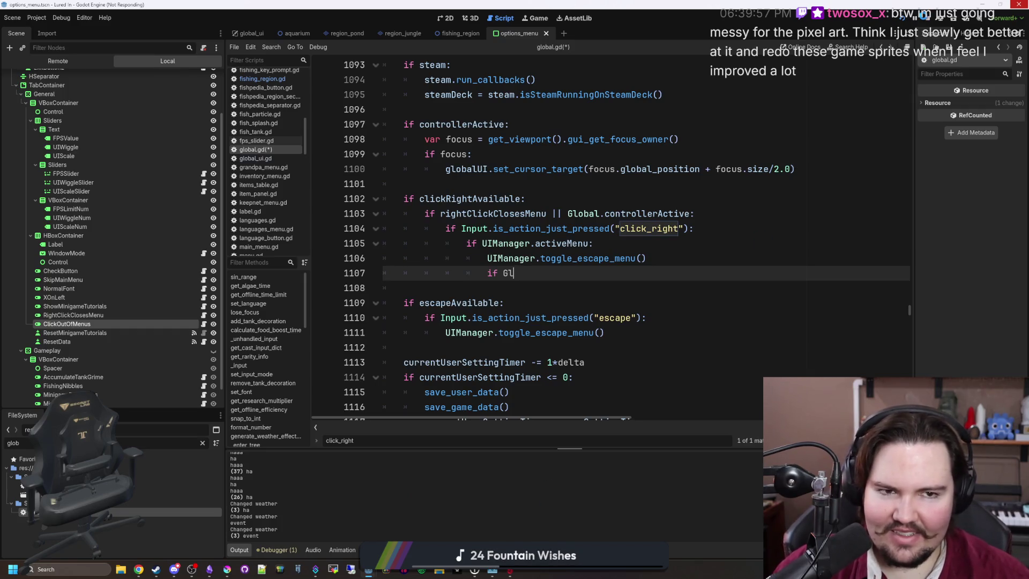
{"action": "left_click", "coordinate": [509, 570]}
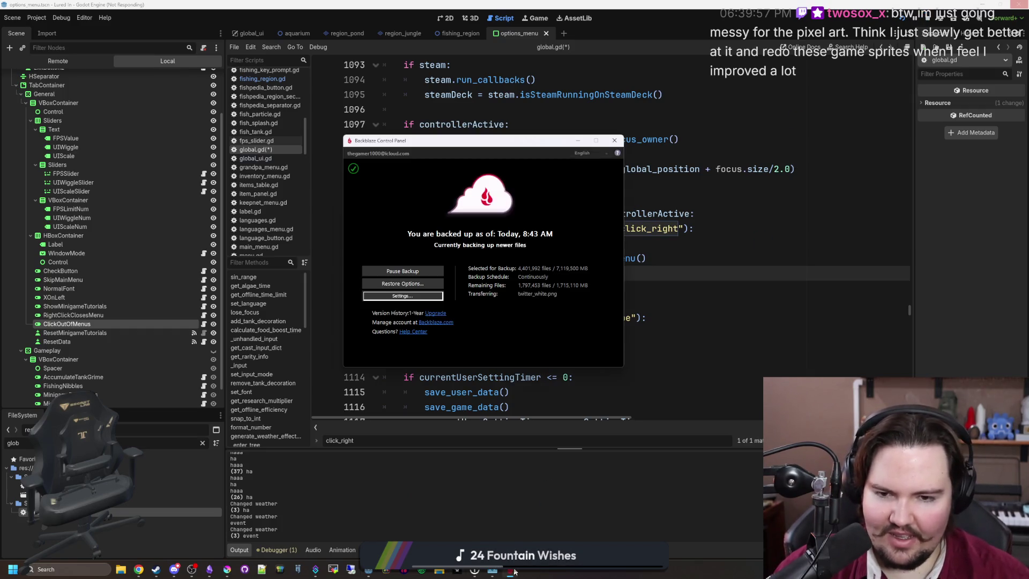
{"action": "left_click", "coordinate": [580, 141]}
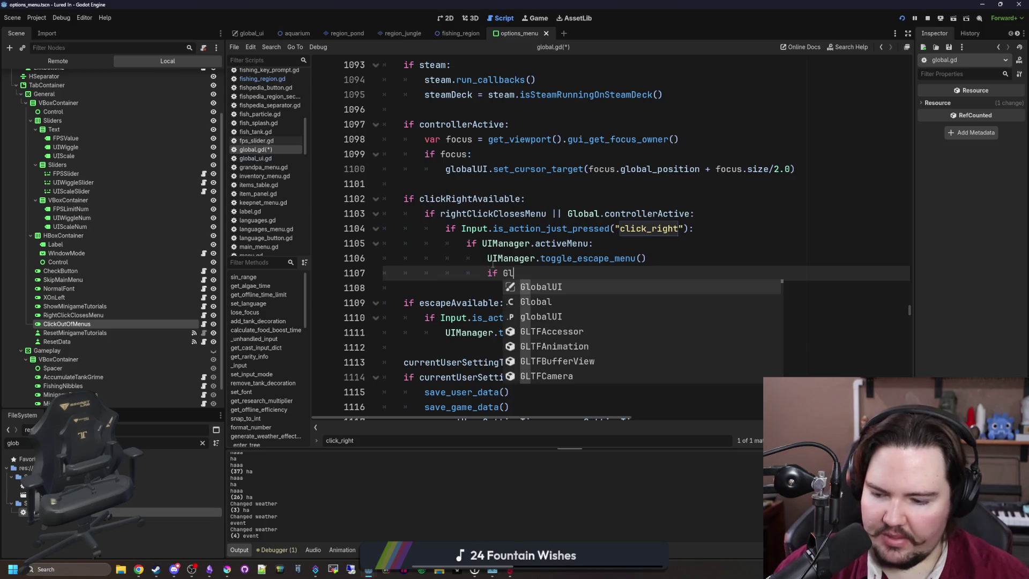
{"action": "type", "text": "if Gl"}
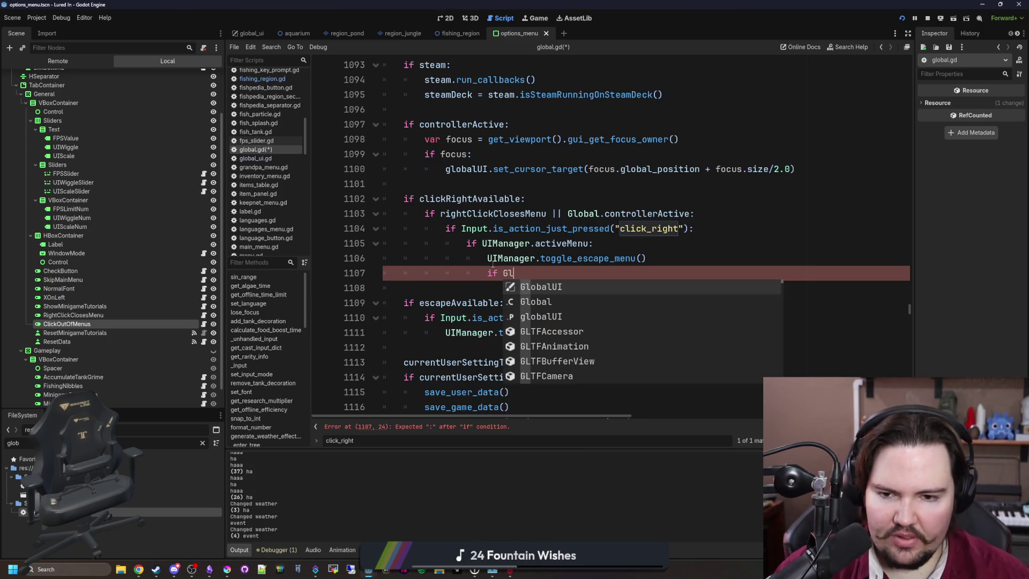
{"action": "key", "text": "BackSpace"}
{"action": "key", "text": "BackSpace"}
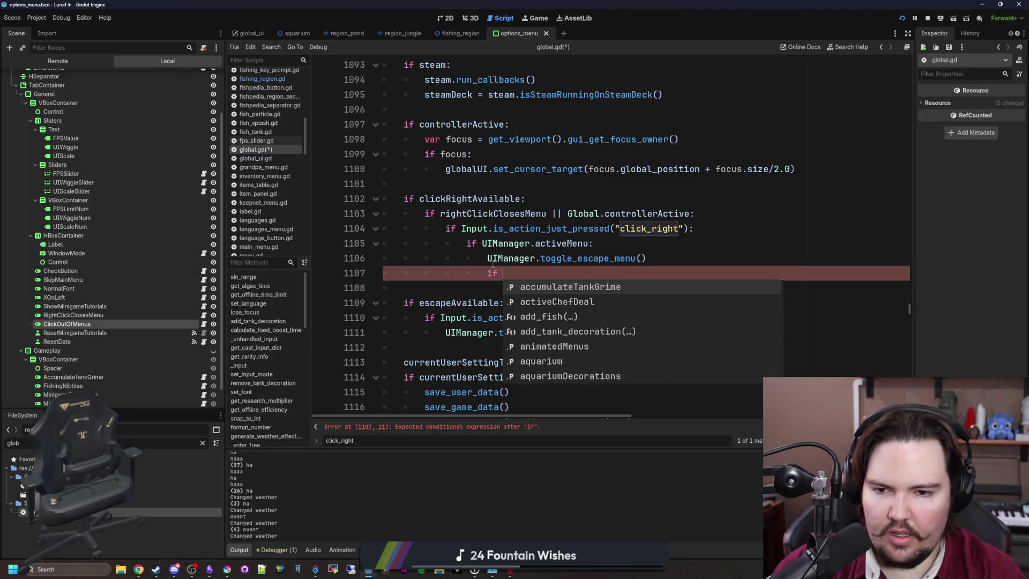
{"action": "type", "text": "fishing"}
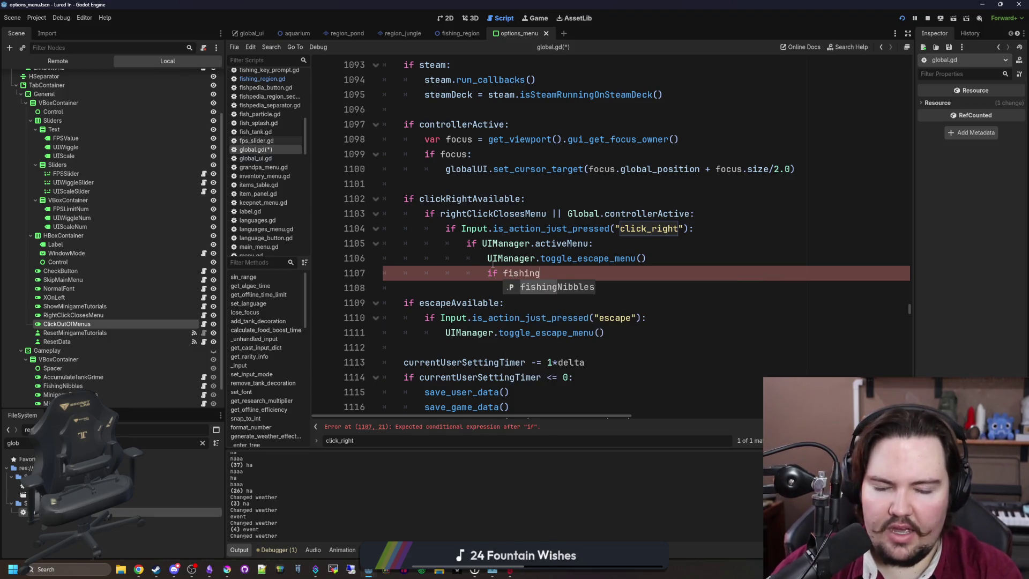
{"action": "key", "text": "BackSpace"}
Scroll through the script and jump to the error flagged on line 1107.
{"action": "left_click", "coordinate": [497, 186]}
{"action": "scroll", "coordinate": [568, 235], "scroll_direction": "up", "scroll_amount": 2}
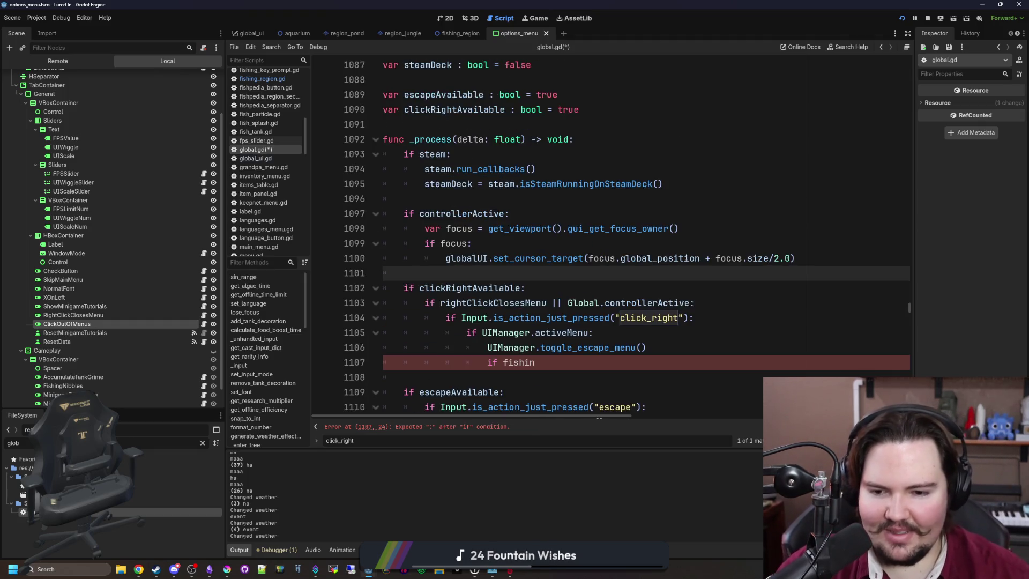
{"action": "scroll", "coordinate": [799, 286], "scroll_direction": "up", "scroll_amount": 2}
{"action": "left_click_drag", "start_coordinate": [911, 305], "coordinate": [894, 47]}
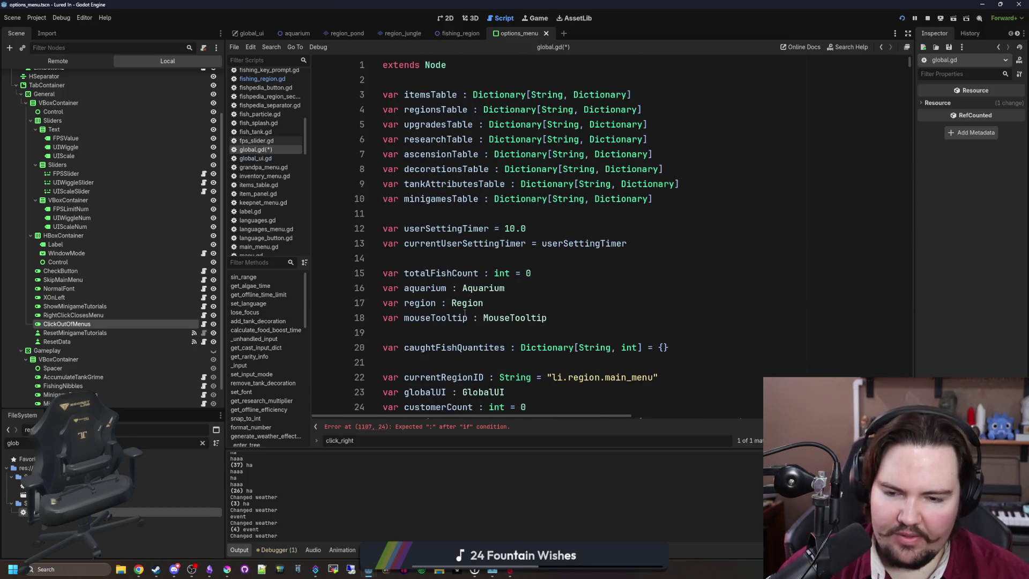
{"action": "scroll", "coordinate": [465, 311], "scroll_direction": "down", "scroll_amount": 2}
{"action": "left_click", "coordinate": [483, 427]}
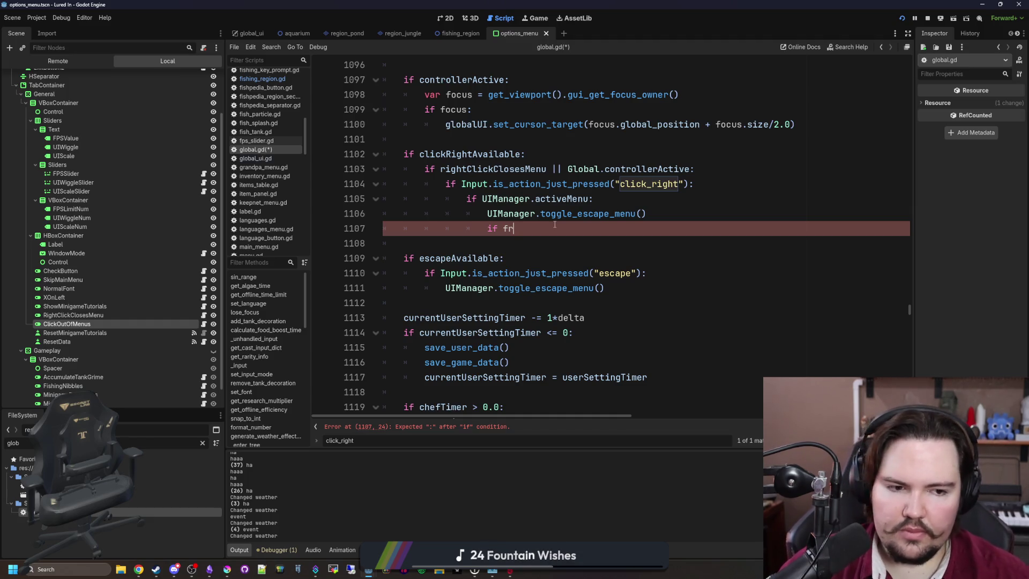
Write 'if region:' and 'region.inputActive = true' with autocomplete, then save the script.
{"action": "key", "text": "BackSpace"}
{"action": "key", "text": "BackSpace"}
{"action": "type", "text": "re"}
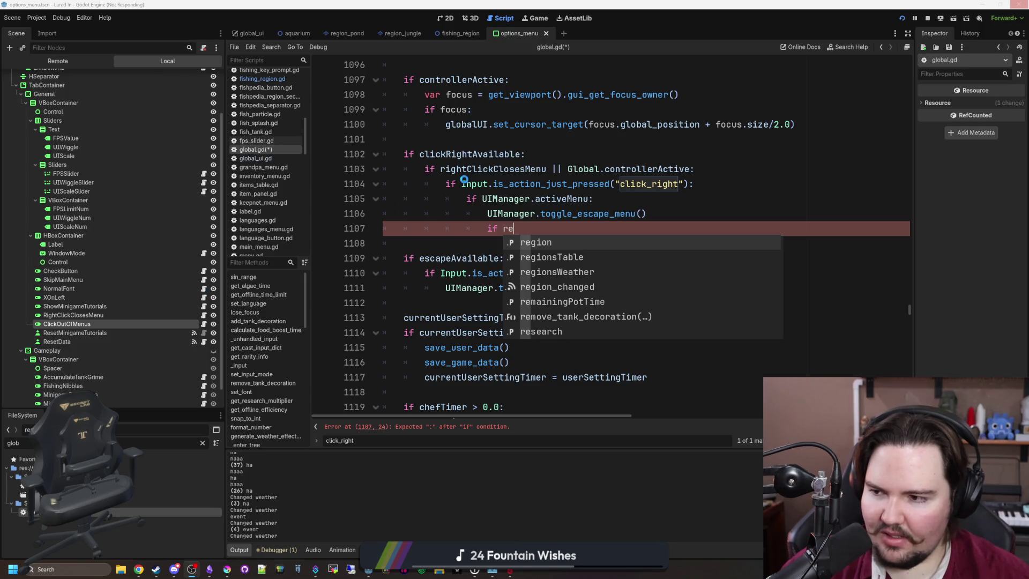
{"action": "key", "text": "Return"}
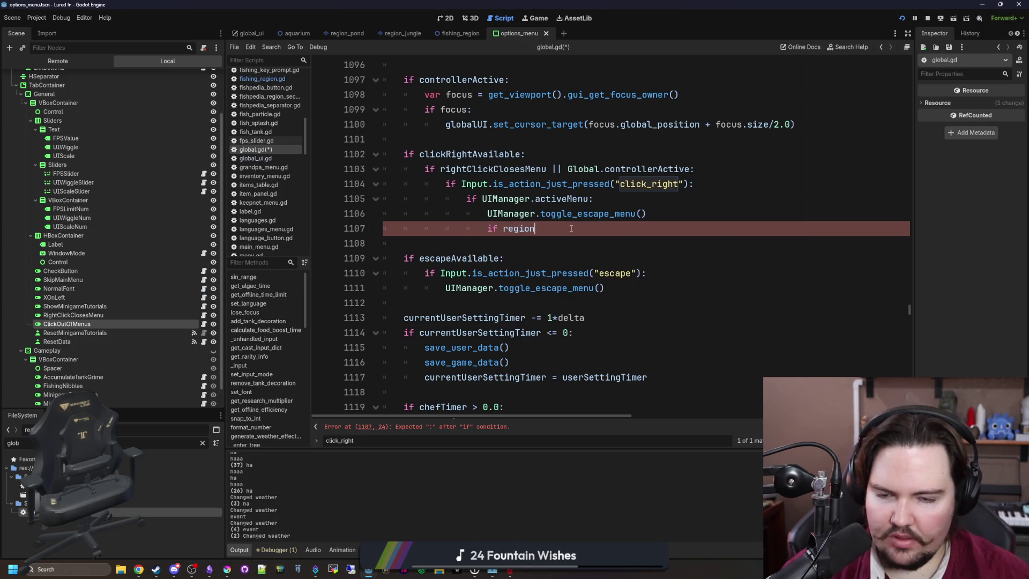
{"action": "type", "text": ":"}
{"action": "key", "text": "Return"}
{"action": "type", "text": "region.,"}
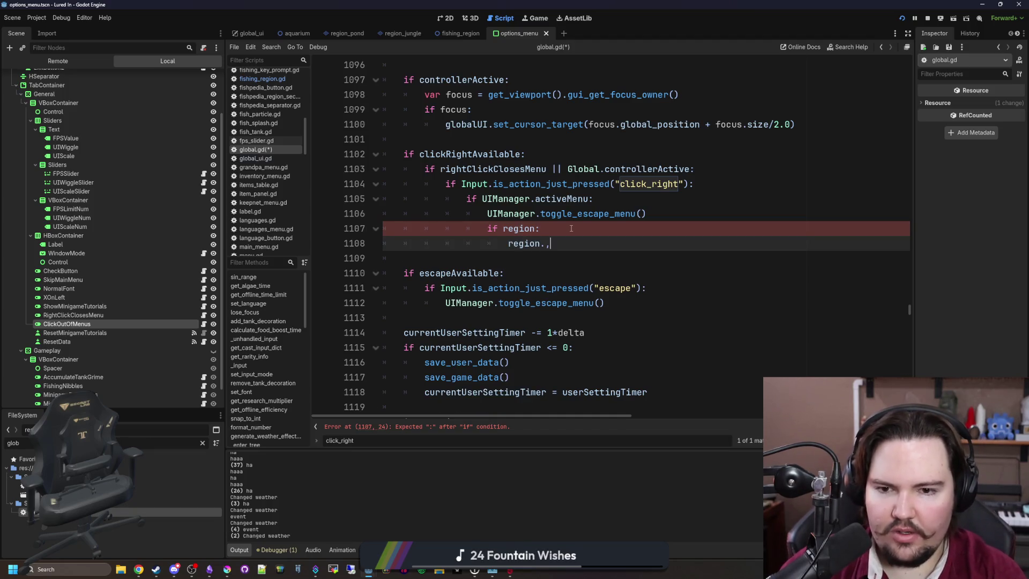
{"action": "key", "text": "BackSpace"}
{"action": "type", "text": "input"}
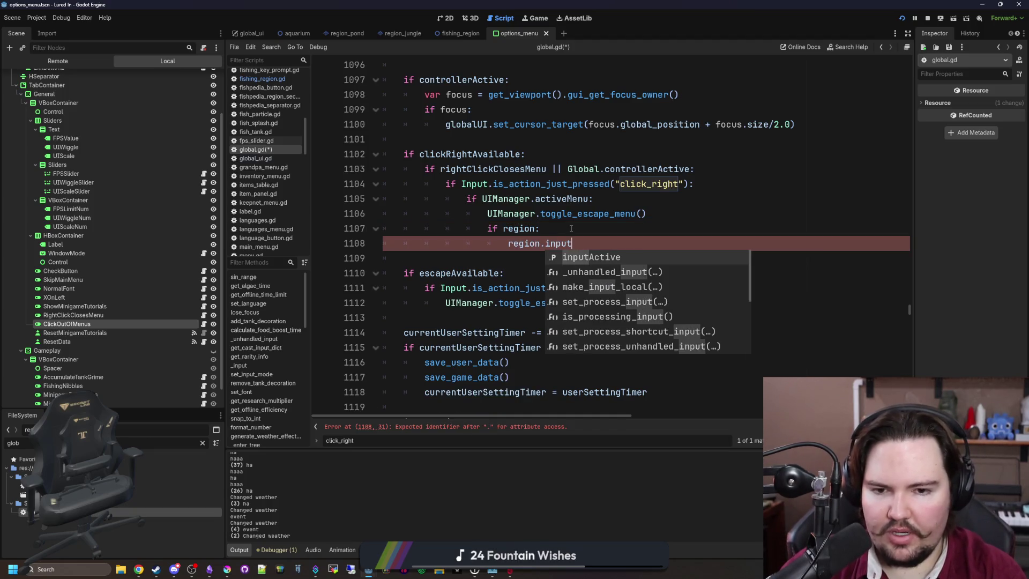
{"action": "key", "text": "Return"}
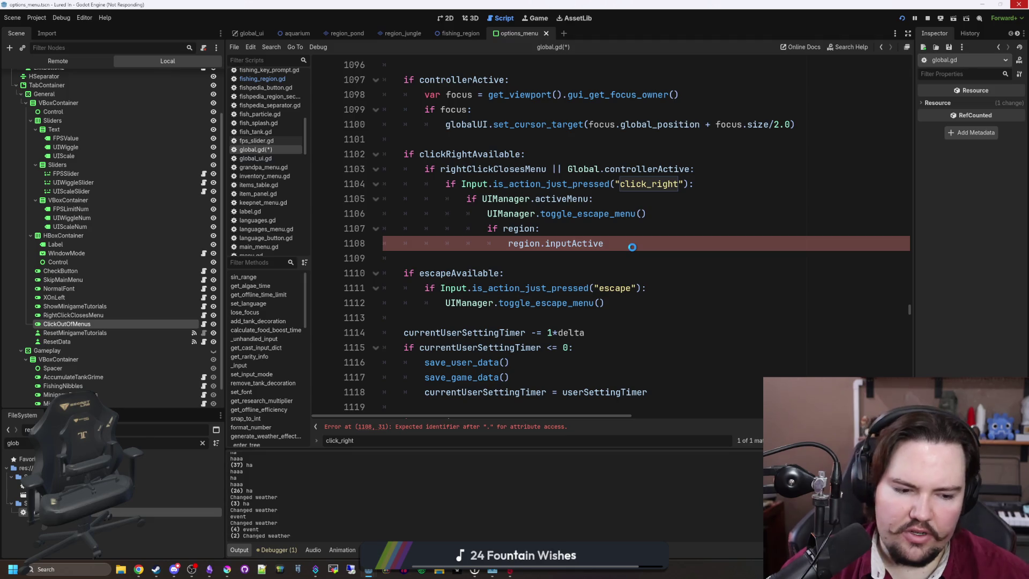
{"action": "type", "text": "= true"}
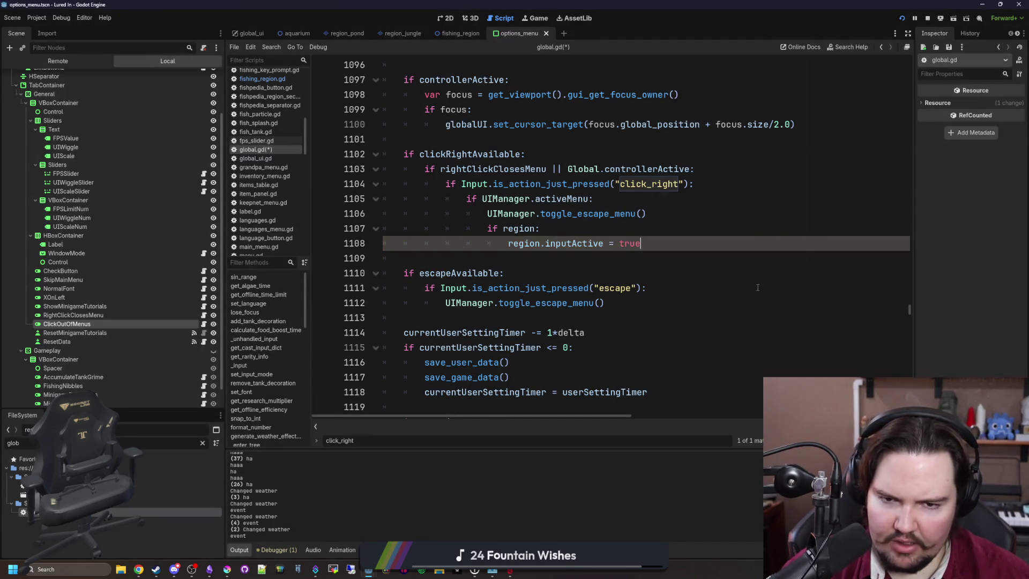
{"action": "left_click", "coordinate": [665, 232]}
{"action": "key", "text": "ctrl+s"}
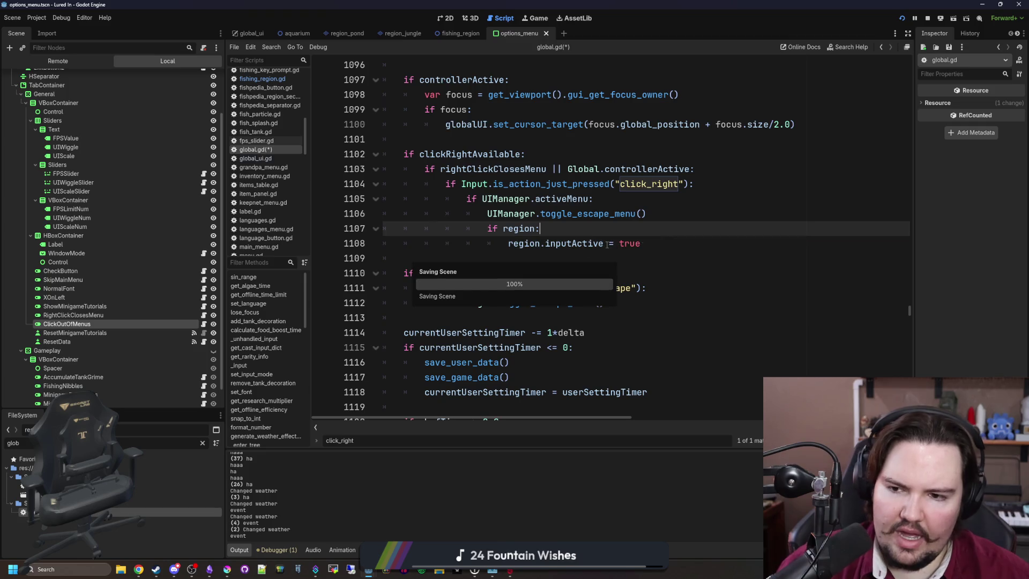
Close the fishing_region, region_pond, aquarium and global_ui scene tabs and run the project.
{"action": "right_click", "coordinate": [250, 153]}
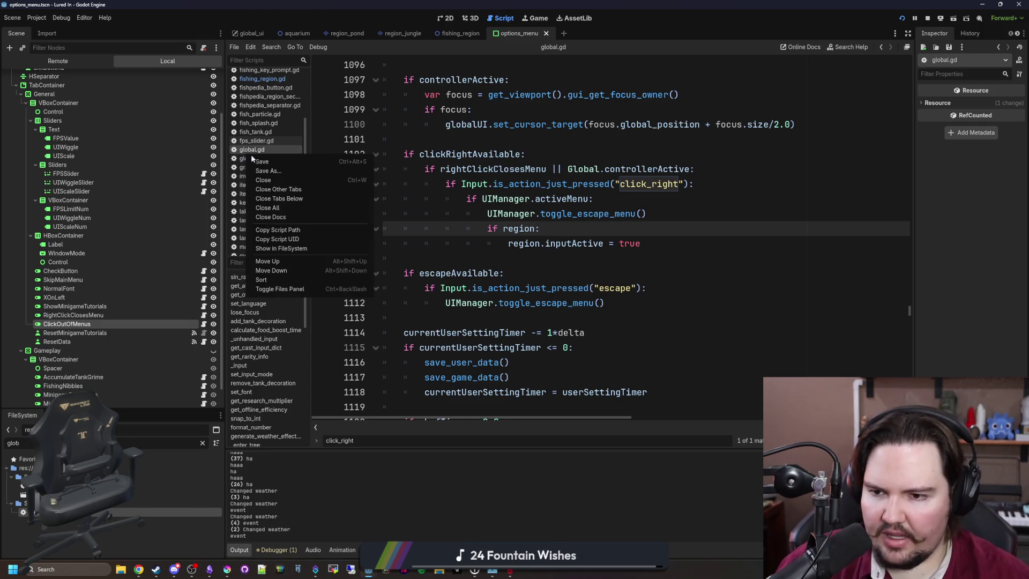
{"action": "key", "text": "Escape"}
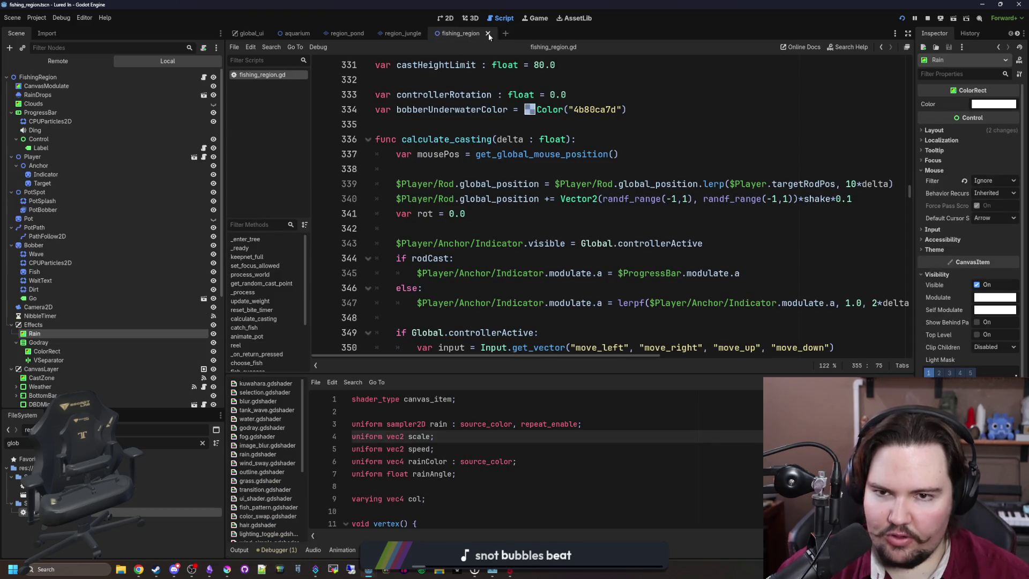
{"action": "left_click", "coordinate": [488, 34]}
{"action": "left_click", "coordinate": [372, 33]}
{"action": "left_click", "coordinate": [319, 34]}
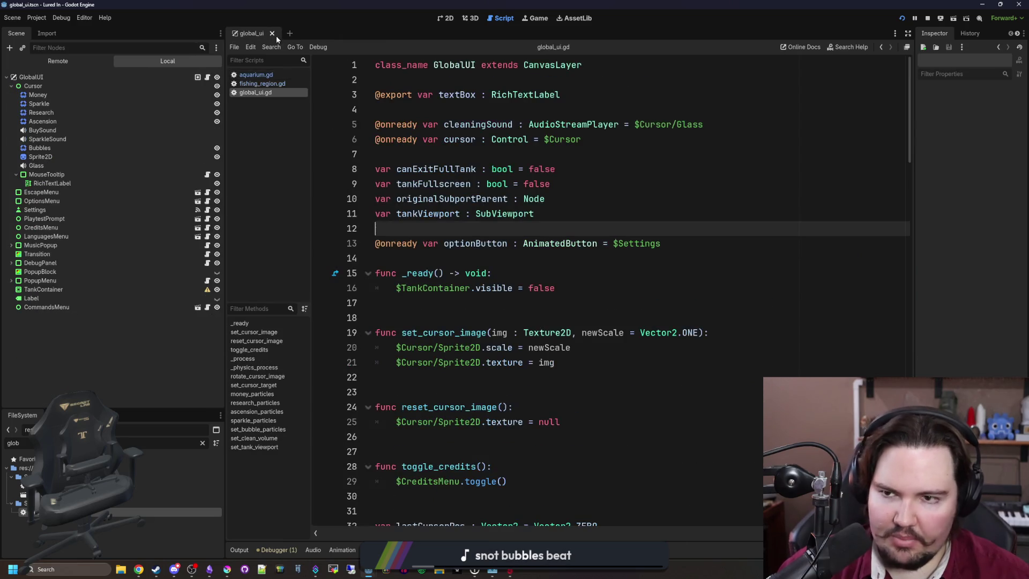
{"action": "left_click", "coordinate": [274, 34]}
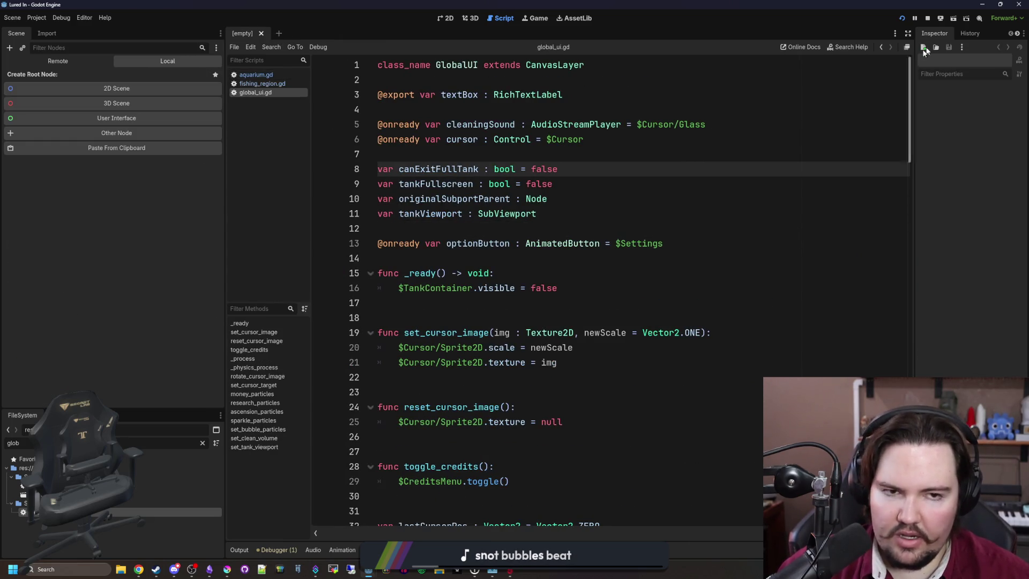
{"action": "left_click", "coordinate": [903, 18]}
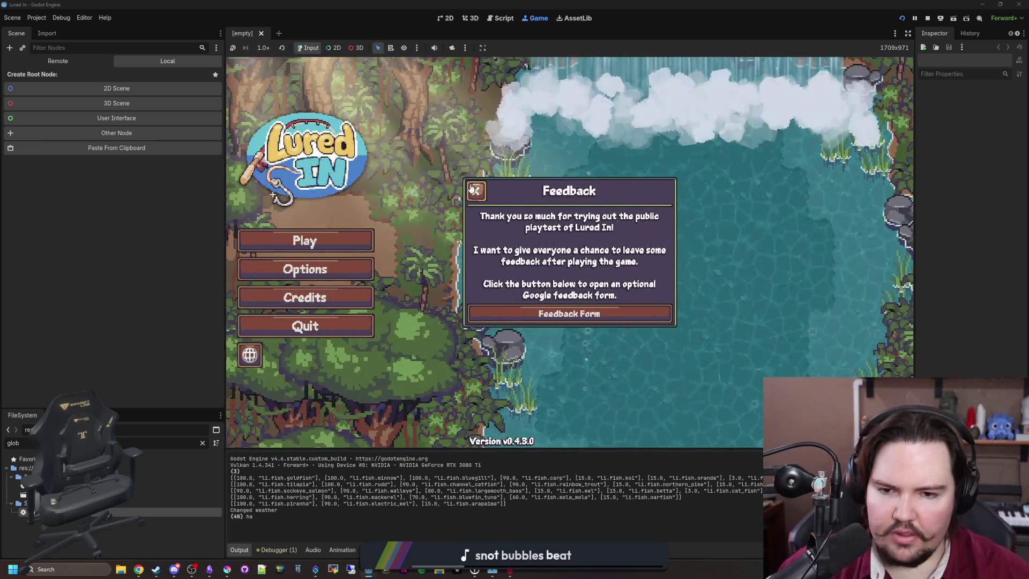
Dismiss the Feedback and Welcome Back popups, browse Ascension, Research and Shop, then travel to the Pond.
{"action": "left_click", "coordinate": [475, 189]}
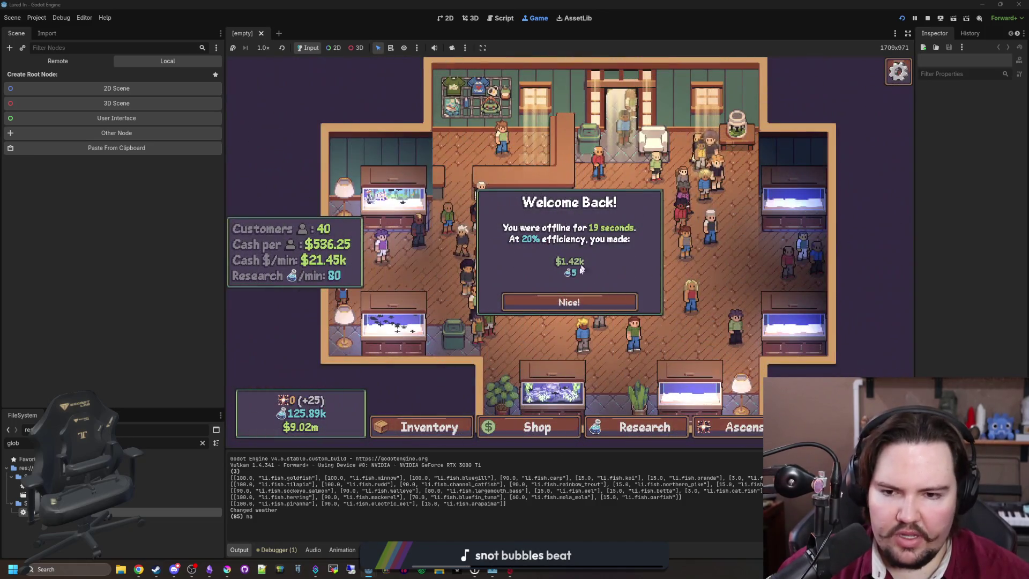
{"action": "left_click", "coordinate": [536, 297]}
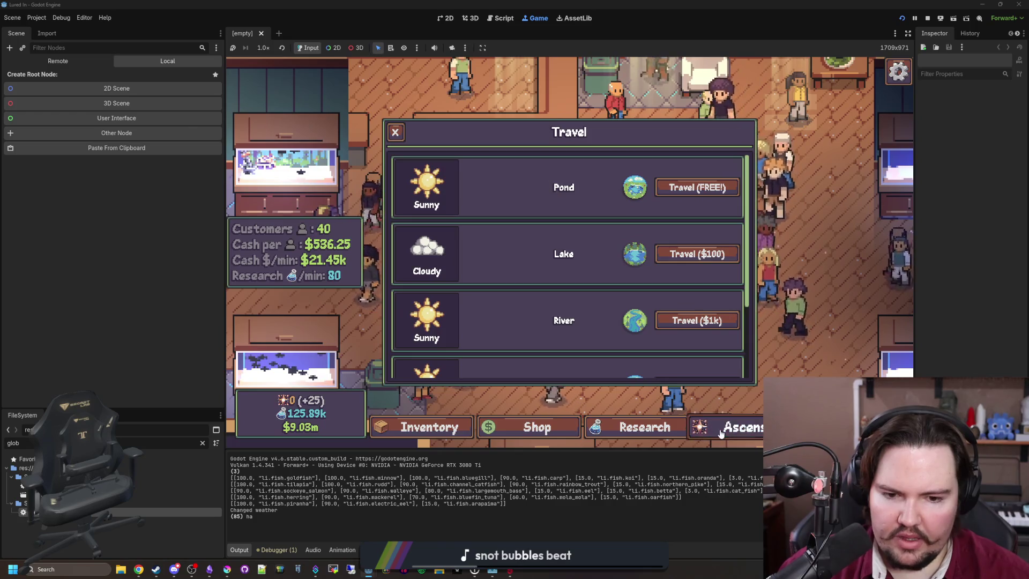
{"action": "left_click", "coordinate": [721, 429]}
{"action": "left_click", "coordinate": [644, 427]}
{"action": "left_click", "coordinate": [537, 428]}
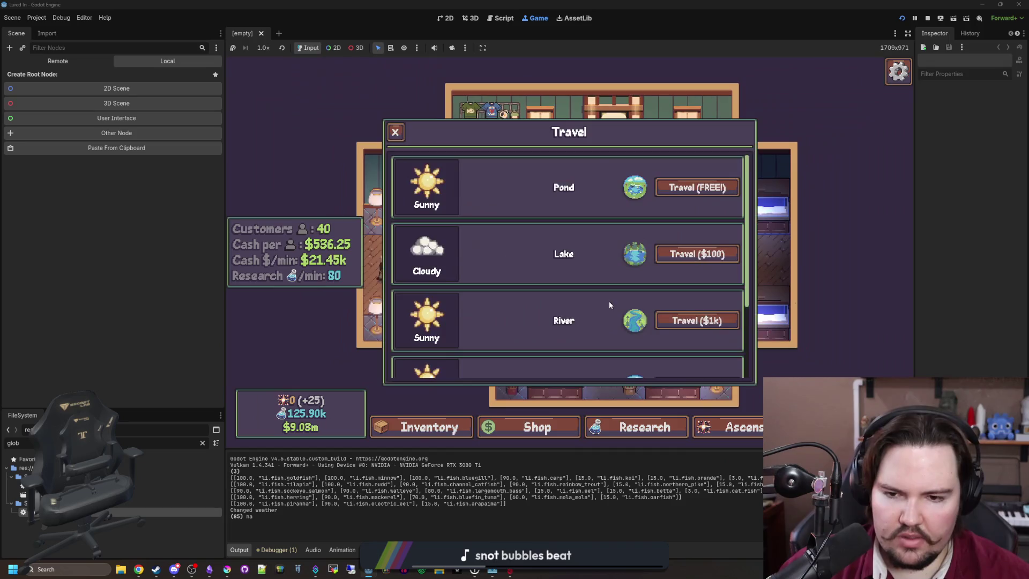
{"action": "scroll", "coordinate": [609, 301], "scroll_direction": "down", "scroll_amount": 3}
{"action": "scroll", "coordinate": [609, 301], "scroll_direction": "up", "scroll_amount": 3}
{"action": "left_click", "coordinate": [694, 188]}
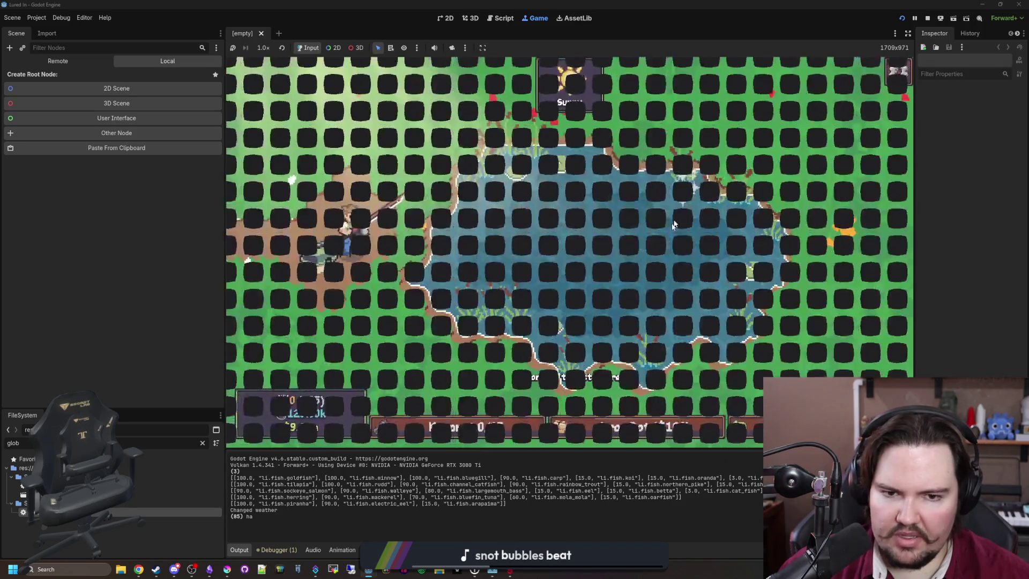
Cast and reel the line at the pond several times, close Feedback, and stop the game.
{"action": "left_click", "coordinate": [602, 225]}
{"action": "left_click", "coordinate": [603, 225]}
{"action": "left_click", "coordinate": [631, 266]}
{"action": "left_click", "coordinate": [631, 267]}
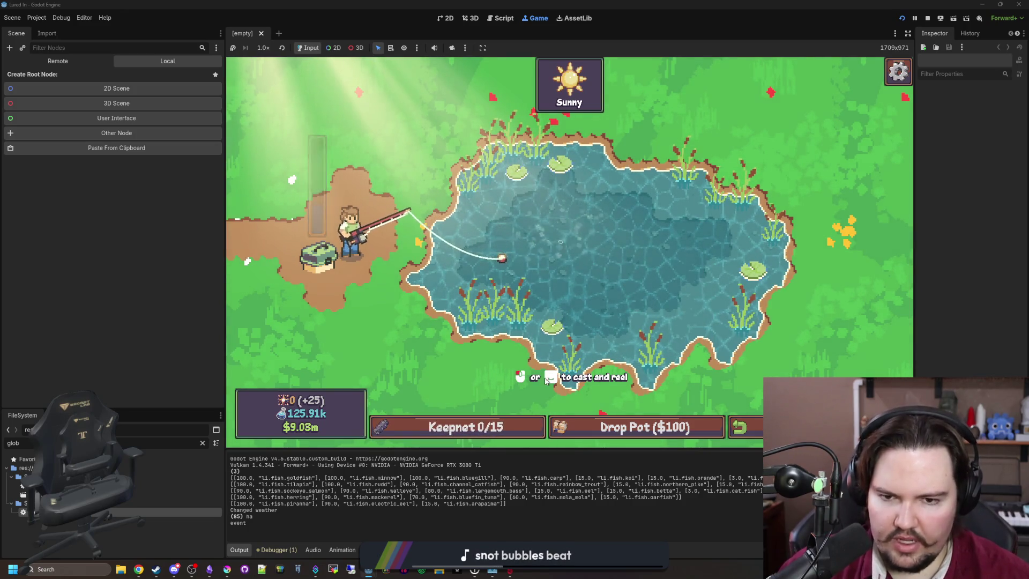
{"action": "left_click", "coordinate": [568, 252]}
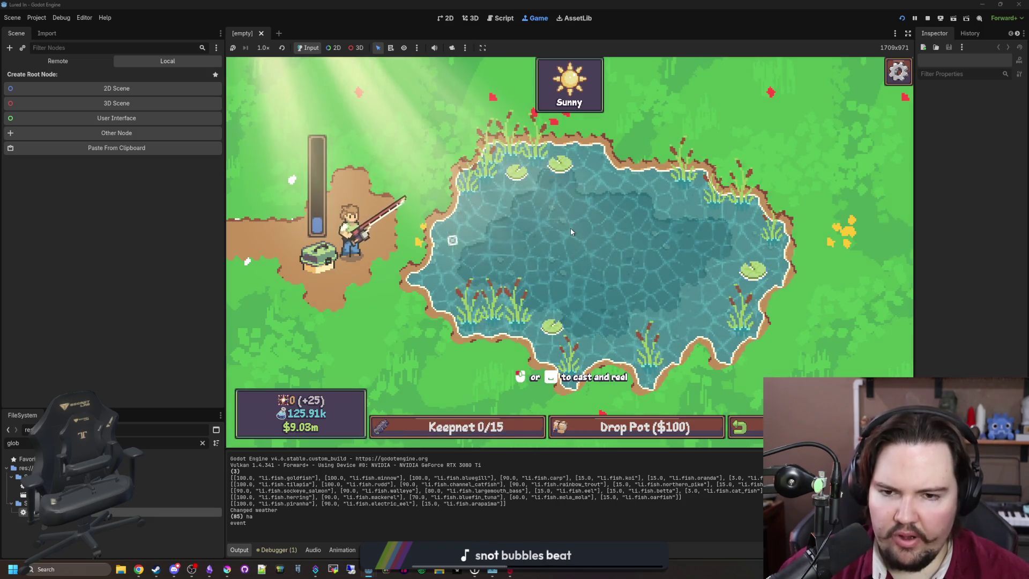
{"action": "left_click", "coordinate": [570, 232]}
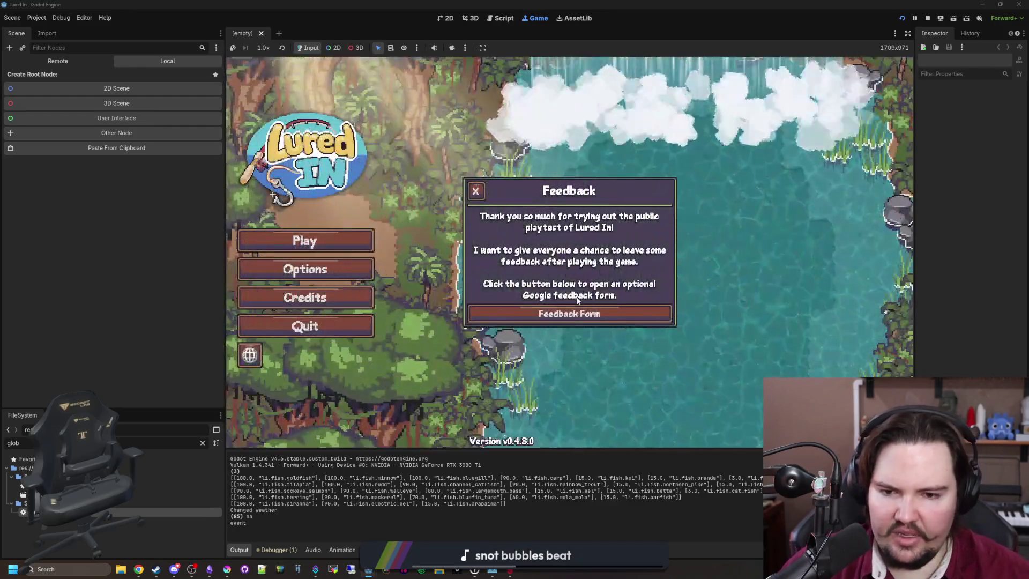
{"action": "left_click", "coordinate": [783, 212]}
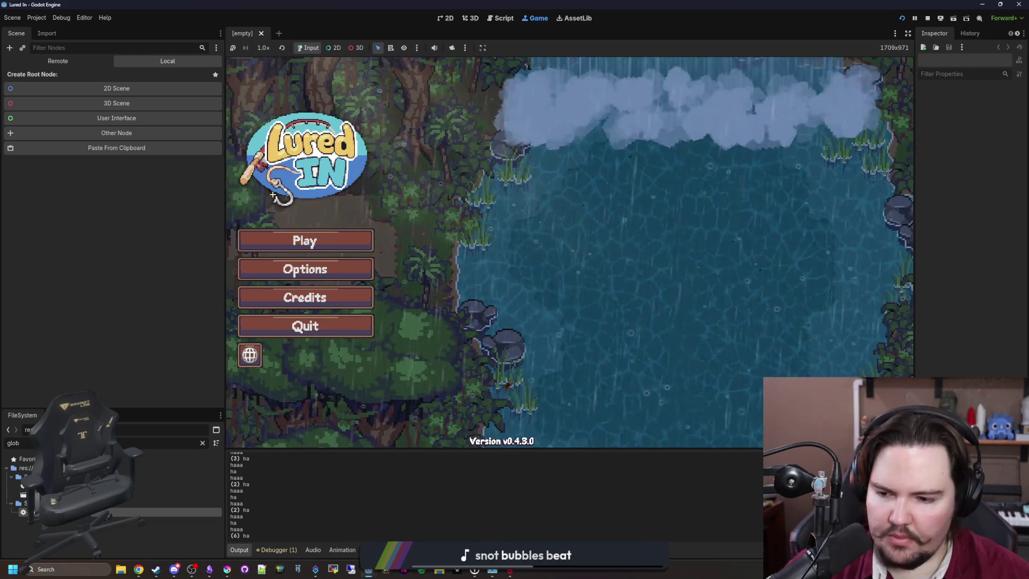
{"action": "left_click", "coordinate": [928, 18]}
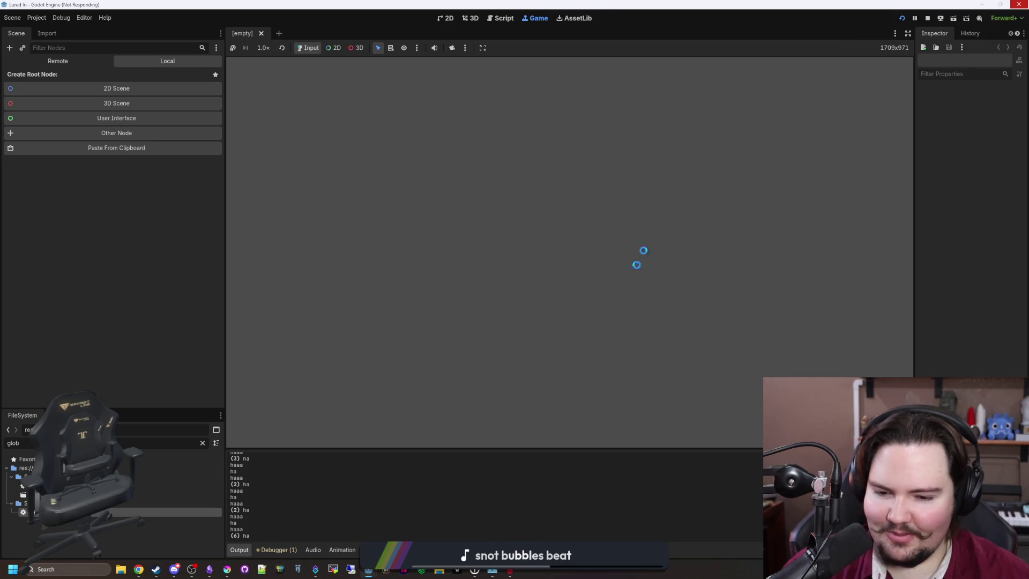
Open the Backblaze preferences and check the Performance page, keeping 1 backup thread.
{"action": "left_click", "coordinate": [512, 512]}
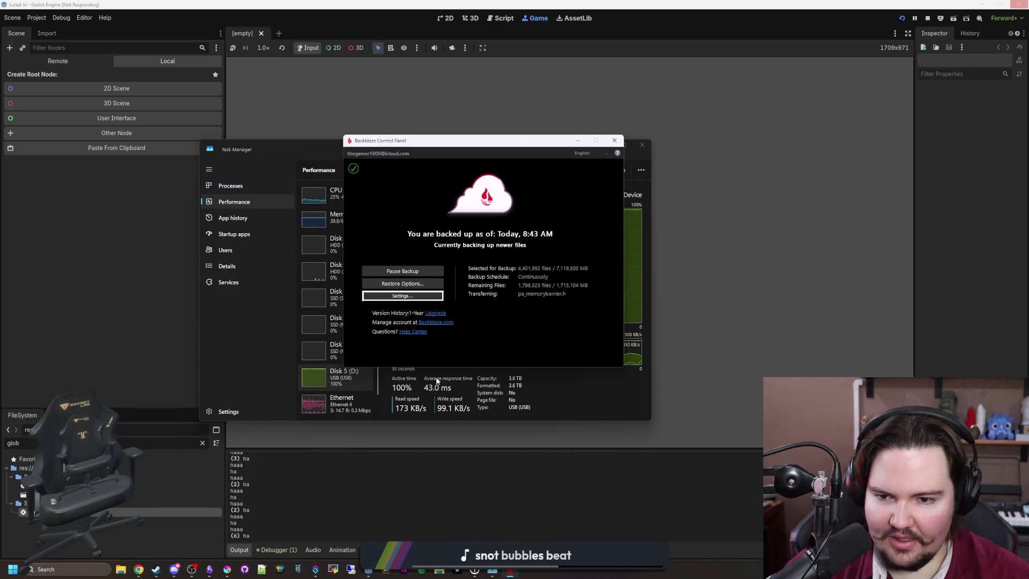
{"action": "left_click", "coordinate": [415, 296]}
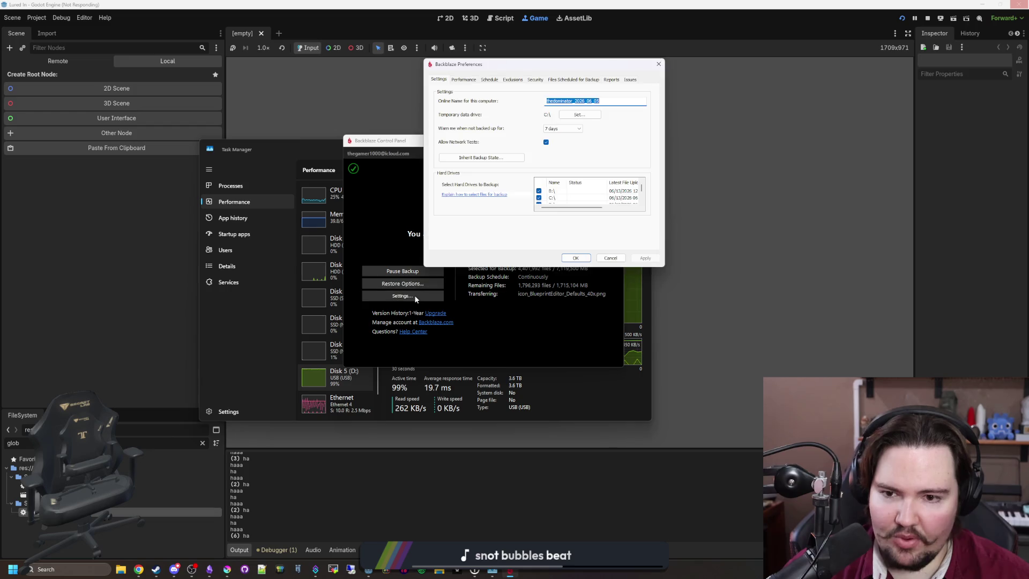
{"action": "left_click", "coordinate": [464, 80]}
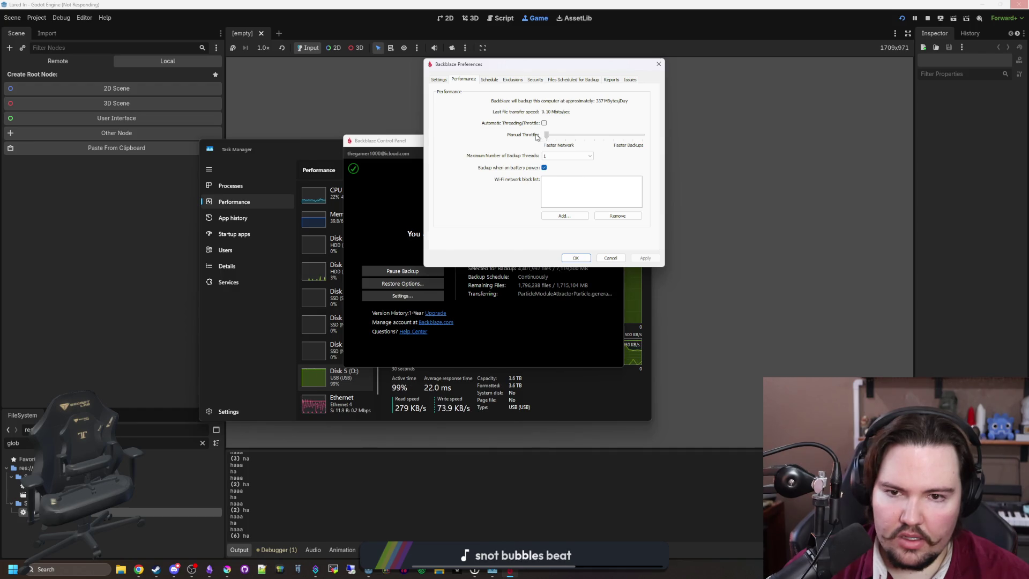
{"action": "left_click", "coordinate": [575, 156]}
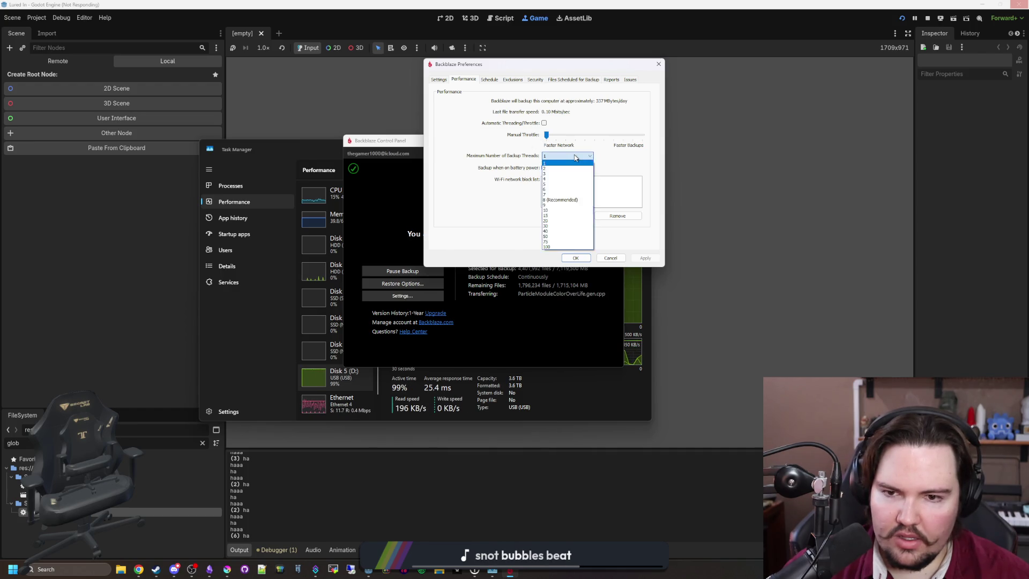
{"action": "left_click", "coordinate": [575, 157]}
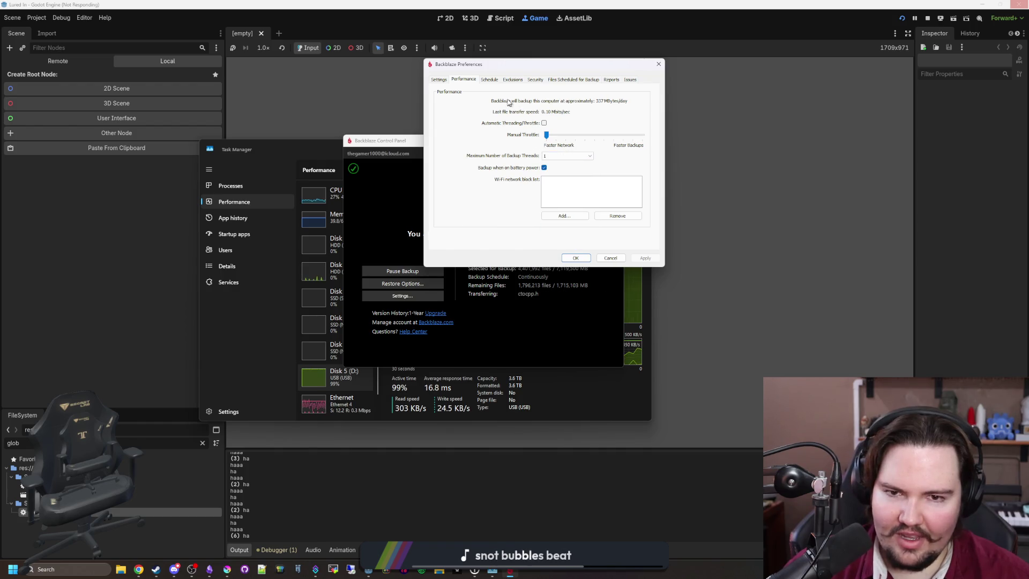
{"action": "left_click", "coordinate": [438, 80]}
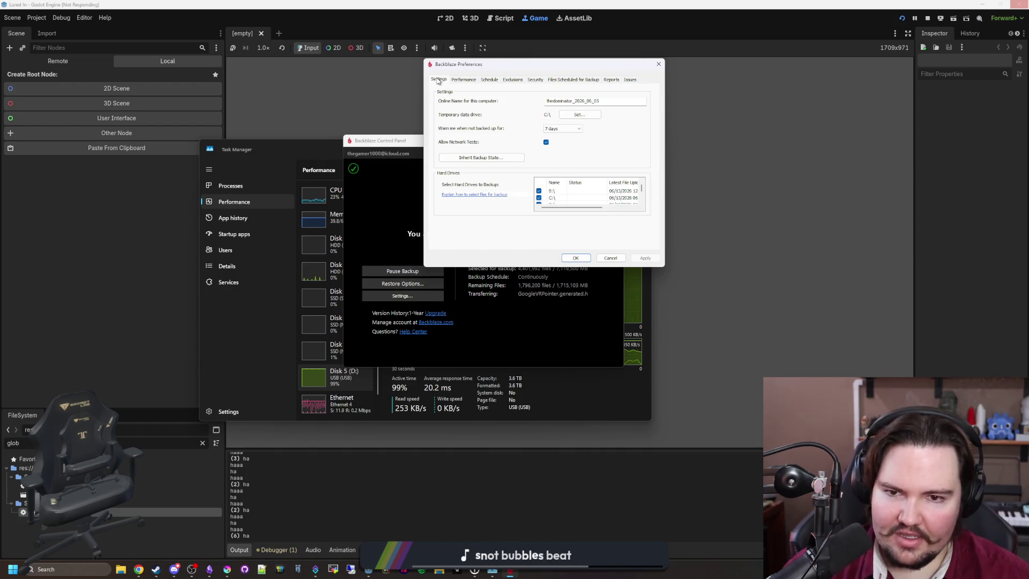
Browse the exclusions, security, scheduled files, size report and skipped files preference pages.
{"action": "left_click", "coordinate": [463, 80]}
{"action": "left_click", "coordinate": [489, 79]}
{"action": "left_click", "coordinate": [513, 80]}
{"action": "left_click", "coordinate": [535, 80]}
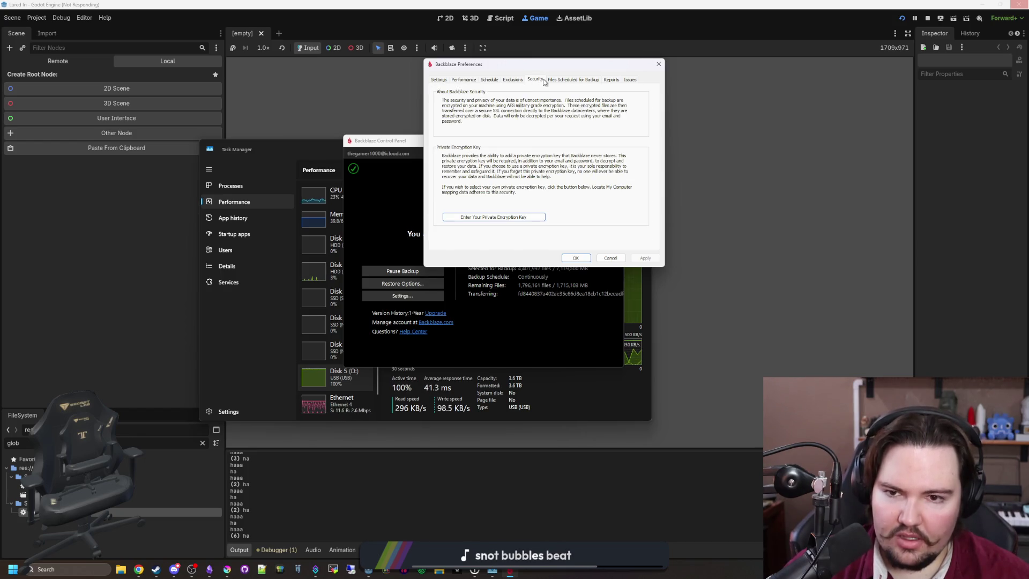
{"action": "left_click", "coordinate": [573, 79]}
{"action": "left_click", "coordinate": [614, 80]}
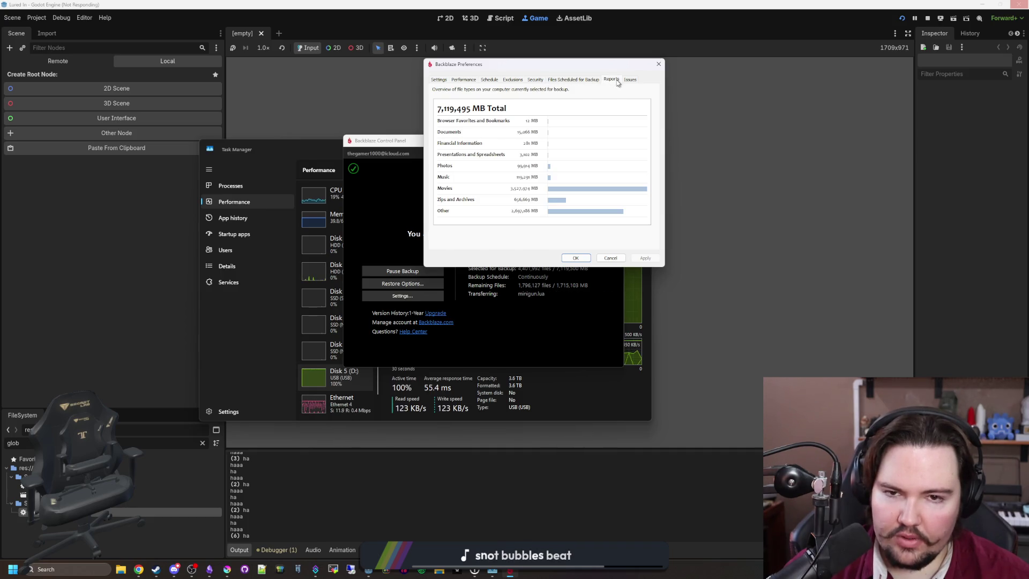
{"action": "left_click", "coordinate": [630, 81]}
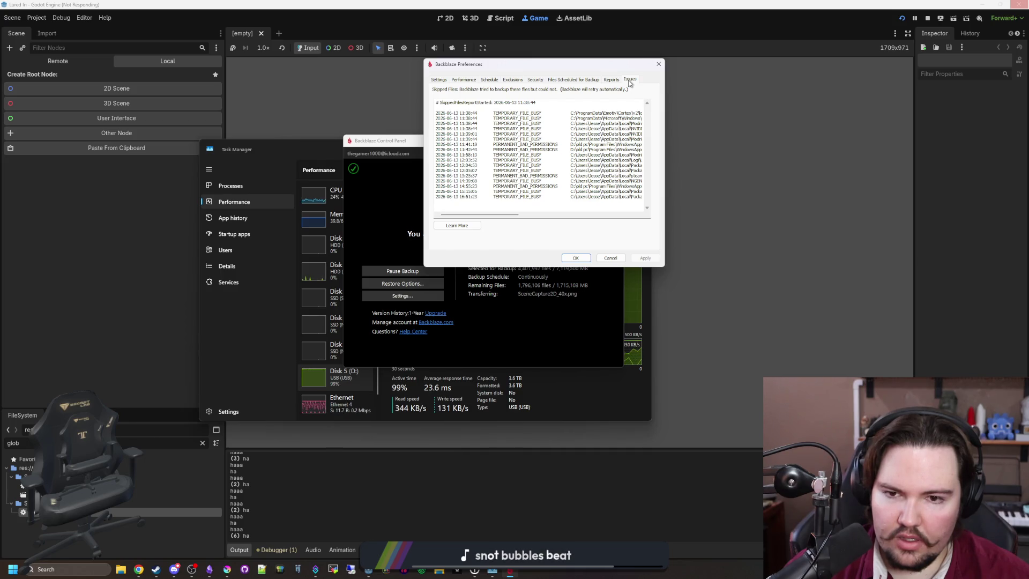
{"action": "left_click", "coordinate": [439, 80]}
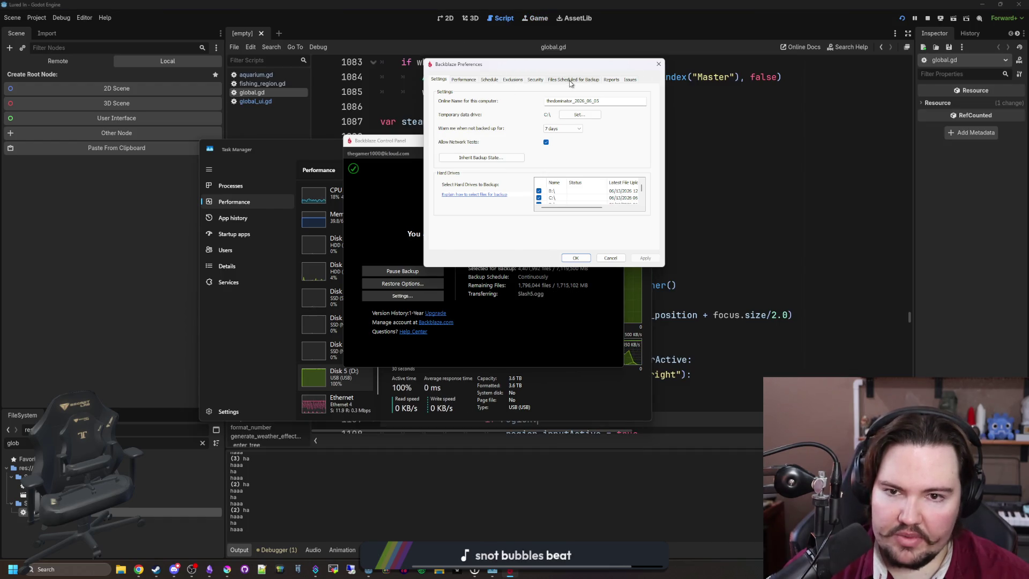
Set the backup schedule to 'Only when I click <Backup Now>', apply it, and close the preferences.
{"action": "left_click", "coordinate": [489, 80]}
{"action": "left_click", "coordinate": [577, 131]}
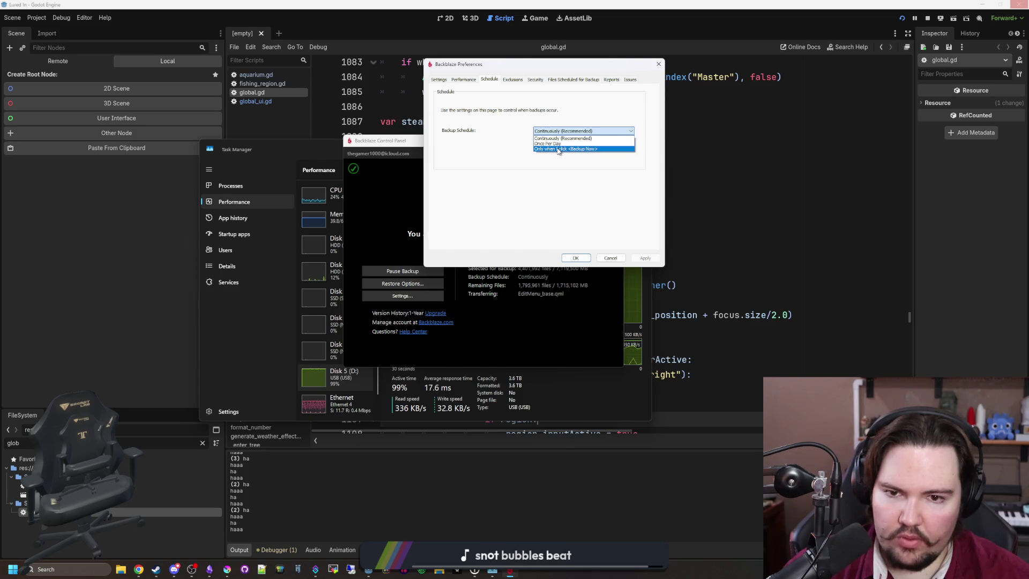
{"action": "left_click", "coordinate": [565, 149]}
{"action": "left_click", "coordinate": [637, 259]}
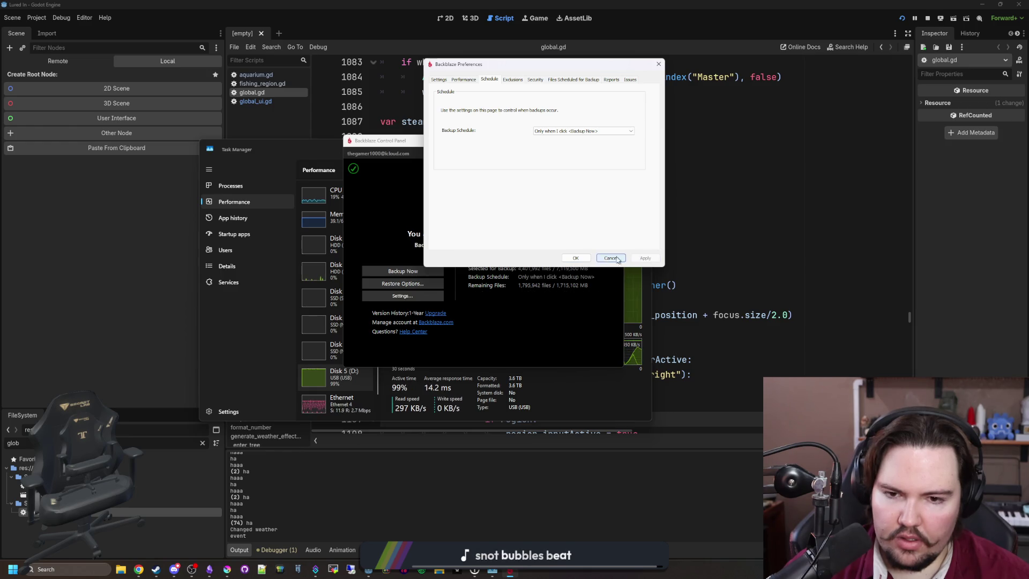
{"action": "left_click", "coordinate": [576, 258]}
{"action": "left_click", "coordinate": [578, 140]}
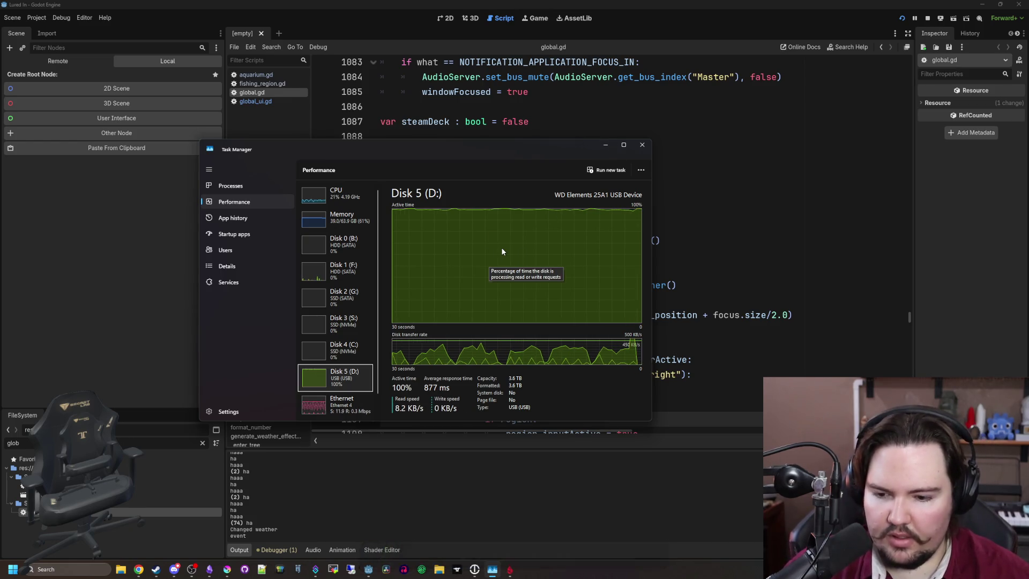
Sort processes by disk use, then compare Disk 4 (C:) and USB Disk 5 (D:) performance graphs.
{"action": "left_click", "coordinate": [1019, 4]}
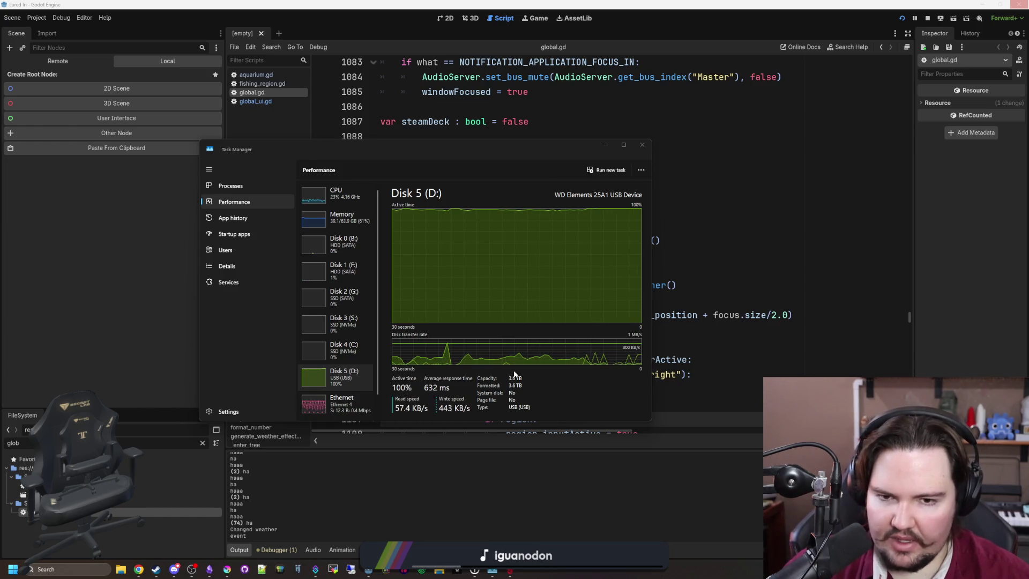
{"action": "left_click", "coordinate": [235, 188]}
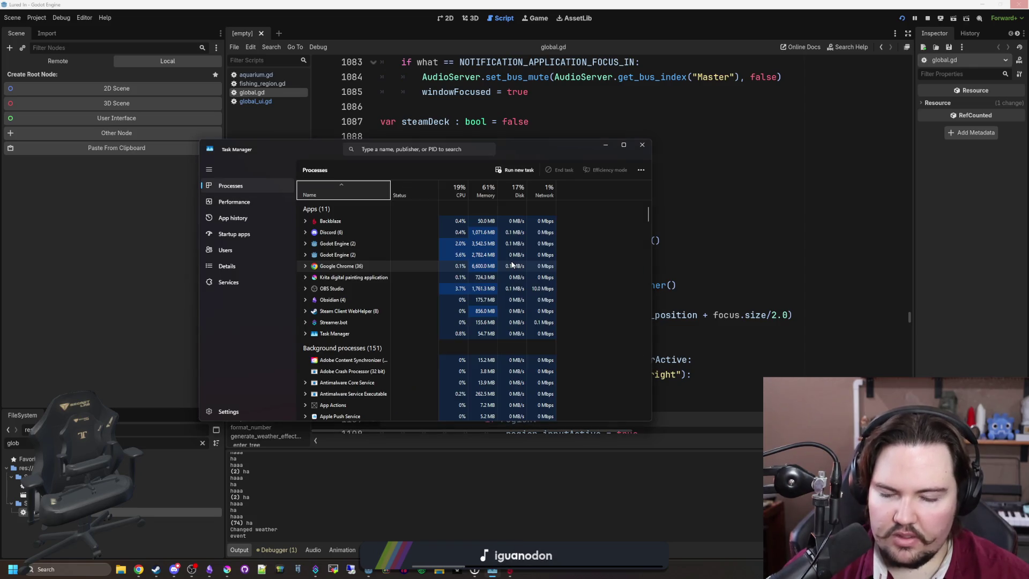
{"action": "left_click", "coordinate": [519, 193]}
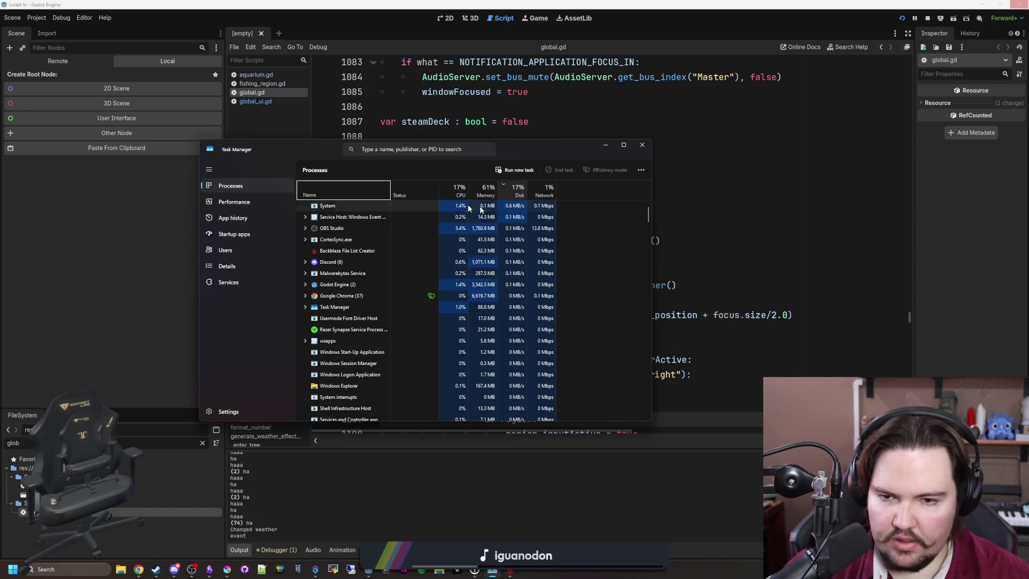
{"action": "left_click", "coordinate": [255, 203]}
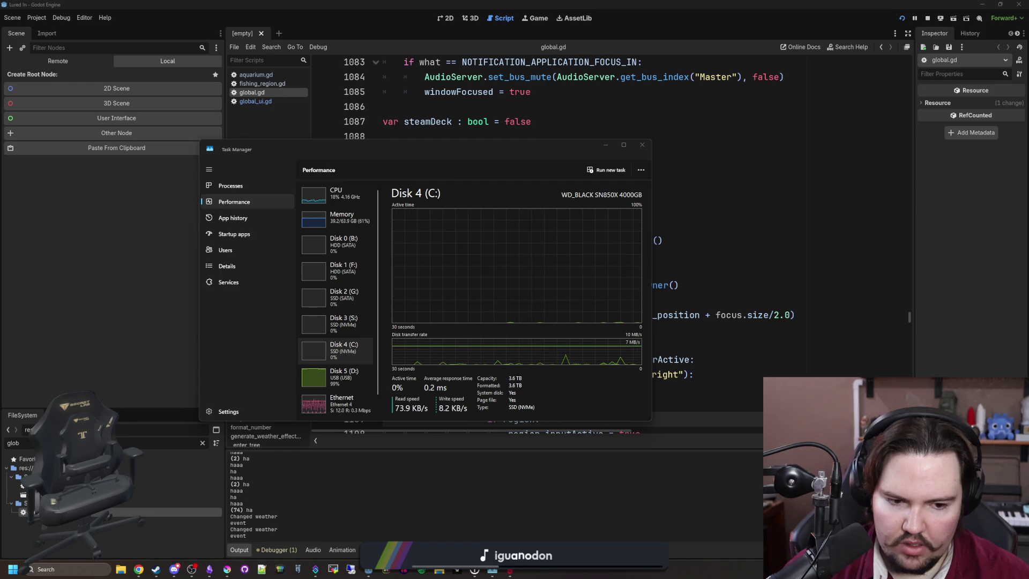
{"action": "left_click", "coordinate": [579, 312]}
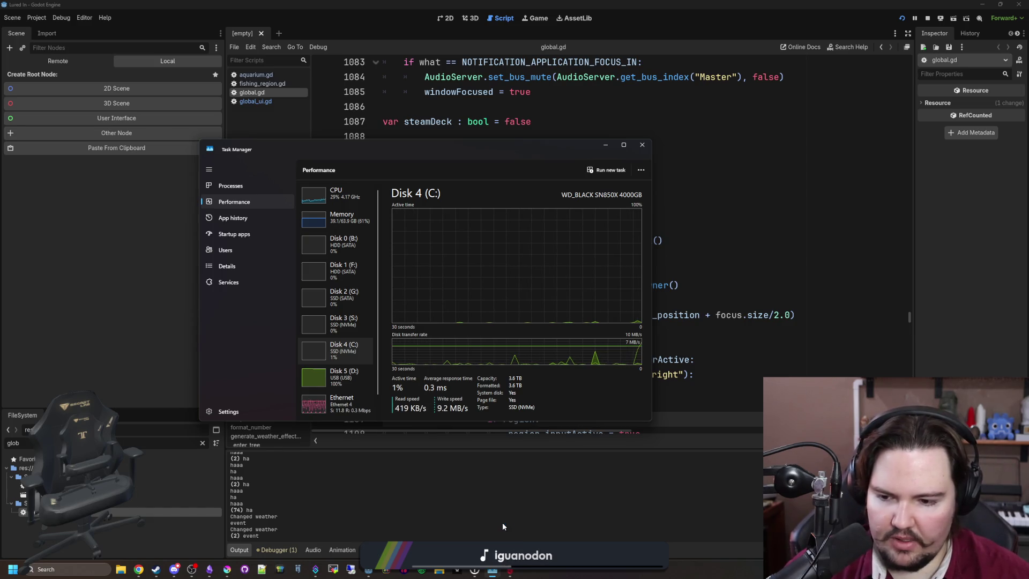
{"action": "left_click", "coordinate": [338, 372]}
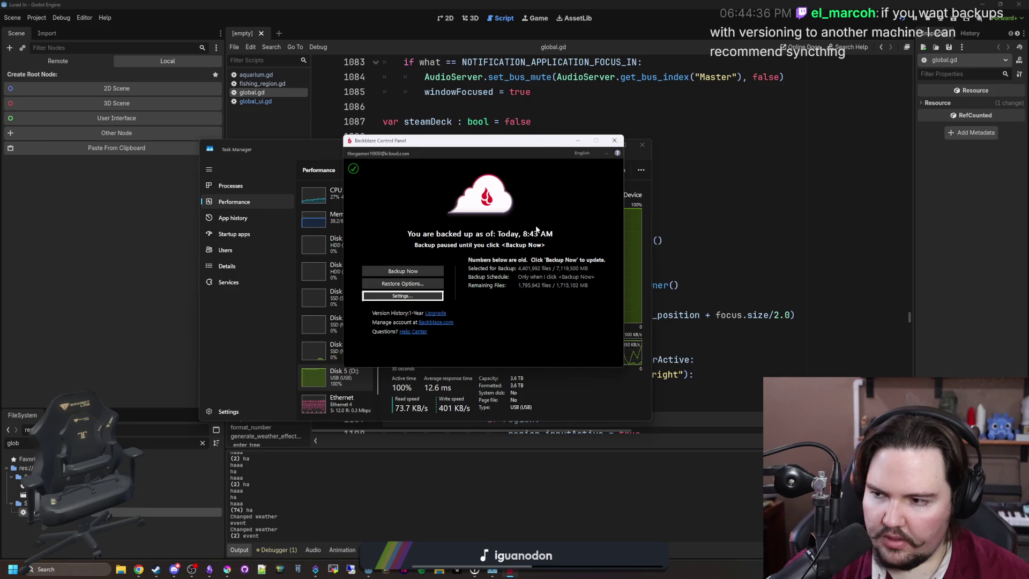
Minimize the Backblaze panel, confirm quitting Samsung Magician, and return to the Processes list.
{"action": "left_click", "coordinate": [577, 141]}
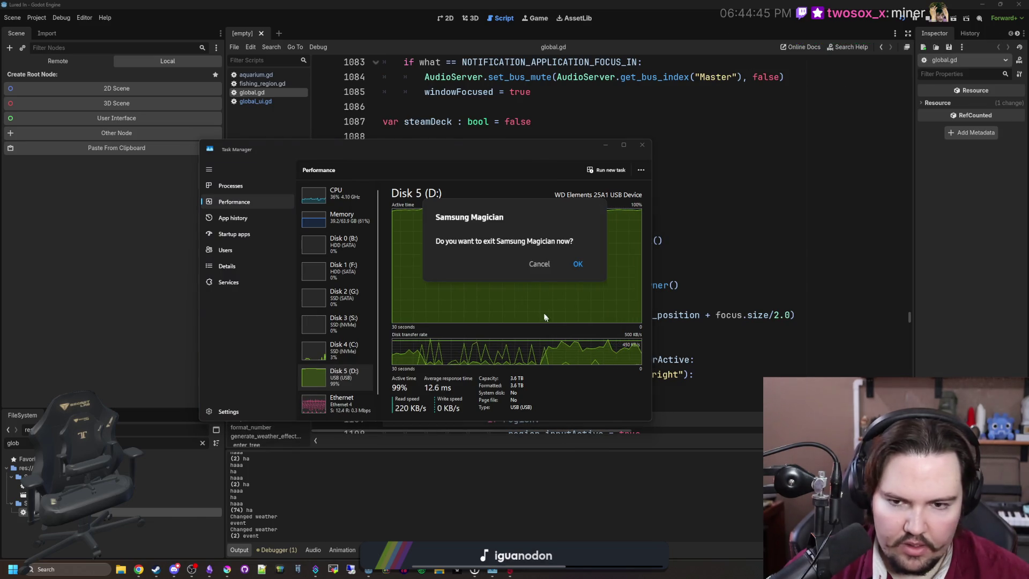
{"action": "left_click", "coordinate": [585, 263]}
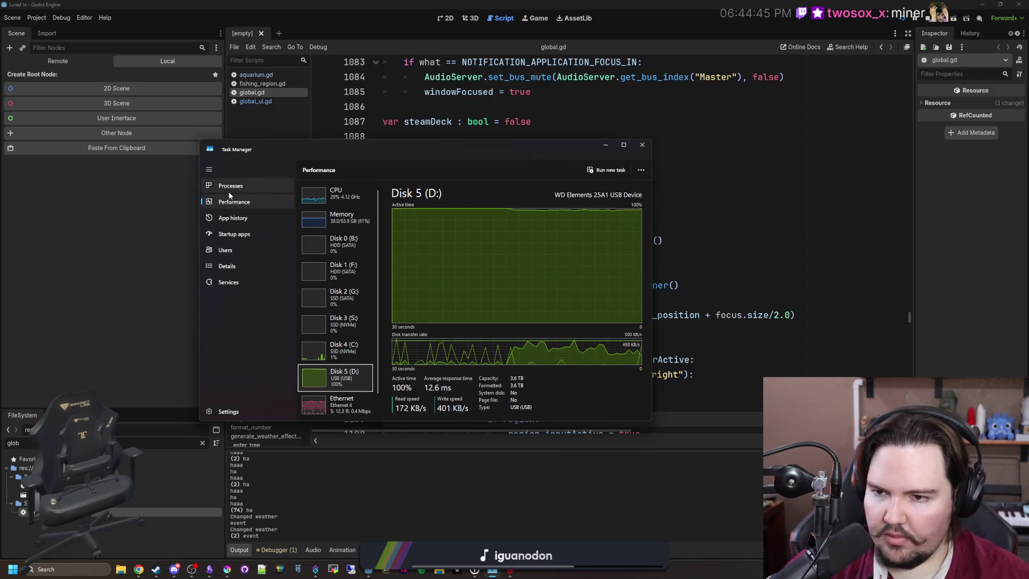
{"action": "key", "text": "ctrl+shift+Tab"}
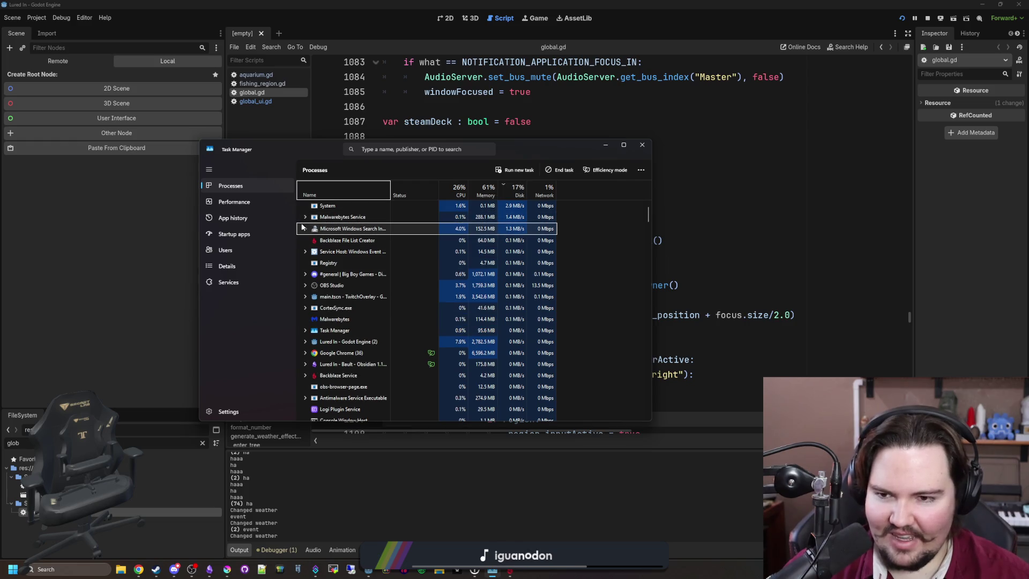
End the Microsoft Windows Search process from its right-click menu.
{"action": "left_click", "coordinate": [306, 228]}
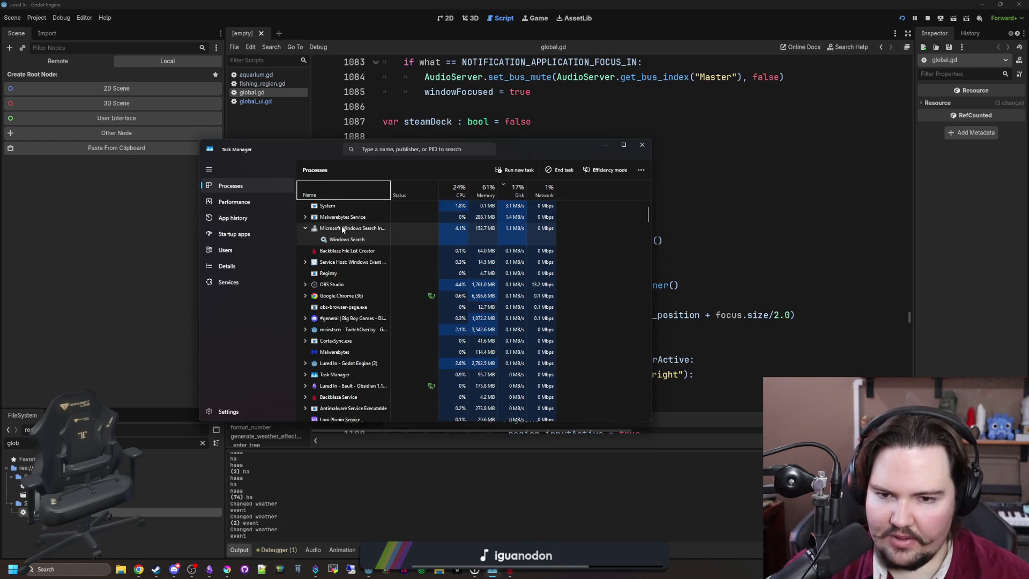
{"action": "right_click", "coordinate": [357, 228]}
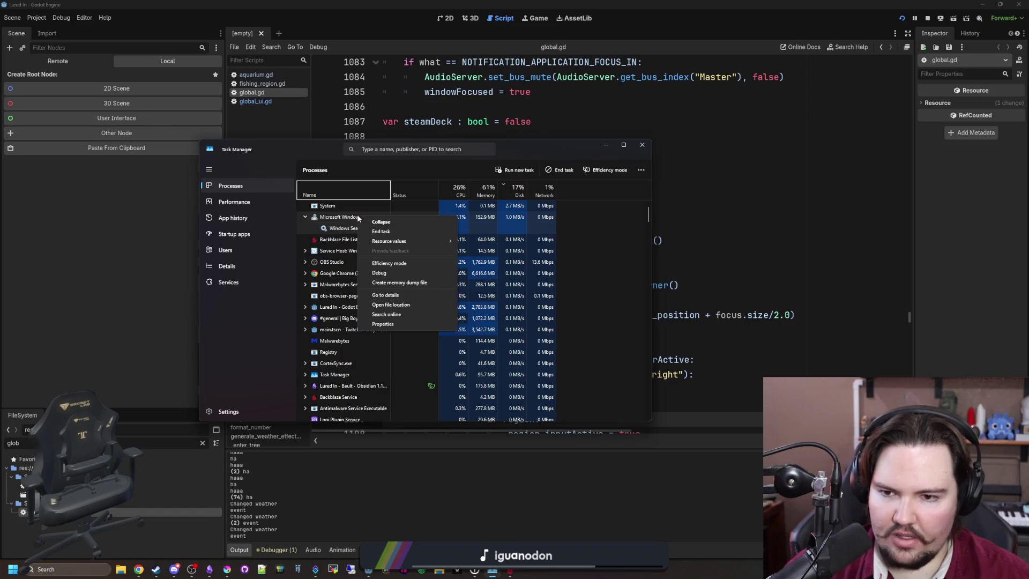
{"action": "left_click", "coordinate": [382, 228]}
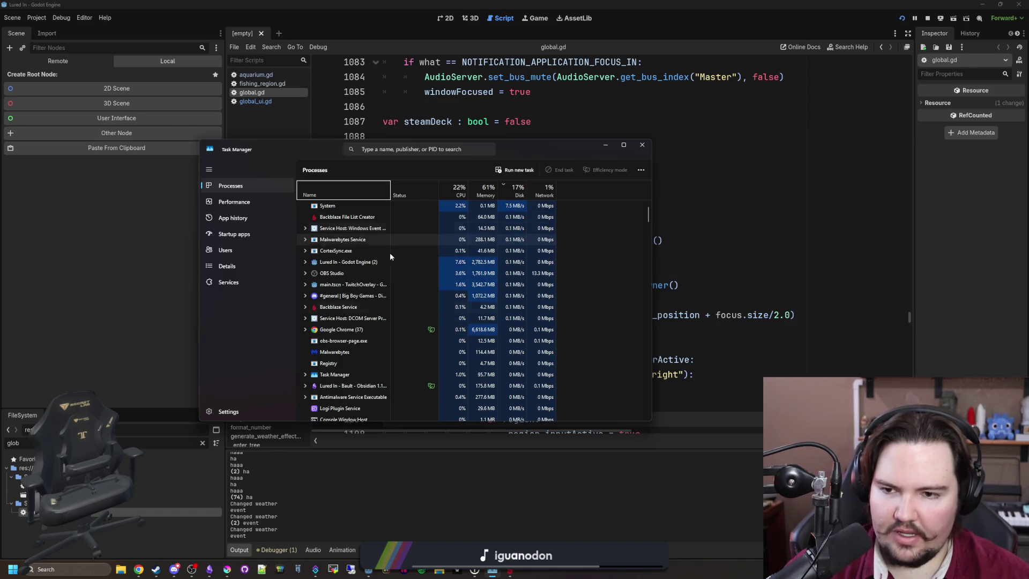
Recheck the C: and USB D: drive graphs, then try safely ejecting the USB drive.
{"action": "left_click", "coordinate": [254, 205]}
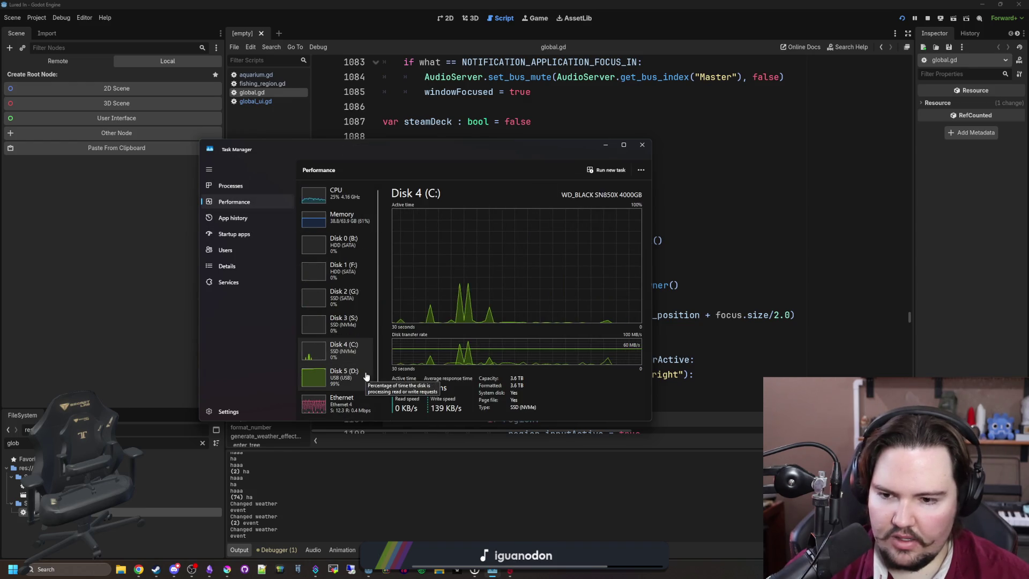
{"action": "left_click", "coordinate": [248, 186]}
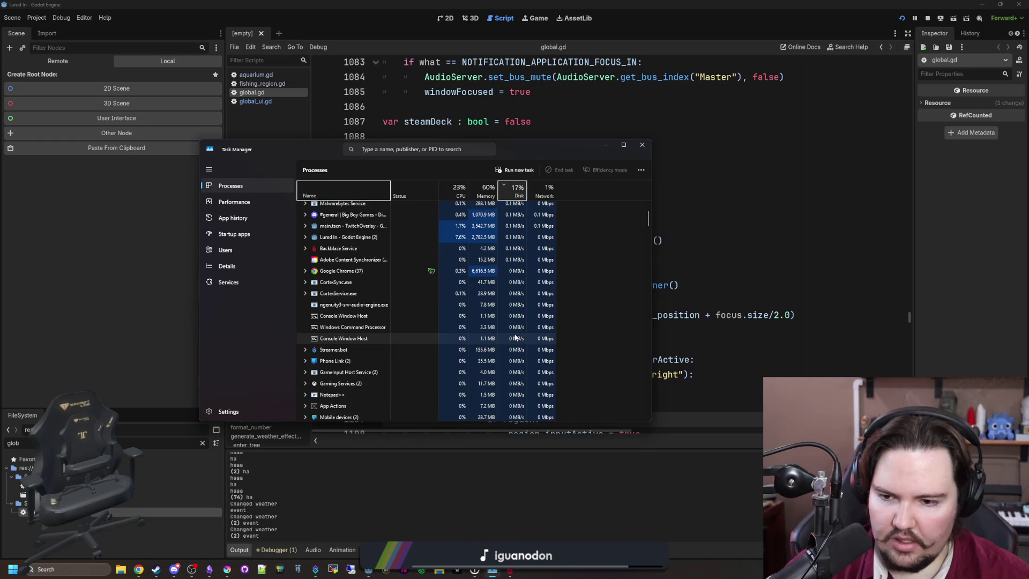
{"action": "scroll", "coordinate": [498, 334], "scroll_direction": "down", "scroll_amount": 4}
{"action": "left_click", "coordinate": [234, 201]}
{"action": "left_click", "coordinate": [343, 375]}
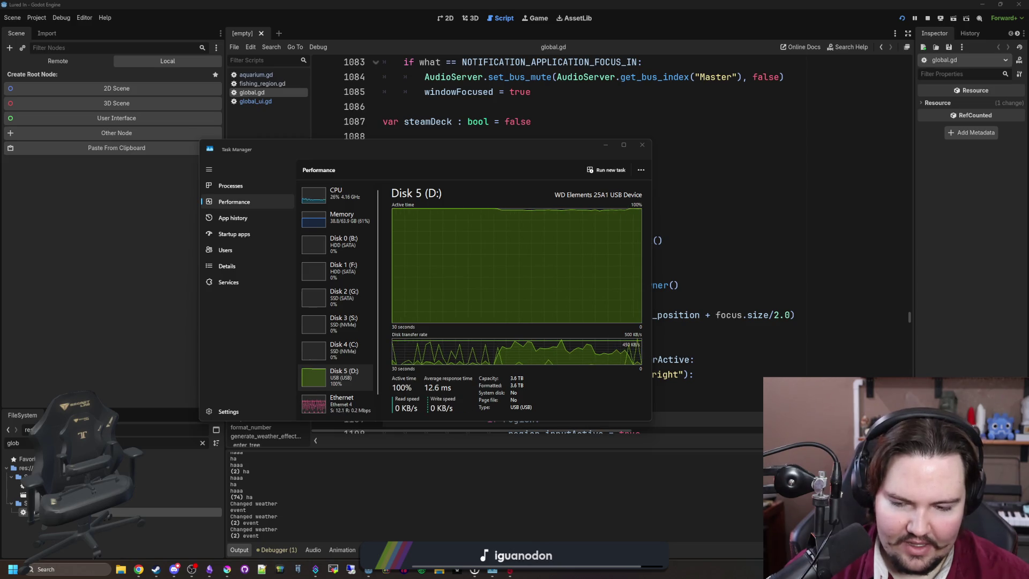
{"action": "mouse_move", "coordinate": [166, 565]}
{"action": "left_click", "coordinate": [156, 531]}
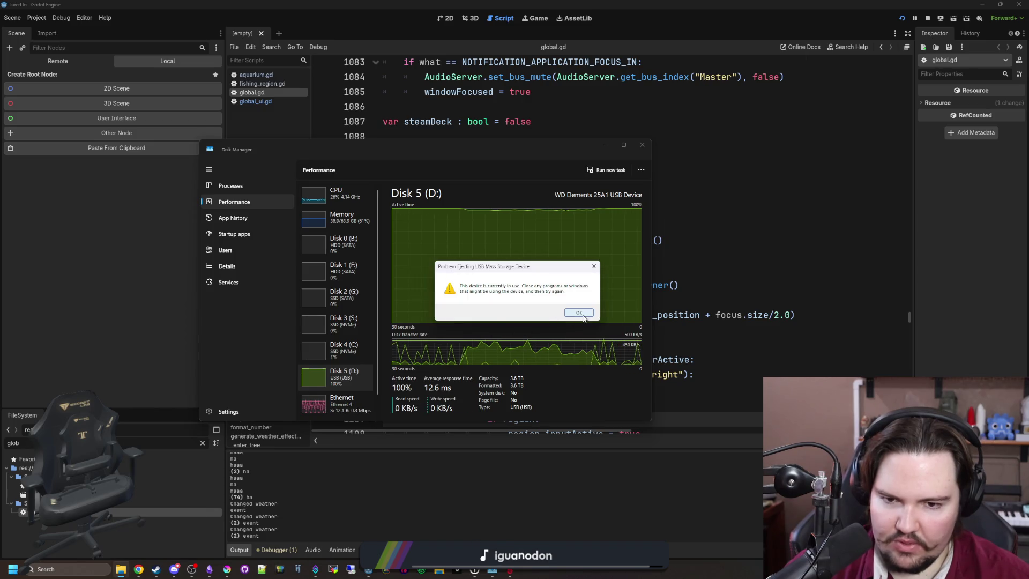
Dismiss the 'Problem Ejecting USB Mass Storage Device' warning with OK.
{"action": "key", "text": "Return"}
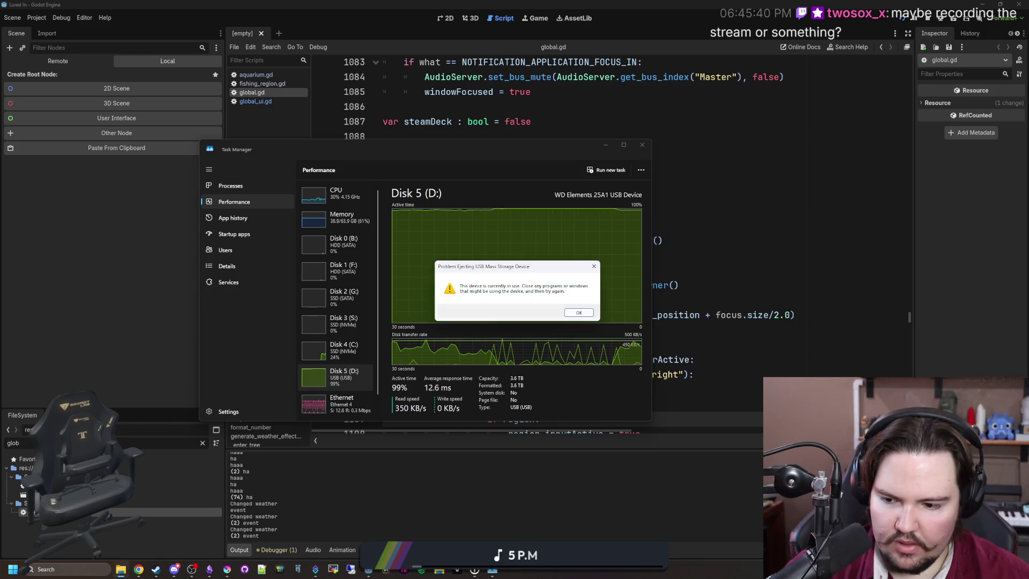
{"action": "left_click", "coordinate": [579, 312]}
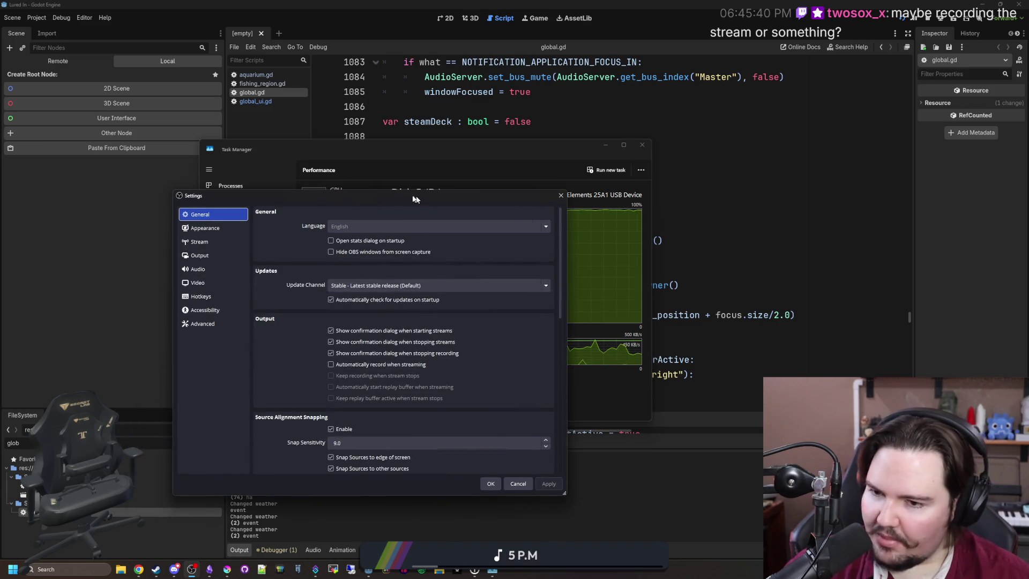
Look through the OBS Output, Stream and General settings pages, then close without applying.
{"action": "left_click", "coordinate": [202, 258]}
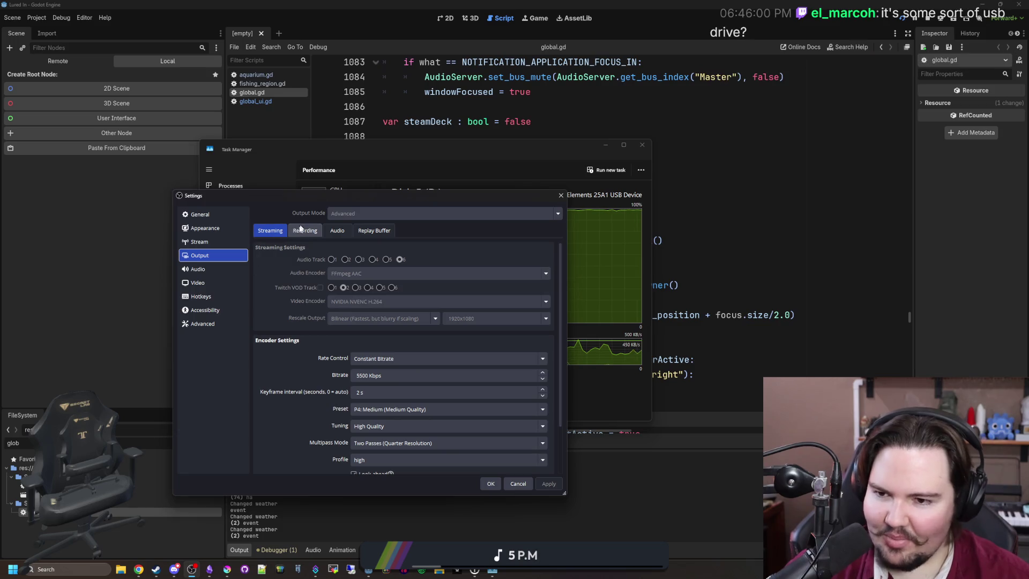
{"action": "left_click", "coordinate": [197, 271]}
{"action": "left_click", "coordinate": [218, 241]}
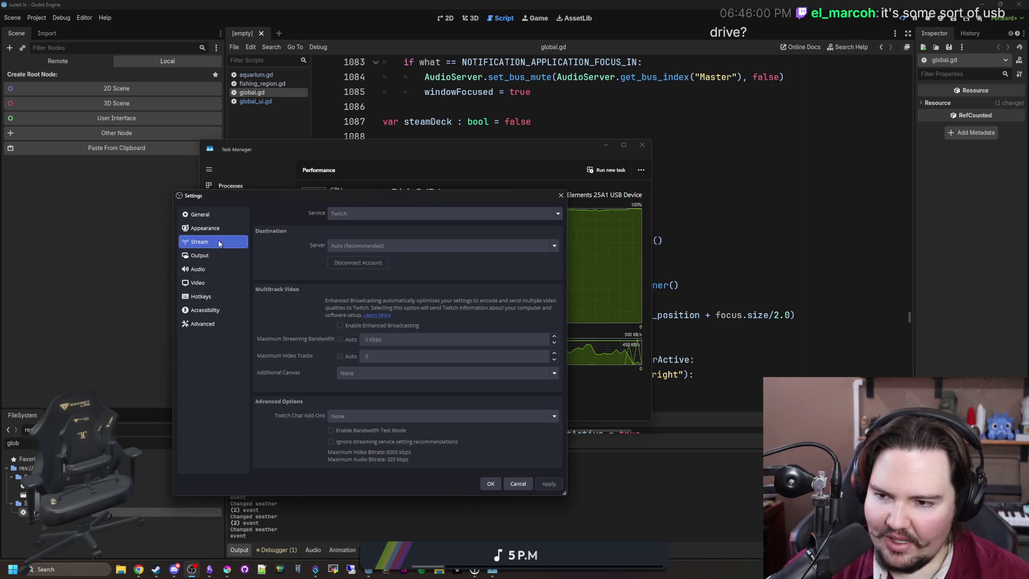
{"action": "left_click", "coordinate": [224, 230]}
{"action": "left_click", "coordinate": [204, 215]}
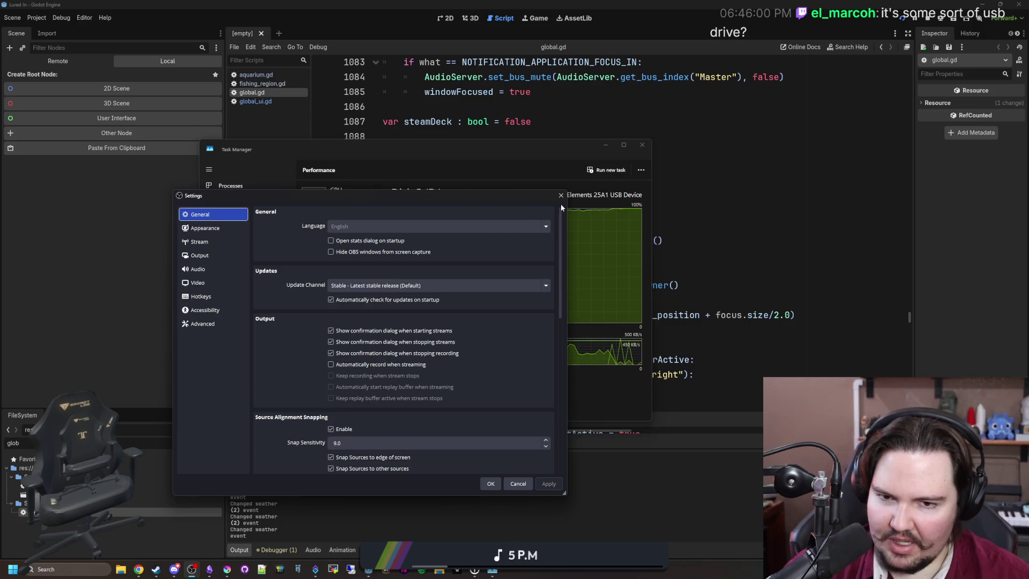
{"action": "left_click", "coordinate": [561, 196]}
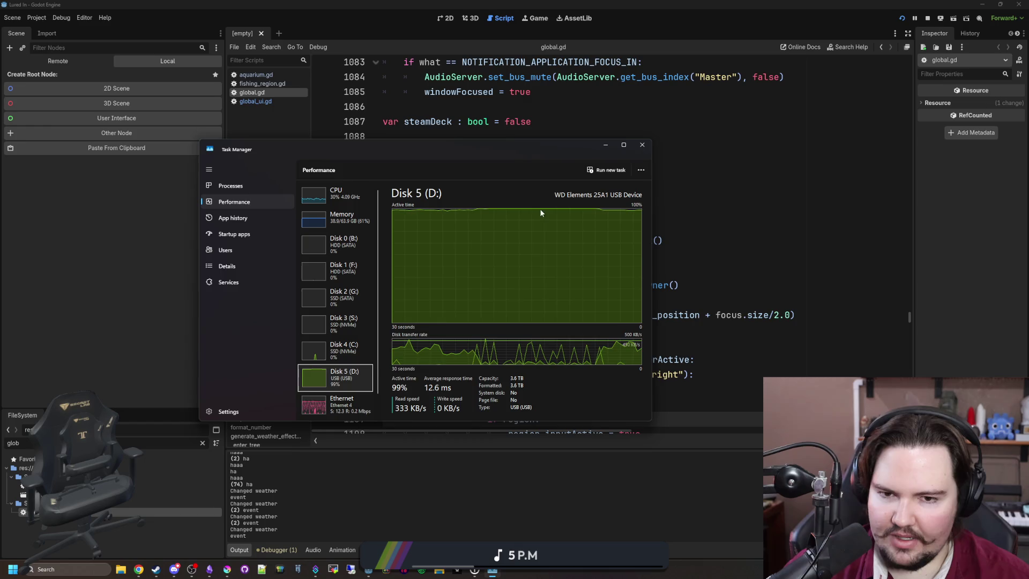
Minimize Task Manager and return to line 1096 of the Godot script for a project-wide search.
{"action": "right_click", "coordinate": [358, 374]}
{"action": "left_click", "coordinate": [521, 301]}
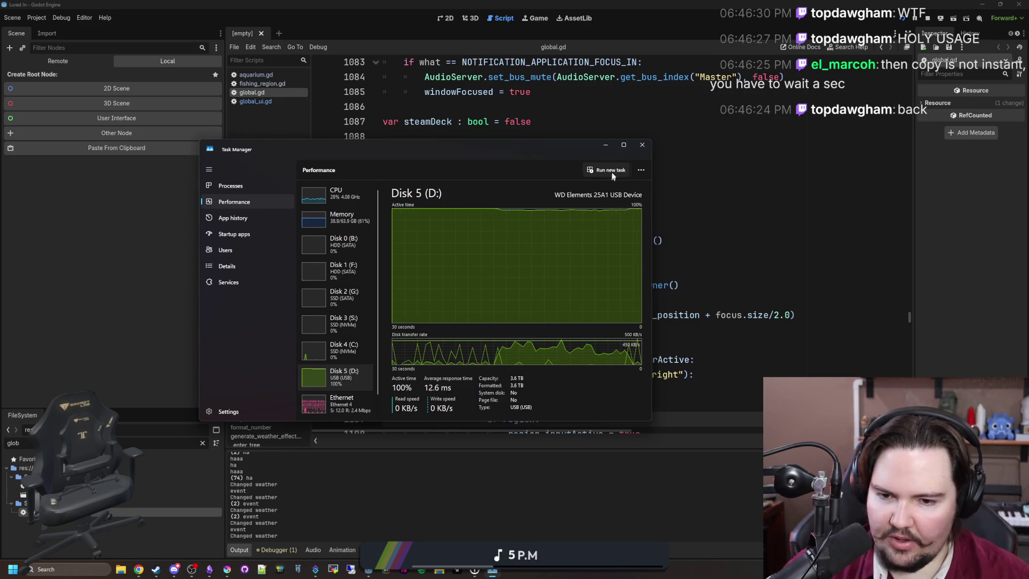
{"action": "left_click", "coordinate": [605, 145]}
{"action": "left_click", "coordinate": [516, 253]}
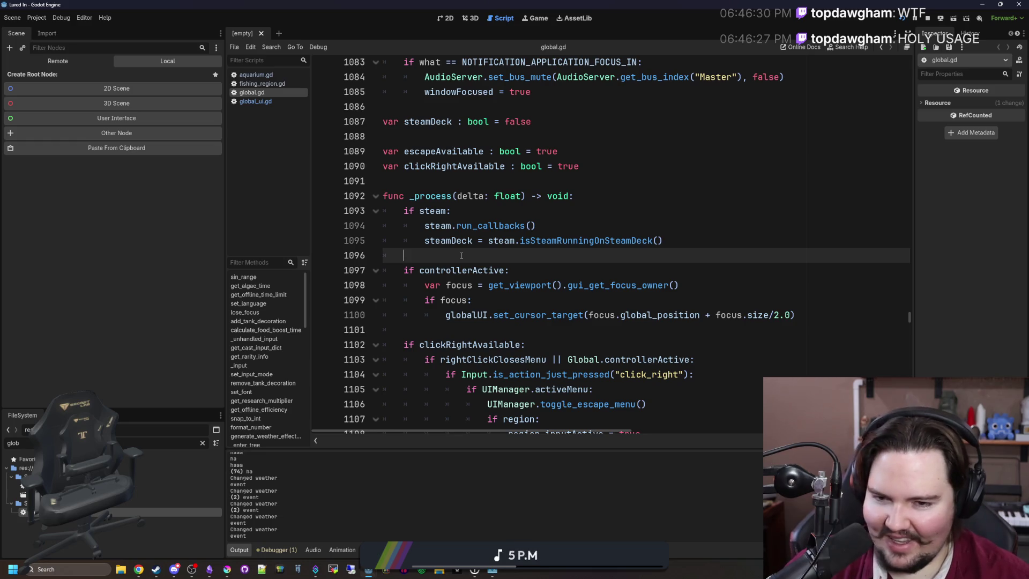
{"action": "key", "text": "ctrl+shift+f"}
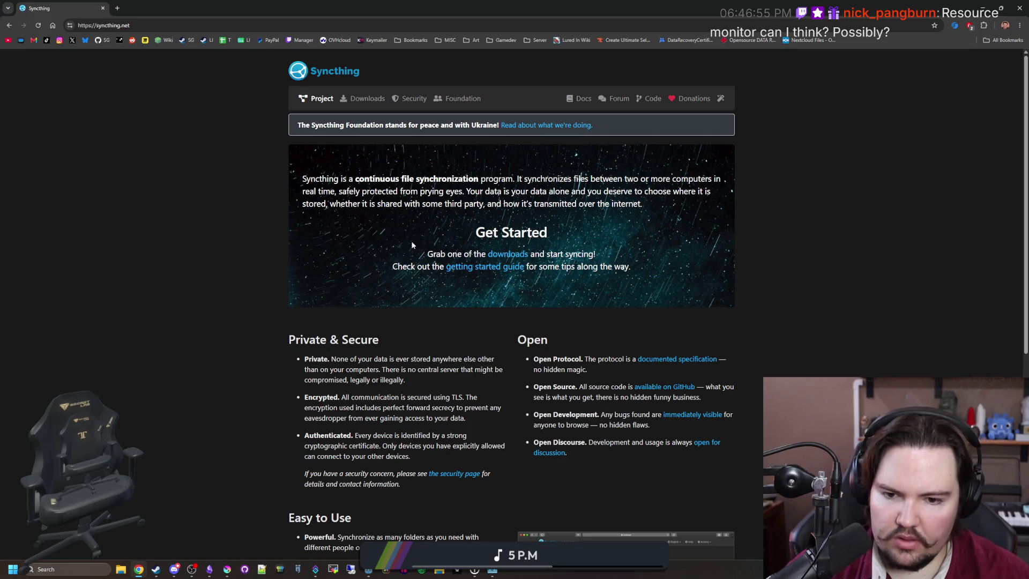
Scroll the Syncthing homepage and open its Downloads page.
{"action": "scroll", "coordinate": [431, 285], "scroll_direction": "down", "scroll_amount": 3}
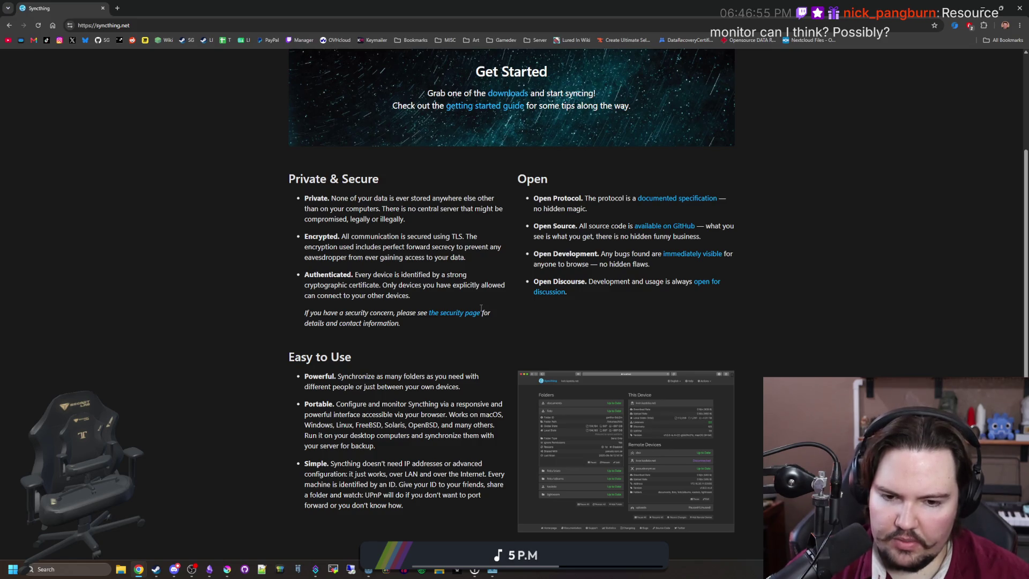
{"action": "scroll", "coordinate": [571, 443], "scroll_direction": "down", "scroll_amount": 2}
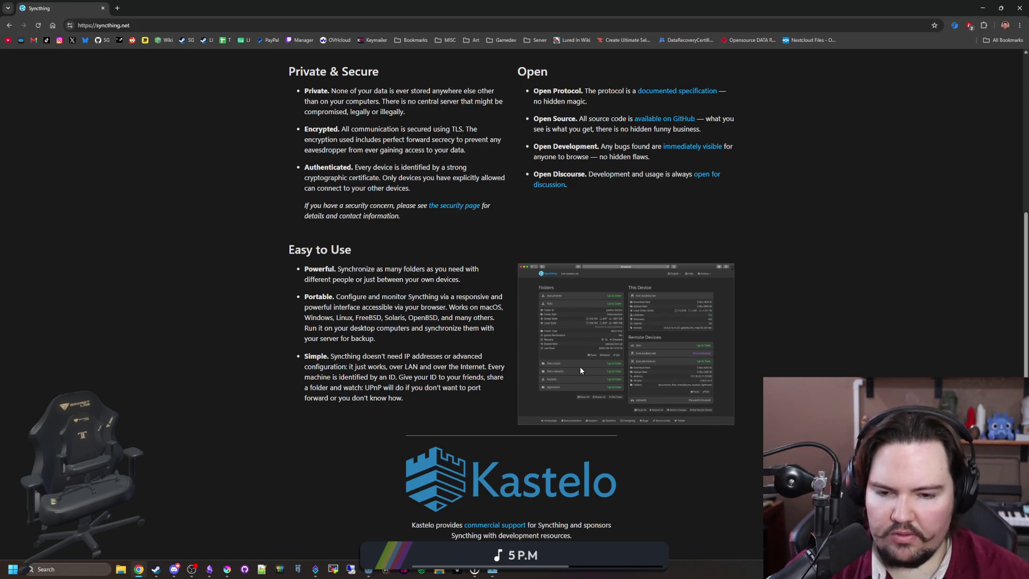
{"action": "scroll", "coordinate": [604, 372], "scroll_direction": "down", "scroll_amount": 1}
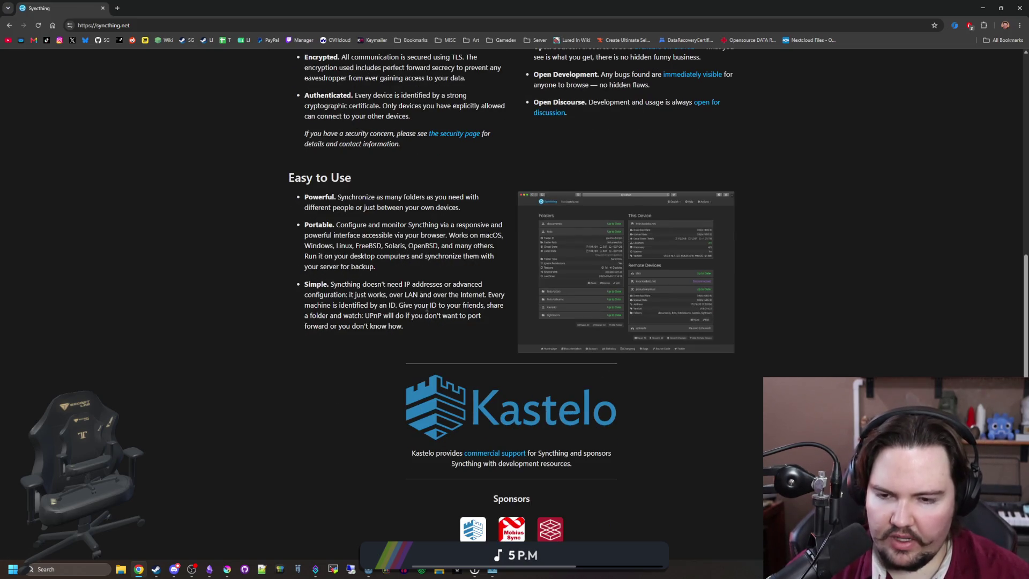
{"action": "scroll", "coordinate": [239, 474], "scroll_direction": "up", "scroll_amount": 3}
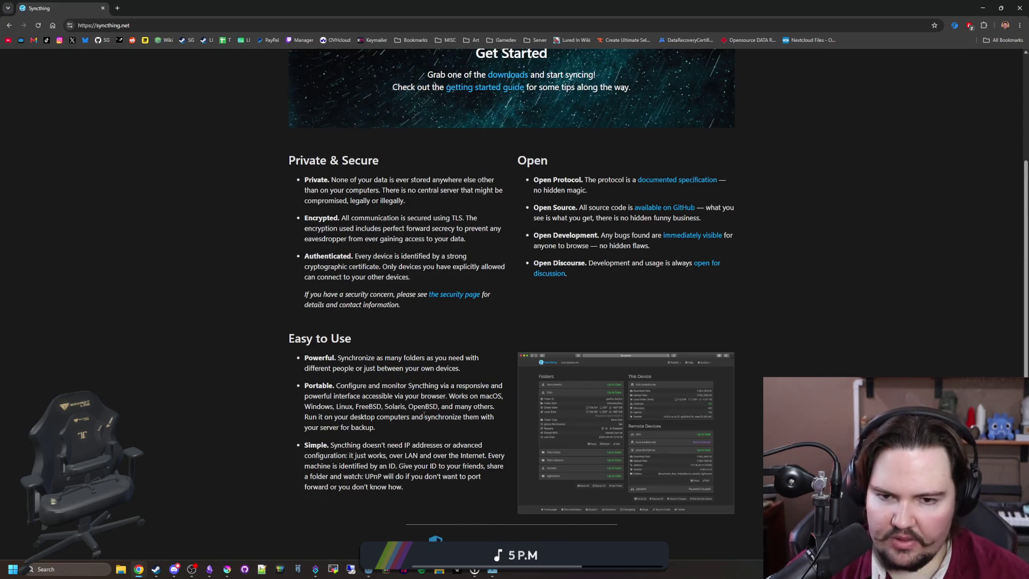
{"action": "scroll", "coordinate": [424, 416], "scroll_direction": "up", "scroll_amount": 3}
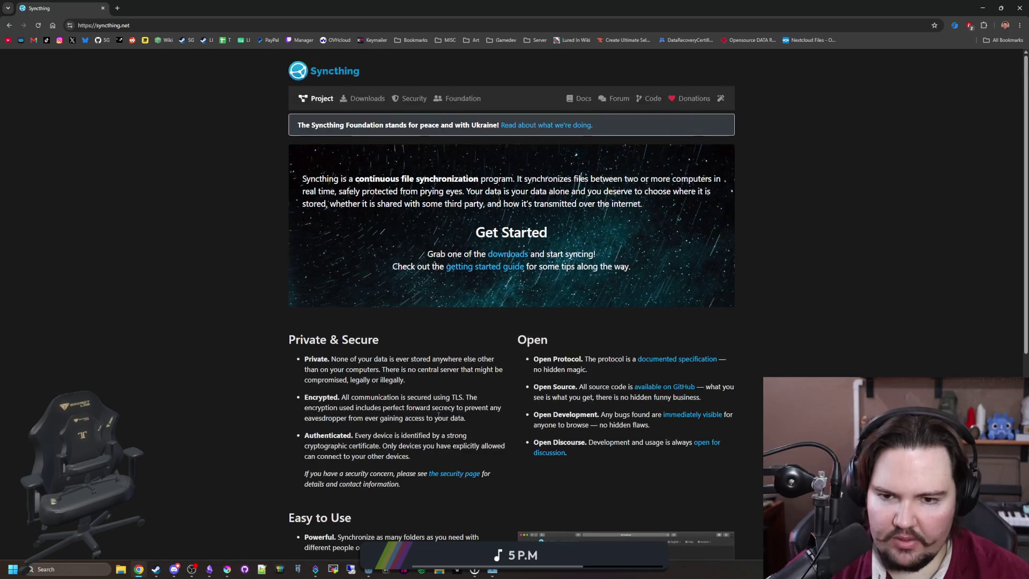
{"action": "left_click", "coordinate": [382, 102]}
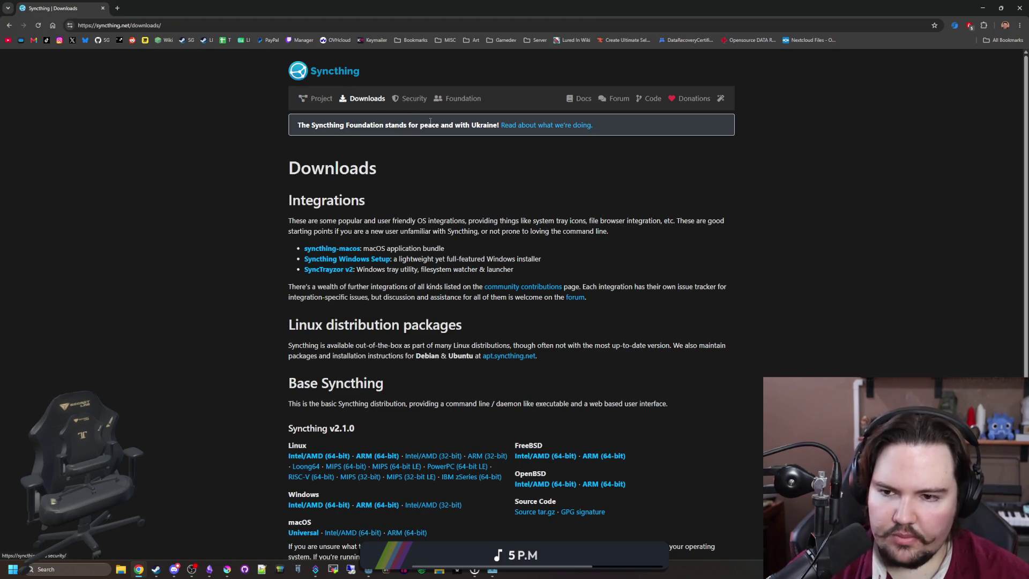
Bookmark the Syncthing Downloads page and switch back to the Godot editor.
{"action": "left_click", "coordinate": [934, 25]}
{"action": "left_click", "coordinate": [890, 108]}
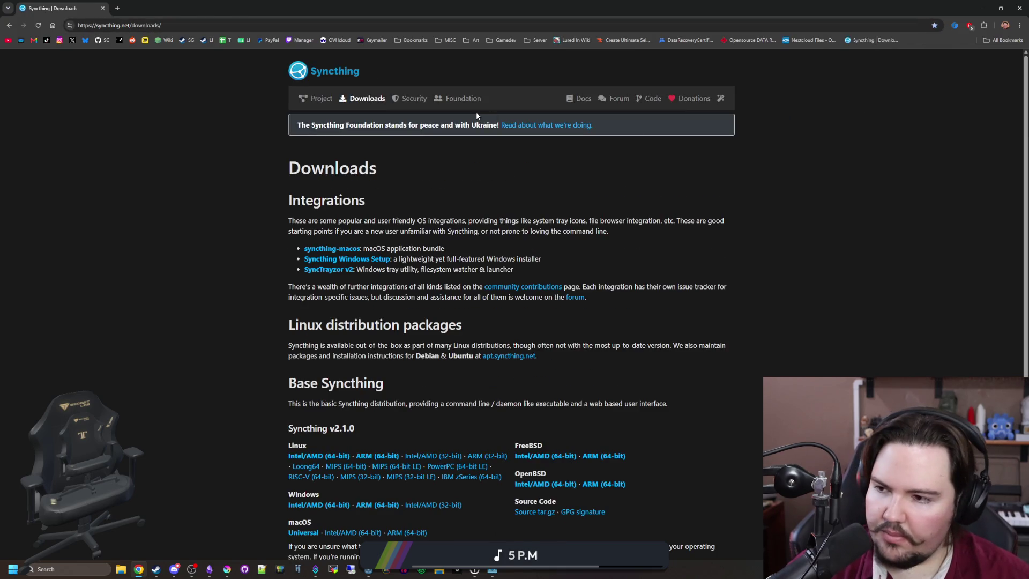
{"action": "key", "text": "alt+Tab"}
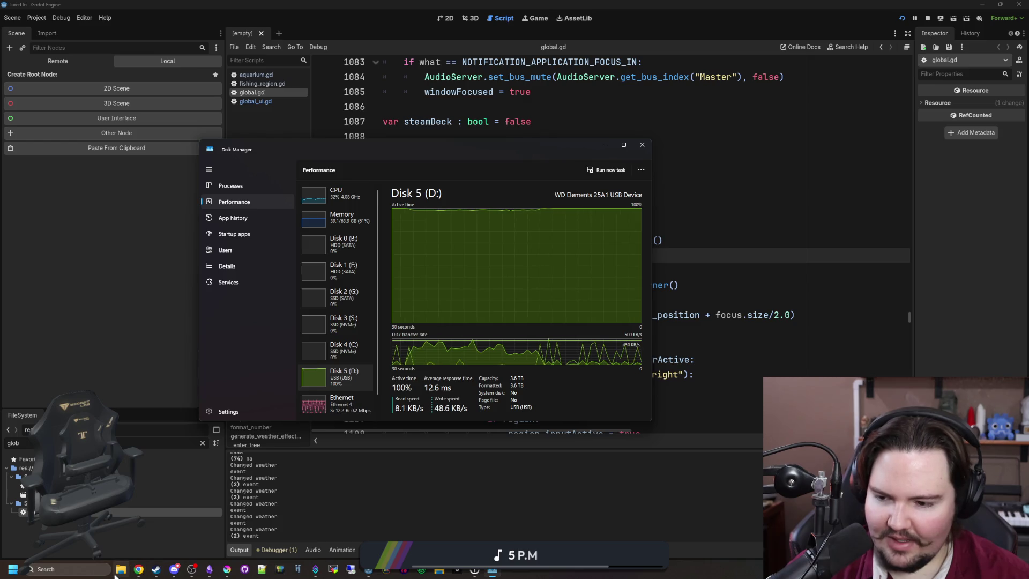
Launch Resource Monitor from Windows search and widen its window to show all columns.
{"action": "key", "text": "super"}
{"action": "type", "text": "resource Monitor"}
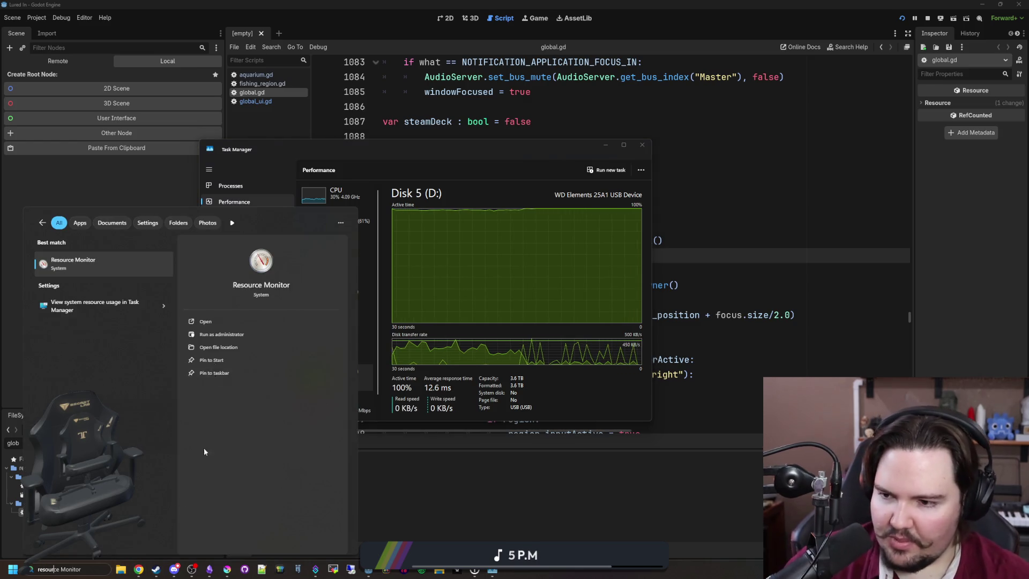
{"action": "left_click", "coordinate": [107, 257]}
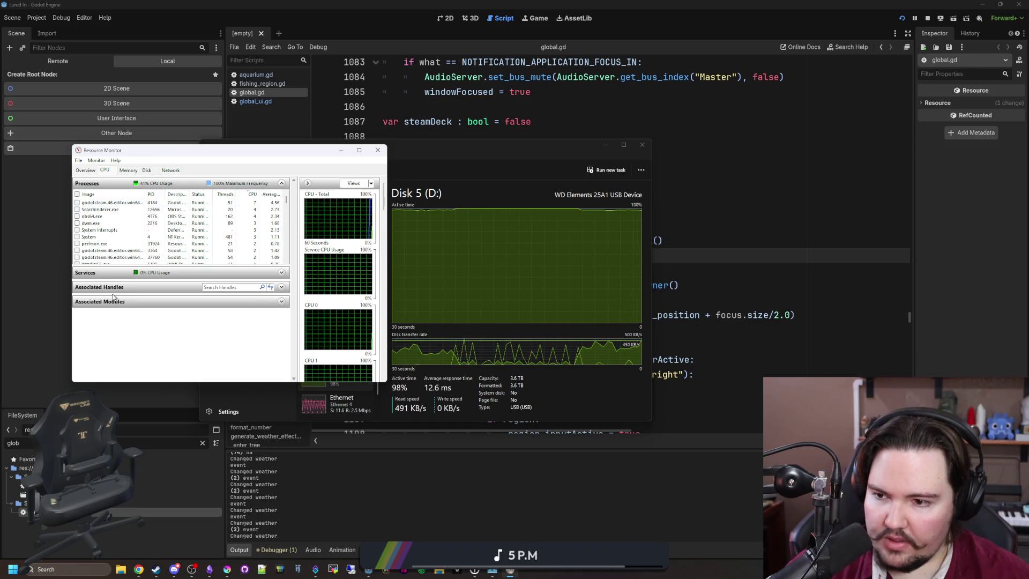
{"action": "left_click_drag", "start_coordinate": [389, 227], "coordinate": [560, 227]}
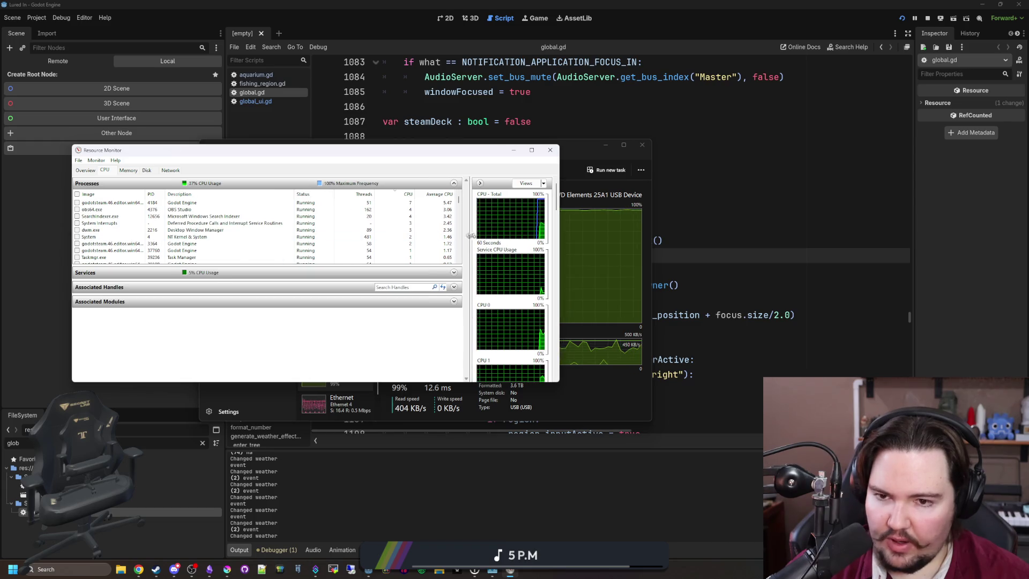
On the Disk tab, inspect the MsMpEng.exe row, the heaviest disk reader, and its graph filter.
{"action": "left_click", "coordinate": [146, 170]}
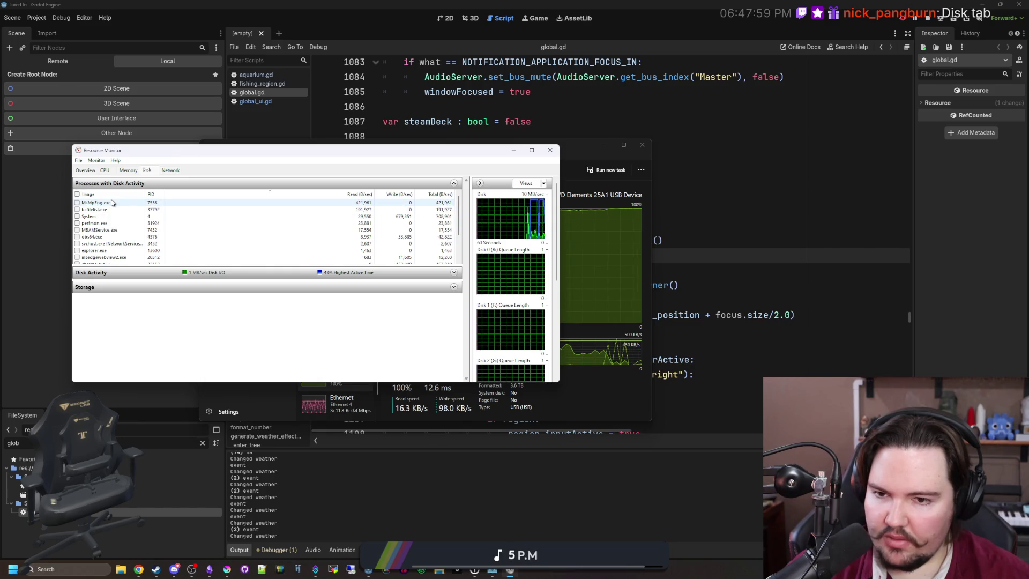
{"action": "left_click", "coordinate": [114, 203]}
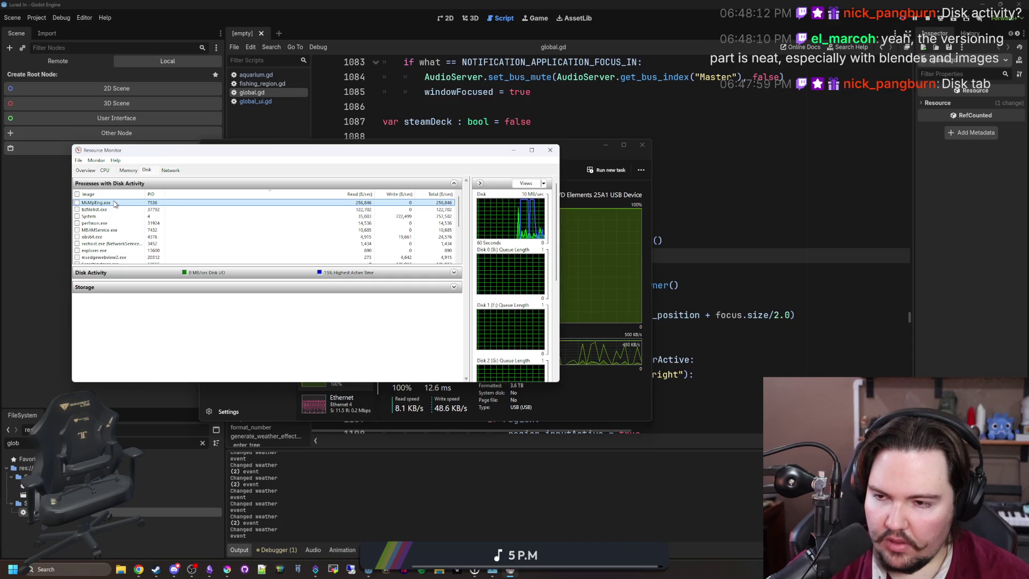
{"action": "left_click", "coordinate": [76, 203]}
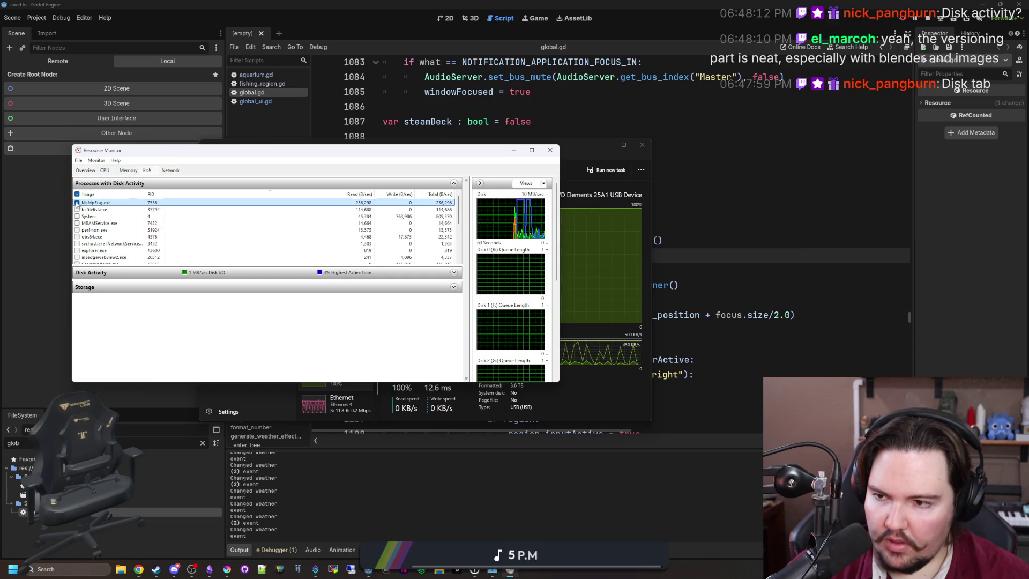
{"action": "left_click", "coordinate": [77, 202]}
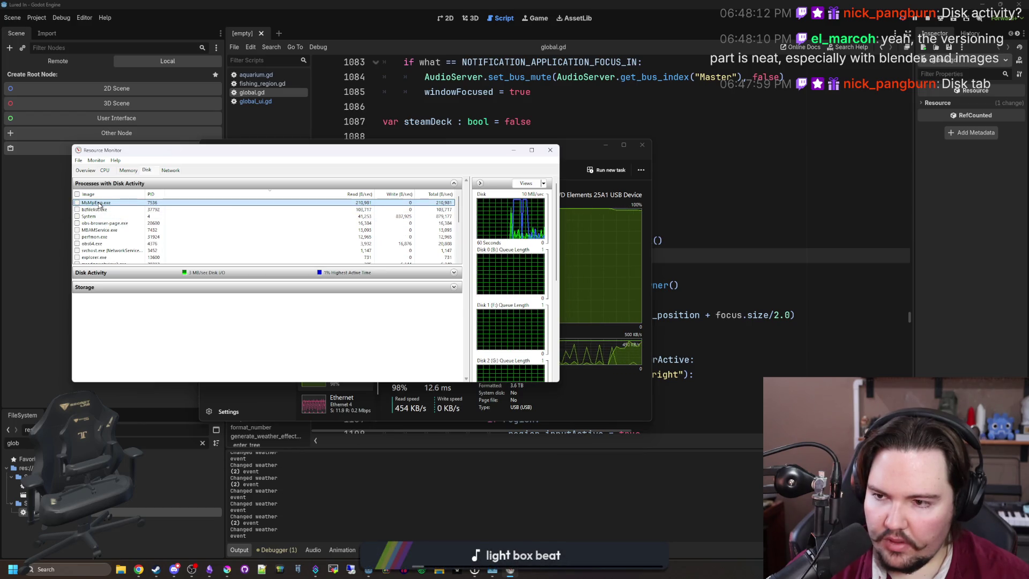
{"action": "right_click", "coordinate": [99, 203]}
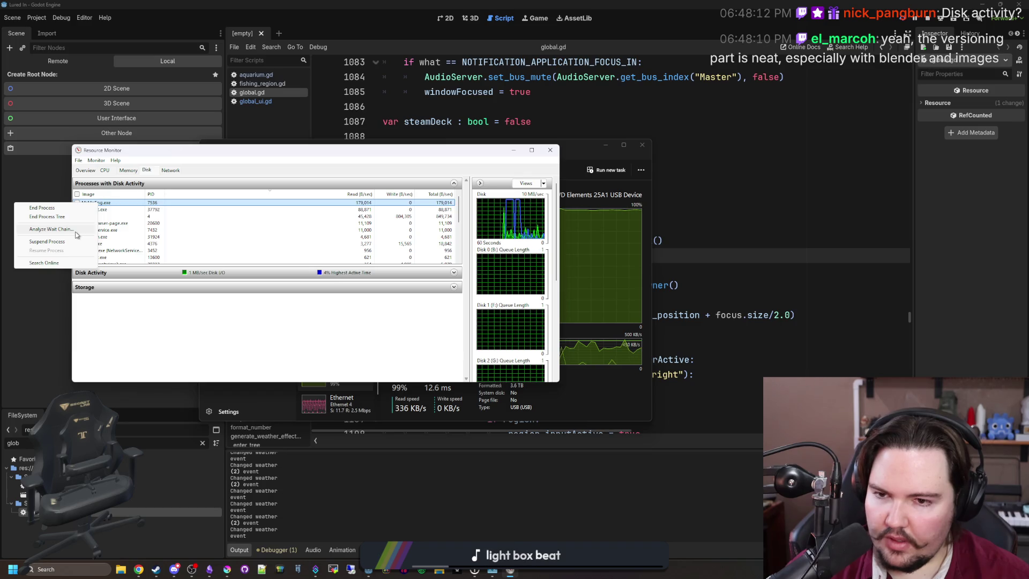
{"action": "left_click", "coordinate": [489, 159]}
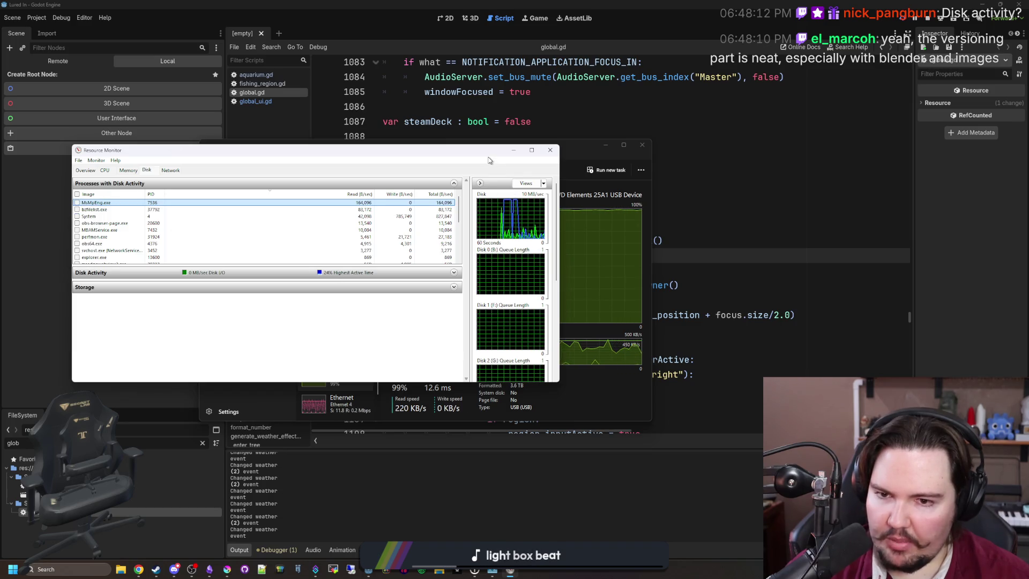
{"action": "mouse_move", "coordinate": [462, 156]}
{"action": "left_mouse_down"}
{"action": "mouse_move", "coordinate": [884, 304]}
{"action": "mouse_move", "coordinate": [688, 225]}
{"action": "left_mouse_up"}
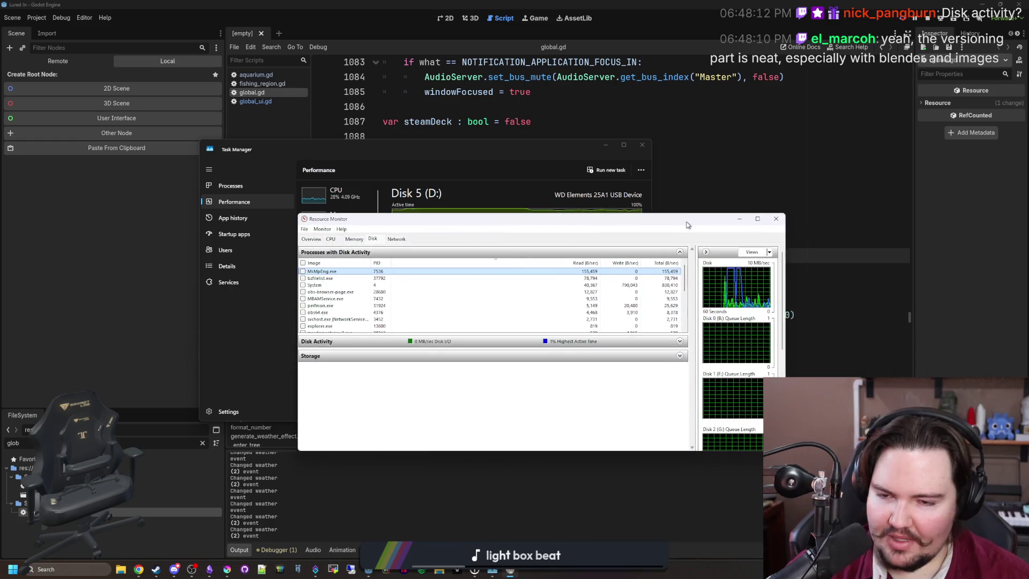
{"action": "key", "text": "alt+Tab"}
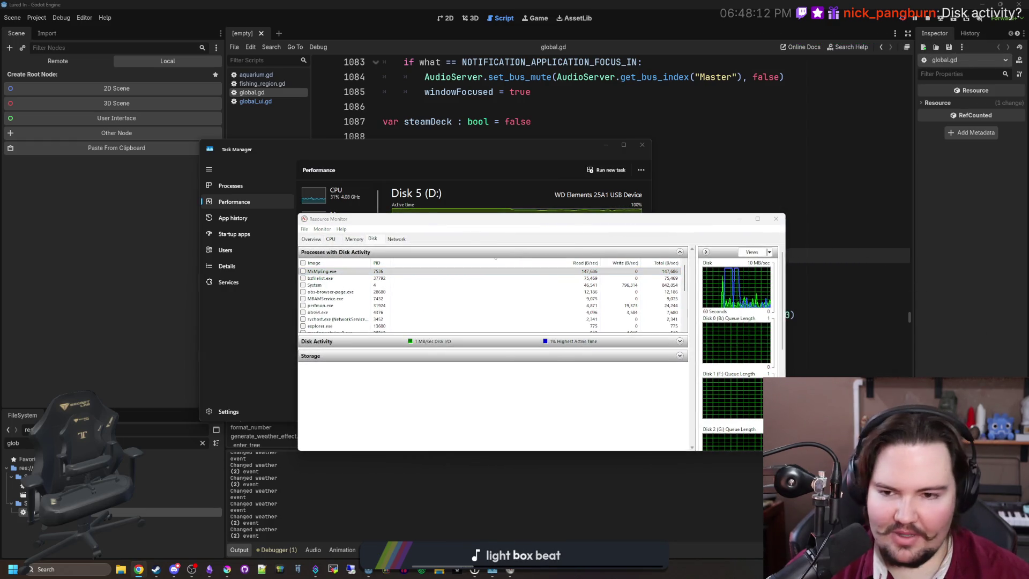
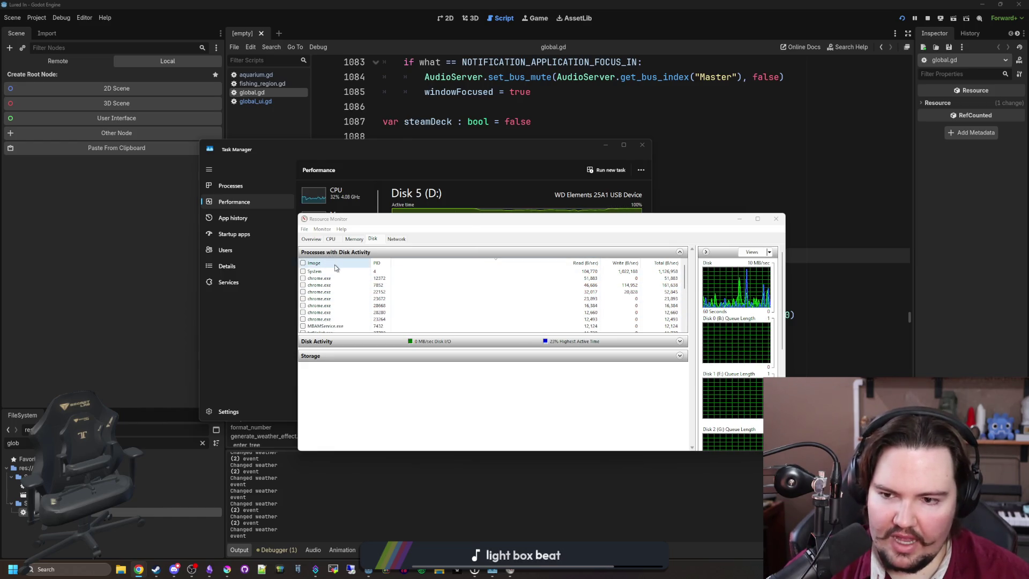
Reposition the Resource Monitor window and scroll through its panels.
{"action": "mouse_move", "coordinate": [604, 224]}
{"action": "left_mouse_down"}
{"action": "mouse_move", "coordinate": [553, 367]}
{"action": "mouse_move", "coordinate": [487, 214]}
{"action": "left_mouse_up"}
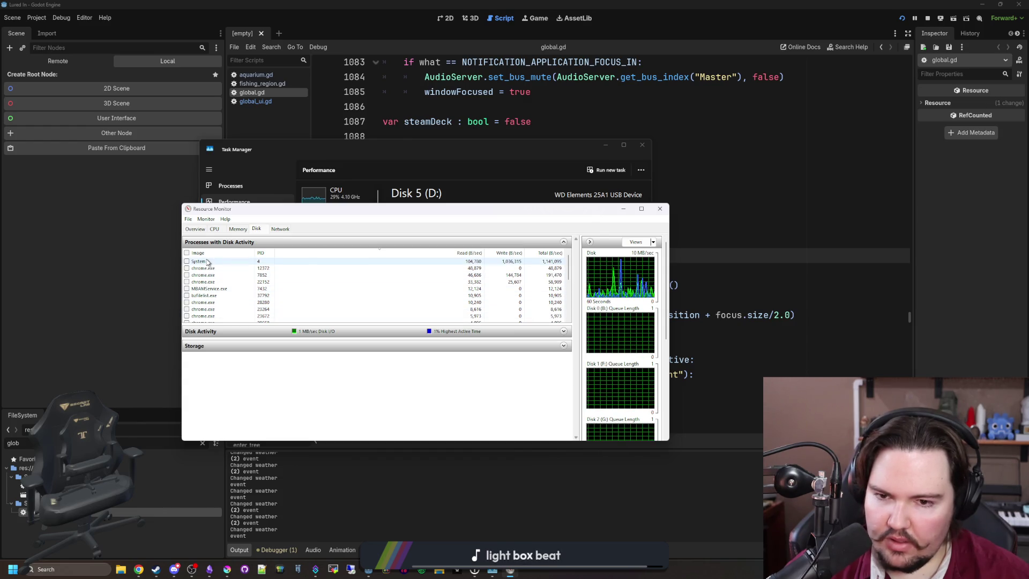
{"action": "scroll", "coordinate": [225, 284], "scroll_direction": "down", "scroll_amount": 5}
{"action": "scroll", "coordinate": [235, 301], "scroll_direction": "up", "scroll_amount": 5}
{"action": "mouse_move", "coordinate": [378, 215]}
{"action": "left_mouse_down"}
{"action": "mouse_move", "coordinate": [386, 476]}
{"action": "mouse_move", "coordinate": [419, 252]}
{"action": "left_mouse_up"}
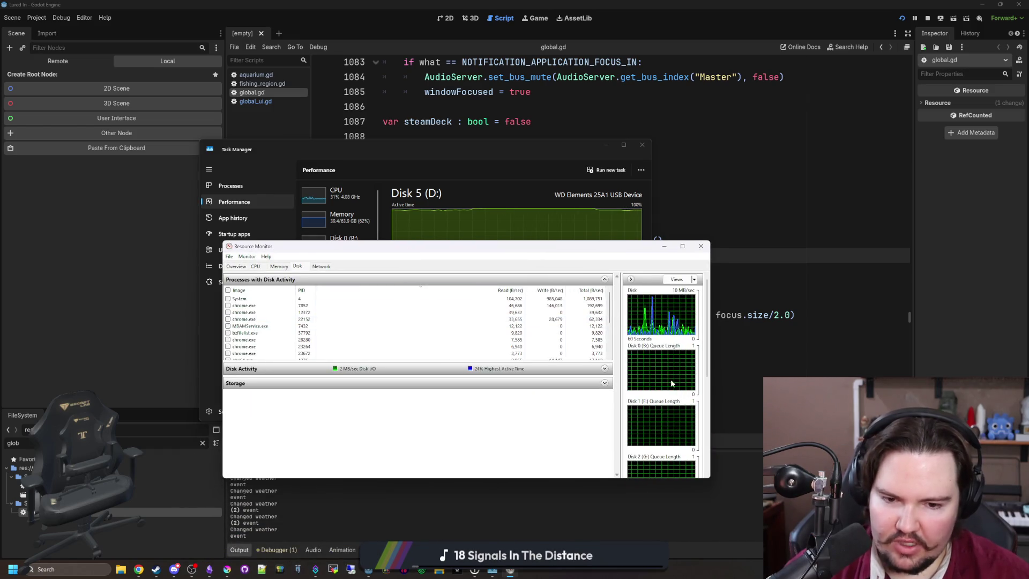
{"action": "left_click_drag", "start_coordinate": [635, 253], "coordinate": [636, 159]}
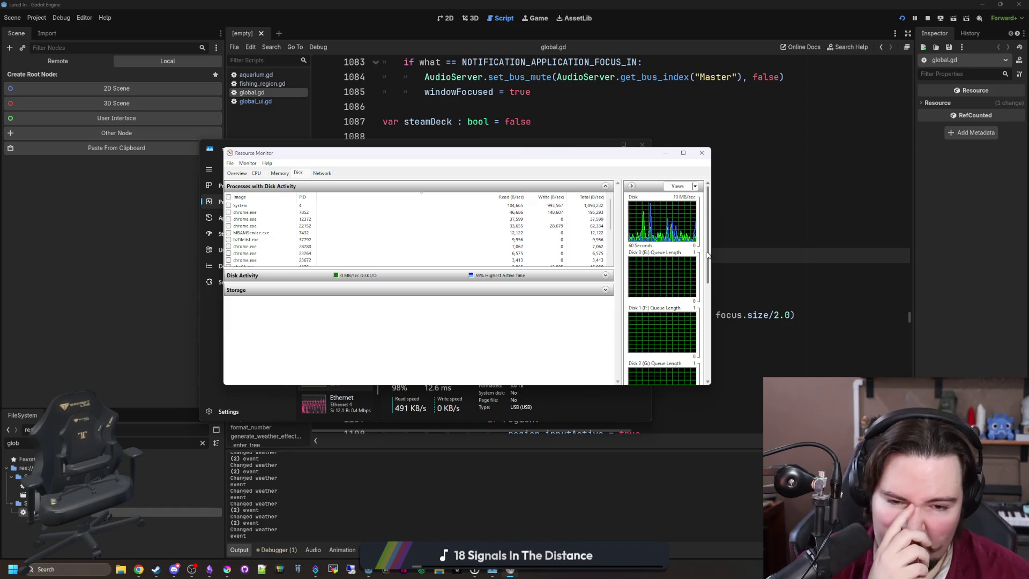
{"action": "scroll", "coordinate": [700, 333], "scroll_direction": "down", "scroll_amount": 3}
{"action": "scroll", "coordinate": [700, 333], "scroll_direction": "down", "scroll_amount": 2}
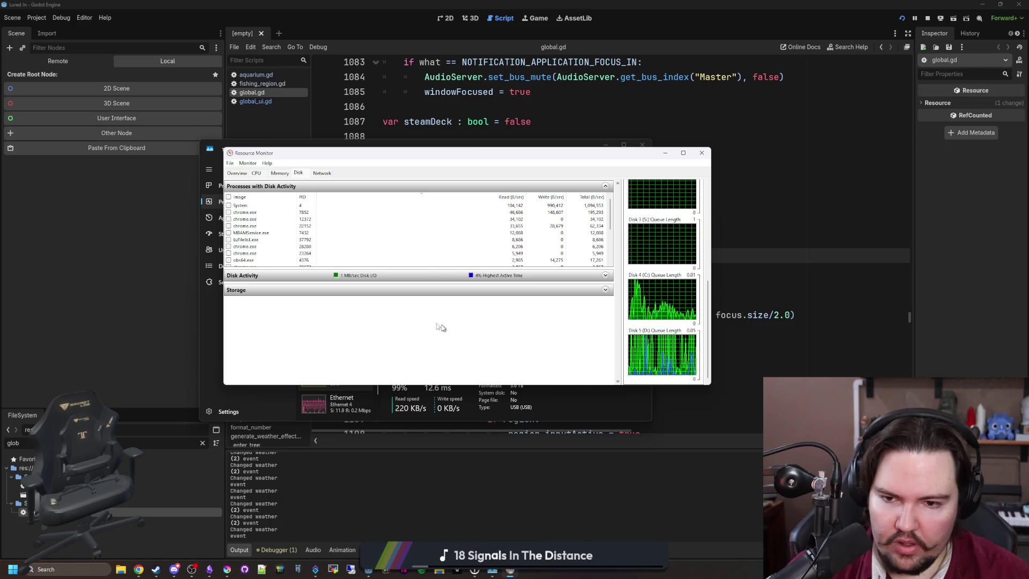
Expand Storage and Disk Activity for drive D:, sort files by Read then Write, and close Resource Monitor.
{"action": "left_click", "coordinate": [237, 291]}
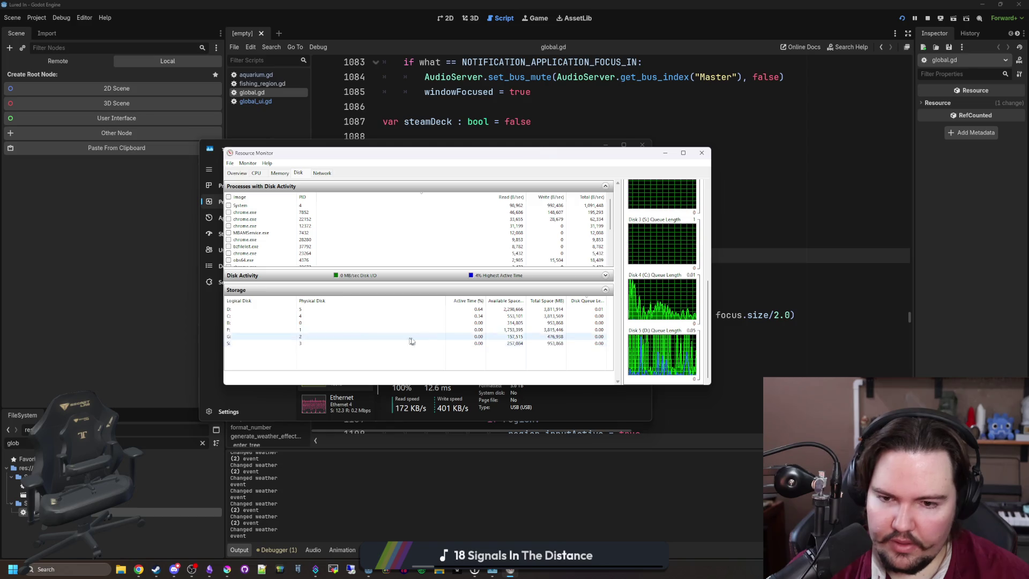
{"action": "left_click", "coordinate": [239, 310]}
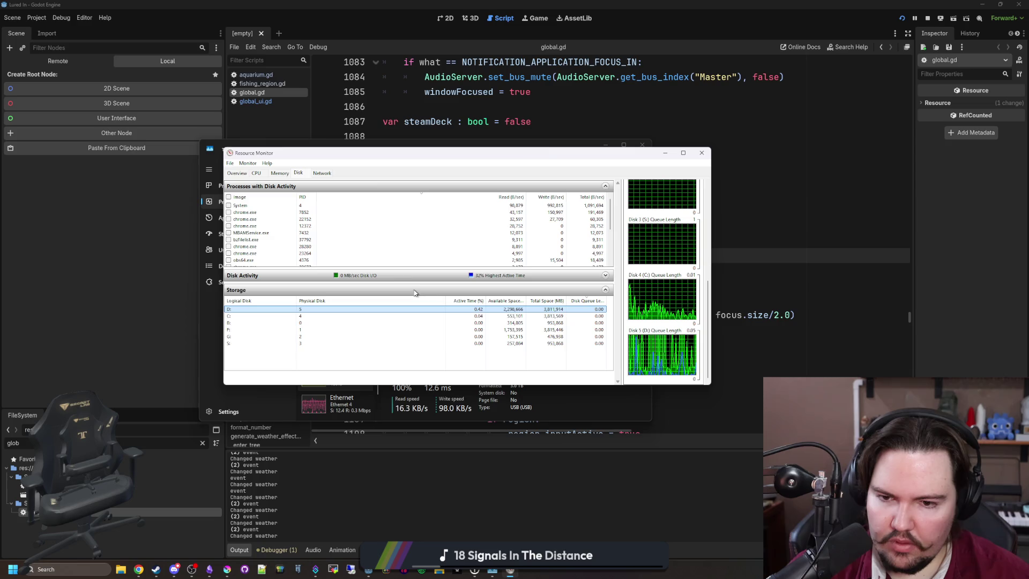
{"action": "left_click", "coordinate": [252, 276]}
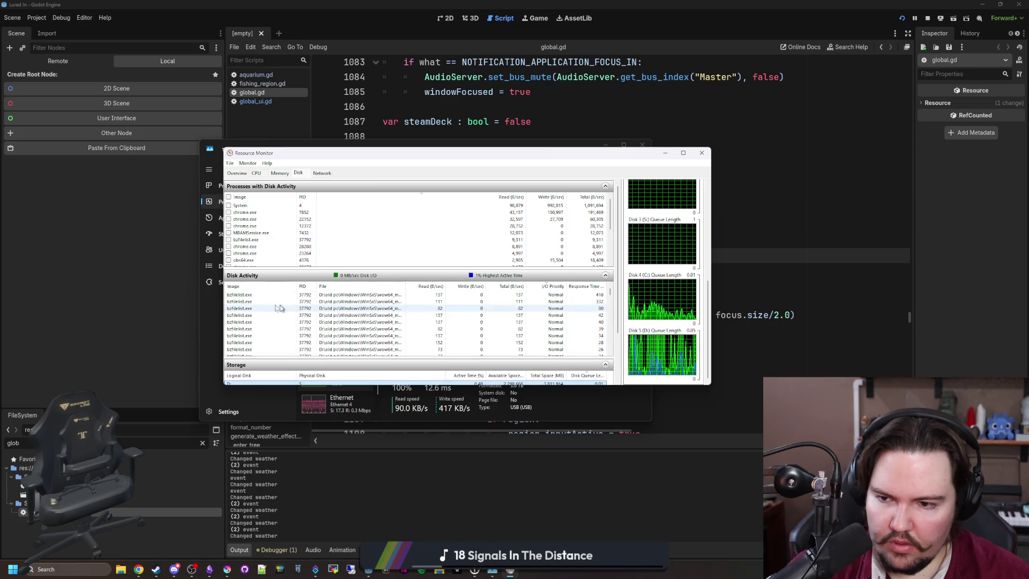
{"action": "left_click", "coordinate": [436, 286]}
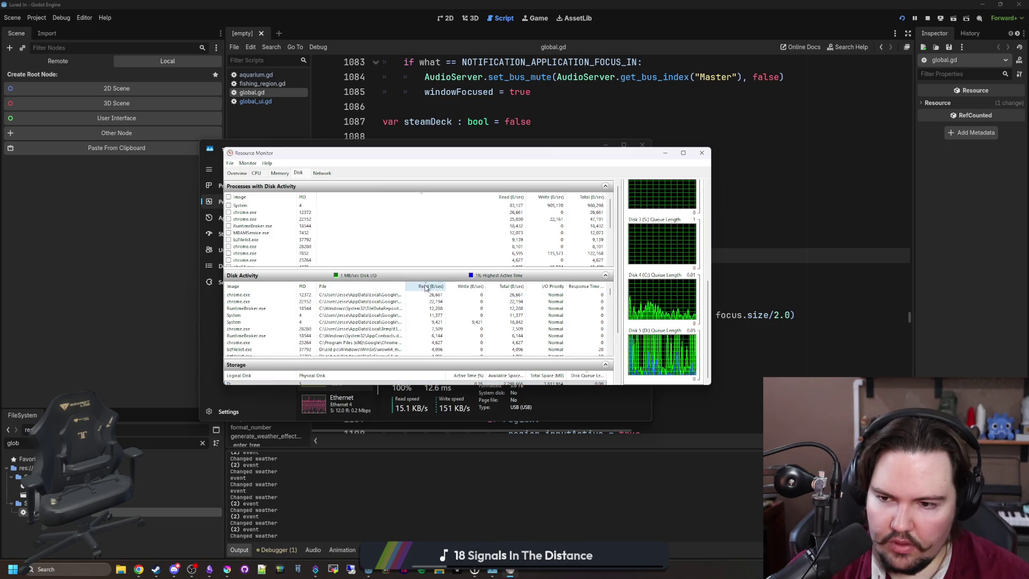
{"action": "left_click", "coordinate": [467, 287]}
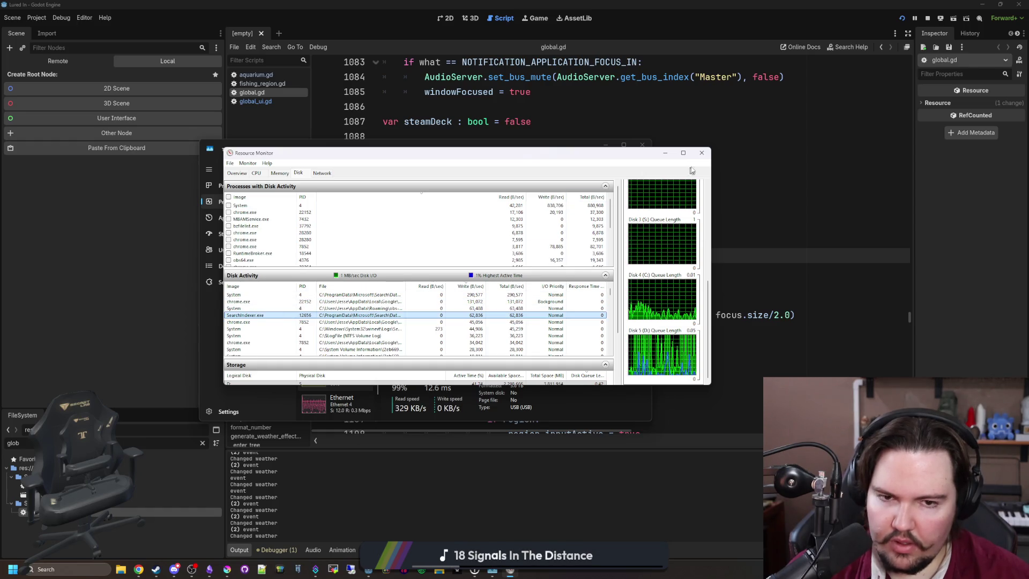
{"action": "left_click", "coordinate": [702, 153]}
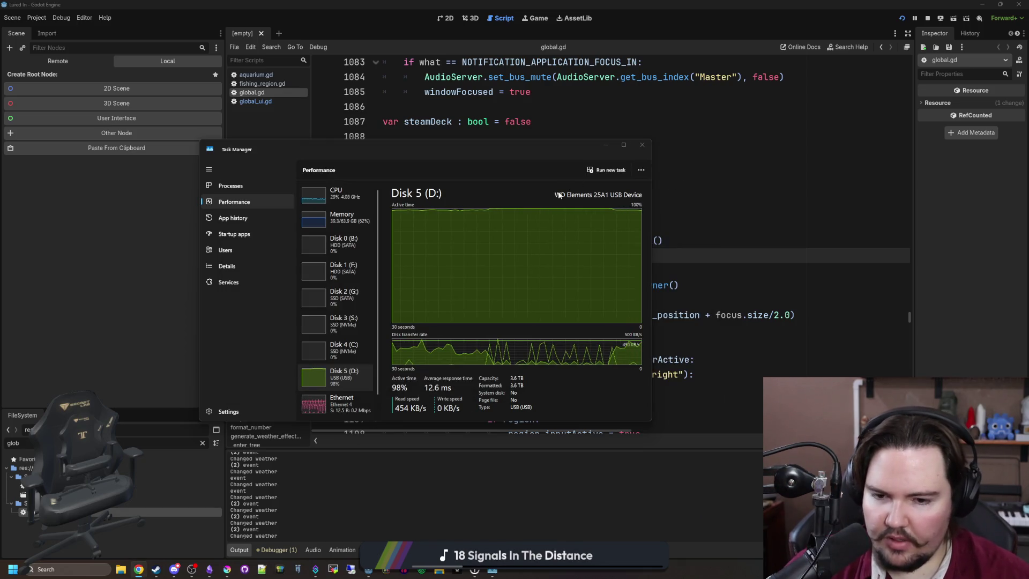
Close Task Manager and dismiss the Find in Files search.
{"action": "left_click", "coordinate": [642, 145]}
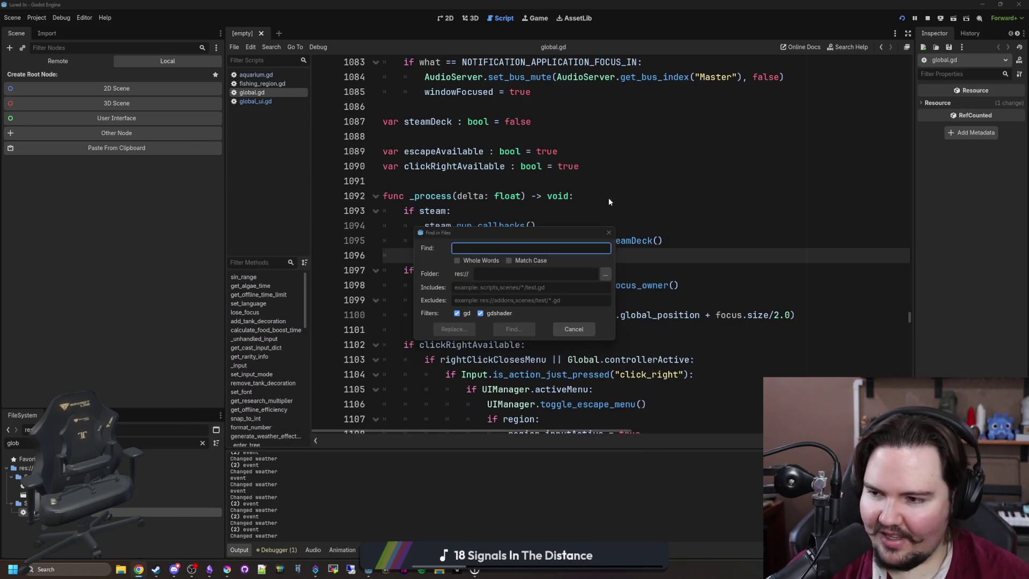
{"action": "left_click", "coordinate": [608, 233]}
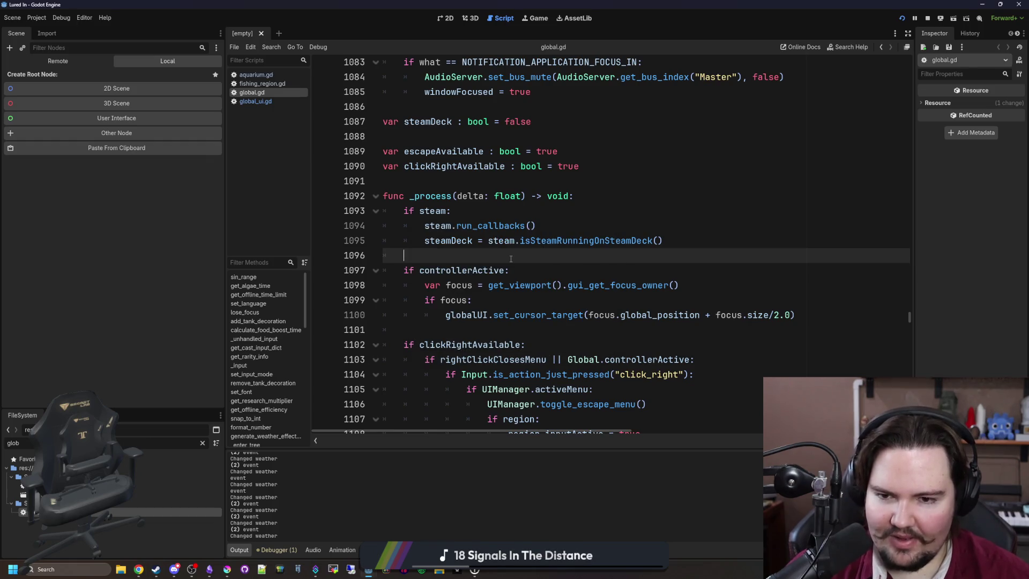
{"action": "scroll", "coordinate": [505, 259], "scroll_direction": "down", "scroll_amount": 1}
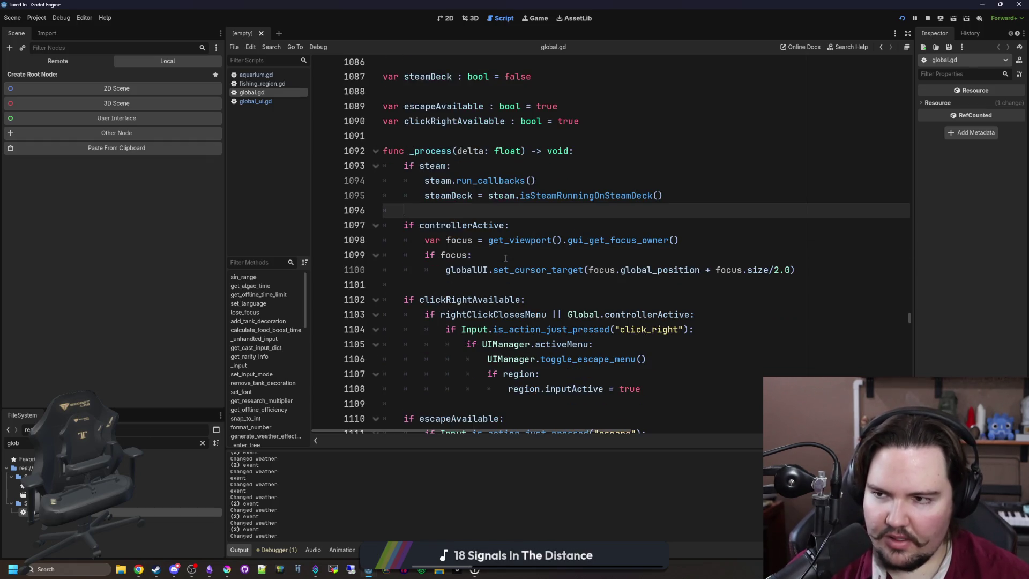
{"action": "scroll", "coordinate": [505, 259], "scroll_direction": "up", "scroll_amount": 1}
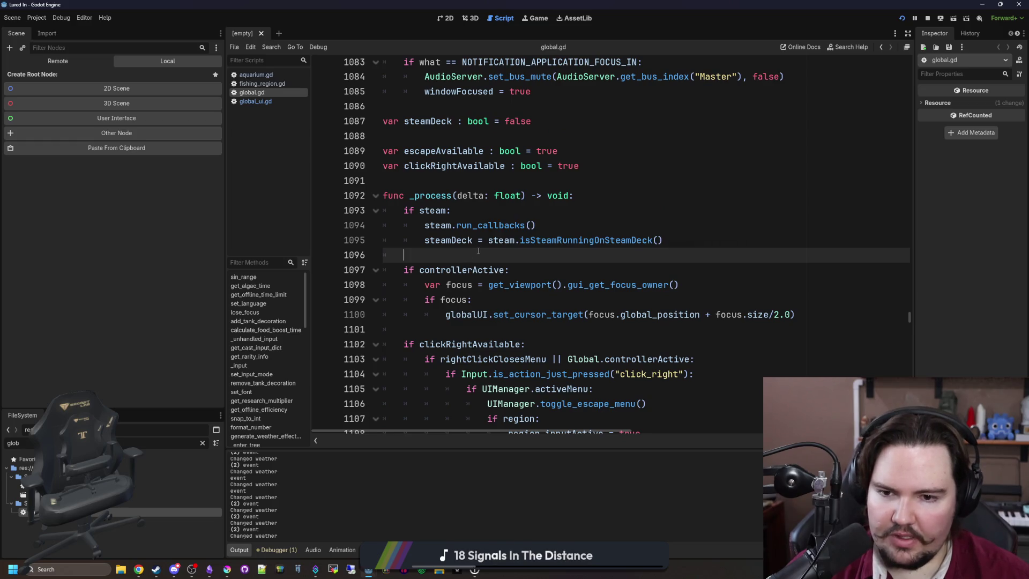
Check the running game's Options menu, then return to global.gd's code.
{"action": "left_click", "coordinate": [540, 19]}
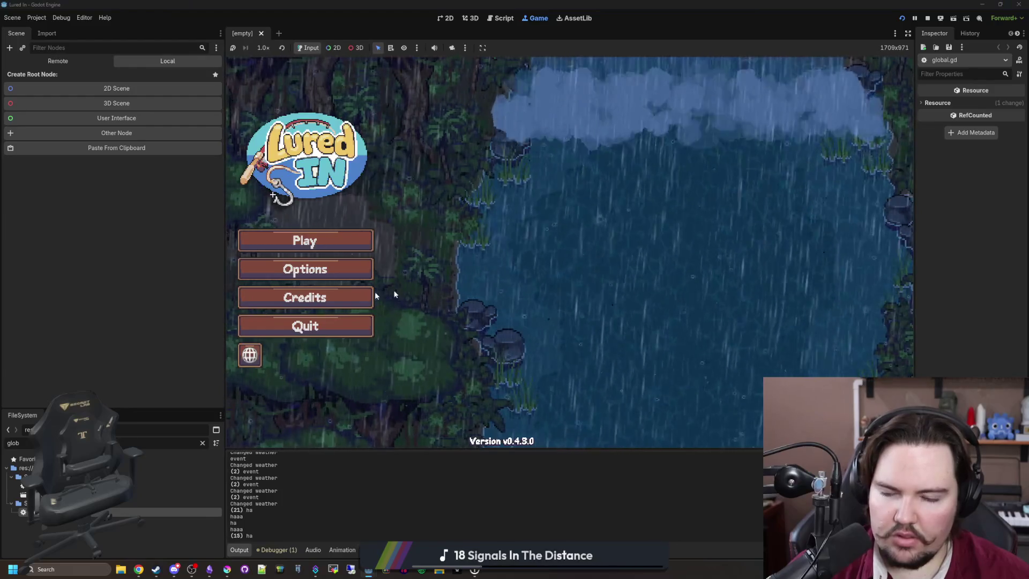
{"action": "left_click", "coordinate": [344, 270]}
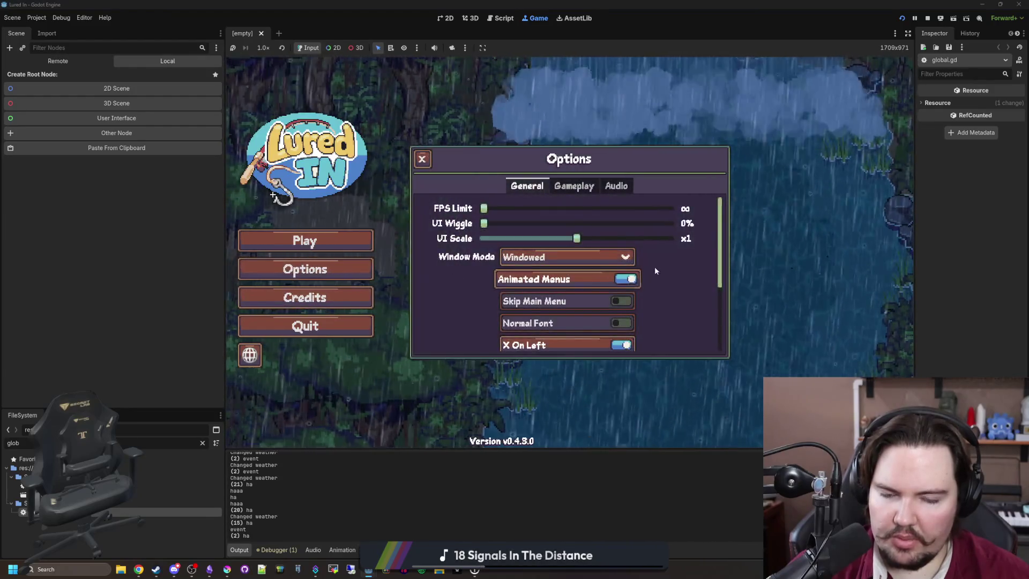
{"action": "scroll", "coordinate": [674, 267], "scroll_direction": "down", "scroll_amount": 5}
{"action": "scroll", "coordinate": [688, 270], "scroll_direction": "up", "scroll_amount": 5}
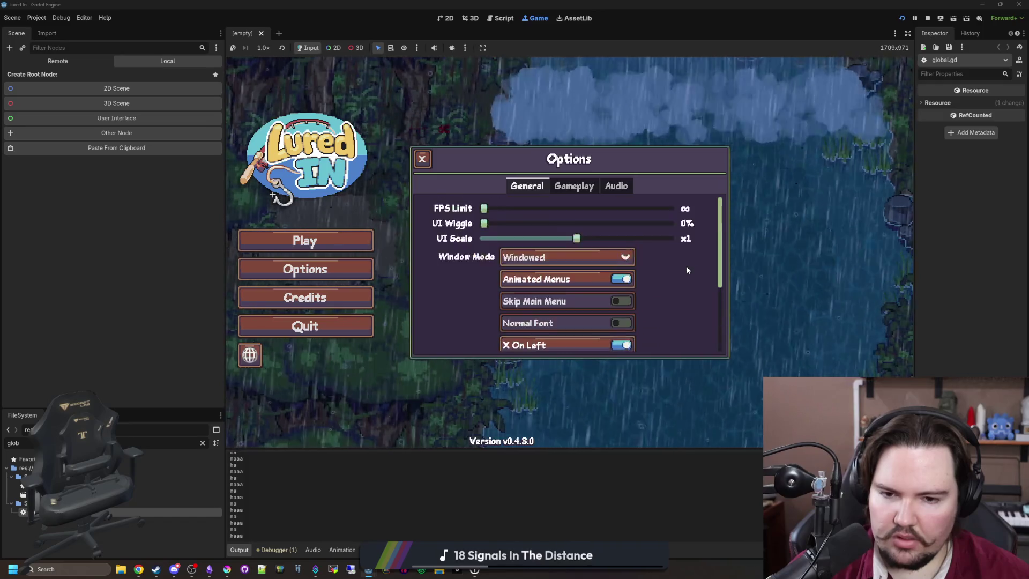
{"action": "left_click", "coordinate": [796, 244]}
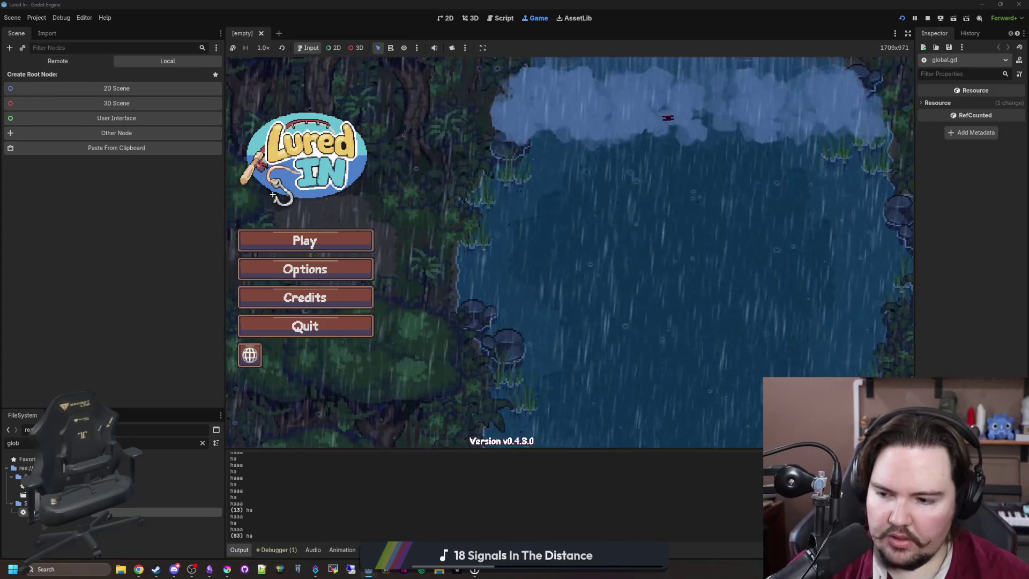
{"action": "key", "text": "ctrl+F3"}
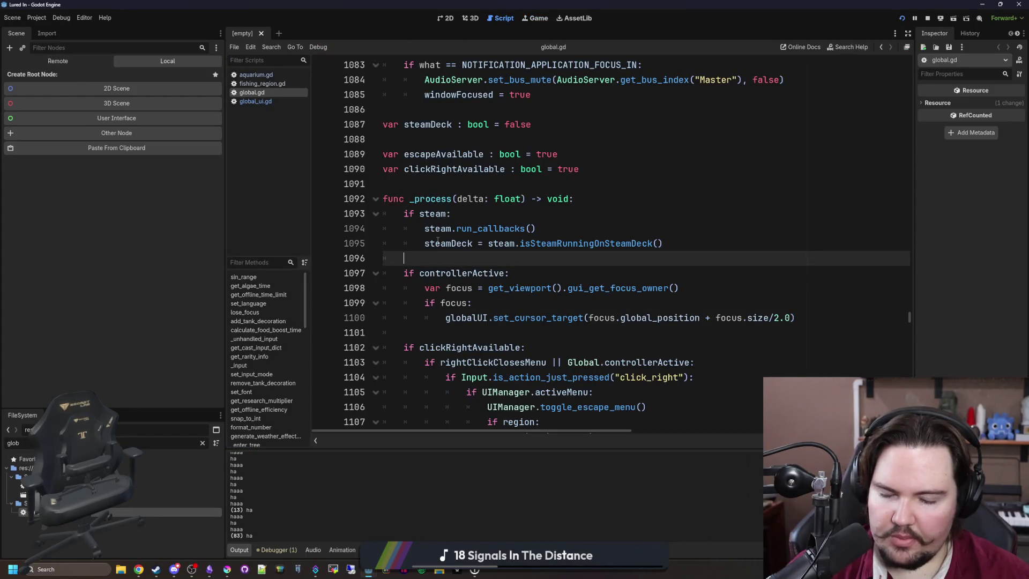
Search global.gd for click_right and scroll through the matches.
{"action": "scroll", "coordinate": [423, 288], "scroll_direction": "down", "scroll_amount": 1}
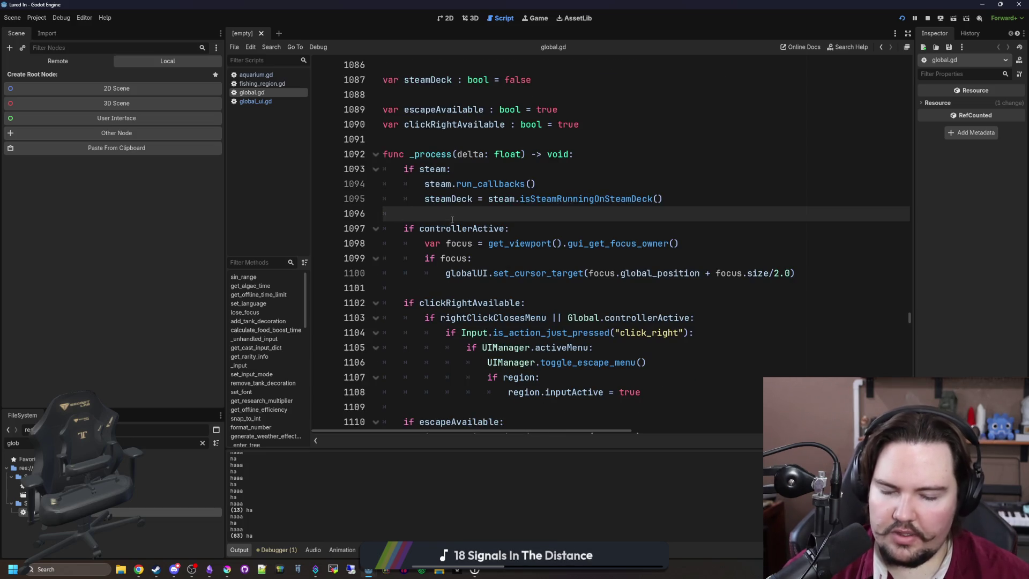
{"action": "key", "text": "ctrl+f"}
{"action": "scroll", "coordinate": [514, 283], "scroll_direction": "down", "scroll_amount": 2}
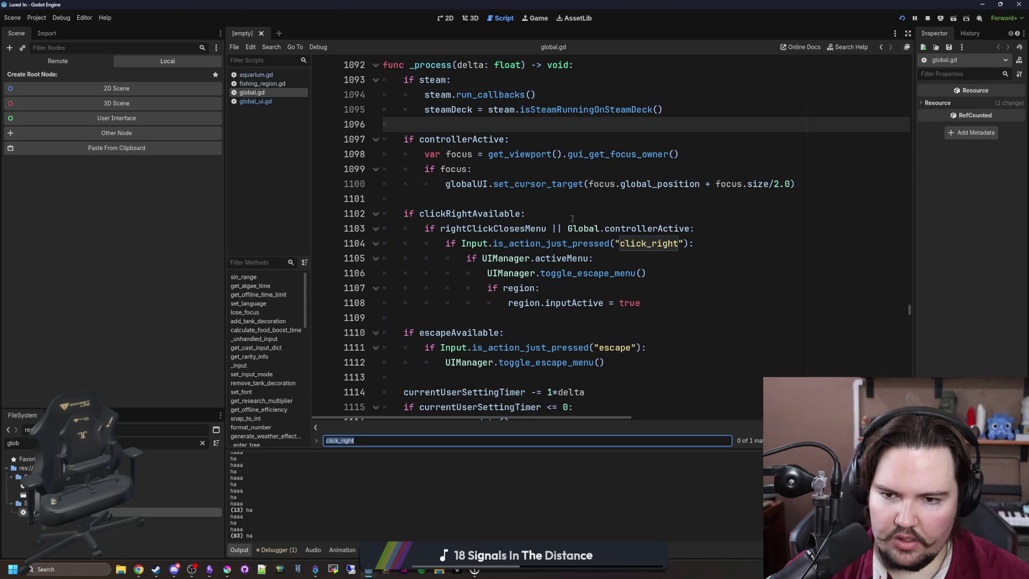
{"action": "scroll", "coordinate": [572, 219], "scroll_direction": "down", "scroll_amount": 5}
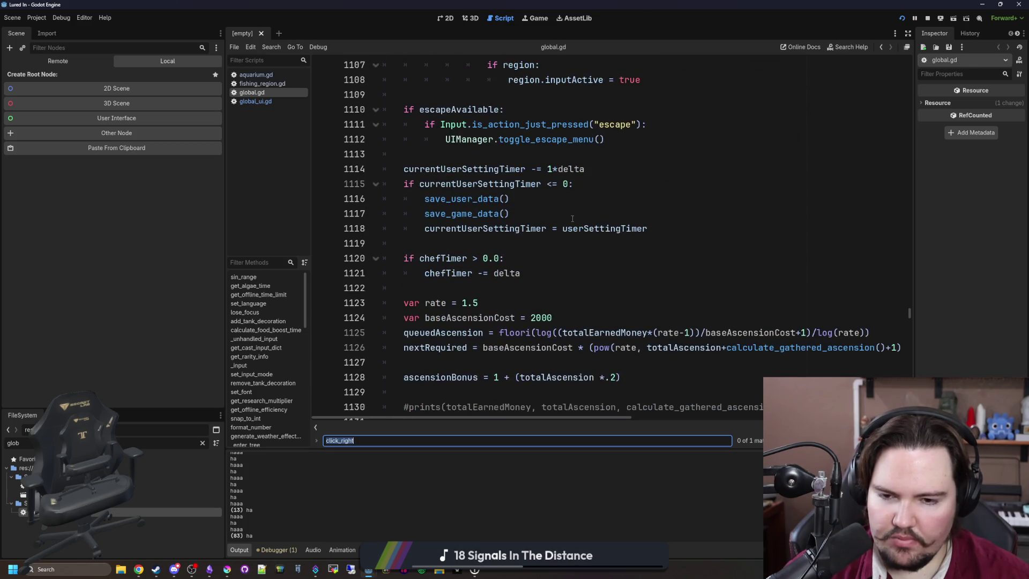
{"action": "scroll", "coordinate": [573, 218], "scroll_direction": "down", "scroll_amount": 3}
{"action": "scroll", "coordinate": [572, 219], "scroll_direction": "down", "scroll_amount": 1}
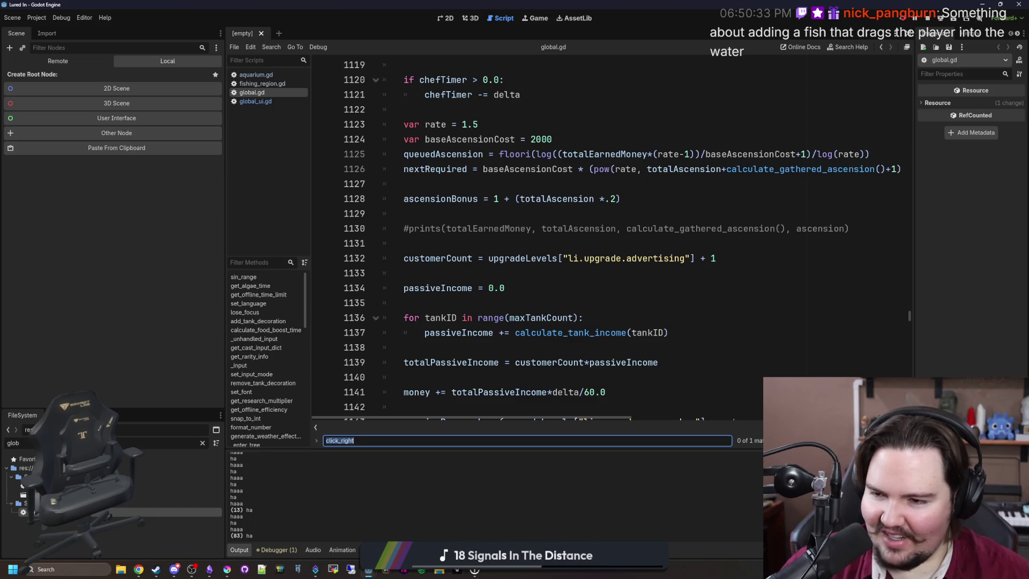
Inspect the loop code around lines 1133–1138 in global.gd.
{"action": "left_click", "coordinate": [474, 303]}
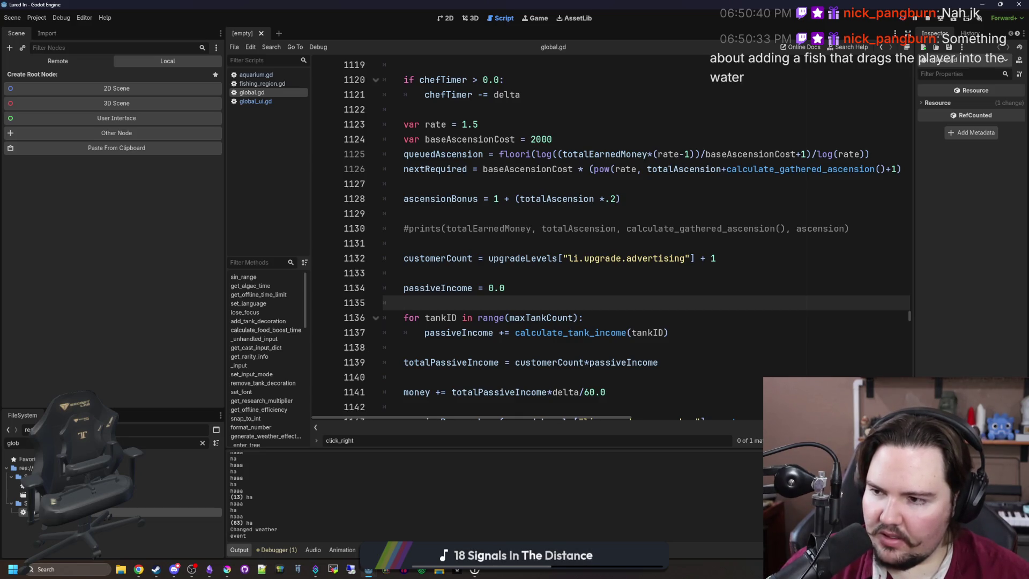
{"action": "left_click", "coordinate": [661, 271]}
{"action": "scroll", "coordinate": [660, 271], "scroll_direction": "down", "scroll_amount": 2}
{"action": "left_click", "coordinate": [580, 257]}
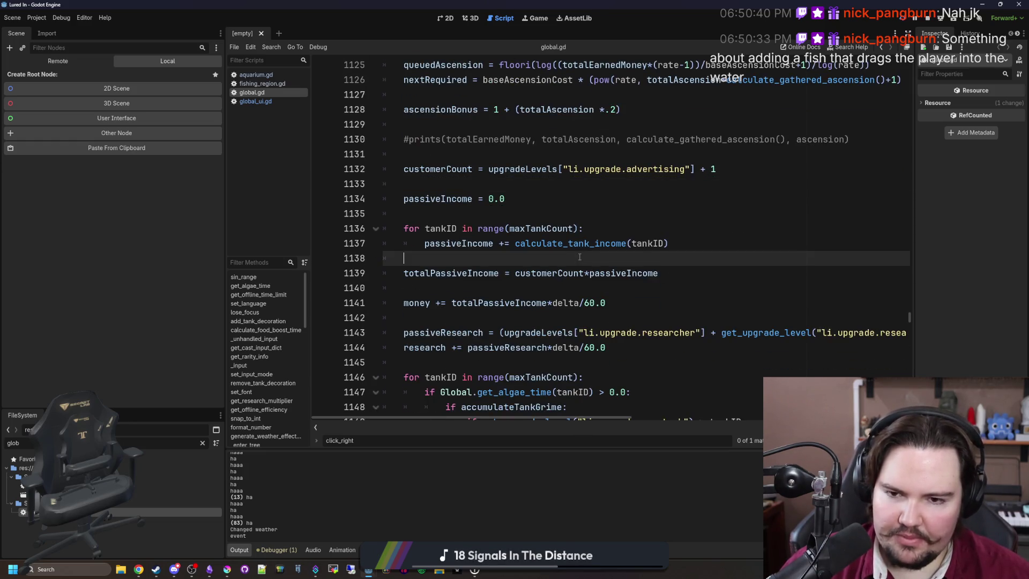
{"action": "left_click", "coordinate": [474, 225]}
Scroll down through global.gd's save and ascend code.
{"action": "scroll", "coordinate": [477, 228], "scroll_direction": "down", "scroll_amount": 6}
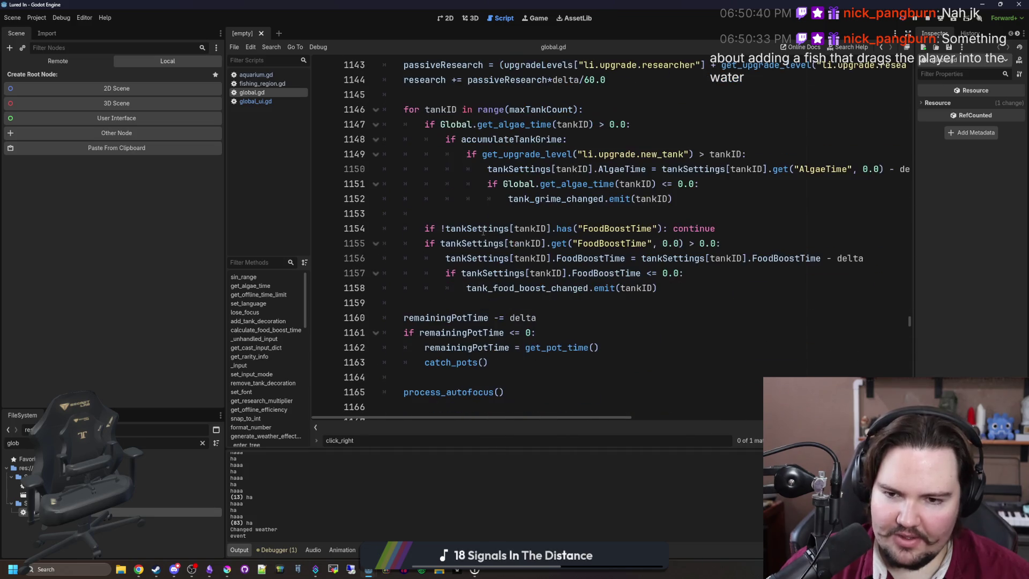
{"action": "scroll", "coordinate": [536, 246], "scroll_direction": "down", "scroll_amount": 7}
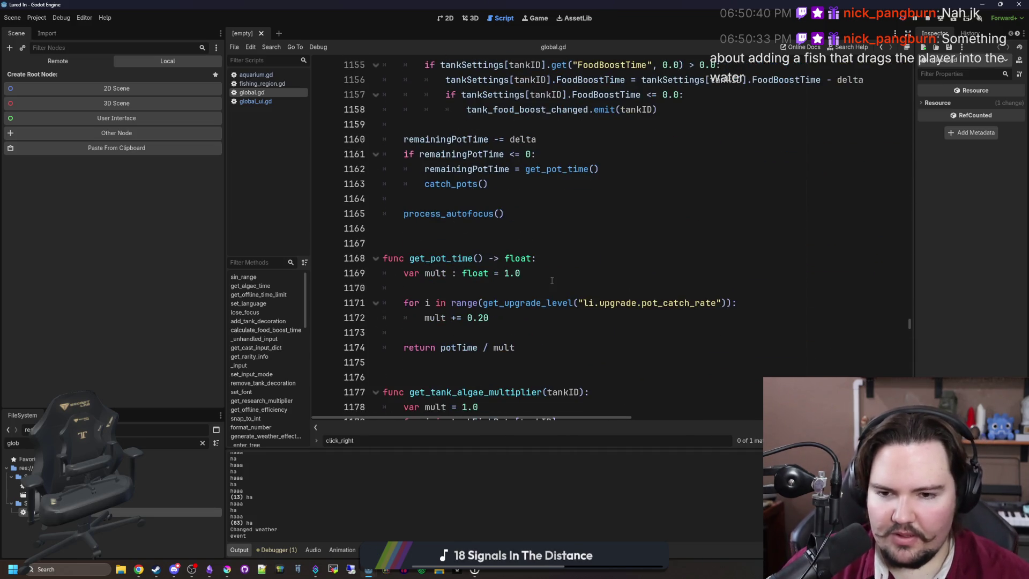
{"action": "scroll", "coordinate": [539, 249], "scroll_direction": "down", "scroll_amount": 11}
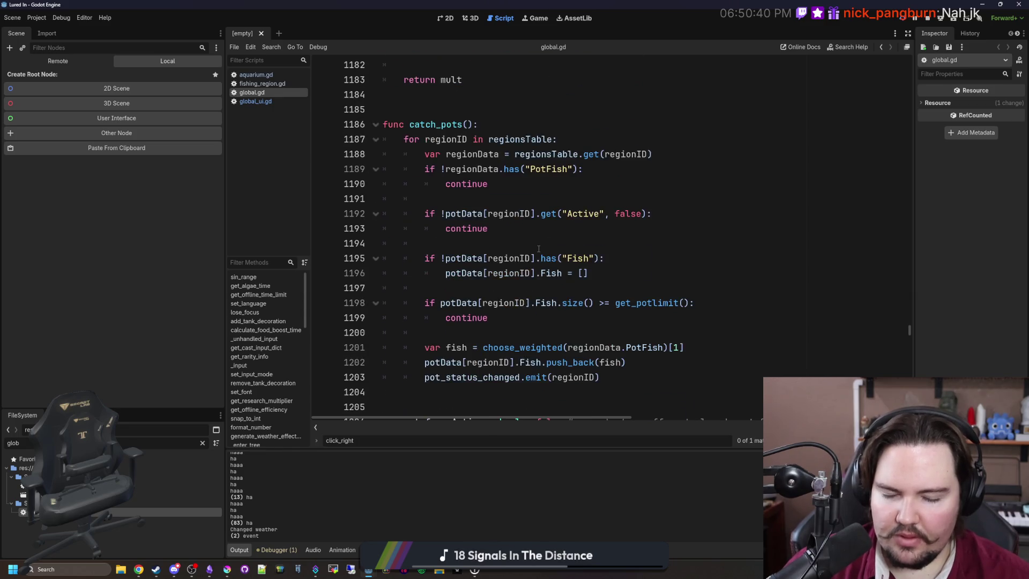
{"action": "scroll", "coordinate": [539, 249], "scroll_direction": "down", "scroll_amount": 10}
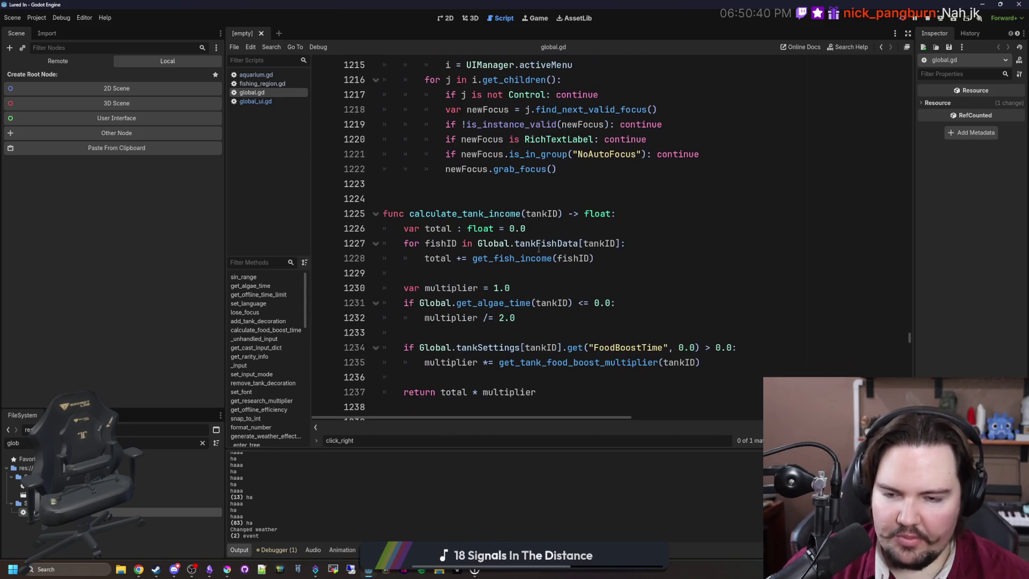
{"action": "scroll", "coordinate": [539, 249], "scroll_direction": "down", "scroll_amount": 12}
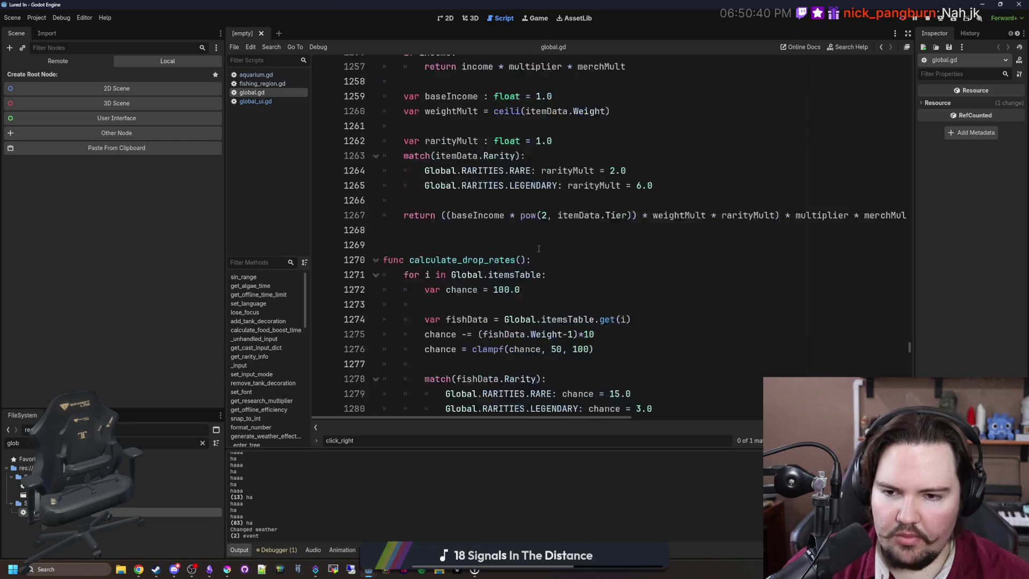
{"action": "scroll", "coordinate": [539, 249], "scroll_direction": "down", "scroll_amount": 5}
{"action": "scroll", "coordinate": [539, 249], "scroll_direction": "down", "scroll_amount": 7}
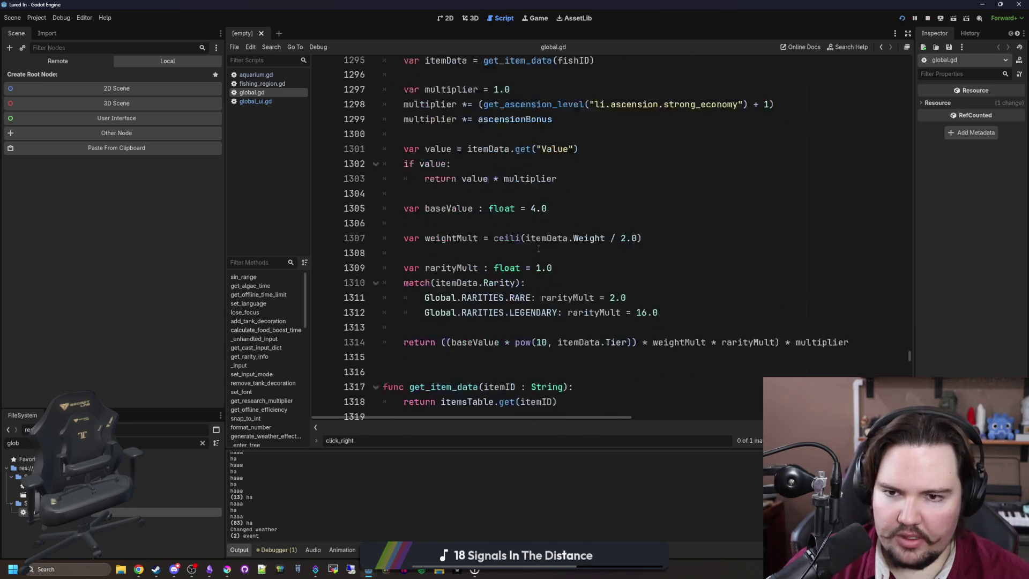
{"action": "scroll", "coordinate": [539, 248], "scroll_direction": "down", "scroll_amount": 4}
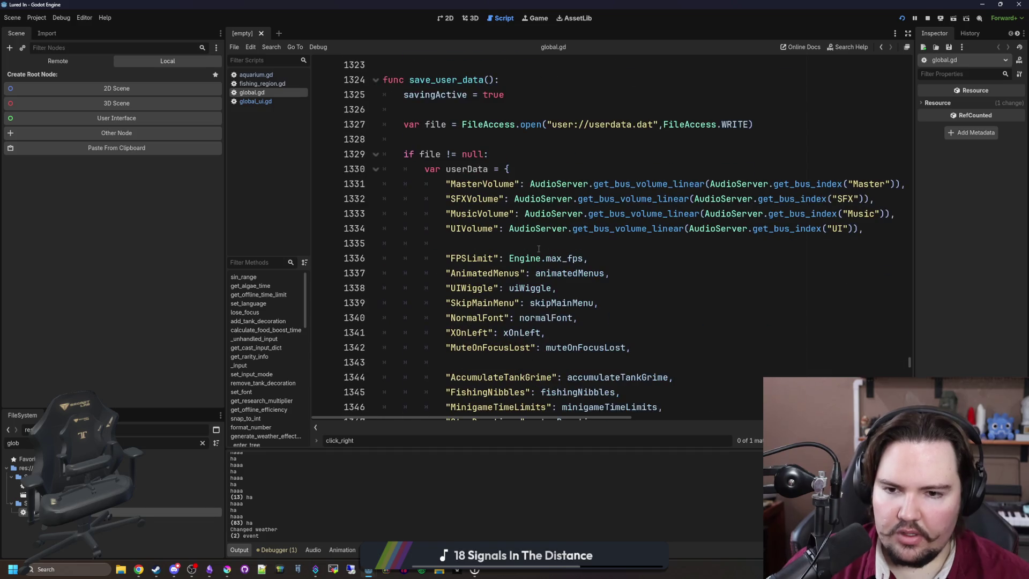
{"action": "scroll", "coordinate": [539, 249], "scroll_direction": "down", "scroll_amount": 14}
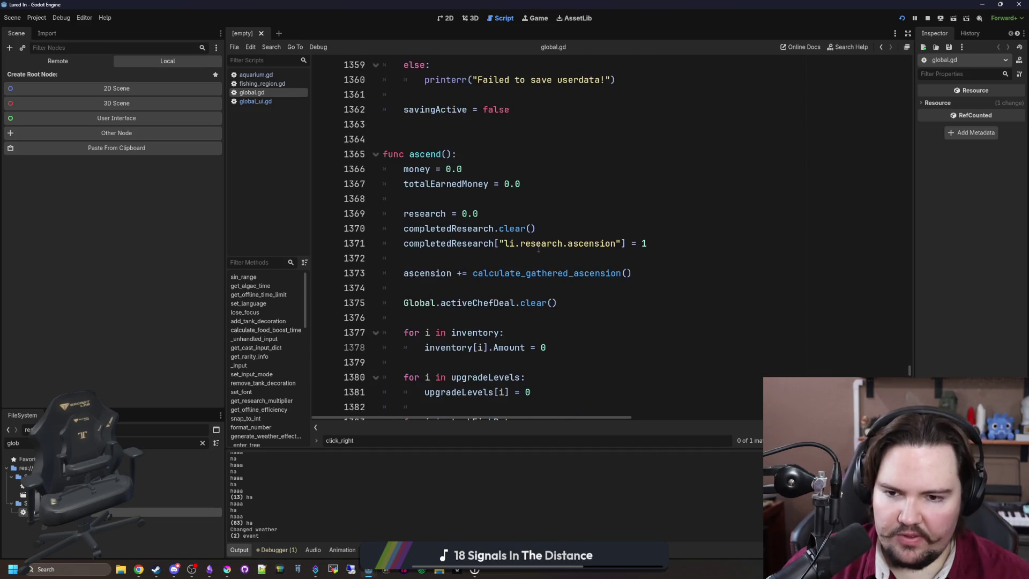
{"action": "scroll", "coordinate": [539, 249], "scroll_direction": "up", "scroll_amount": 1}
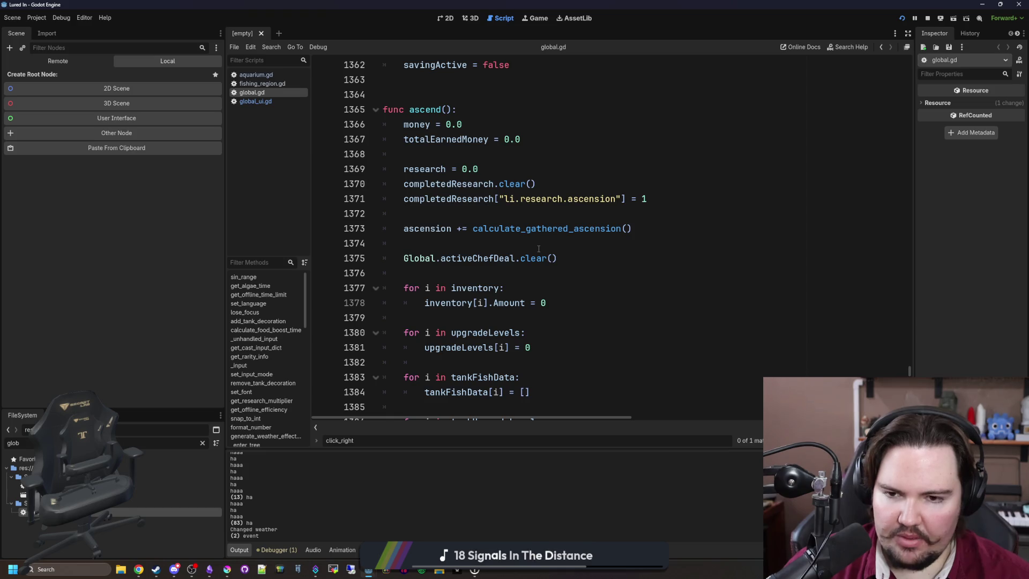
{"action": "scroll", "coordinate": [539, 249], "scroll_direction": "down", "scroll_amount": 12}
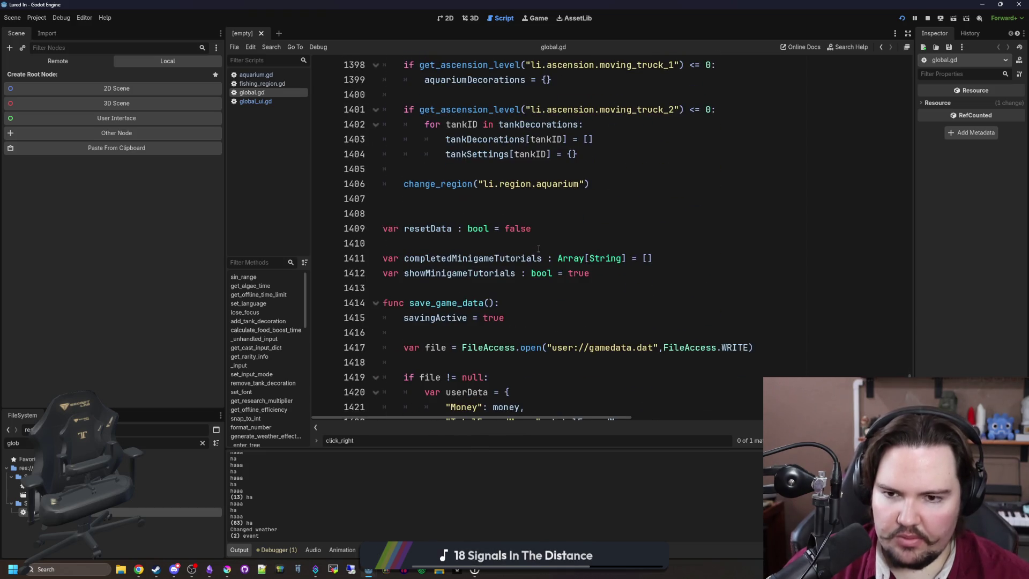
{"action": "scroll", "coordinate": [539, 248], "scroll_direction": "down", "scroll_amount": 9}
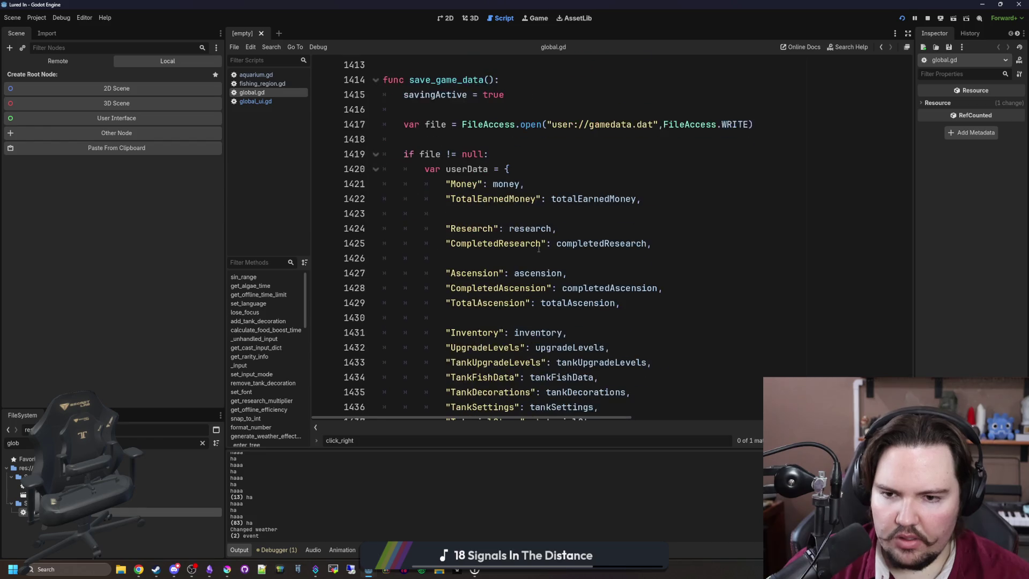
{"action": "scroll", "coordinate": [539, 249], "scroll_direction": "down", "scroll_amount": 6}
{"action": "scroll", "coordinate": [539, 249], "scroll_direction": "down", "scroll_amount": 13}
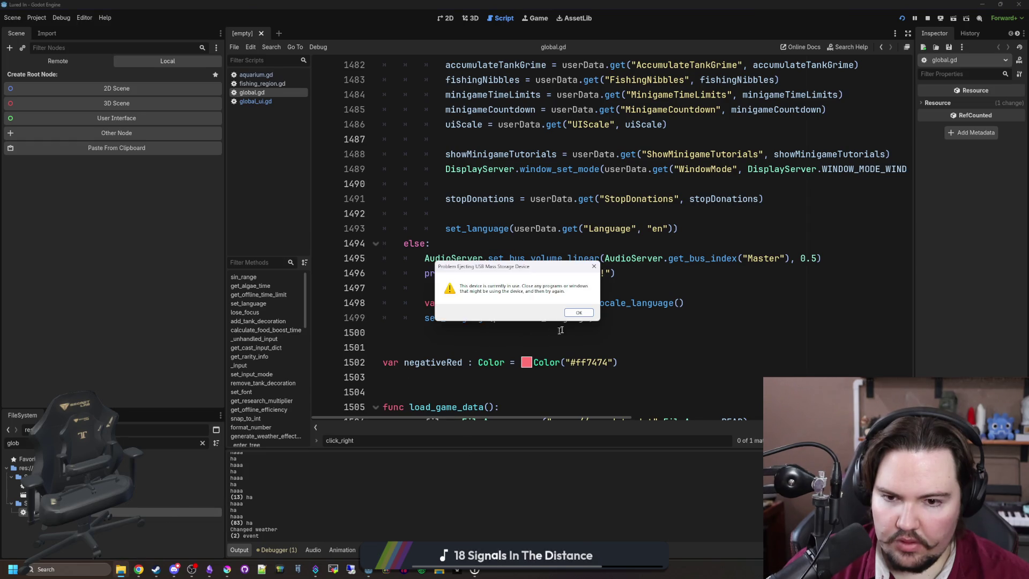
Dismiss the USB ejection error, close Task Manager, and return to global.gd at line 1503.
{"action": "left_click", "coordinate": [581, 314]}
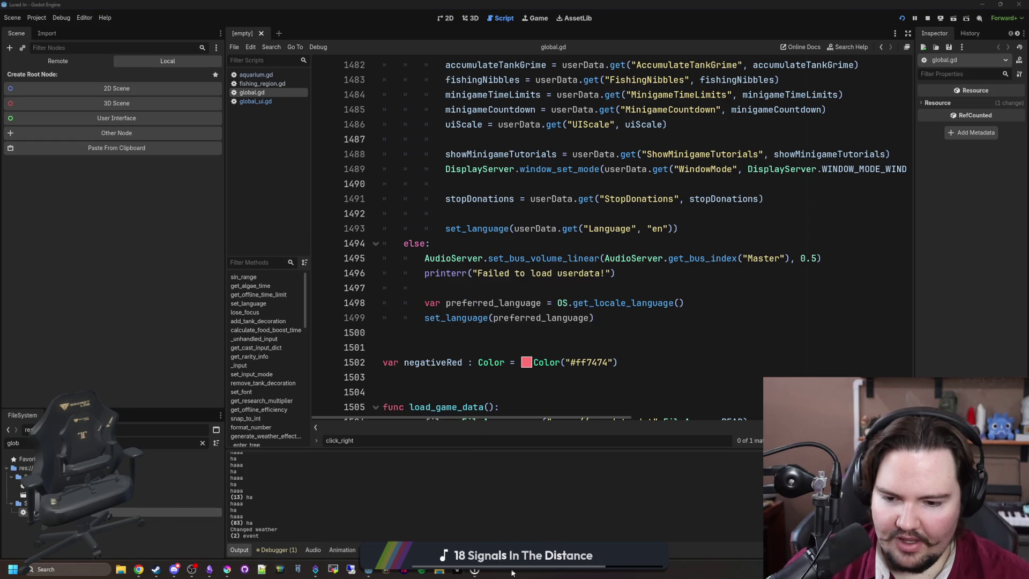
{"action": "scroll", "coordinate": [541, 333], "scroll_direction": "down", "scroll_amount": 3}
{"action": "key", "text": "ctrl+shift+Escape"}
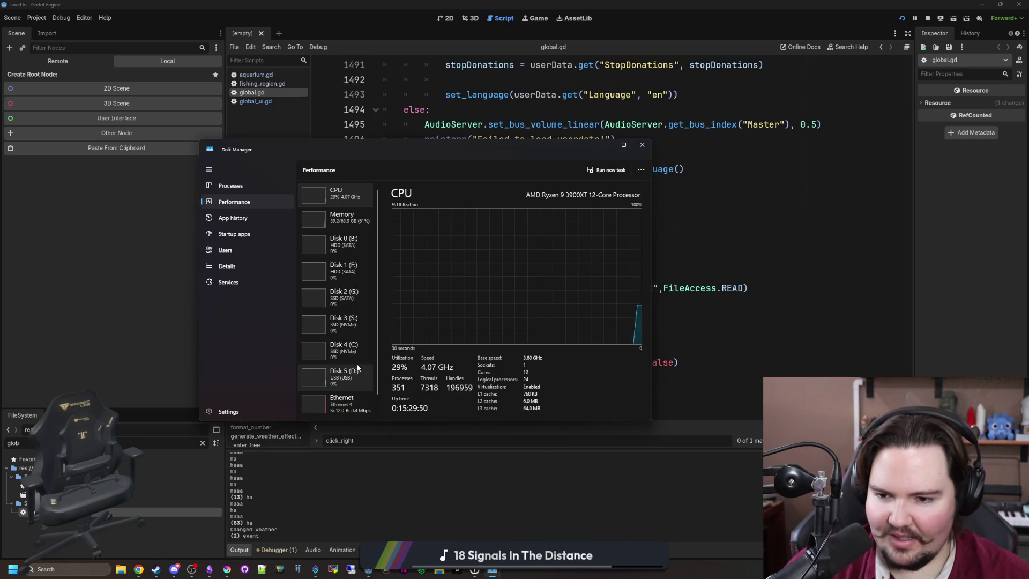
{"action": "left_click", "coordinate": [644, 146]}
{"action": "left_click", "coordinate": [603, 243]}
{"action": "scroll", "coordinate": [604, 228], "scroll_direction": "down", "scroll_amount": 3}
{"action": "scroll", "coordinate": [604, 229], "scroll_direction": "down", "scroll_amount": 10}
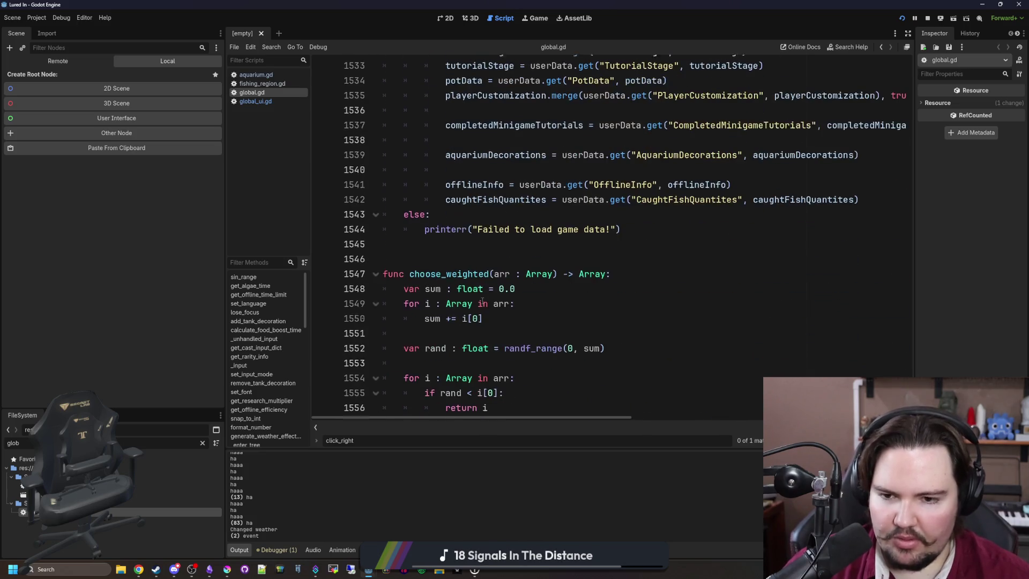
Review the code after load_game_data, then open aquarium.gd.
{"action": "left_click", "coordinate": [485, 258]}
{"action": "scroll", "coordinate": [485, 257], "scroll_direction": "down", "scroll_amount": 2}
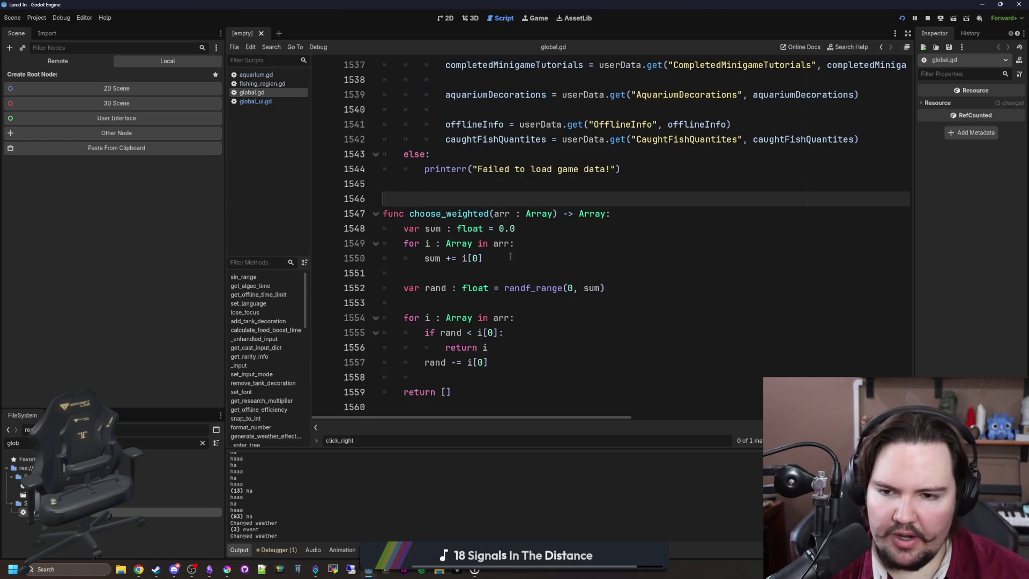
{"action": "scroll", "coordinate": [508, 256], "scroll_direction": "up", "scroll_amount": 13}
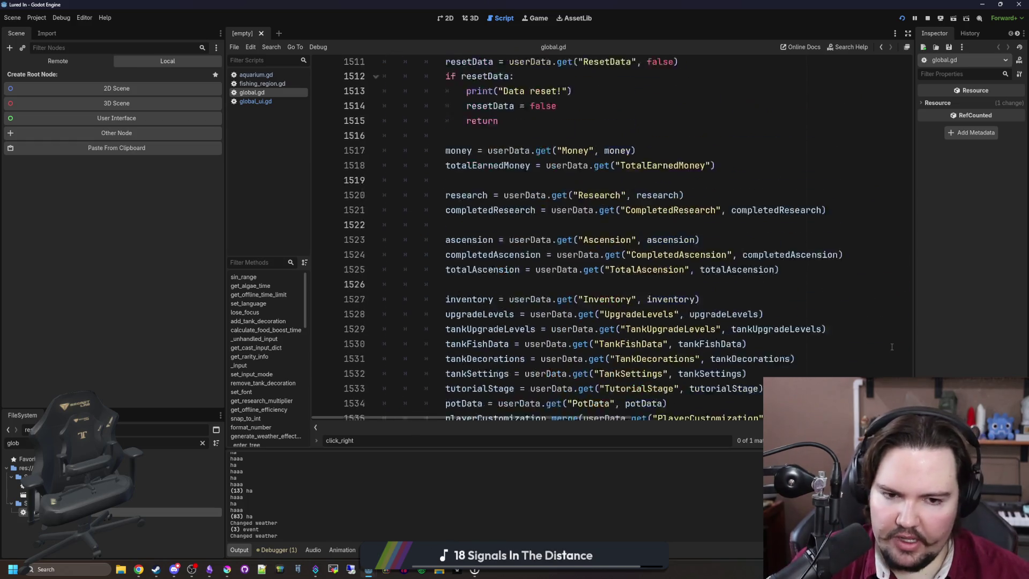
{"action": "scroll", "coordinate": [911, 349], "scroll_direction": "up", "scroll_amount": 1}
{"action": "scroll", "coordinate": [599, 212], "scroll_direction": "up", "scroll_amount": 4}
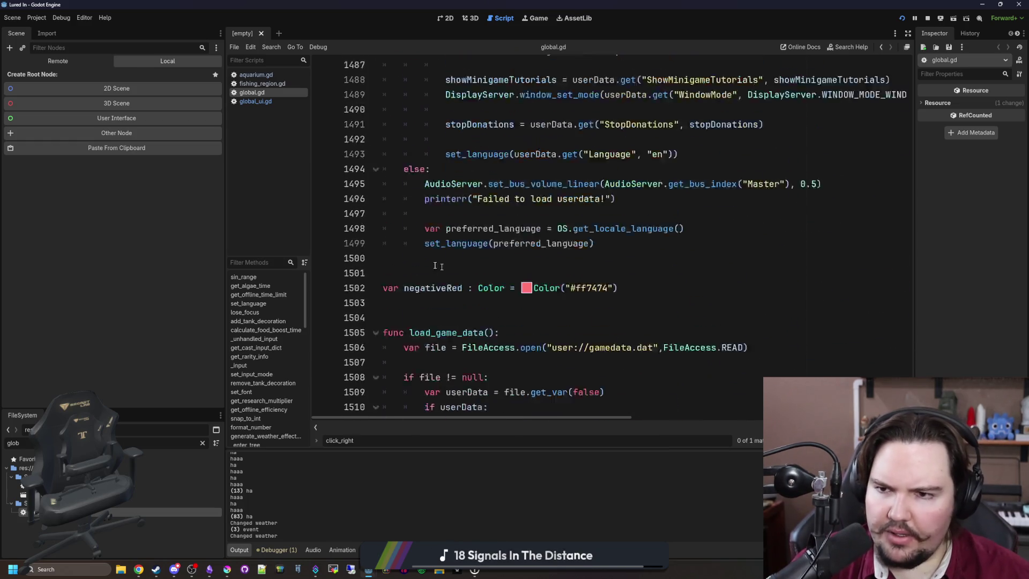
{"action": "left_click", "coordinate": [272, 75]}
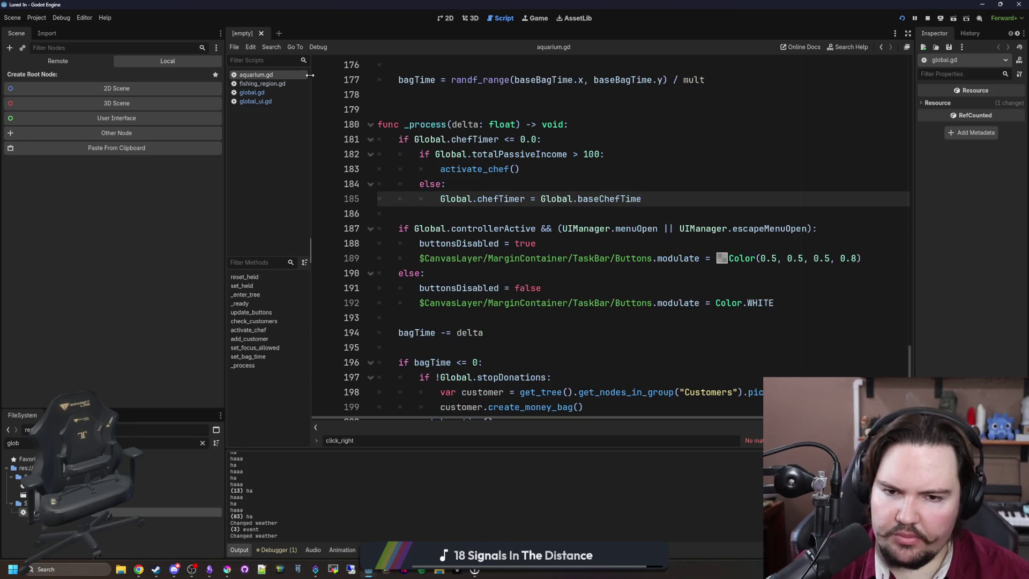
View fishing_region.gd, global_ui.gd and global.gd, then show the game at its title menu.
{"action": "left_click", "coordinate": [302, 83]}
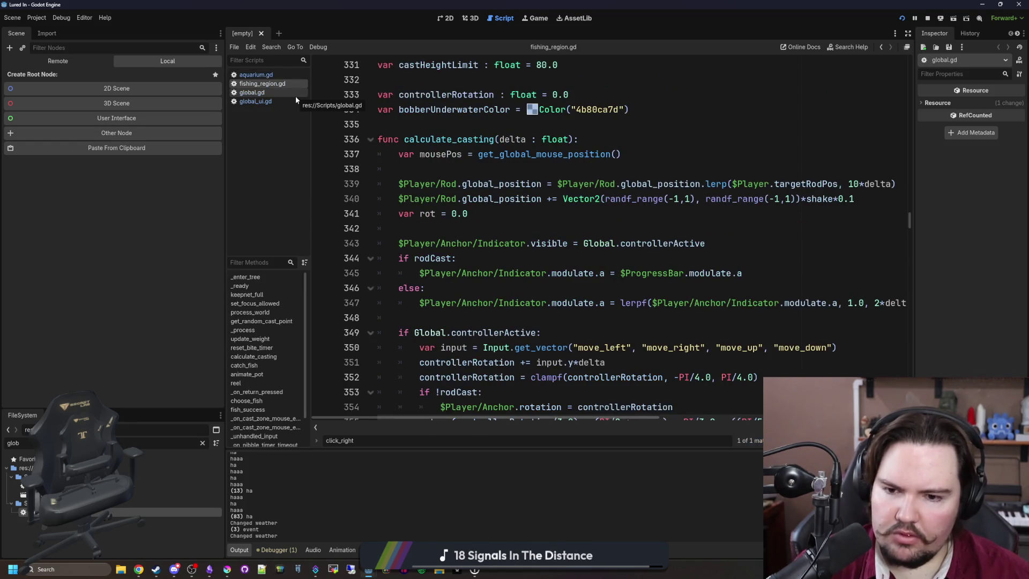
{"action": "left_click", "coordinate": [273, 100]}
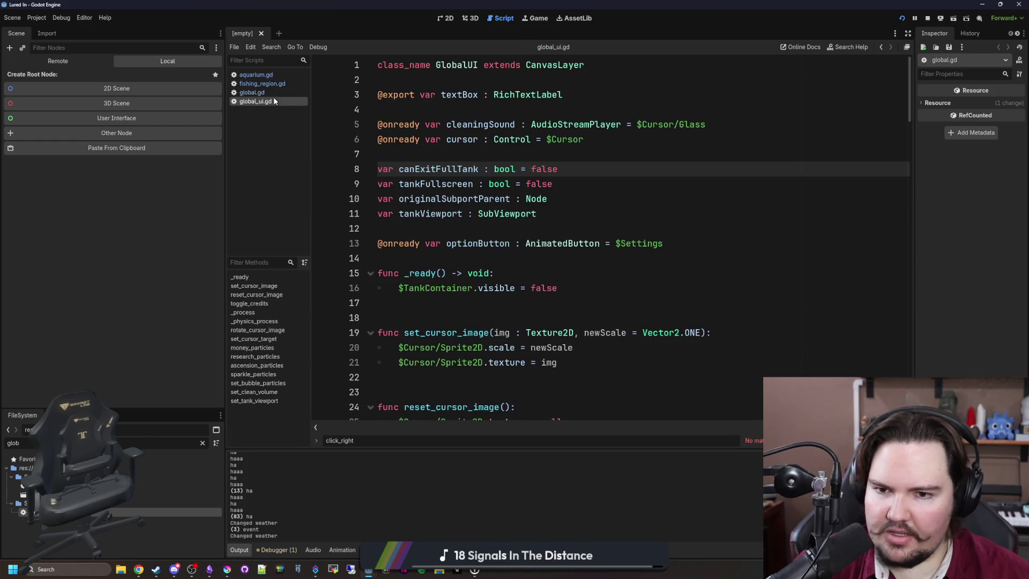
{"action": "left_click", "coordinate": [272, 93]}
{"action": "scroll", "coordinate": [611, 236], "scroll_direction": "up", "scroll_amount": 10}
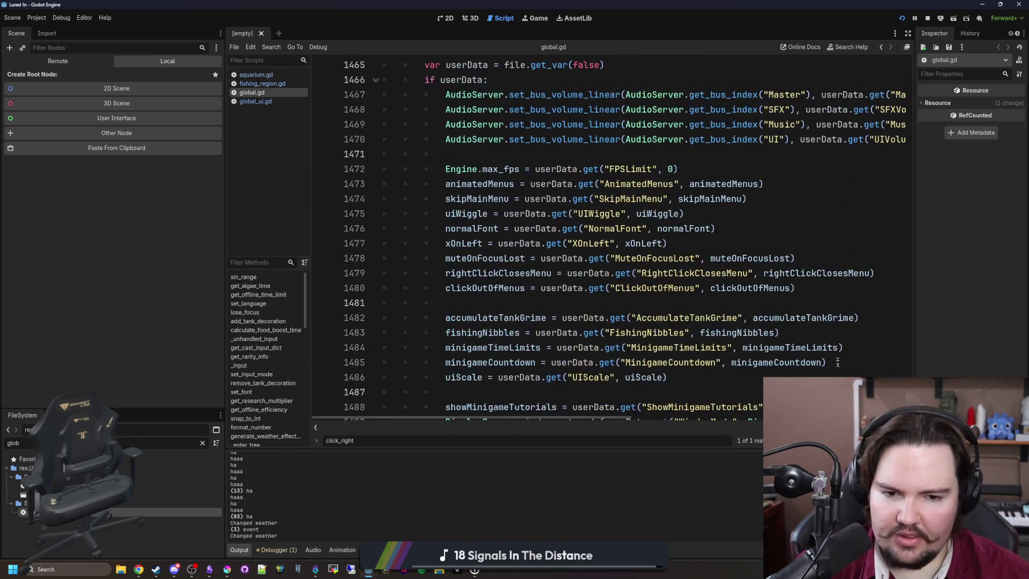
{"action": "scroll", "coordinate": [611, 236], "scroll_direction": "up", "scroll_amount": 14}
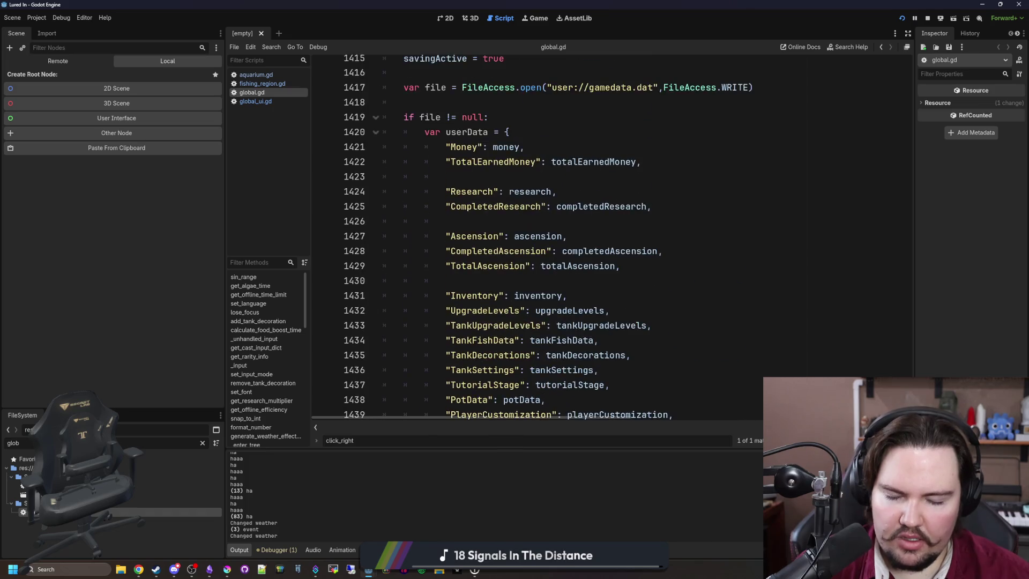
{"action": "scroll", "coordinate": [606, 115], "scroll_direction": "up", "scroll_amount": 11}
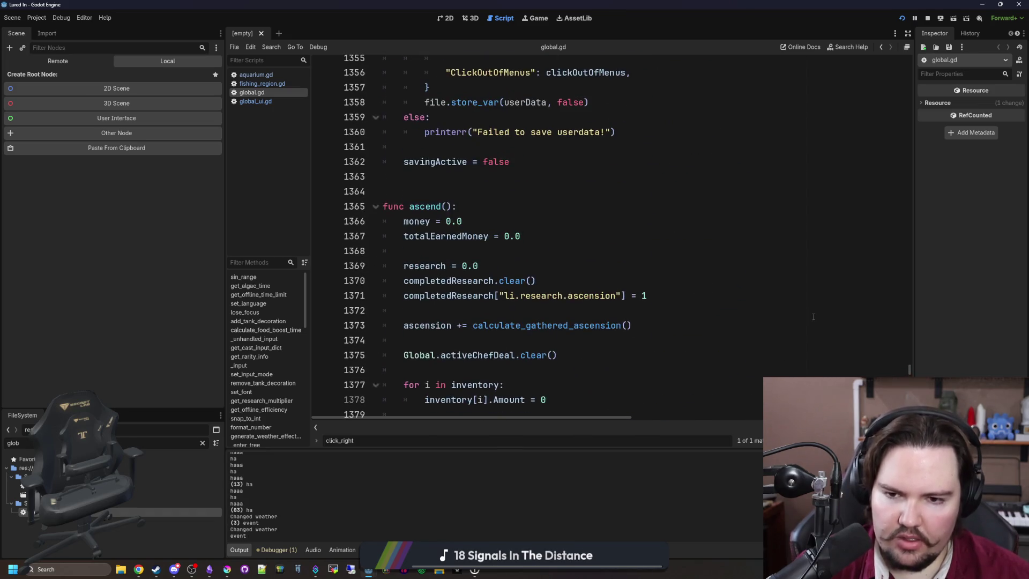
{"action": "scroll", "coordinate": [607, 114], "scroll_direction": "up", "scroll_amount": 3}
{"action": "left_click", "coordinate": [535, 17]}
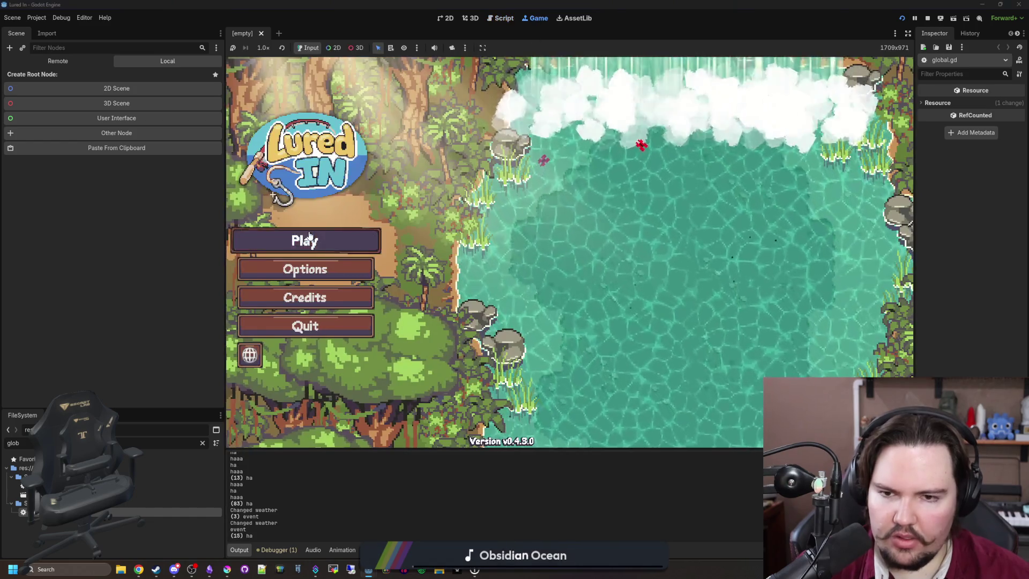
Start playing and inspect the Moving Truck 1 upgrade in the Ascension tree.
{"action": "left_click", "coordinate": [306, 239]}
{"action": "left_click_drag", "start_coordinate": [794, 321], "coordinate": [665, 252]}
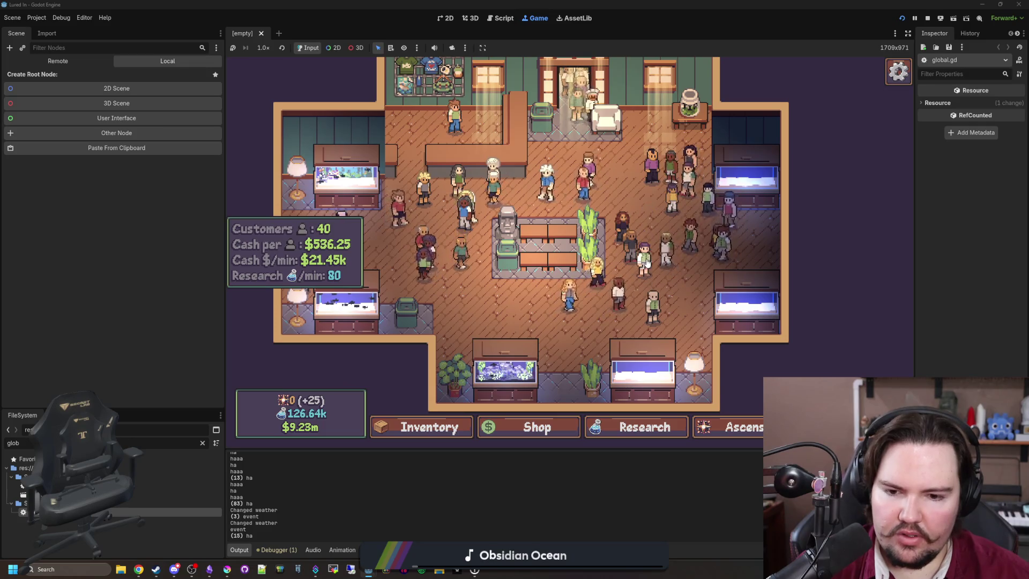
{"action": "left_click", "coordinate": [727, 427]}
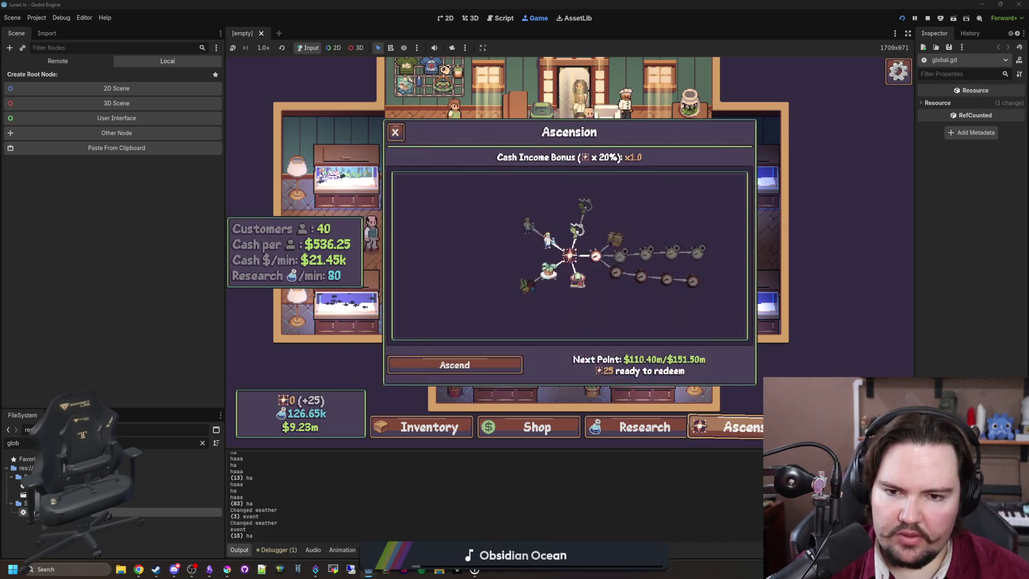
{"action": "left_click", "coordinate": [548, 275]}
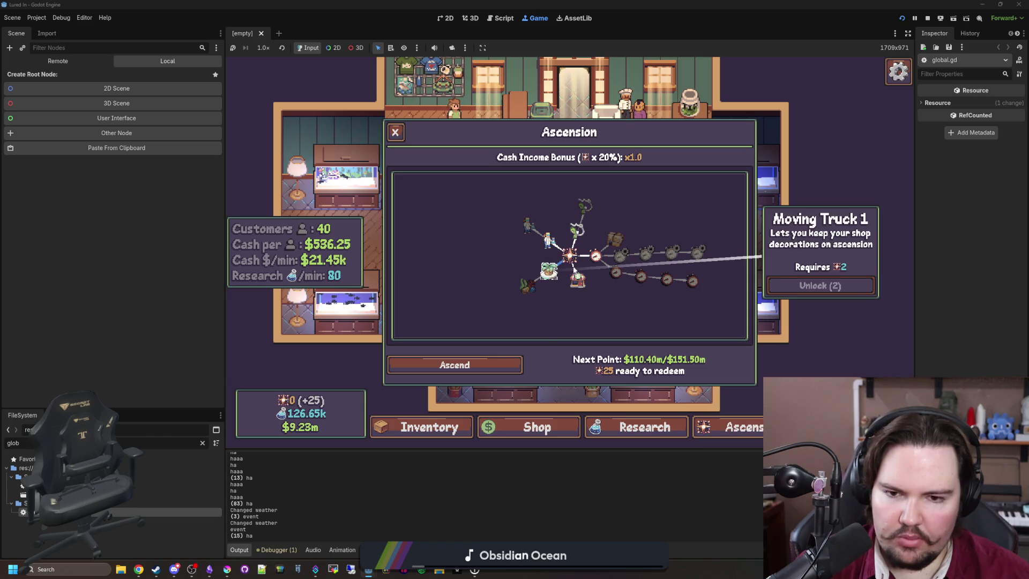
{"action": "scroll", "coordinate": [558, 256], "scroll_direction": "up", "scroll_amount": 3}
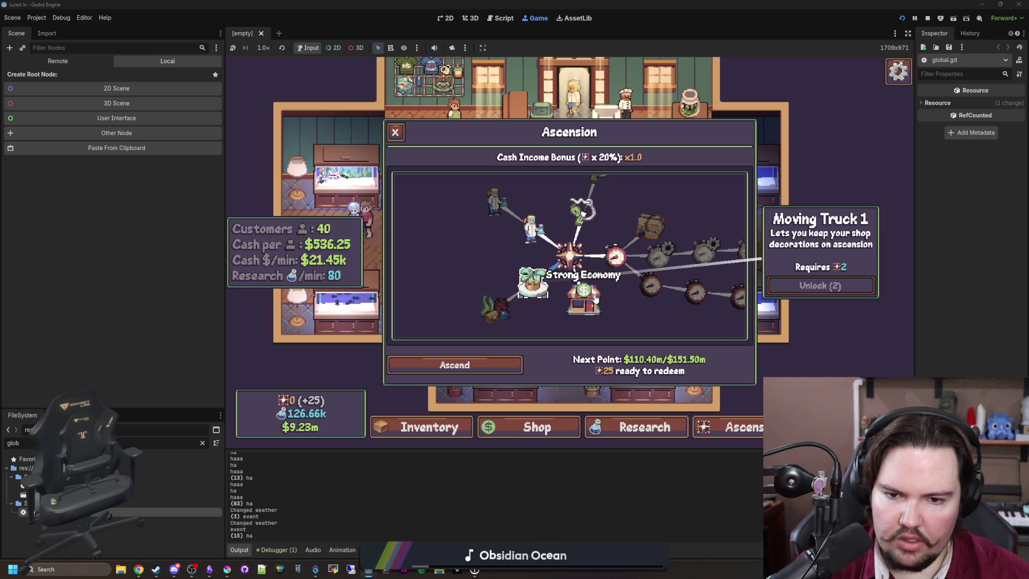
View the Research tree, close it, and choose the free Pond from the Travel list.
{"action": "left_click", "coordinate": [649, 441]}
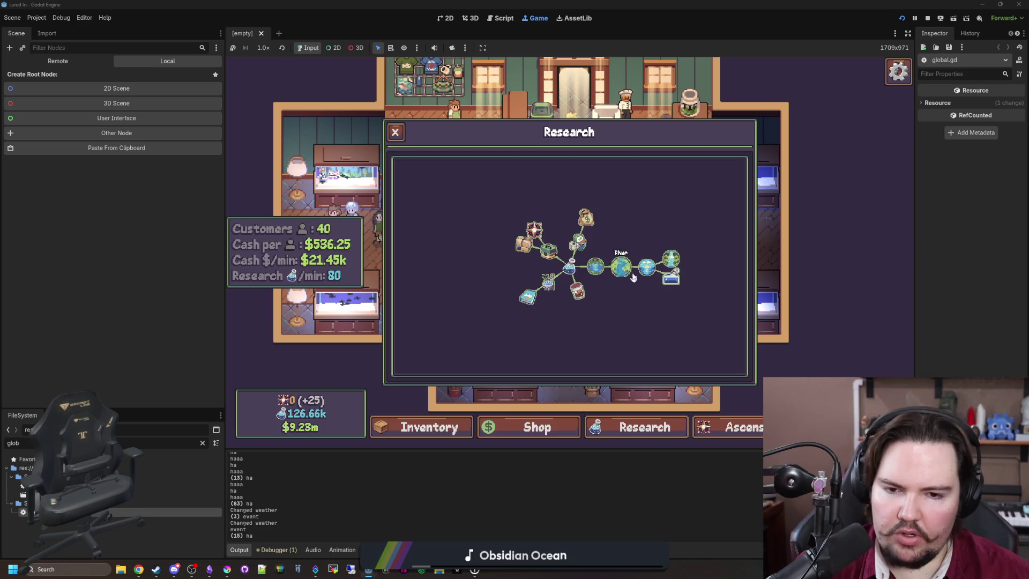
{"action": "left_click", "coordinate": [644, 427]}
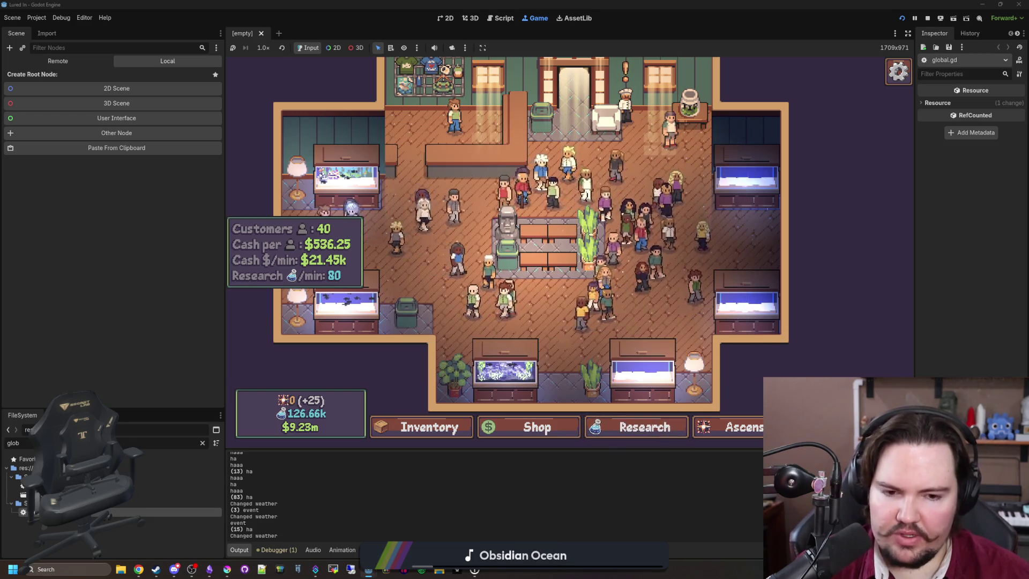
{"action": "key", "text": "t"}
{"action": "left_click", "coordinate": [676, 189]}
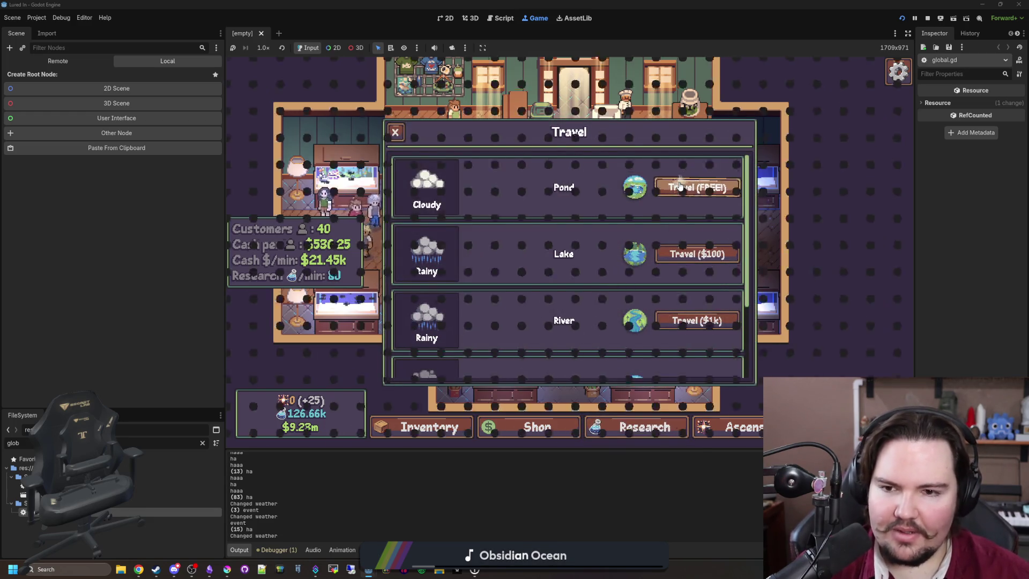
Cast and reel the fishing line several times at the Pond.
{"action": "left_click", "coordinate": [608, 242]}
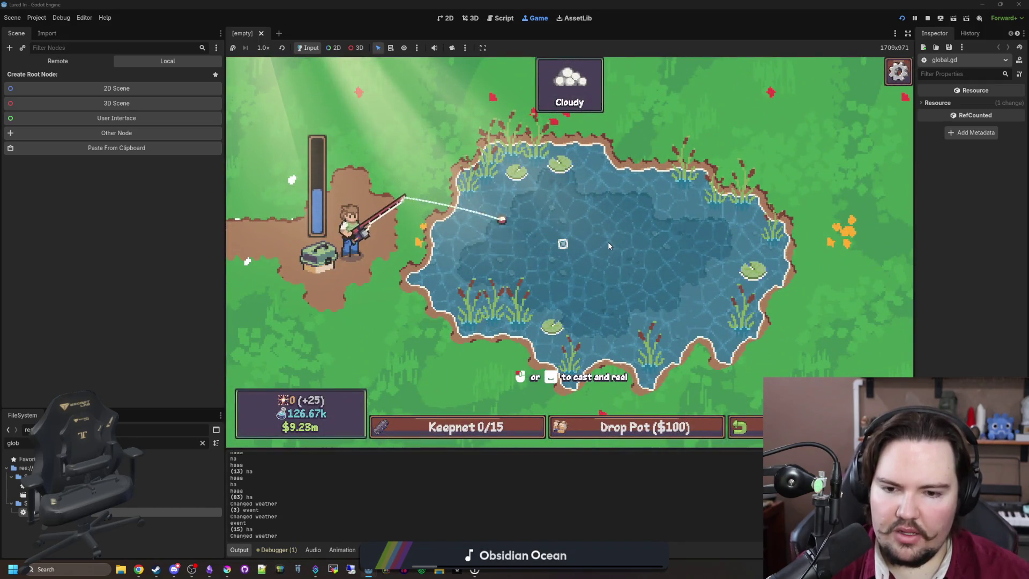
{"action": "left_click", "coordinate": [510, 428]}
{"action": "left_click", "coordinate": [519, 247]}
{"action": "left_click", "coordinate": [519, 247]}
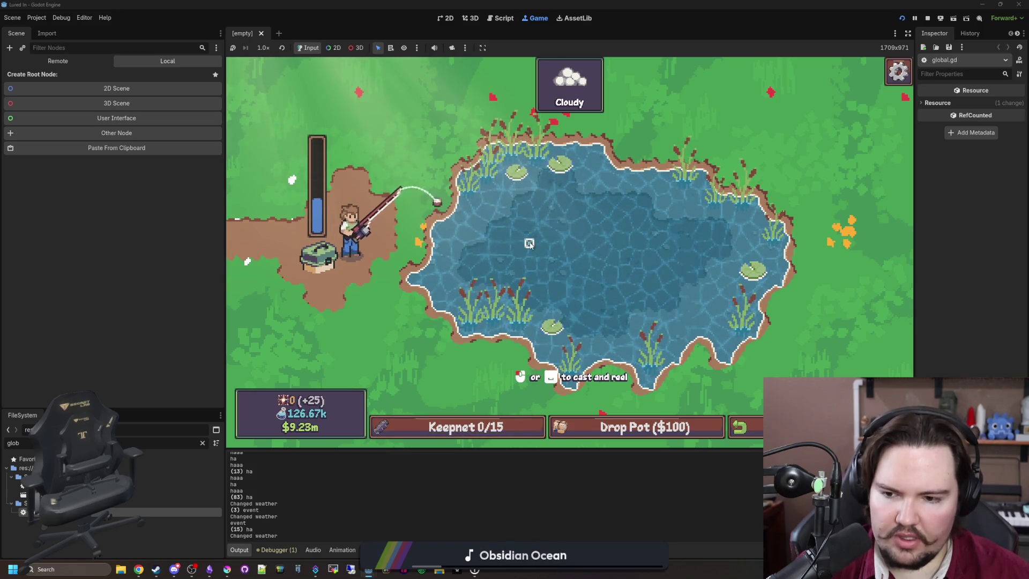
{"action": "left_click", "coordinate": [506, 432]}
{"action": "left_click", "coordinate": [507, 434]}
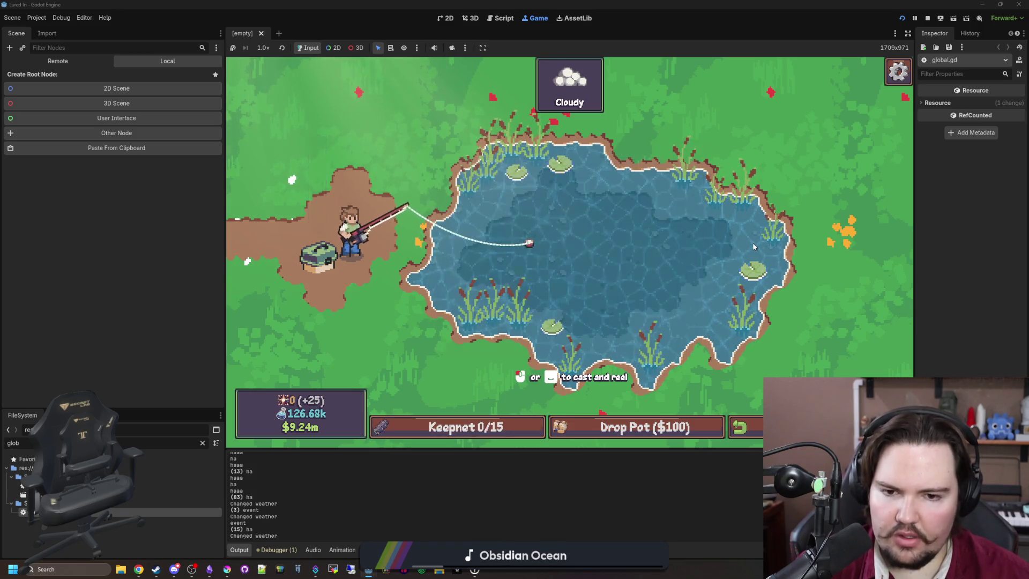
{"action": "left_click", "coordinate": [534, 247]}
{"action": "left_click_drag", "start_coordinate": [568, 248], "coordinate": [654, 252]}
Drop a pot, return to the shop, and go back to global.gd's code.
{"action": "left_click", "coordinate": [638, 428]}
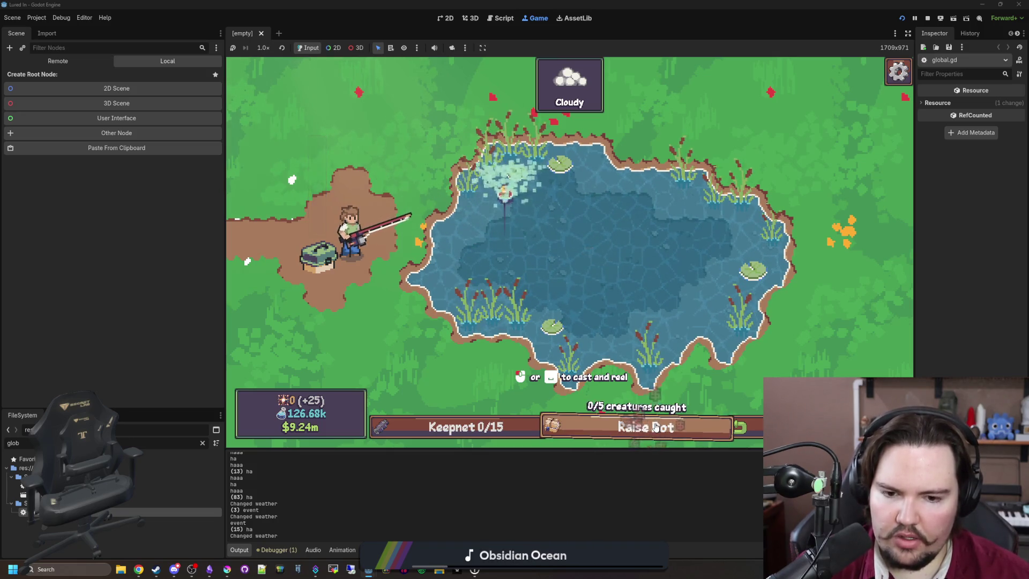
{"action": "left_click", "coordinate": [742, 428]}
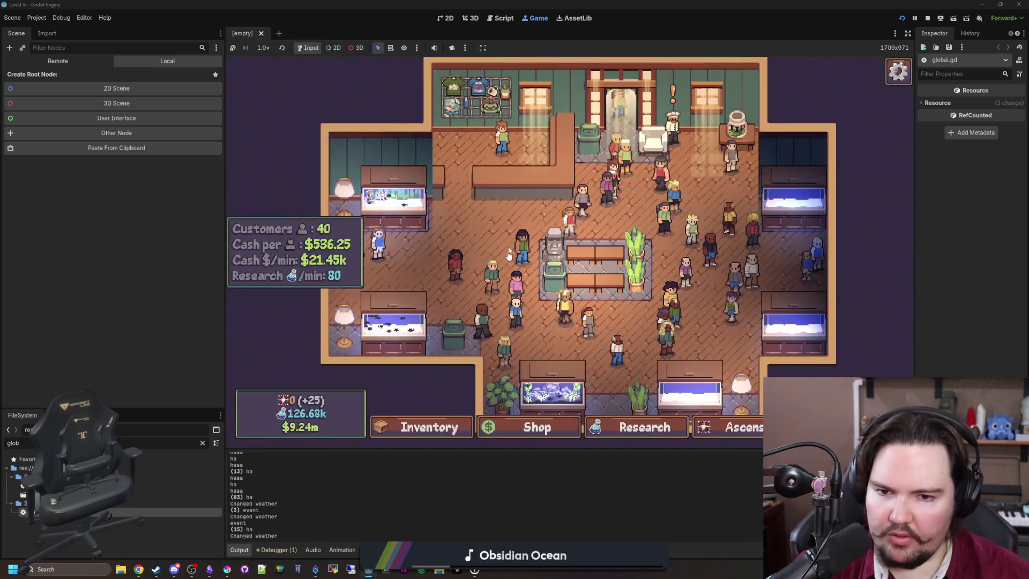
{"action": "scroll", "coordinate": [498, 231], "scroll_direction": "down", "scroll_amount": 3}
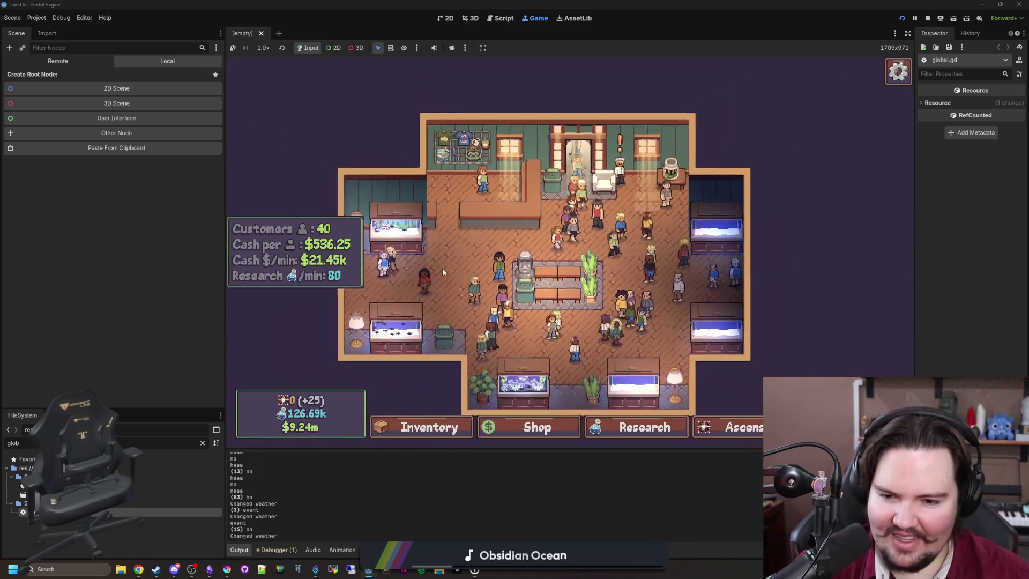
{"action": "scroll", "coordinate": [489, 238], "scroll_direction": "up", "scroll_amount": 1}
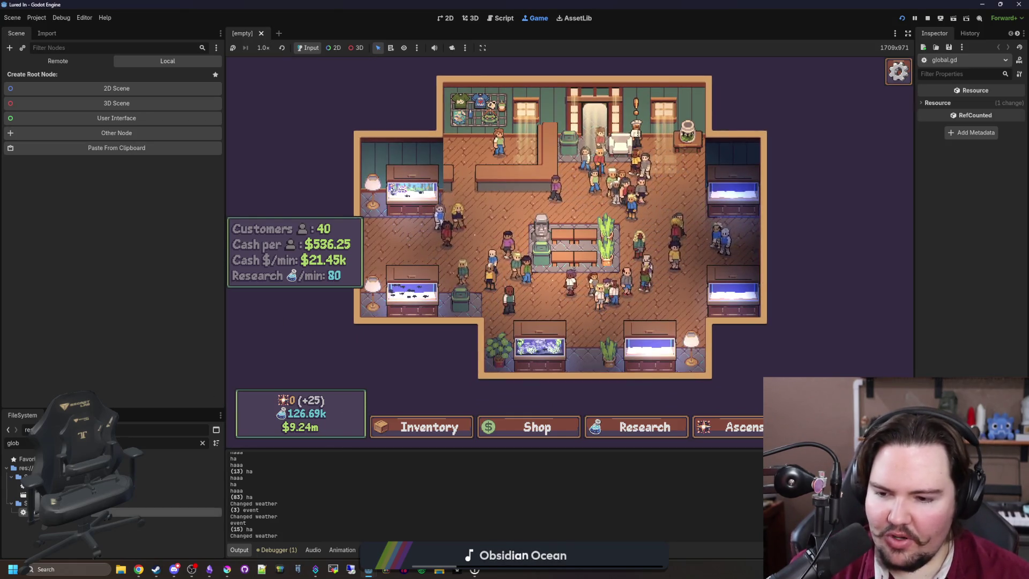
{"action": "key", "text": "ctrl+F3"}
{"action": "left_click", "coordinate": [457, 304]}
Search the whole project for ha.
{"action": "key", "text": "ctrl+shift+f"}
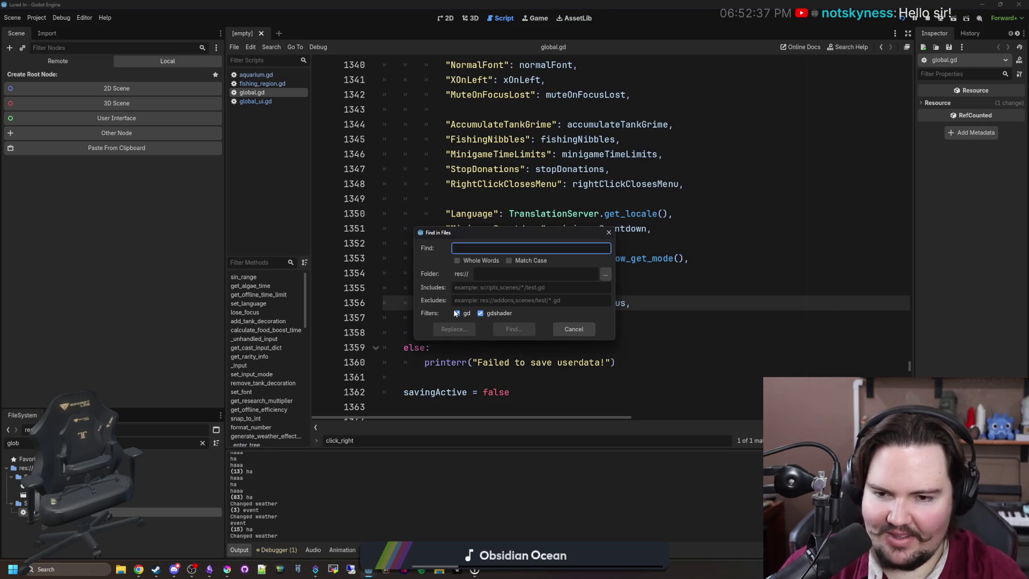
{"action": "type", "text": "ha"}
{"action": "key", "text": "Return"}
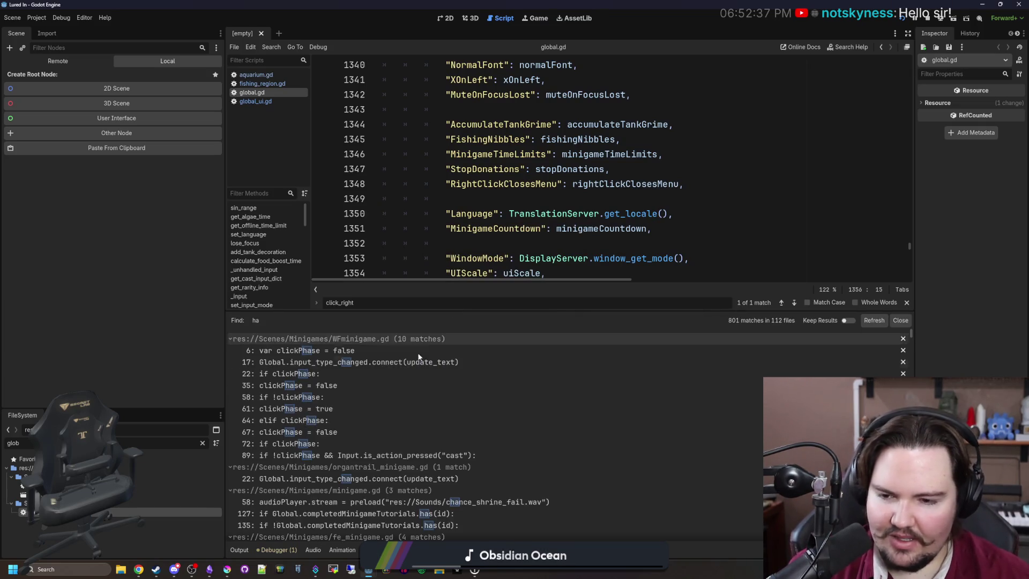
{"action": "left_click", "coordinate": [587, 258]}
Search for the quoted "ha" and open fishing_region.gd at the line 689 print.
{"action": "key", "text": "ctrl+shift+f"}
{"action": "type", "text": "\"ha"}
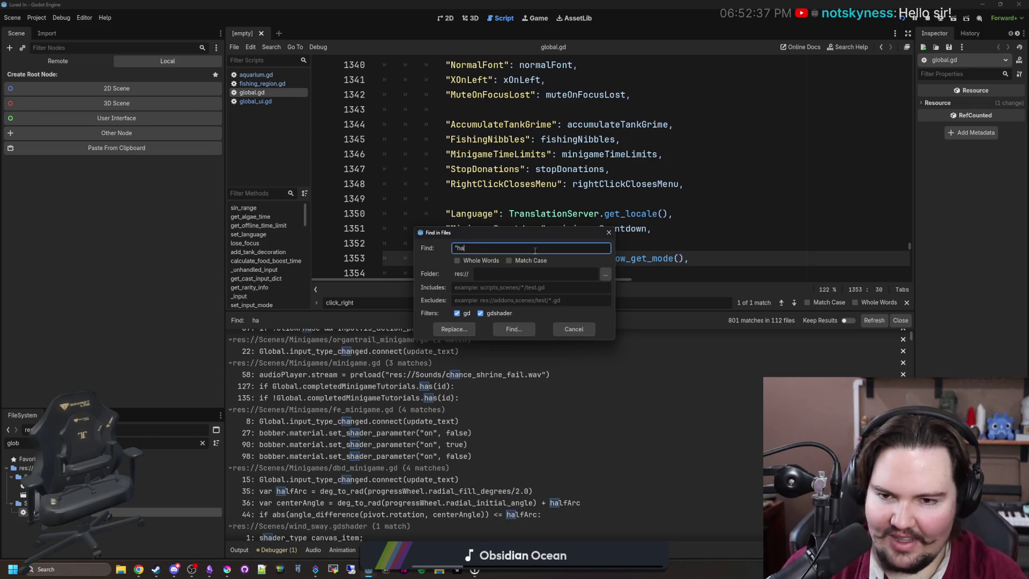
{"action": "type", "text": "\""}
{"action": "key", "text": "Return"}
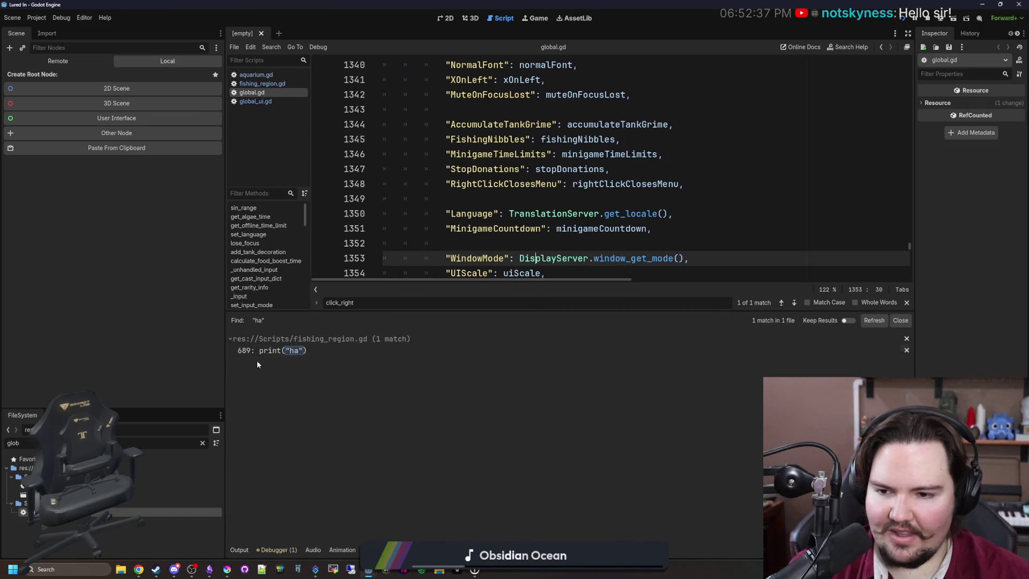
{"action": "left_click", "coordinate": [292, 349]}
{"action": "left_click", "coordinate": [485, 234]}
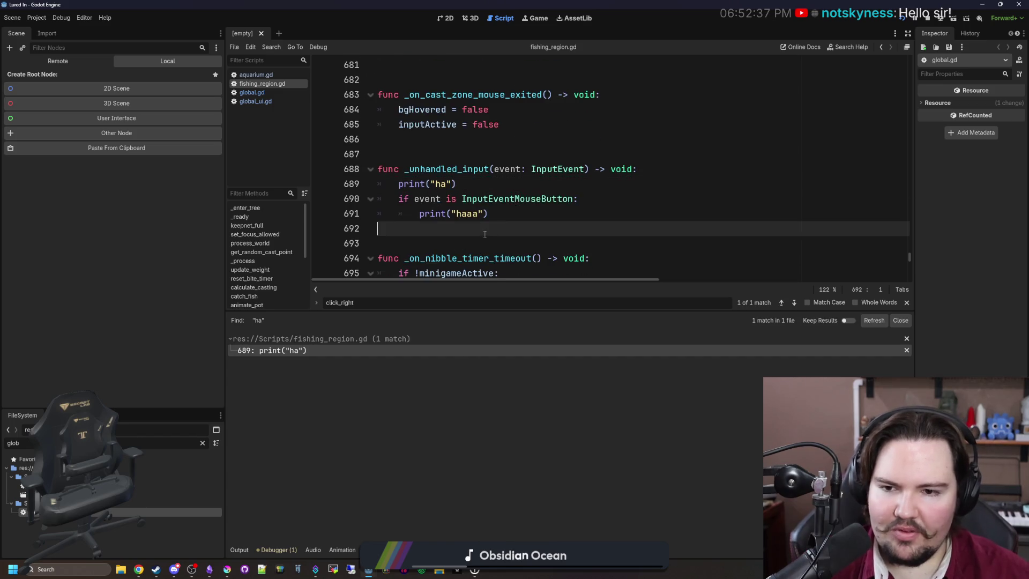
{"action": "left_click", "coordinate": [496, 213]}
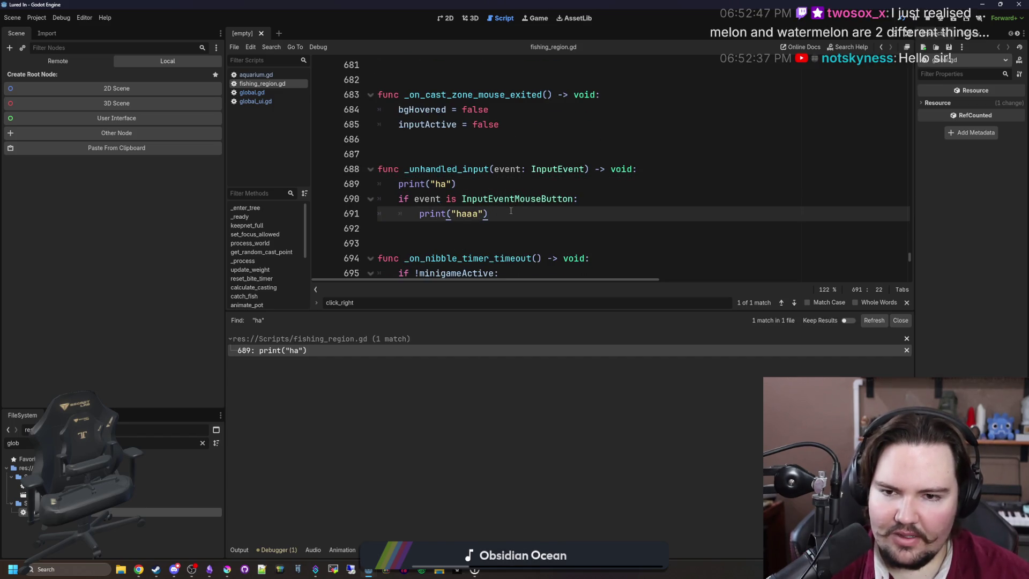
Delete lines 687–691 of fishing_region.gd (_unhandled_input with its prints) and switch to global.gd.
{"action": "left_click_drag", "start_coordinate": [517, 210], "coordinate": [325, 162]}
{"action": "key", "text": "Delete"}
{"action": "key", "text": "Delete"}
{"action": "key", "text": "Delete"}
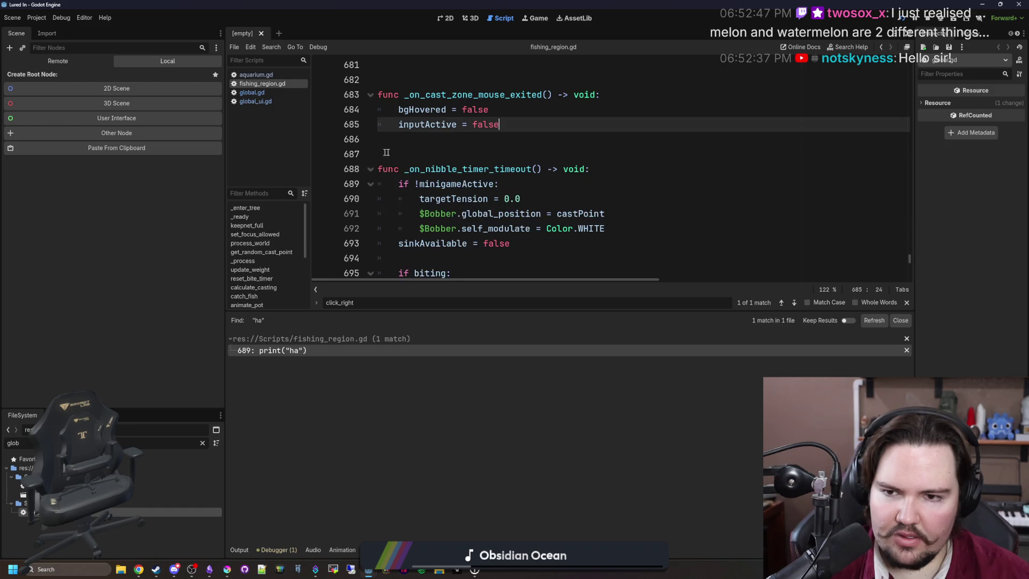
{"action": "left_click", "coordinate": [424, 140]}
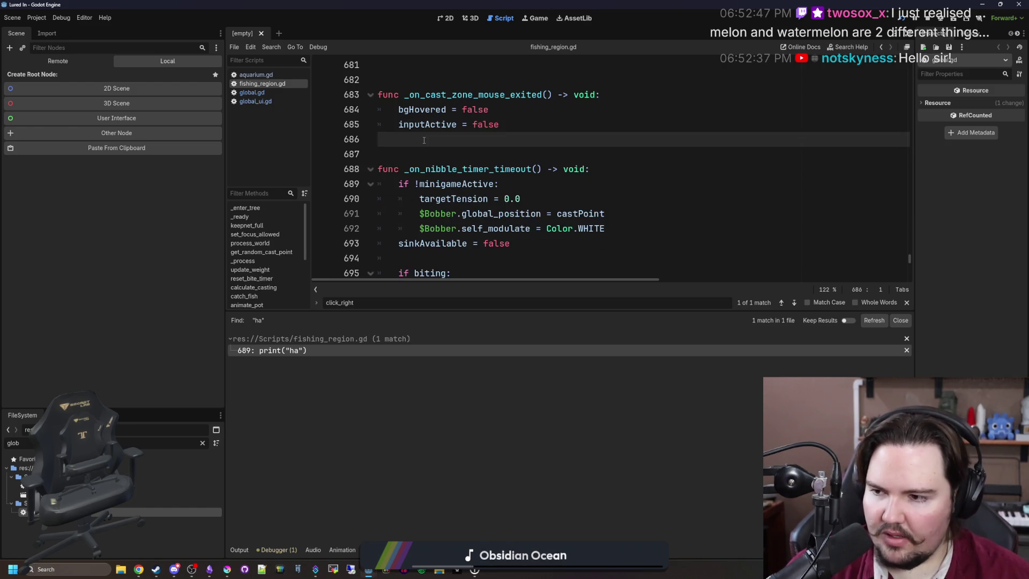
{"action": "left_click", "coordinate": [414, 159]}
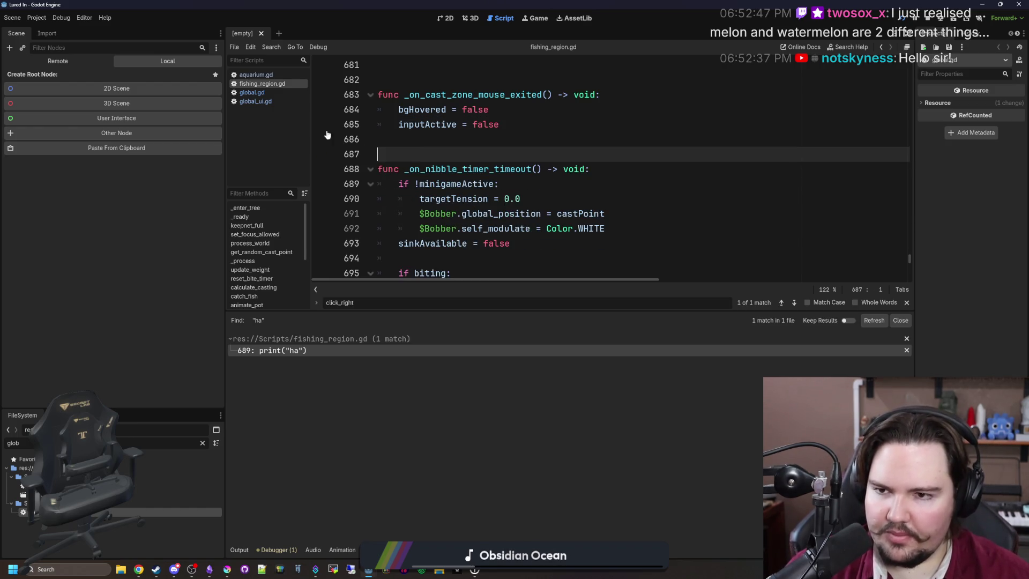
{"action": "left_click", "coordinate": [274, 94]}
{"action": "left_click", "coordinate": [554, 197]}
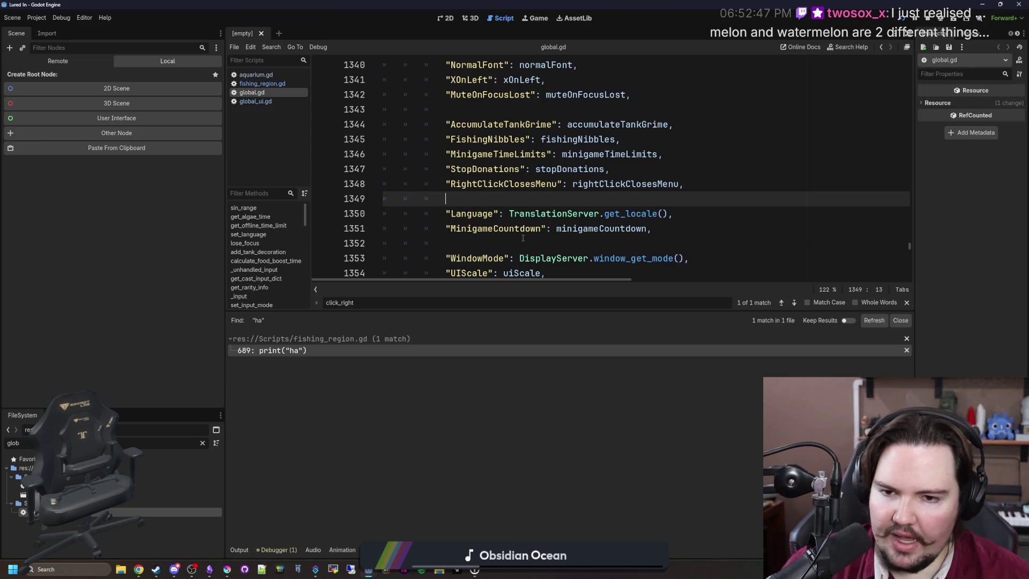
Find 'unhandled' in global.gd, move below _unhandled_input, and run the project.
{"action": "key", "text": "ctrl+f"}
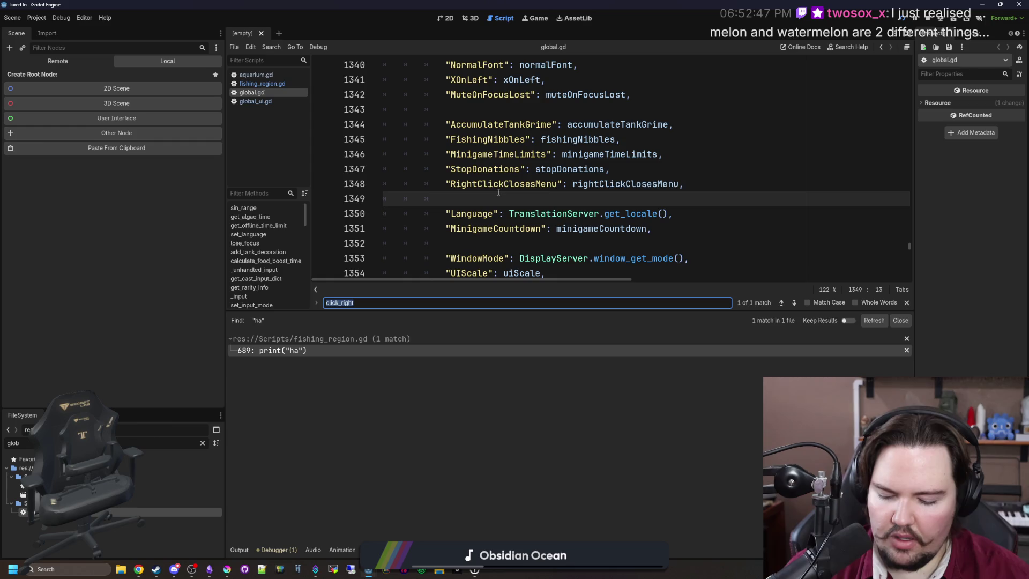
{"action": "type", "text": "input"}
{"action": "key", "text": "BackSpace"}
{"action": "key", "text": "BackSpace"}
{"action": "key", "text": "BackSpace"}
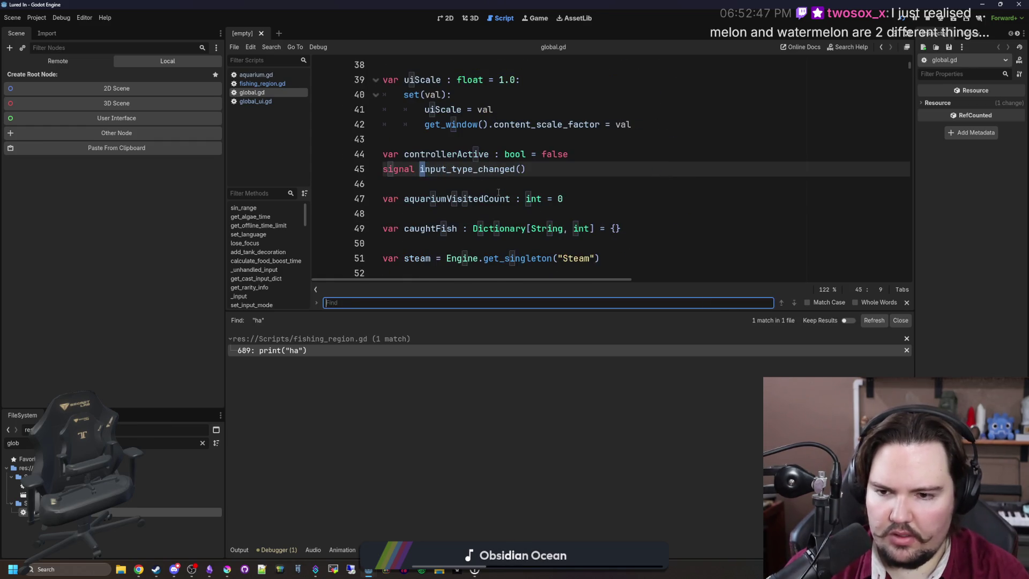
{"action": "type", "text": "unhandled"}
{"action": "scroll", "coordinate": [499, 192], "scroll_direction": "down", "scroll_amount": 2}
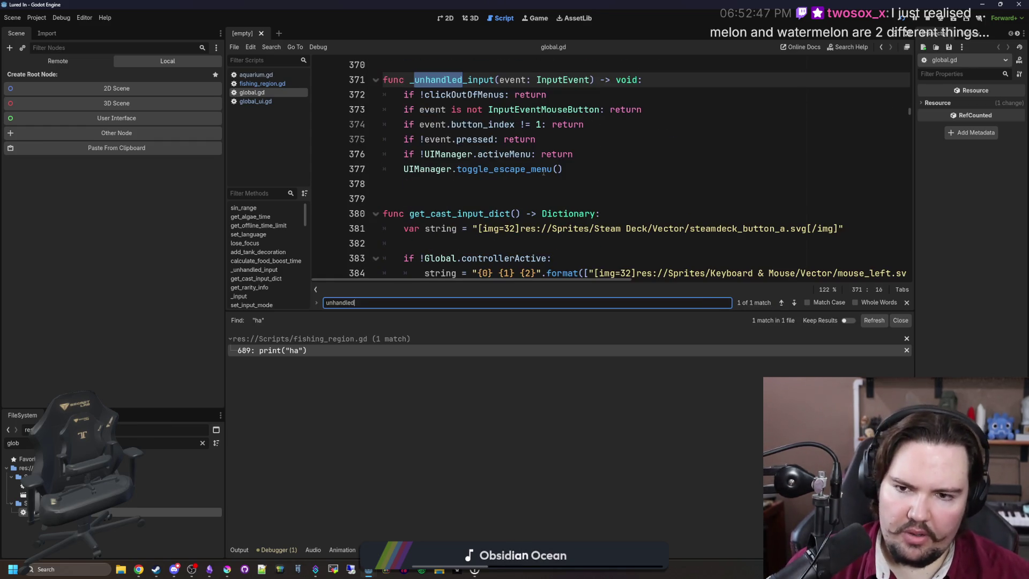
{"action": "left_click", "coordinate": [539, 169]}
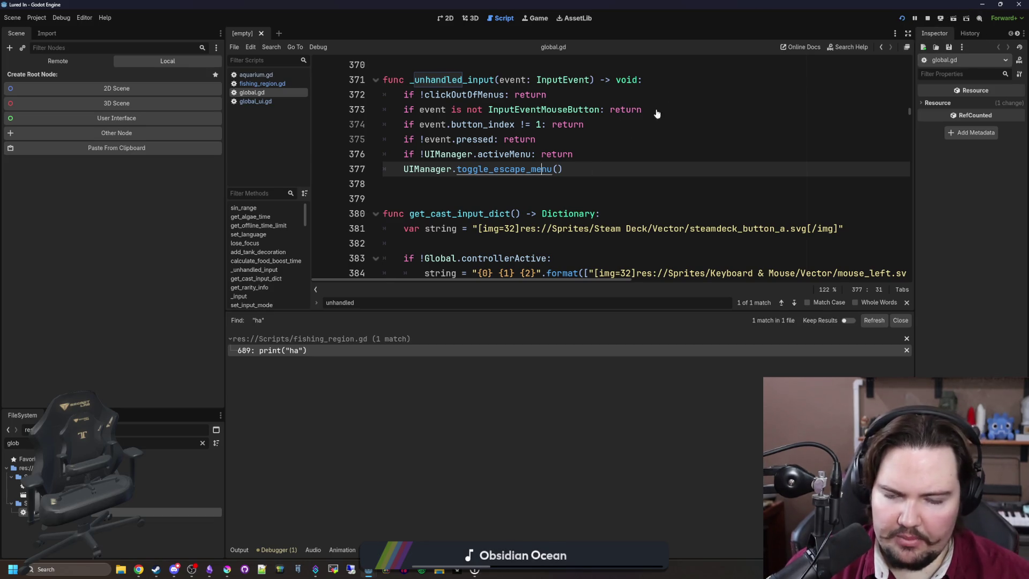
{"action": "key", "text": "Down"}
{"action": "left_click", "coordinate": [902, 17]}
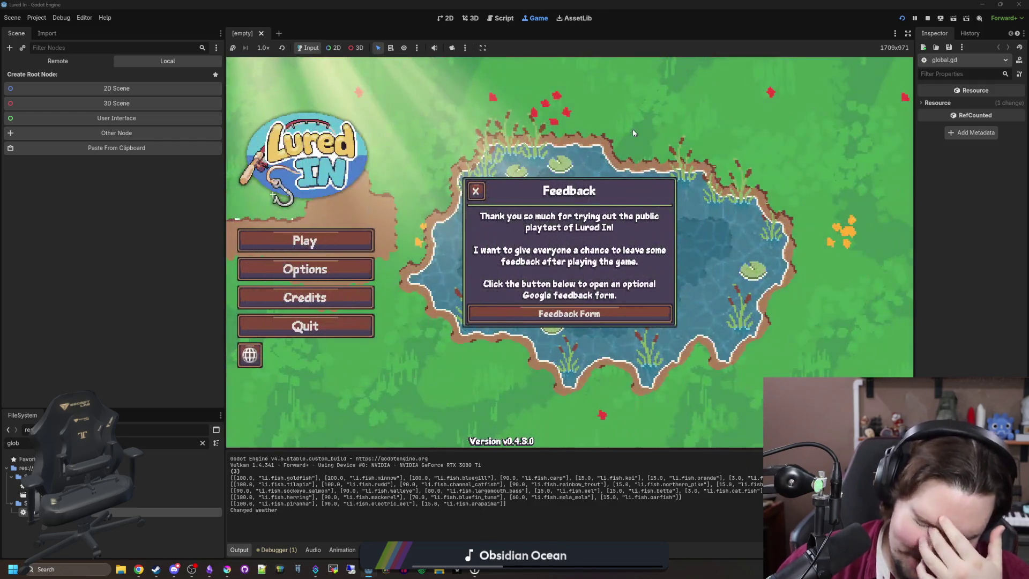
Close the Feedback popup and choose Play on the Lured In main menu.
{"action": "left_click", "coordinate": [475, 191]}
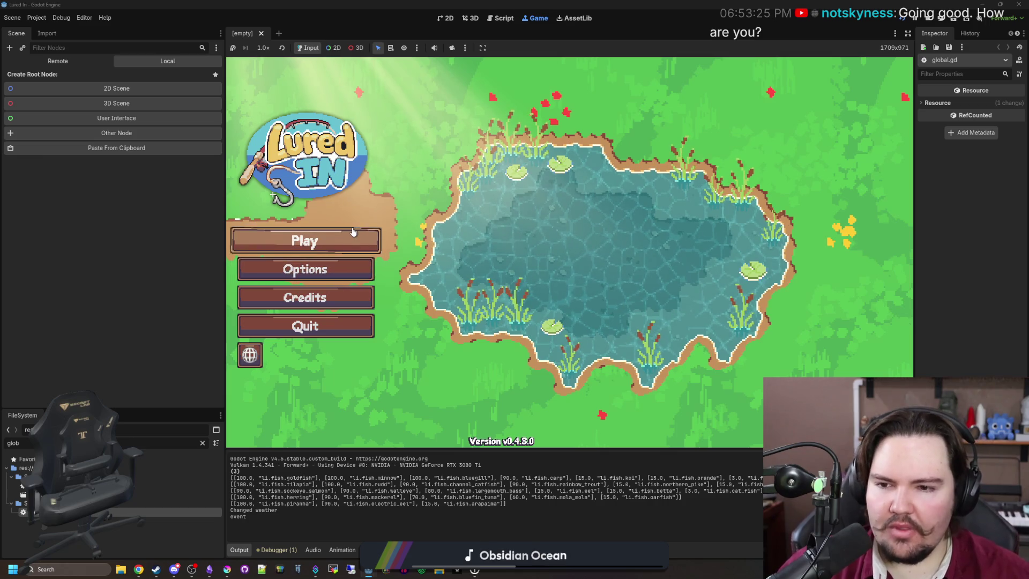
{"action": "left_click", "coordinate": [371, 240]}
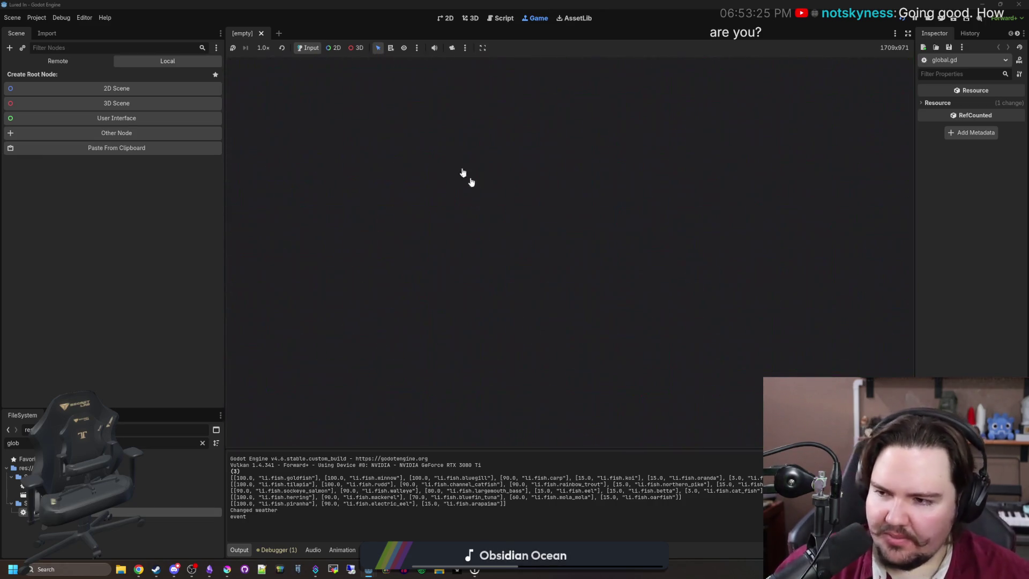
Dismiss the Welcome Back message and travel from the shop to the Pond.
{"action": "left_click", "coordinate": [570, 302]}
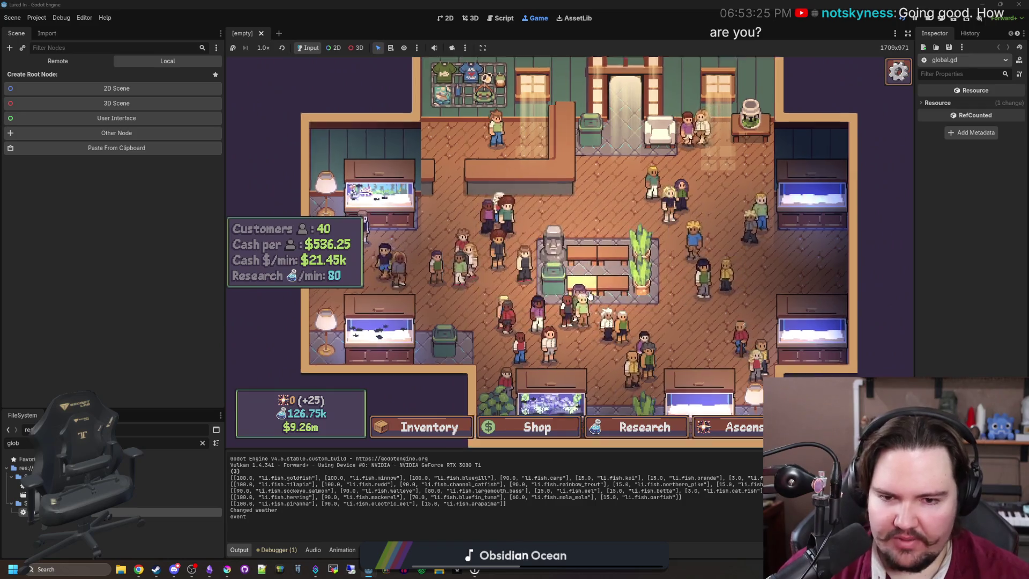
{"action": "scroll", "coordinate": [727, 335], "scroll_direction": "down", "scroll_amount": 3}
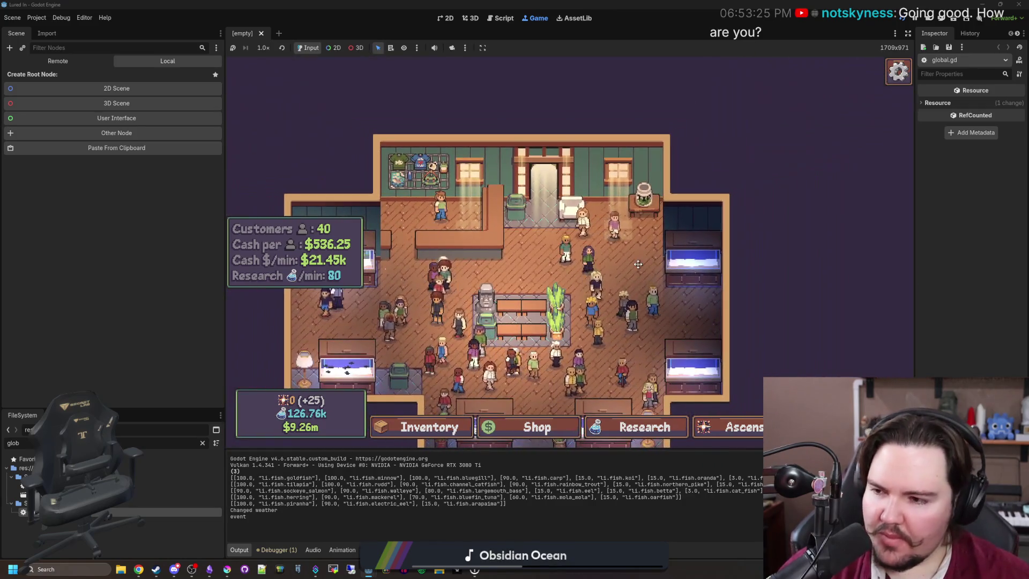
{"action": "scroll", "coordinate": [643, 230], "scroll_direction": "up", "scroll_amount": 2}
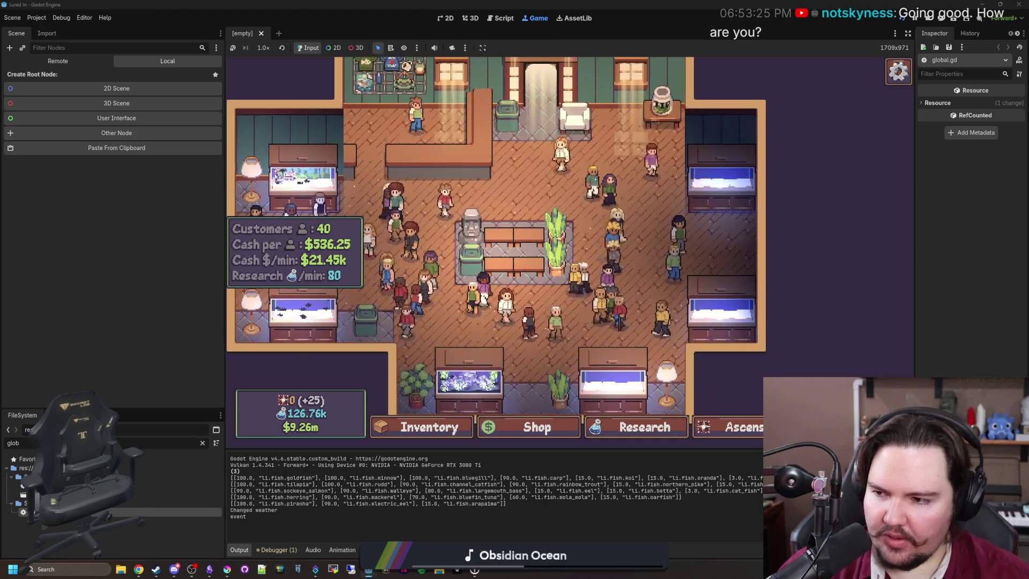
{"action": "left_click", "coordinate": [663, 102]}
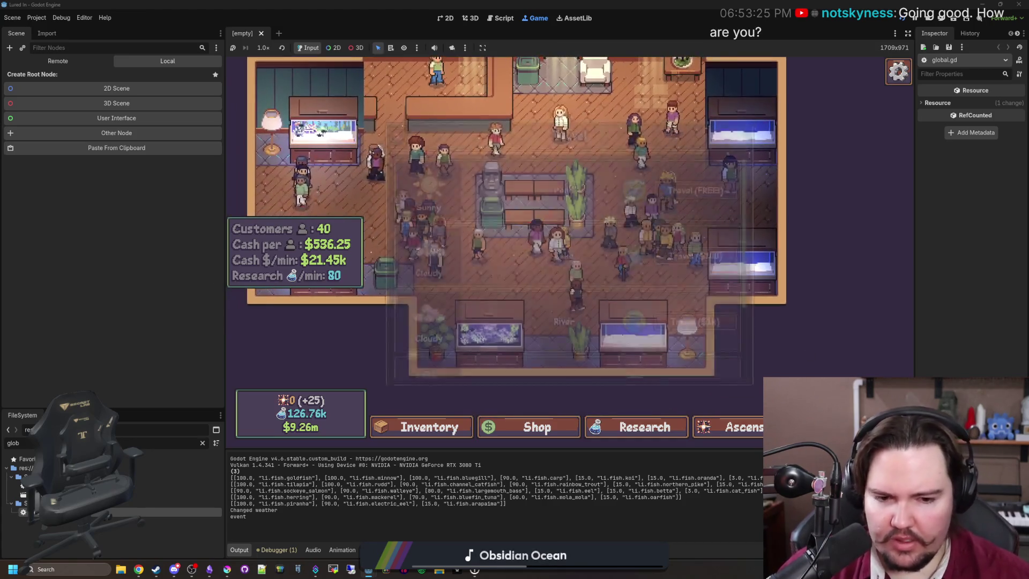
{"action": "left_click", "coordinate": [695, 183]}
Cast and reel in the line three times, charge a long cast, then restart back at the shop.
{"action": "left_click", "coordinate": [557, 268]}
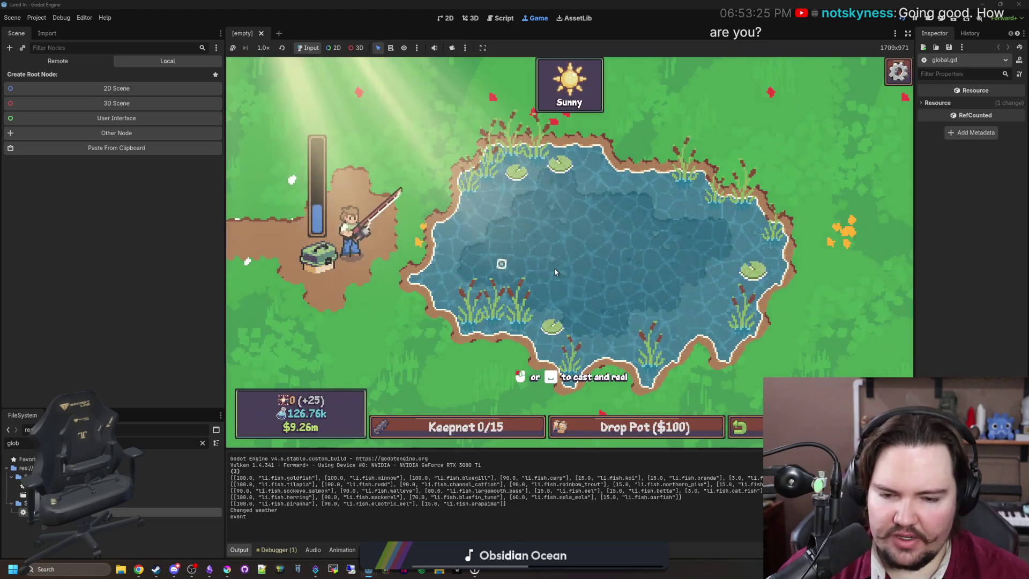
{"action": "left_click", "coordinate": [628, 268]}
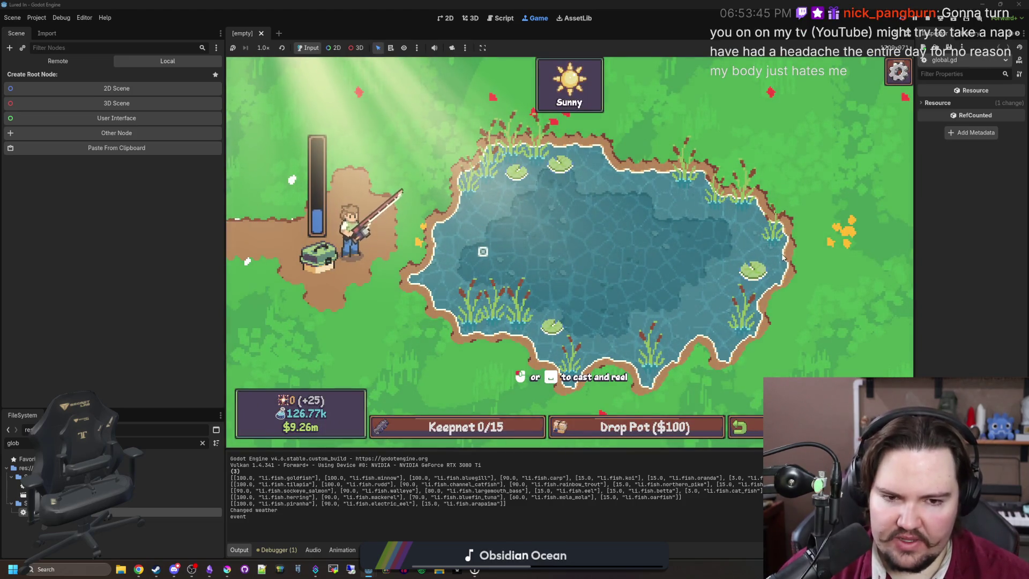
{"action": "left_click", "coordinate": [628, 253]}
{"action": "left_click", "coordinate": [440, 251]}
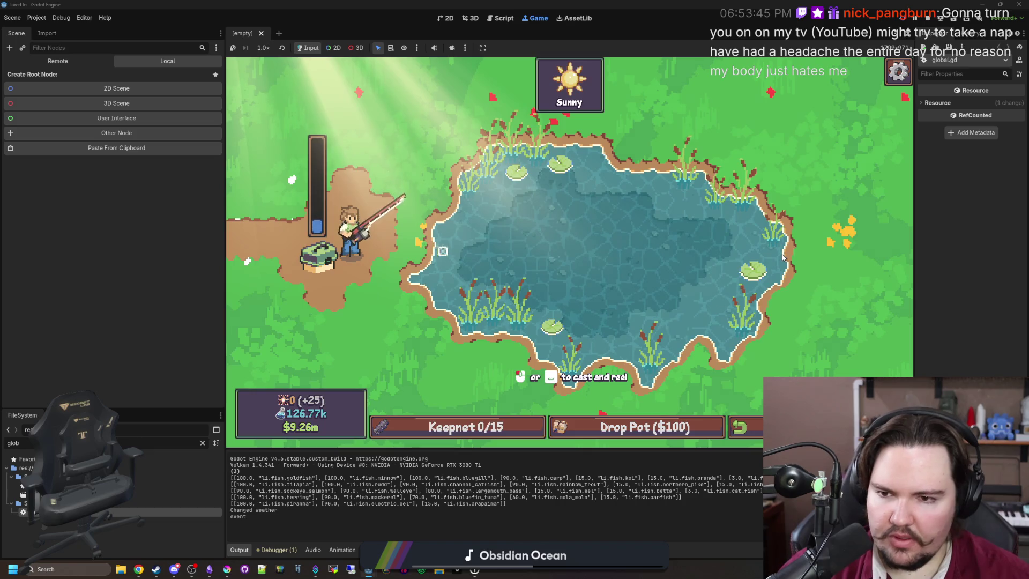
{"action": "left_click", "coordinate": [745, 246]}
{"action": "left_click", "coordinate": [751, 253]}
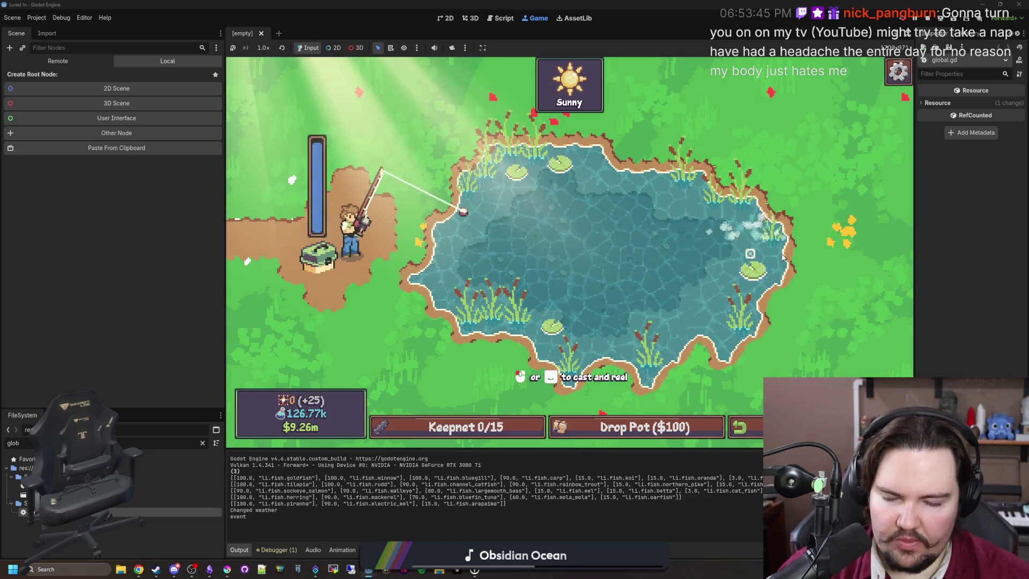
{"action": "left_click_drag", "start_coordinate": [465, 252], "coordinate": [583, 253]}
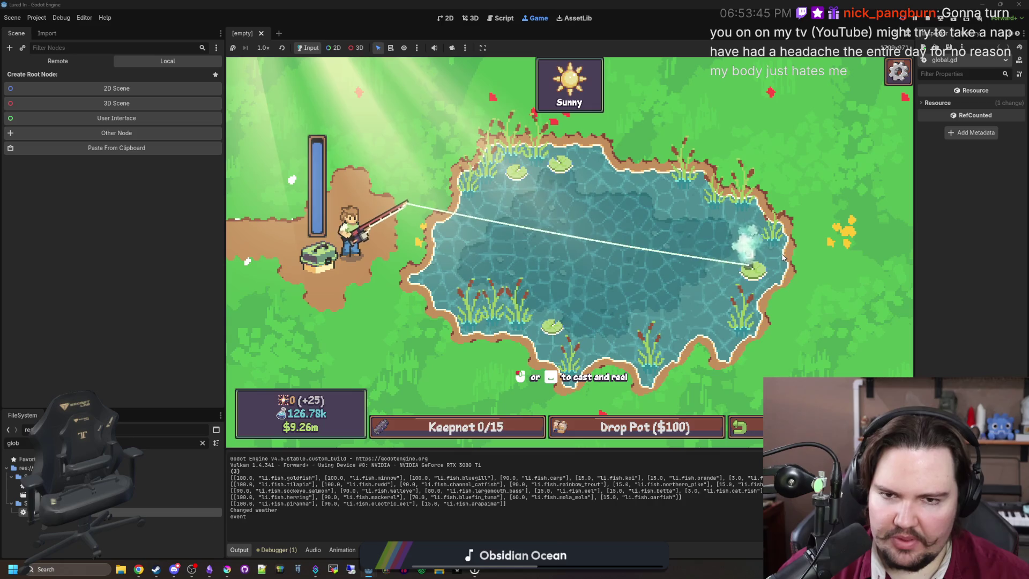
{"action": "key", "text": "F8"}
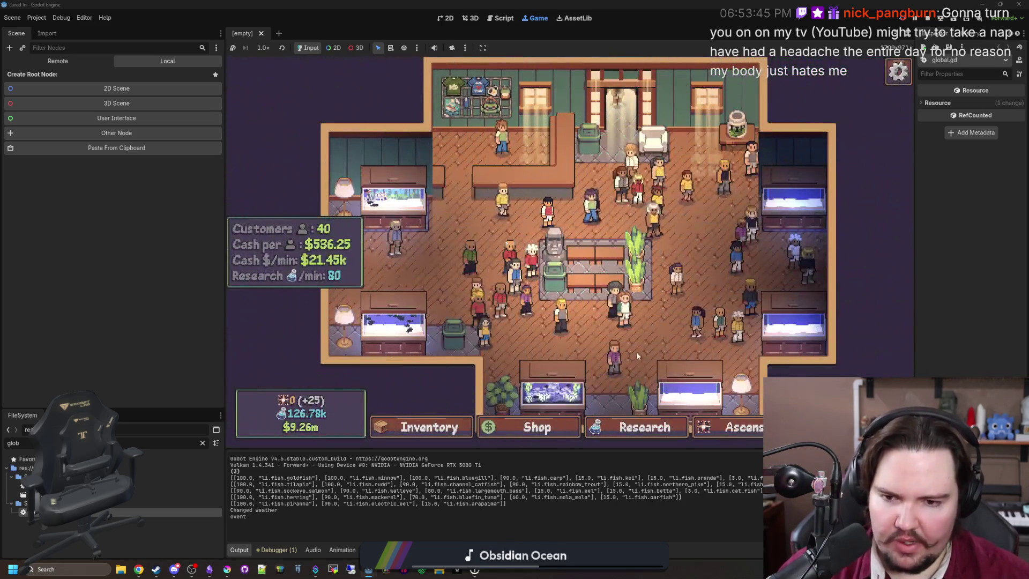
{"action": "left_click", "coordinate": [514, 426]}
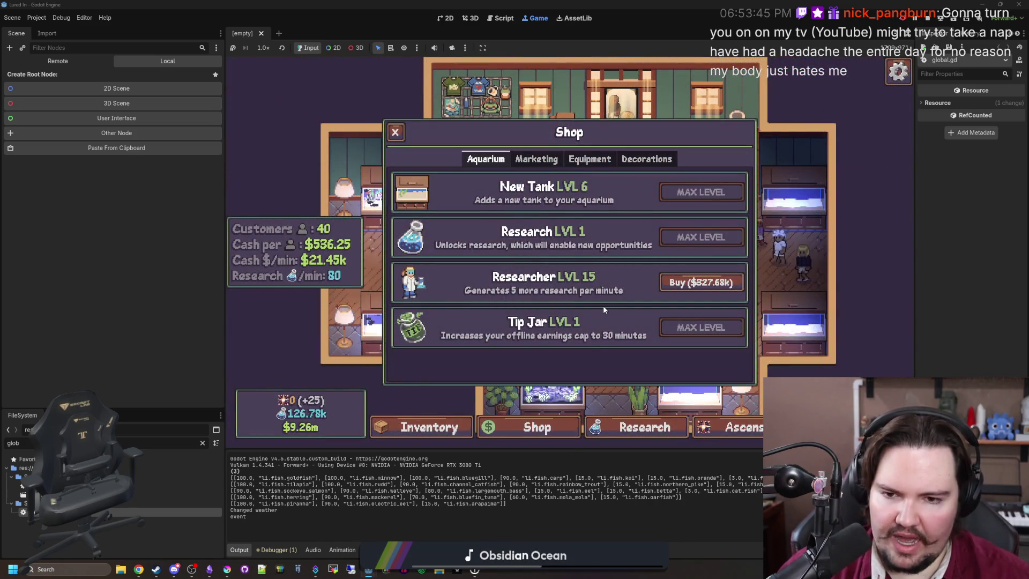
Browse the shop's Marketing, Equipment and Decorations tabs, returning to Aquarium.
{"action": "left_click", "coordinate": [536, 158]}
{"action": "left_click", "coordinate": [589, 158]}
{"action": "left_click", "coordinate": [647, 159]}
{"action": "left_click", "coordinate": [487, 160]}
Check the research tree, ascension screen and fish inventory, then close the inventory.
{"action": "left_click", "coordinate": [653, 424]}
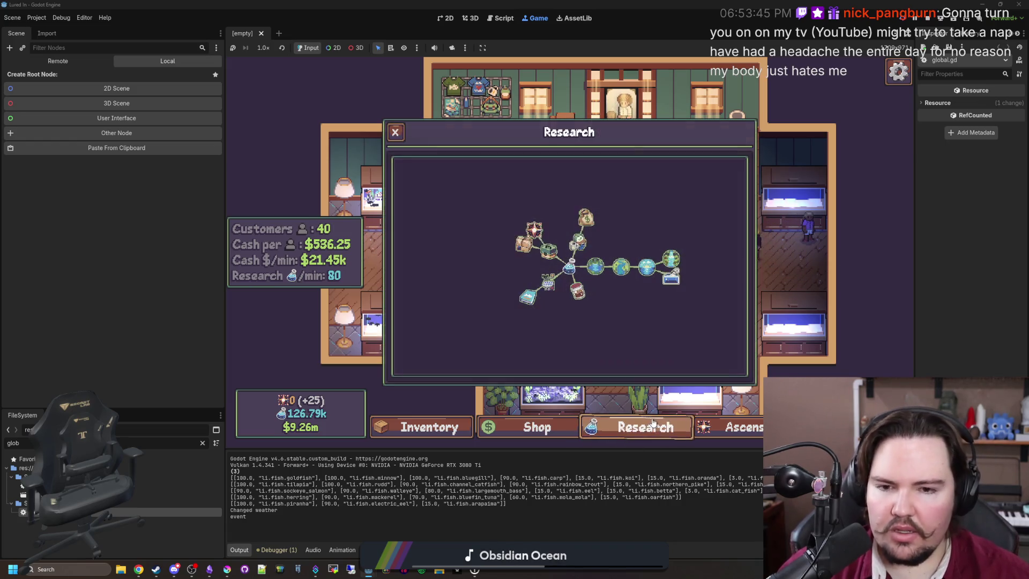
{"action": "left_click", "coordinate": [734, 427]}
{"action": "left_click", "coordinate": [434, 429]}
{"action": "scroll", "coordinate": [456, 291], "scroll_direction": "down", "scroll_amount": 20}
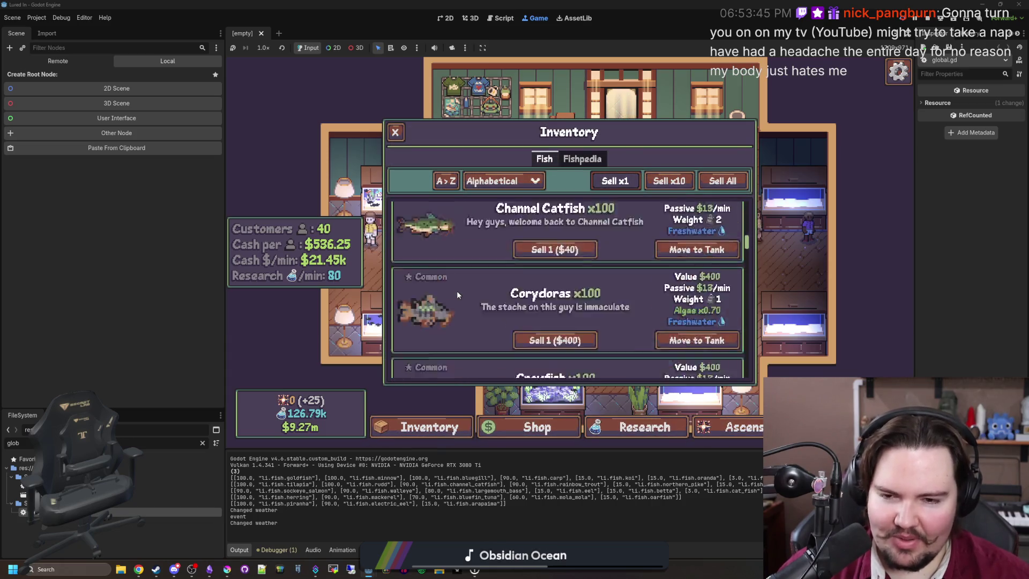
{"action": "scroll", "coordinate": [470, 287], "scroll_direction": "up", "scroll_amount": 20}
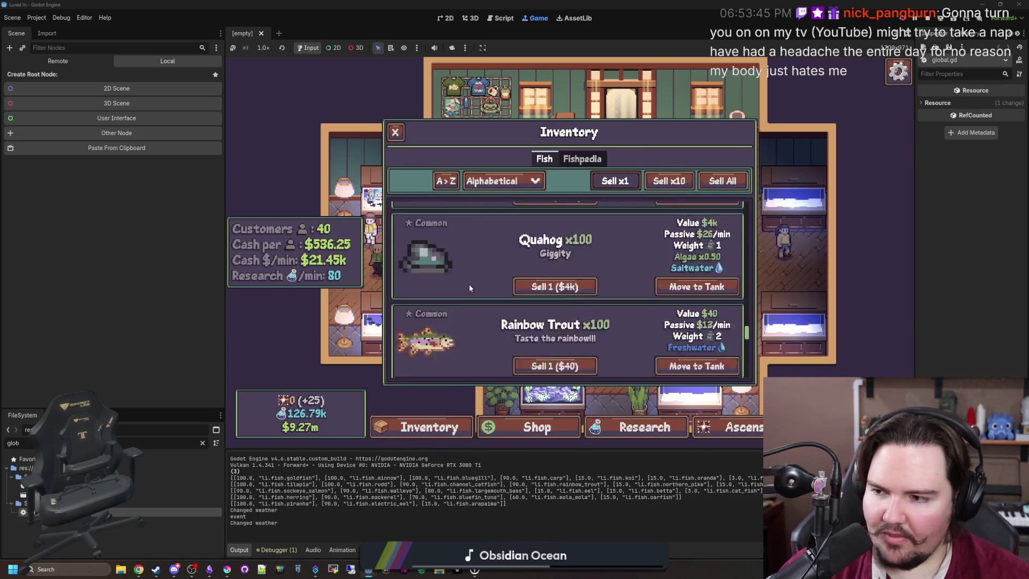
{"action": "left_click", "coordinate": [396, 131]}
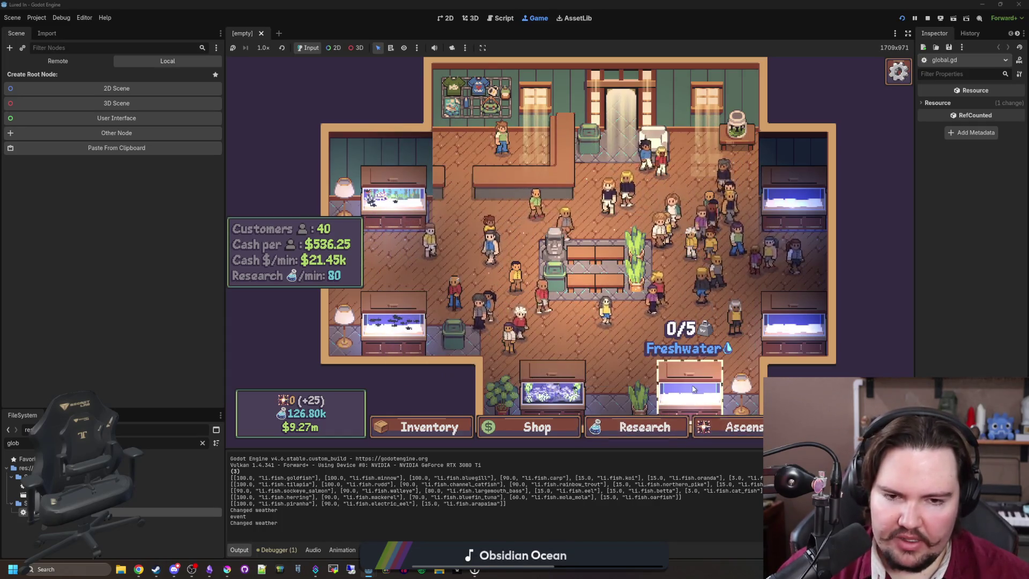
Reopen and close the research tree, then inspect Fish Tank 1.
{"action": "left_click", "coordinate": [636, 428]}
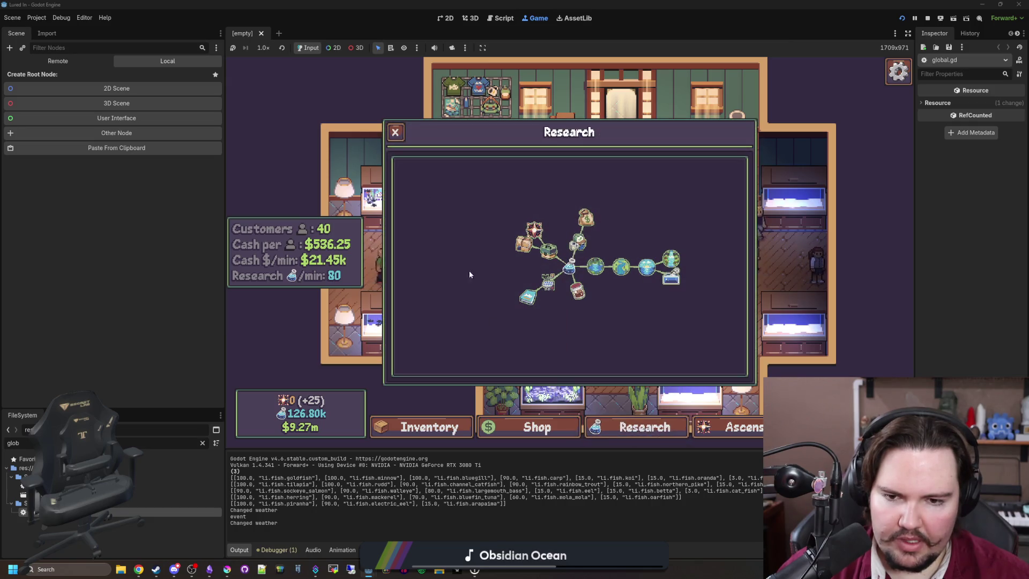
{"action": "left_click", "coordinate": [396, 132]}
{"action": "left_click", "coordinate": [394, 195]}
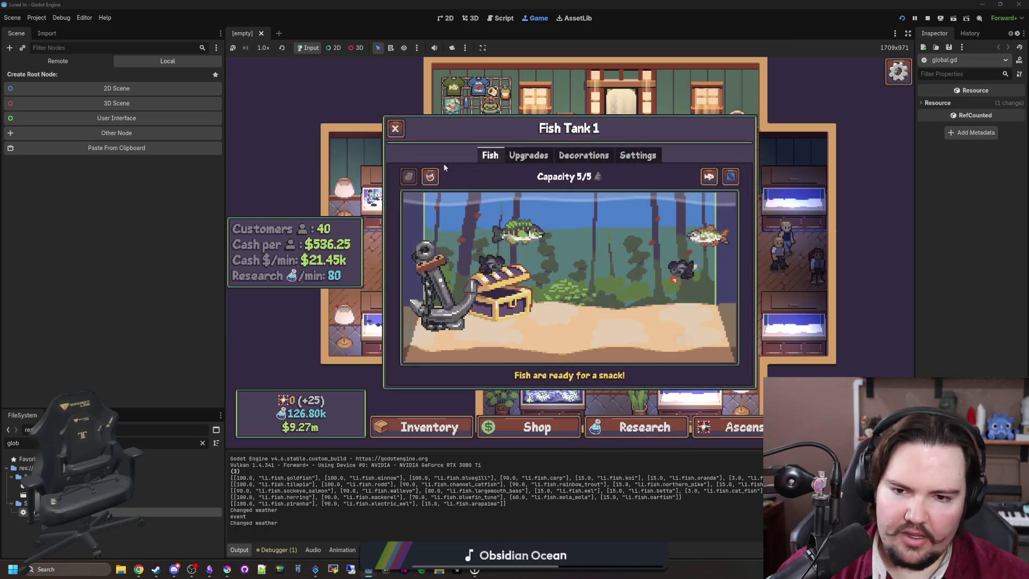
{"action": "left_click", "coordinate": [397, 128]}
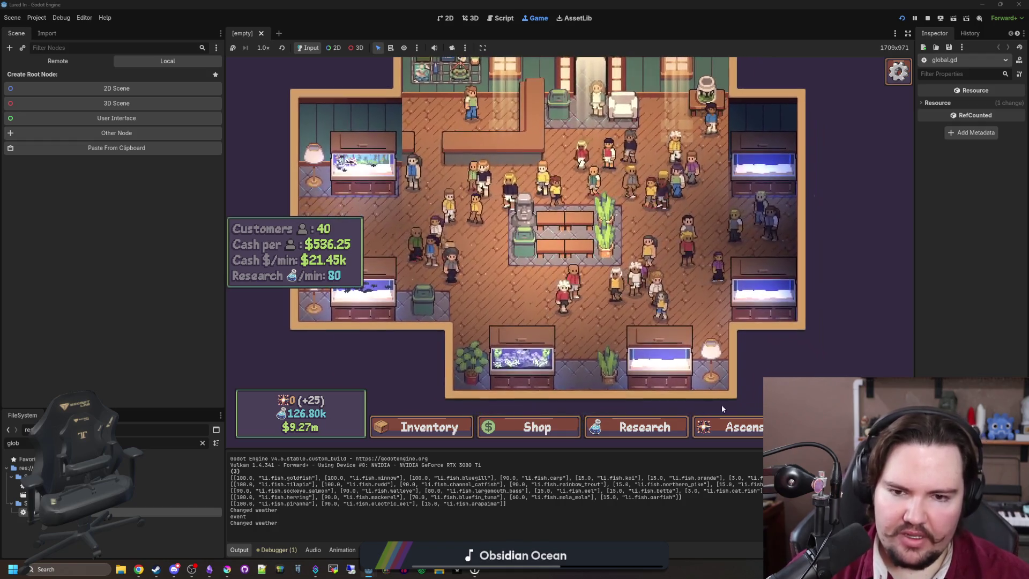
Reset all save data from the pause menu's Options, then stop the running game.
{"action": "key", "text": "Escape"}
{"action": "left_click", "coordinate": [551, 252]}
{"action": "scroll", "coordinate": [579, 301], "scroll_direction": "down", "scroll_amount": 5}
{"action": "left_click", "coordinate": [581, 338]}
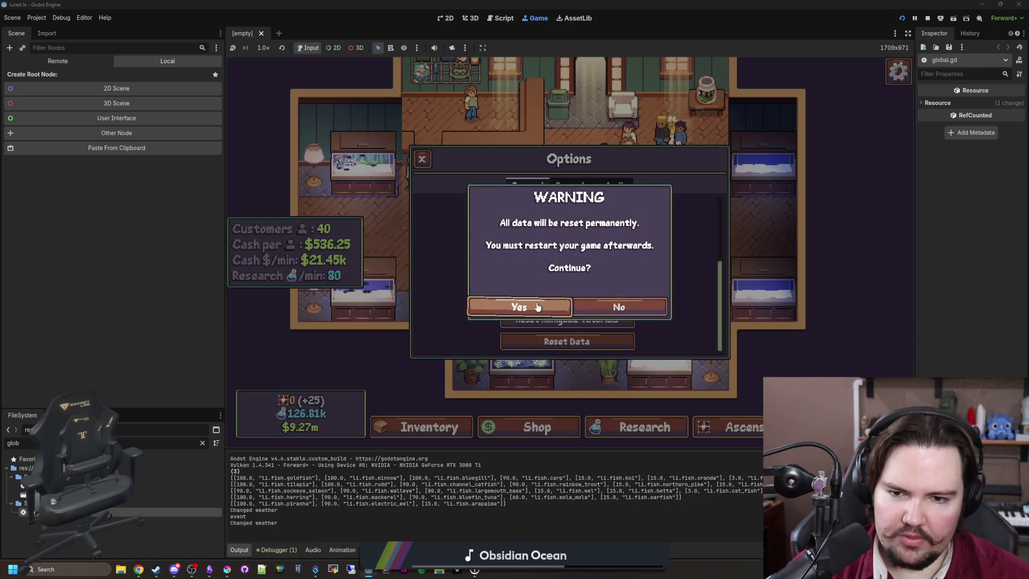
{"action": "left_click", "coordinate": [537, 306]}
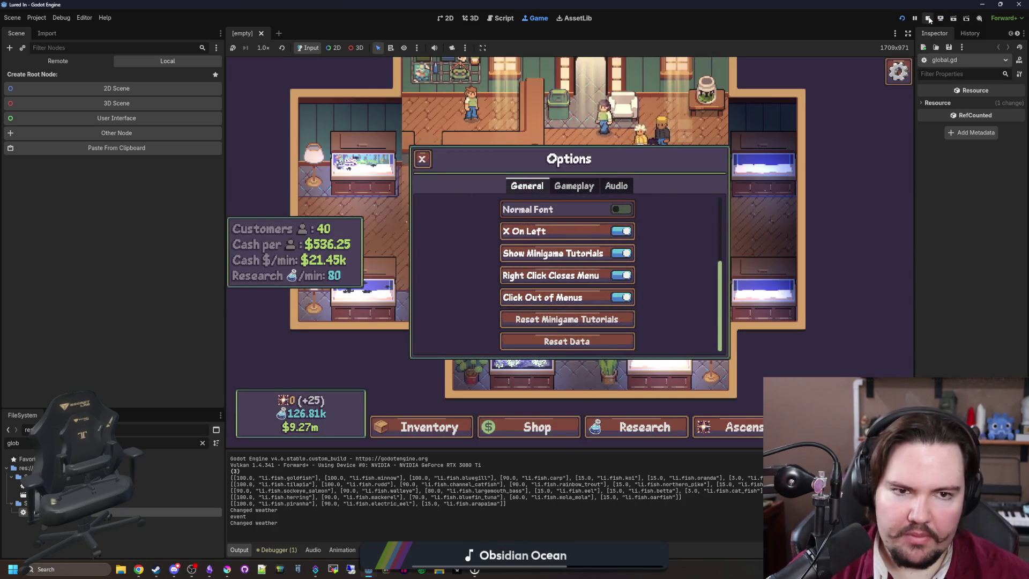
{"action": "left_click", "coordinate": [928, 17]}
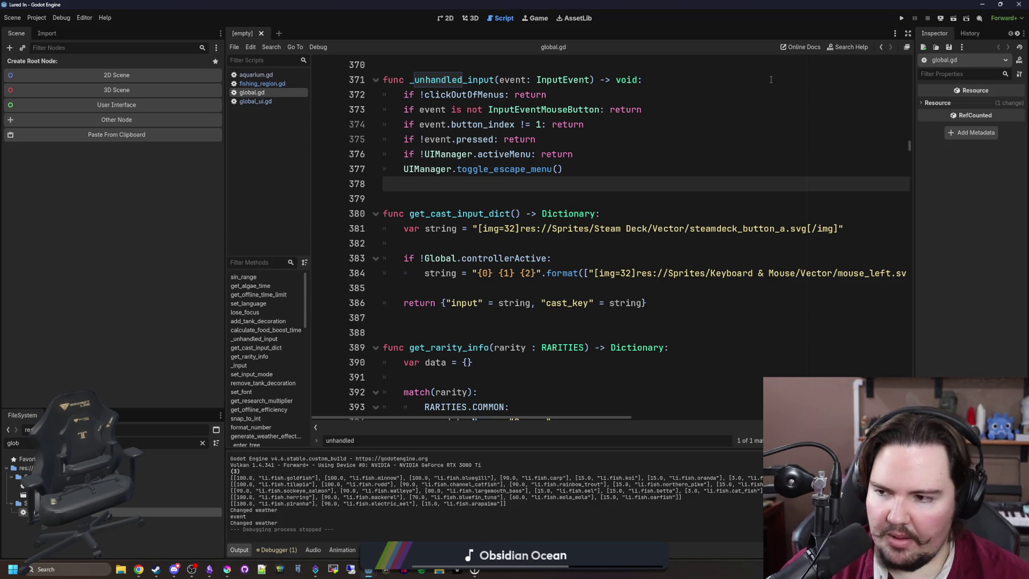